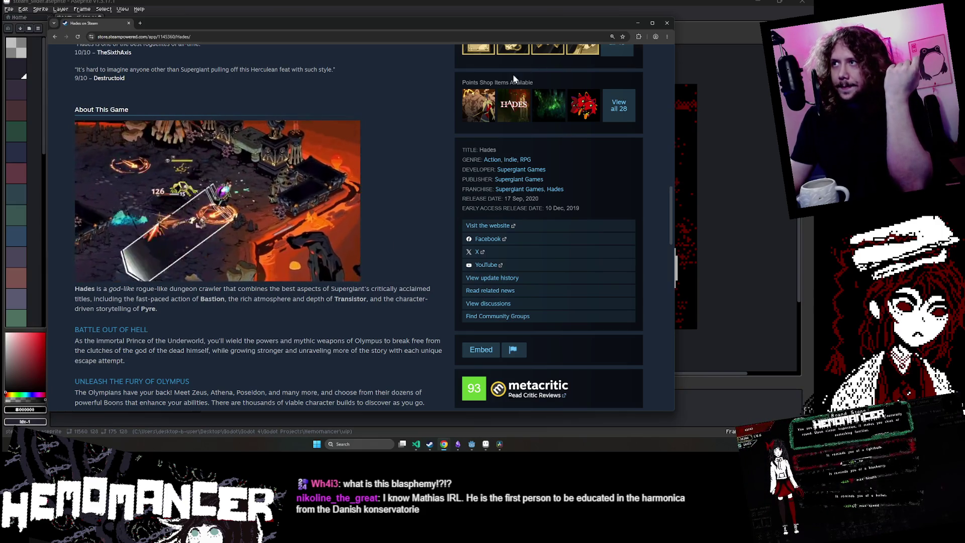
# - On the Bullet fest todo card, add 'Add hate comment from obsidian to steam page' under 'god to have'
pyautogui.scroll(-2, 168, 199)
pyautogui.scroll(5, 168, 199)
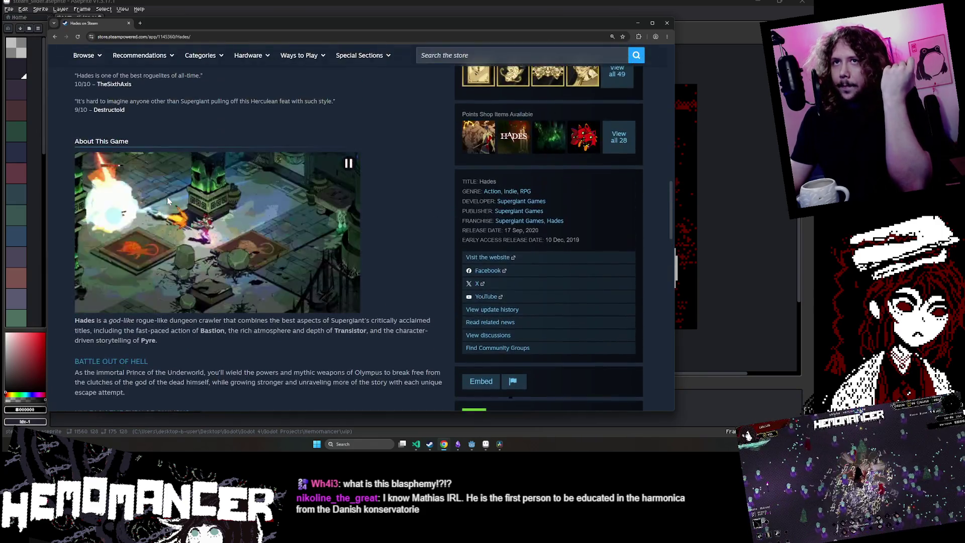
pyautogui.moveTo(445, 447)
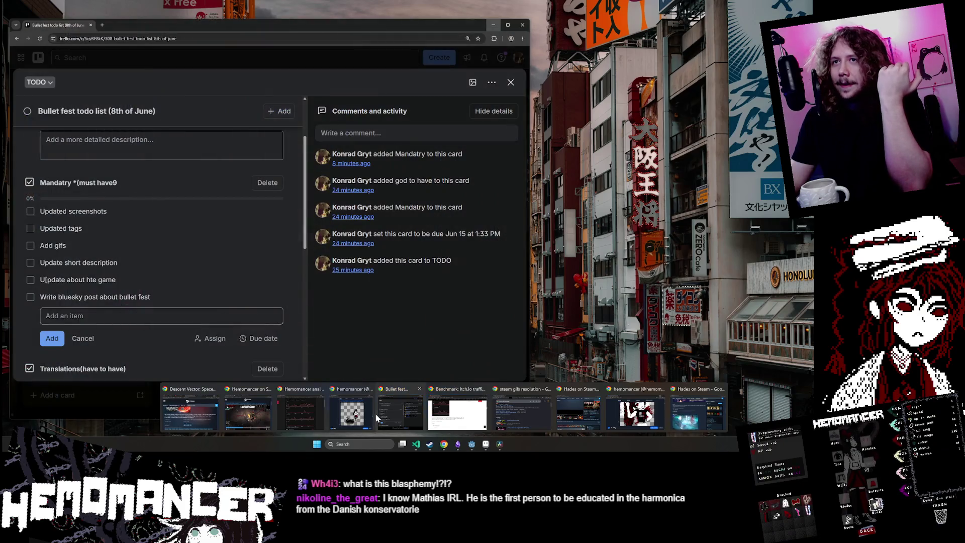
pyautogui.click(375, 414)
pyautogui.scroll(-6, 140, 209)
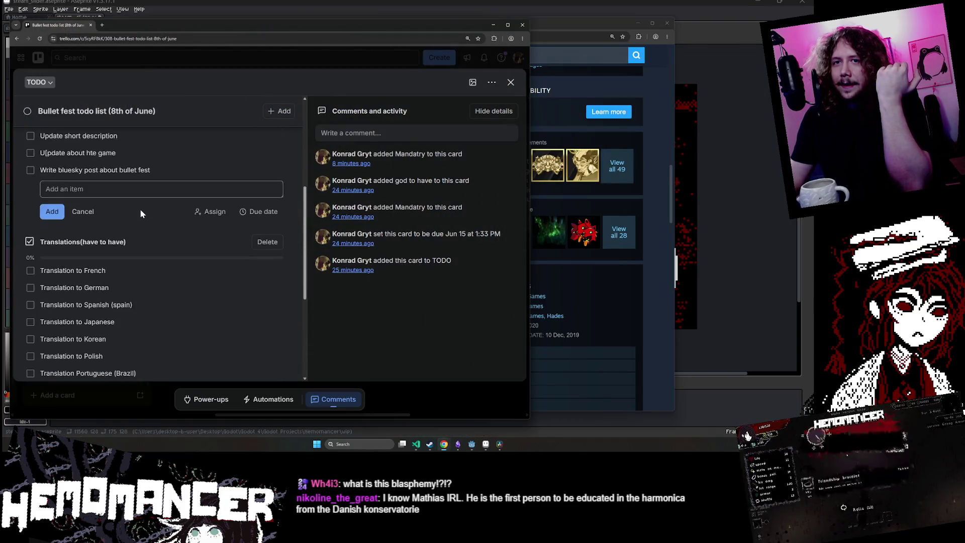
pyautogui.click(75, 350)
pyautogui.write('Add hate comme')
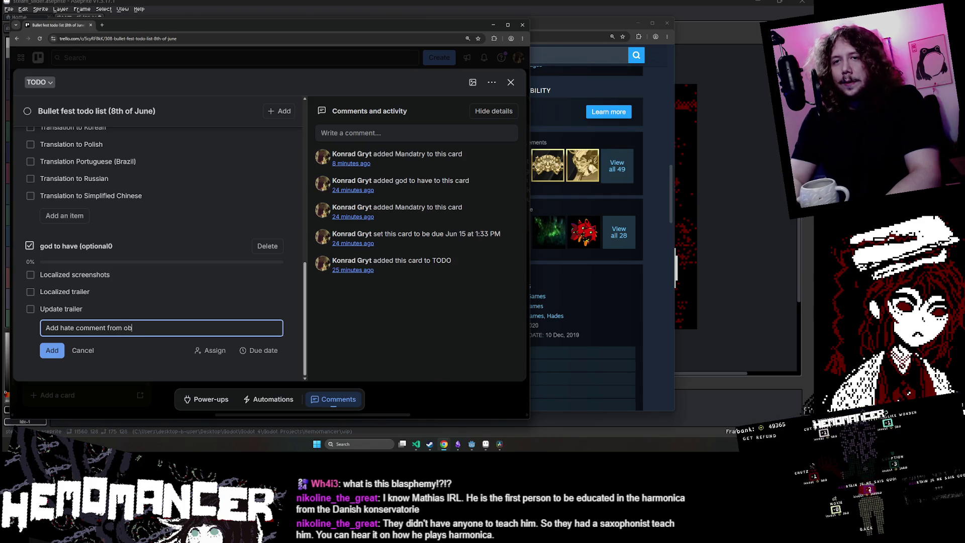
pyautogui.write('n to steam page')
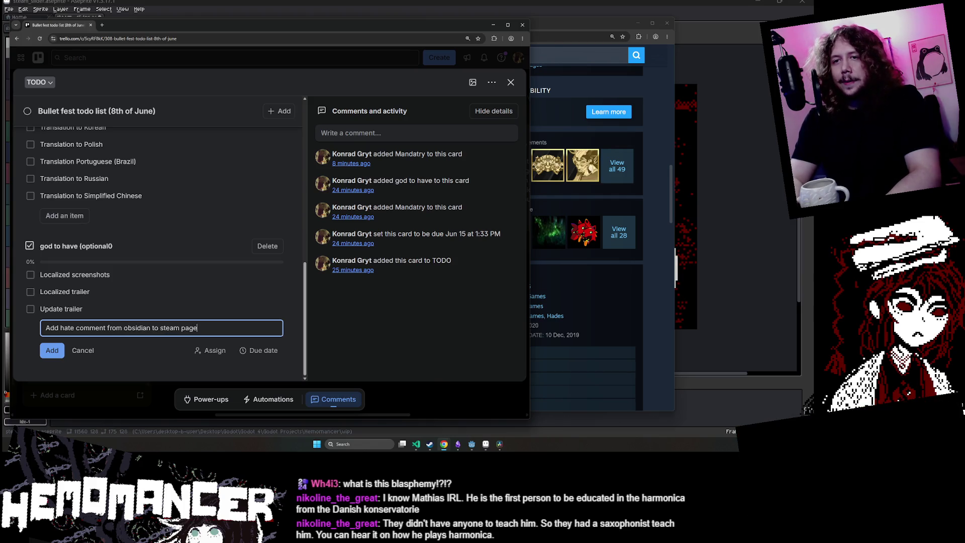
pyautogui.press('Return')
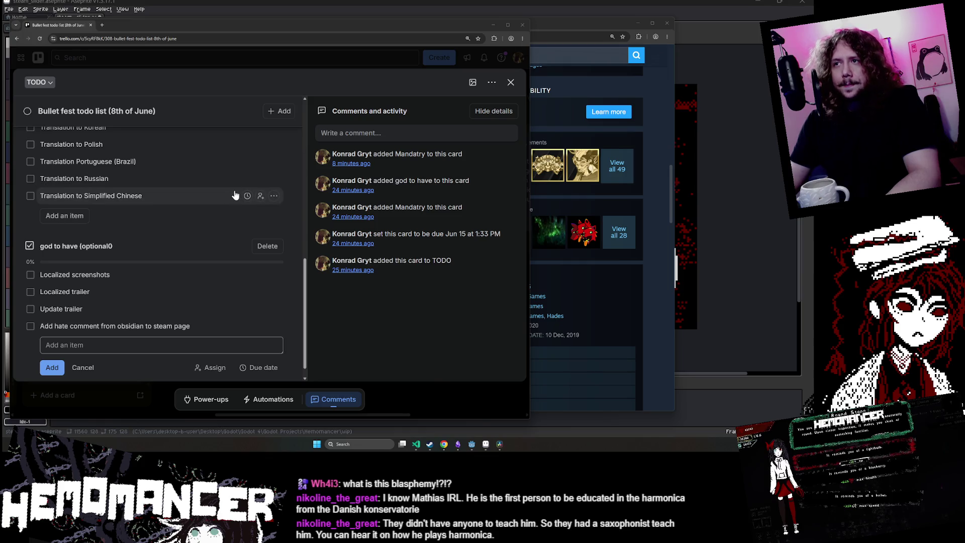
# - Minimize Trello so the Hades Steam store page is in front again
pyautogui.scroll(3, 237, 194)
pyautogui.scroll(3, 243, 194)
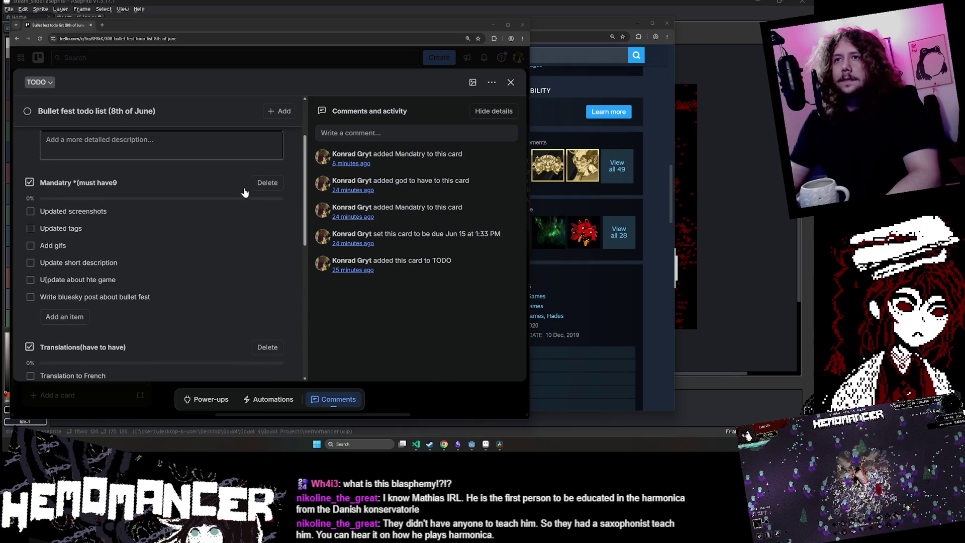
pyautogui.scroll(-4, 243, 194)
pyautogui.scroll(-3, 245, 195)
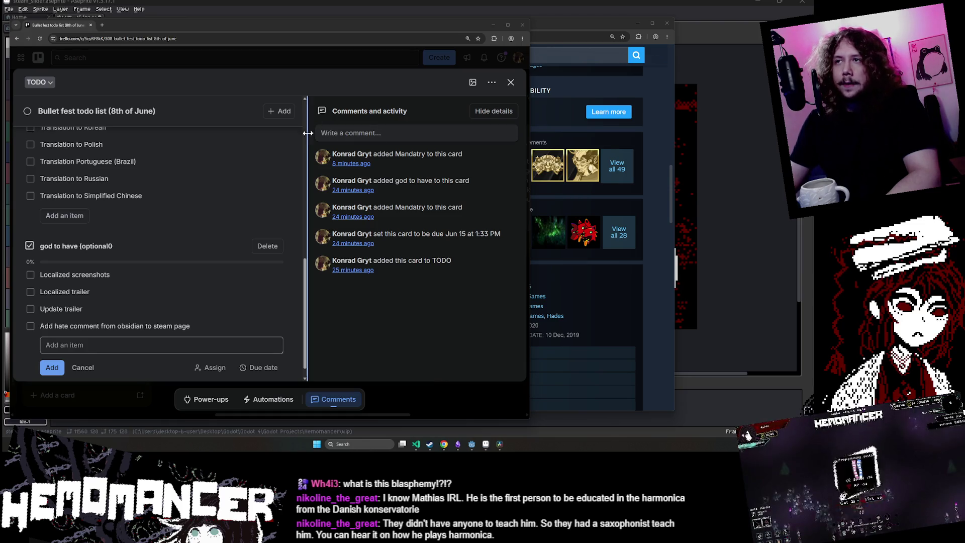
pyautogui.click(493, 24)
pyautogui.scroll(-10, 402, 172)
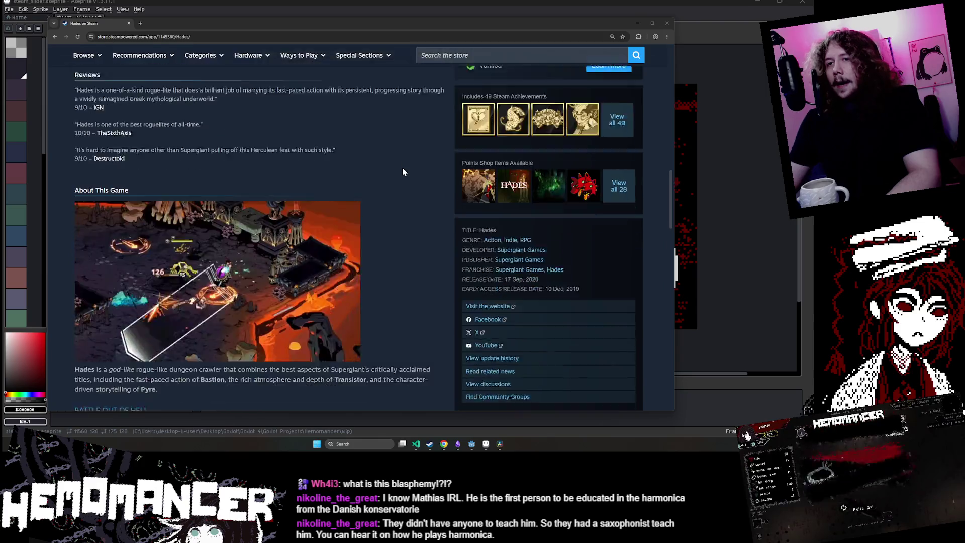
# - Watch the Hades About This Game trailer, then minimize the browser to reveal Aseprite
pyautogui.scroll(-1, 402, 172)
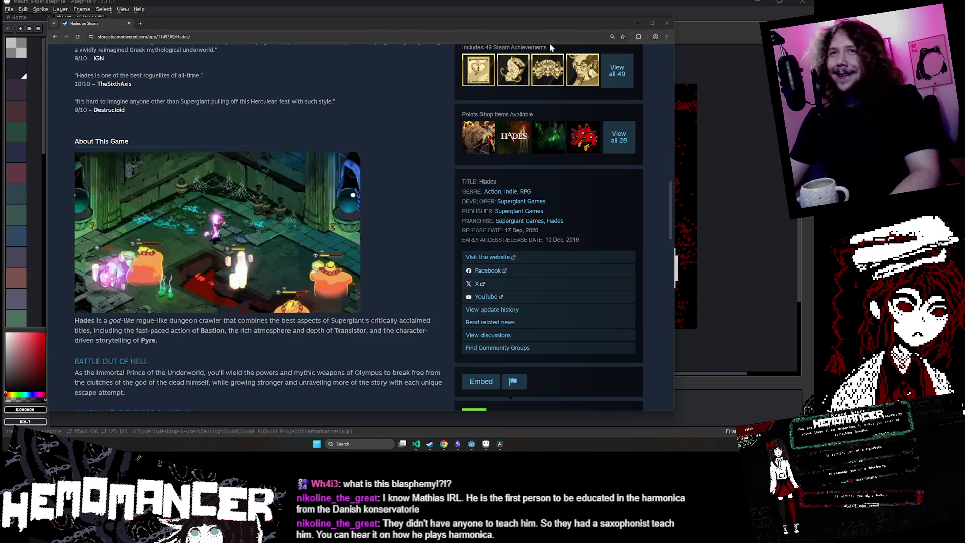
pyautogui.click(637, 22)
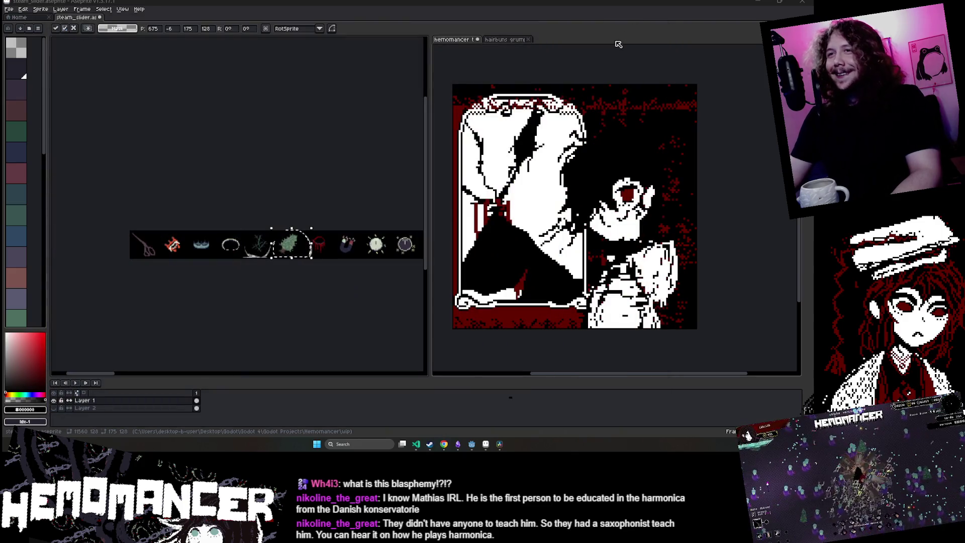
# - Deselect the leaf sprite and look over the steam_slider icon strip
pyautogui.click(252, 217)
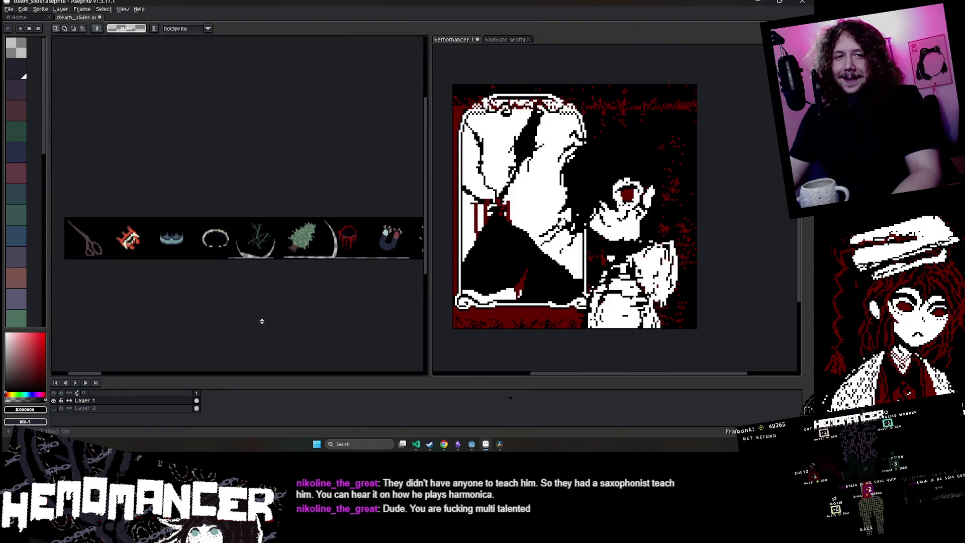
pyautogui.hscroll(3, 199, 197)
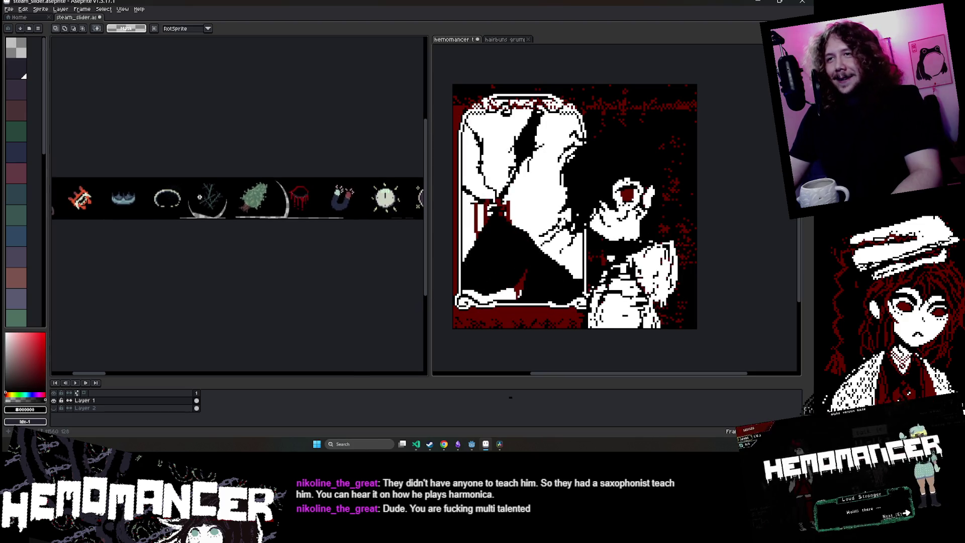
pyautogui.scroll(4, 196, 214)
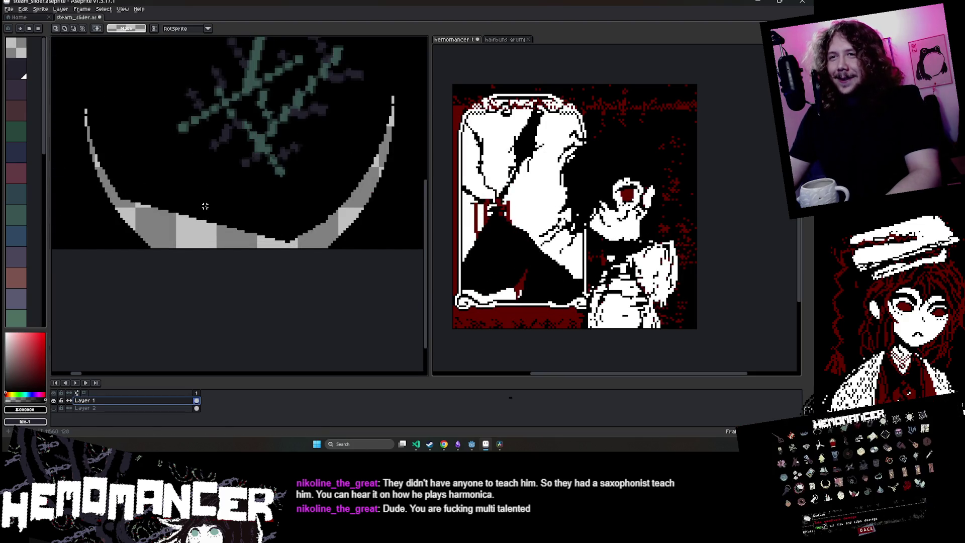
pyautogui.press('u')
pyautogui.scroll(-5, 194, 224)
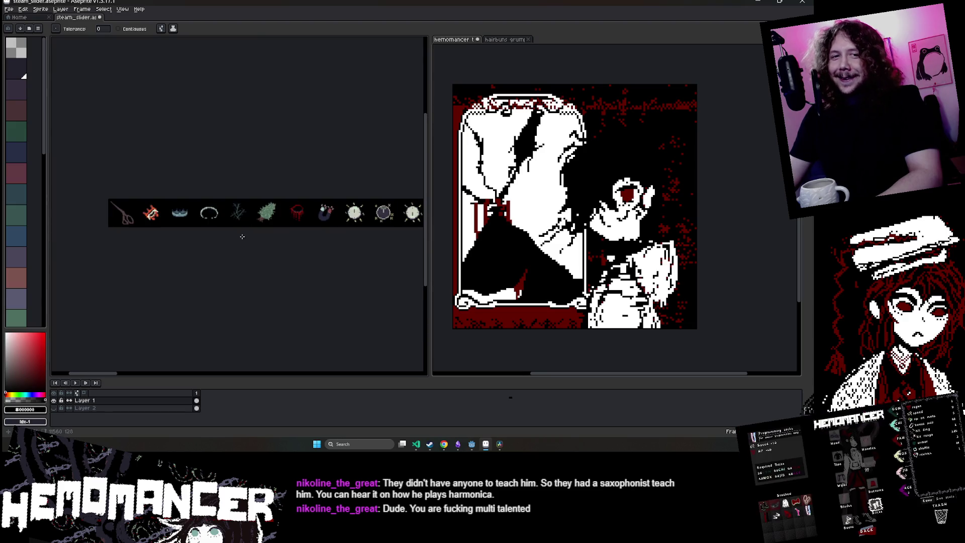
pyautogui.press('g')
# - Save steam_slider.aseprite, then minimize Aseprite and the Steam page to show Godot
pyautogui.hotkey('ctrl', 's')
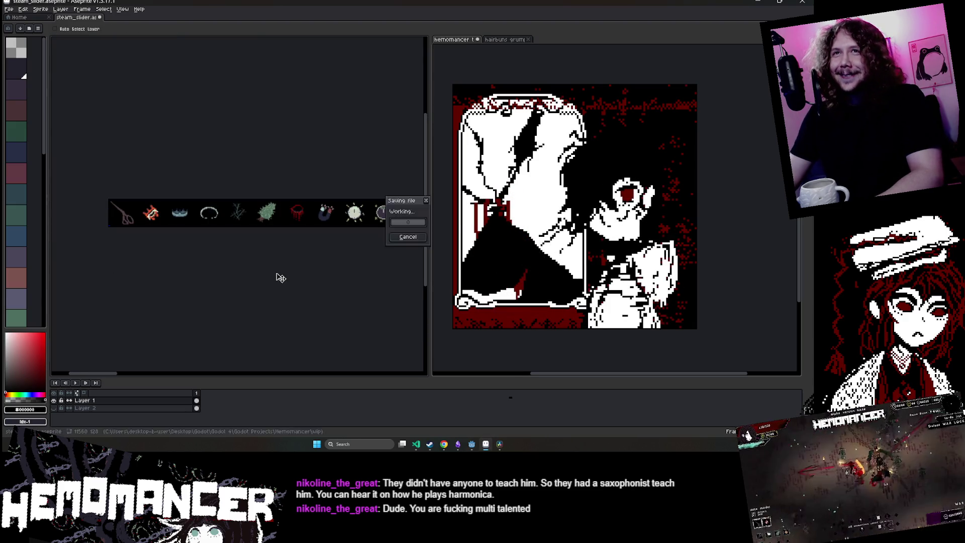
pyautogui.click(759, 2)
pyautogui.click(468, 14)
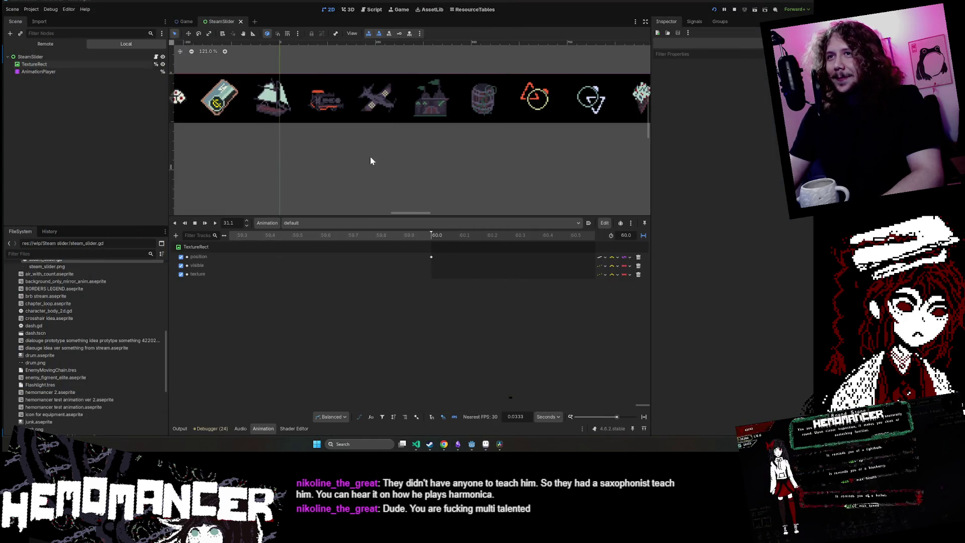
# - Preview the steam_slider animation in Aseprite, then close Aseprite
pyautogui.scroll(-3, 371, 161)
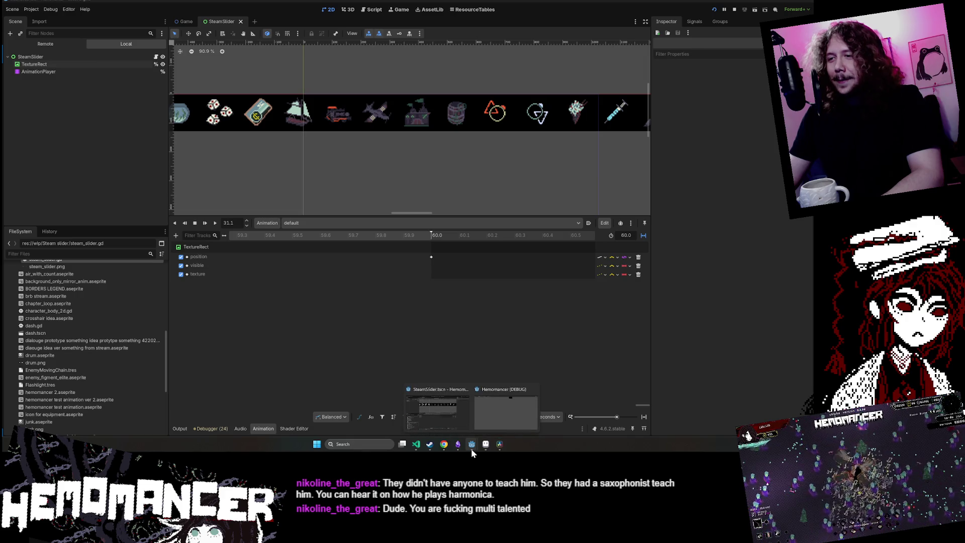
pyautogui.click(487, 448)
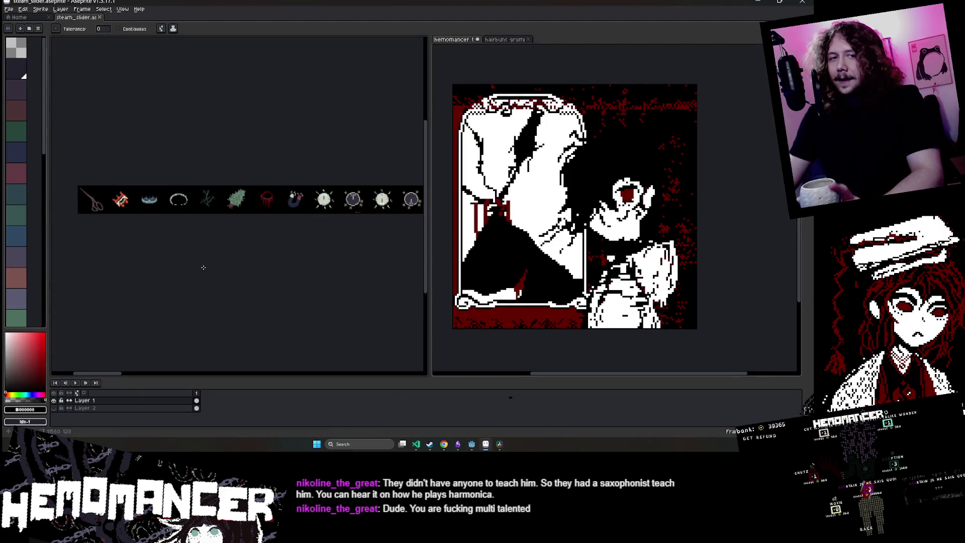
pyautogui.scroll(2, 176, 212)
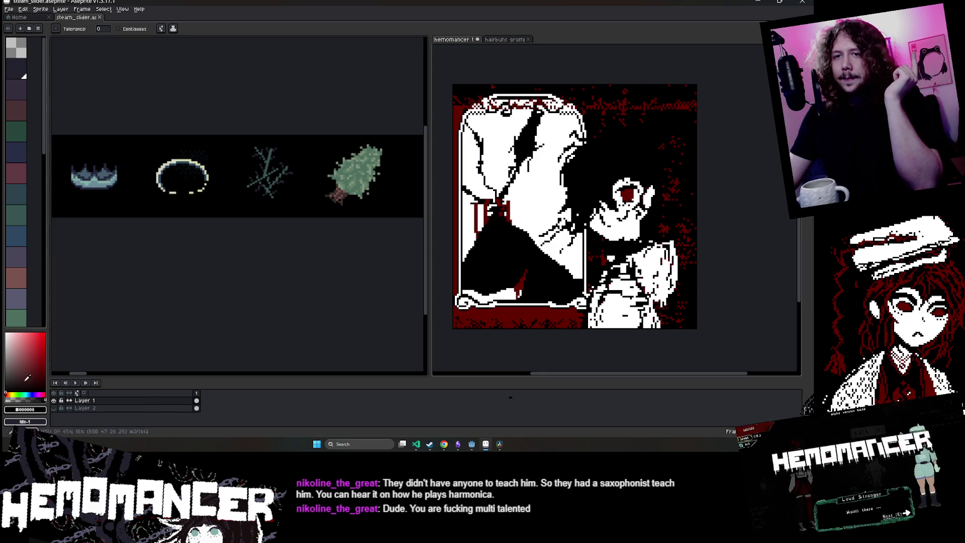
pyautogui.click(76, 383)
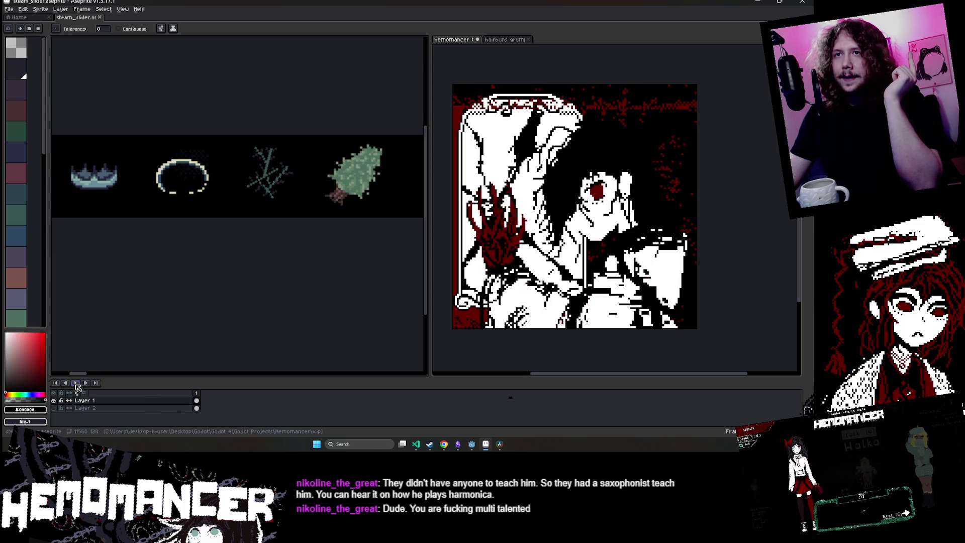
pyautogui.click(812, 2)
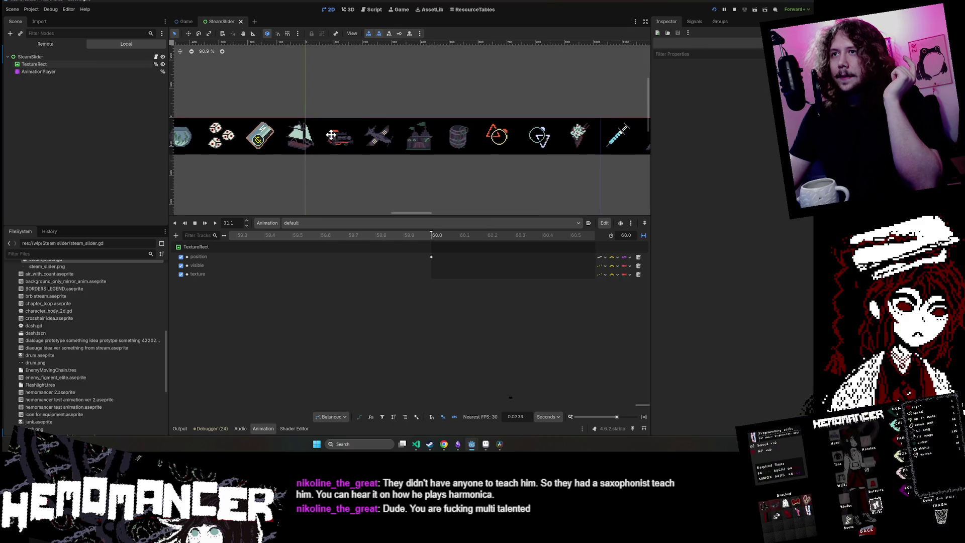
# - Select the TextureRect node and clear the errors in Godot's debugger
pyautogui.click(246, 146)
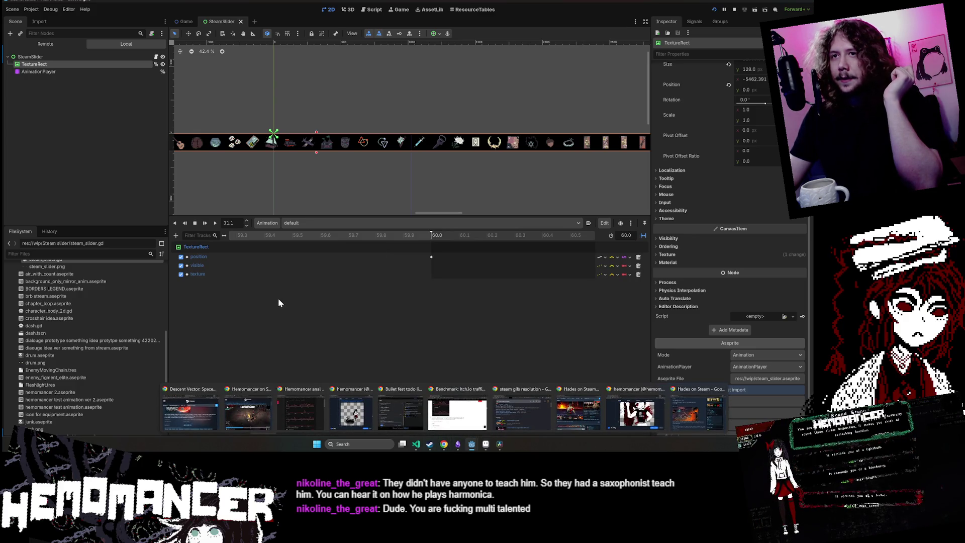
pyautogui.click(215, 428)
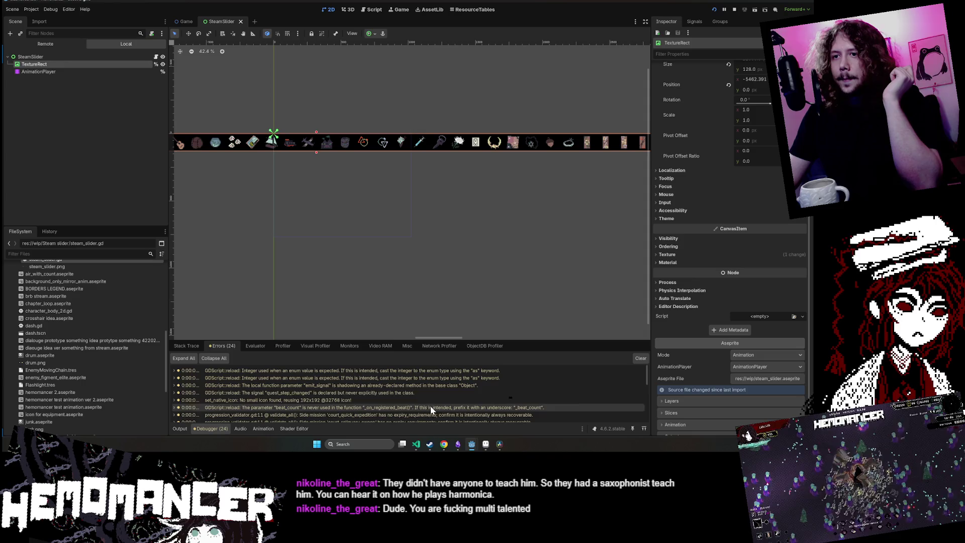
pyautogui.click(640, 358)
pyautogui.click(269, 234)
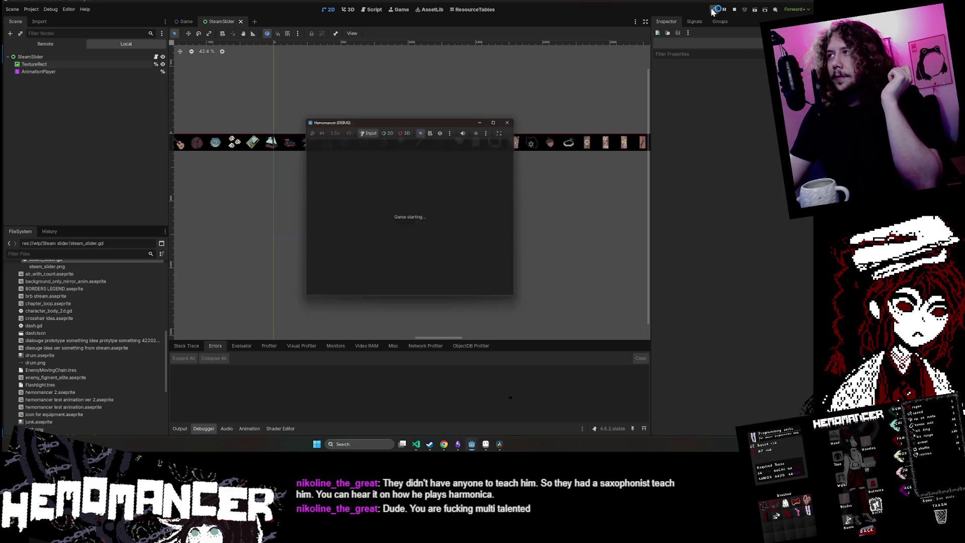
# - Maximize the Hemomancer window, review the Audio volume sliders under Options, then back out
pyautogui.click(495, 117)
pyautogui.click(289, 285)
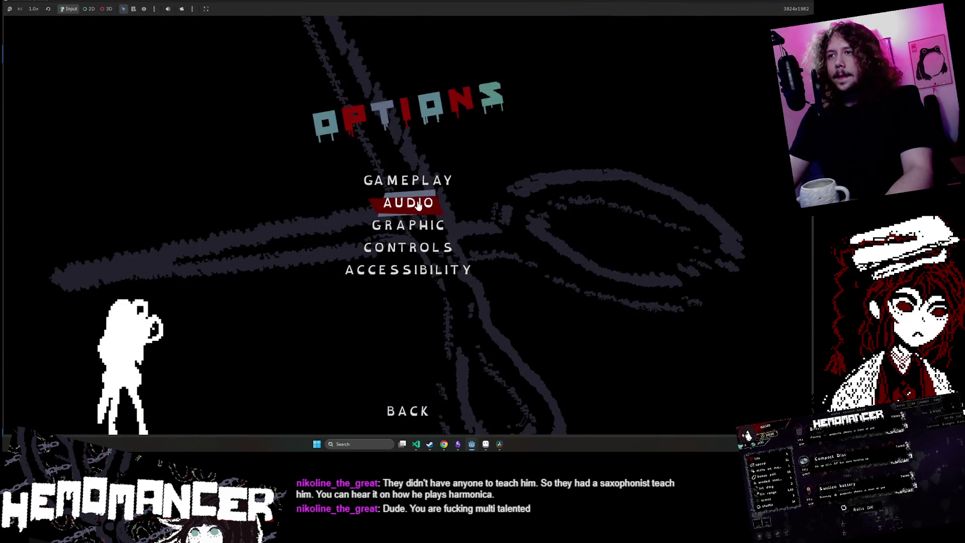
pyautogui.click(410, 199)
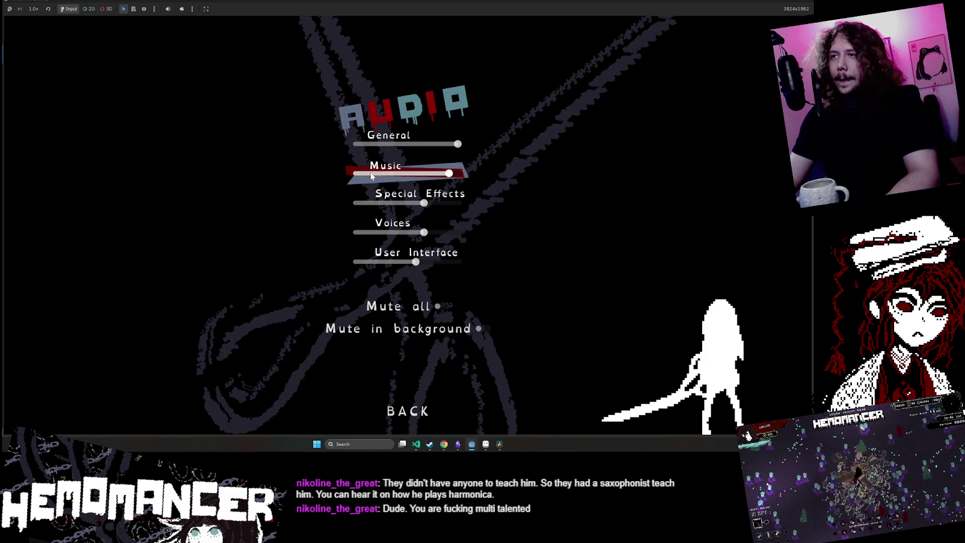
pyautogui.press('Escape')
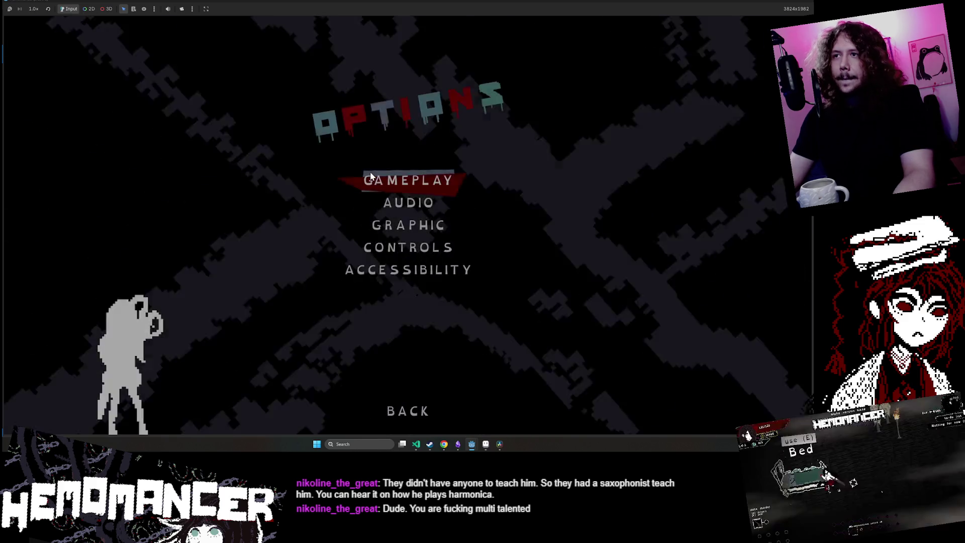
pyautogui.press('Escape')
# - Start a game, walk around the hub and swing an attack, then pause to the title menu
pyautogui.click(295, 216)
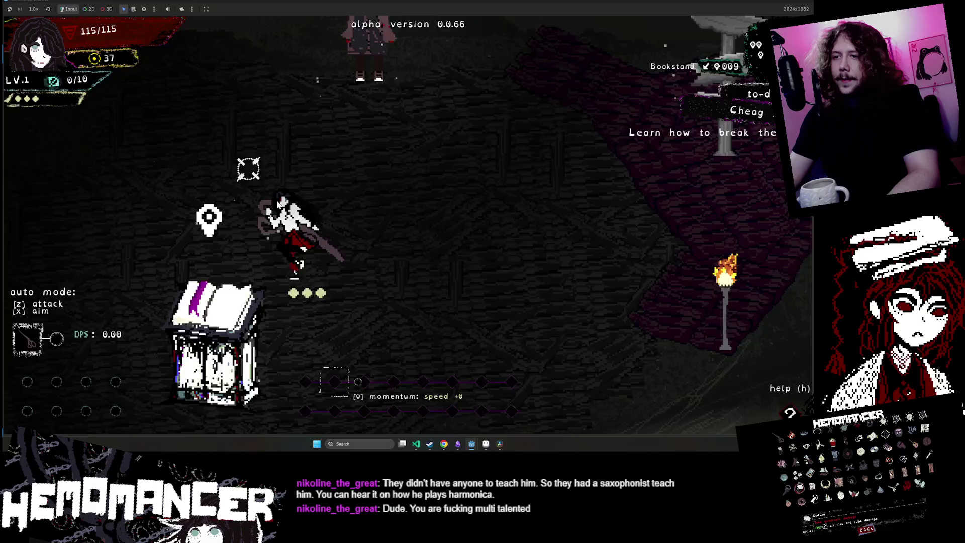
pyautogui.press('a')
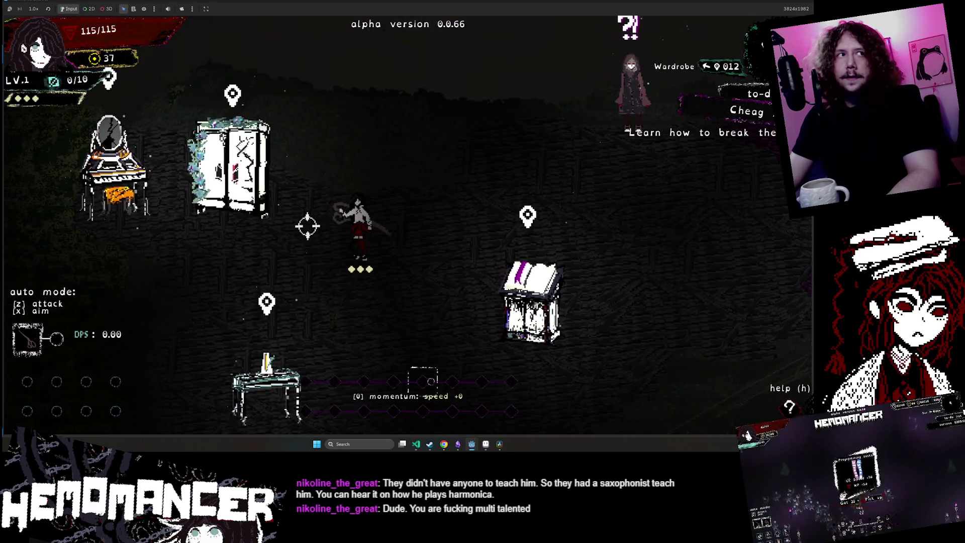
pyautogui.press('a')
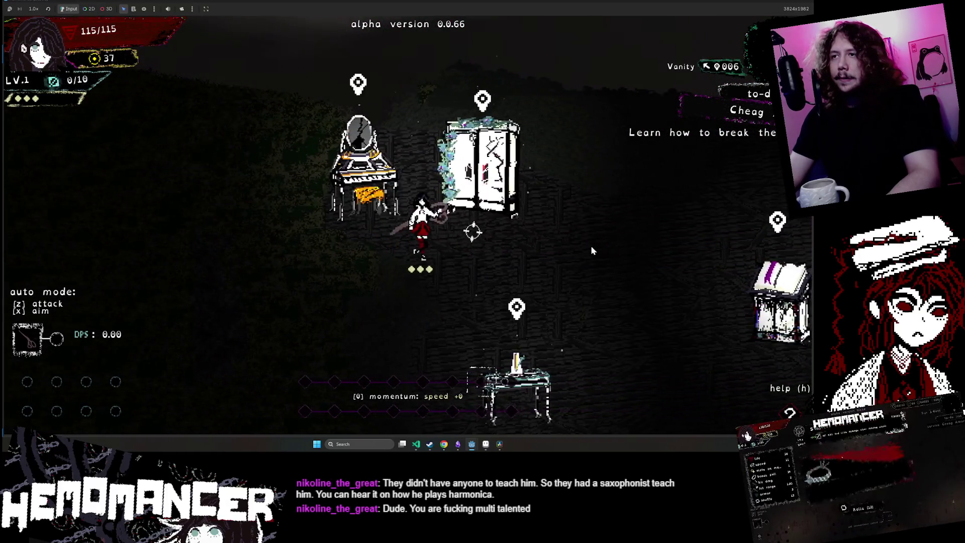
pyautogui.press('d')
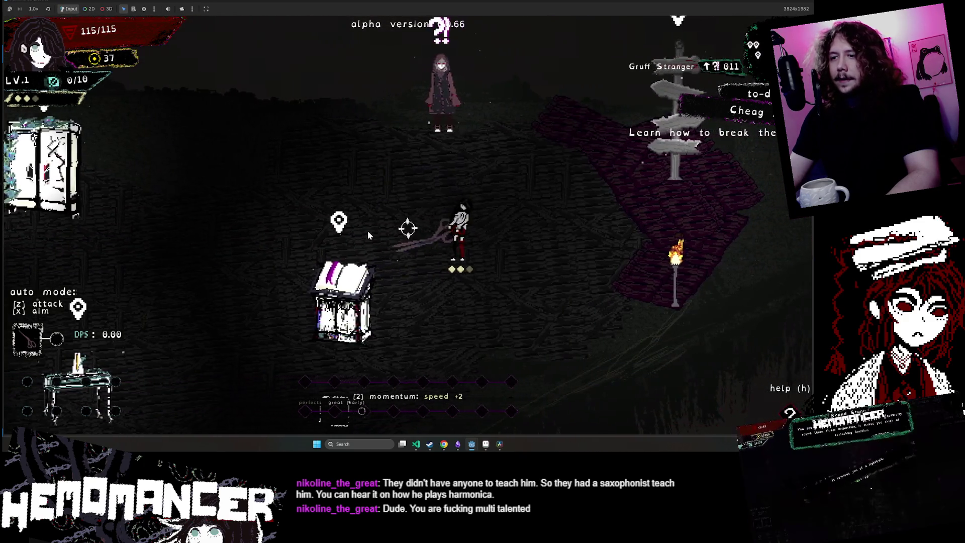
pyautogui.press('a')
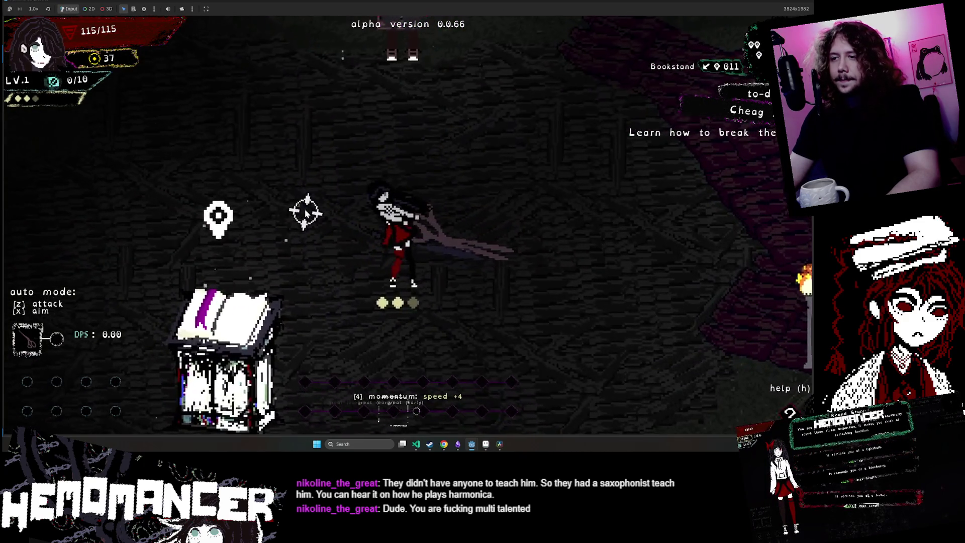
pyautogui.click(305, 207)
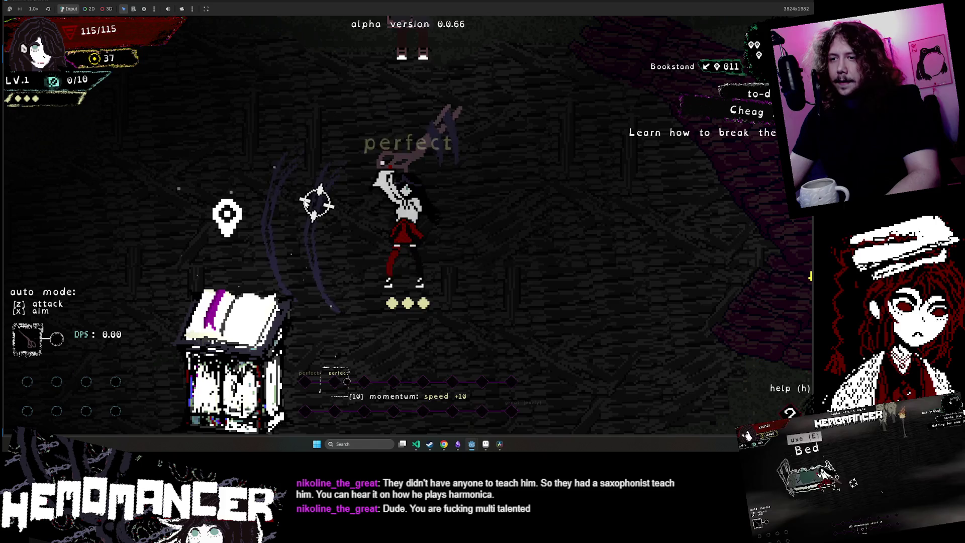
pyautogui.press('Escape')
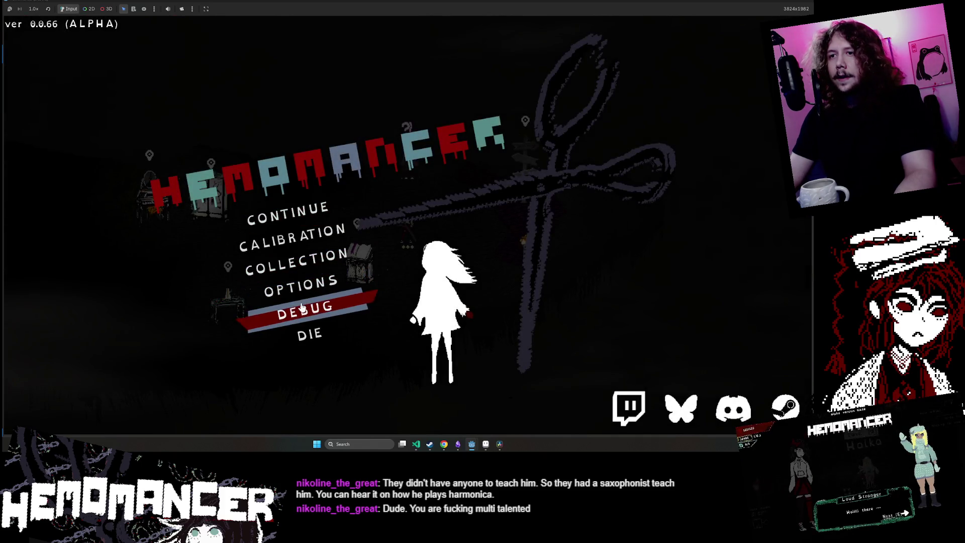
# - Continue the saved game and embark on the Detour practice run from the Signpole's World Map
pyautogui.click(302, 307)
pyautogui.press('Escape')
pyautogui.press('Up')
pyautogui.press('Up')
pyautogui.press('Return')
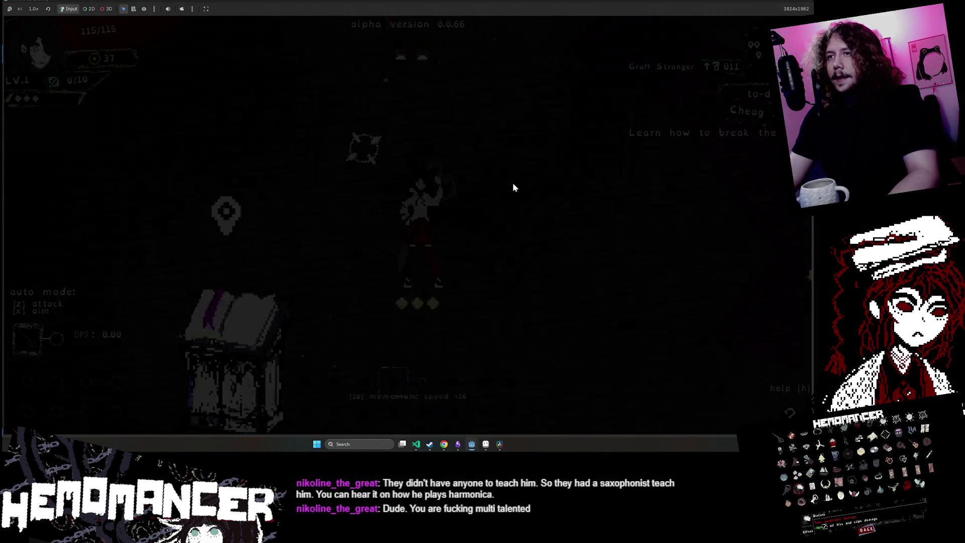
pyautogui.press('e')
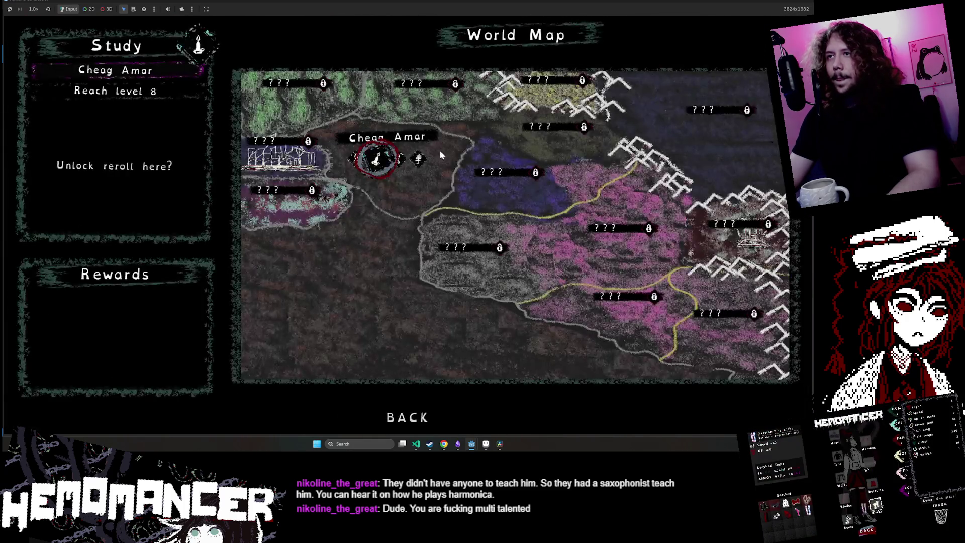
pyautogui.click(356, 159)
pyautogui.click(406, 227)
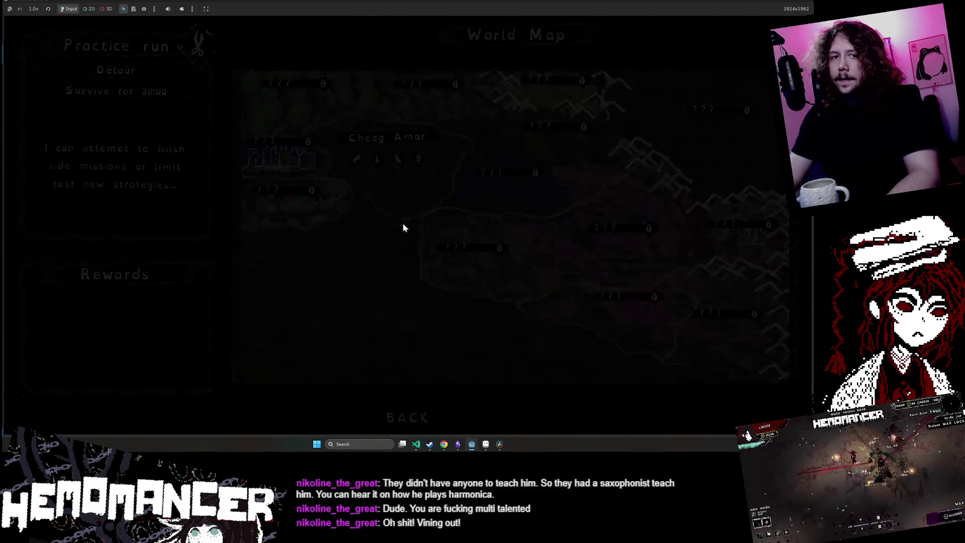
# - Pause the run and, in debug options, switch the trinket through Mask and Caltrop to Blender
pyautogui.press('a')
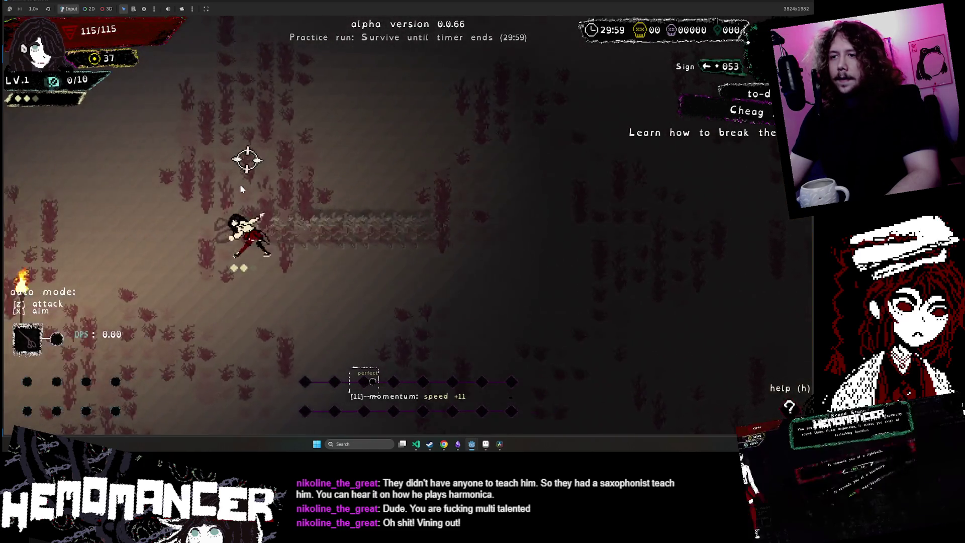
pyautogui.press('Escape')
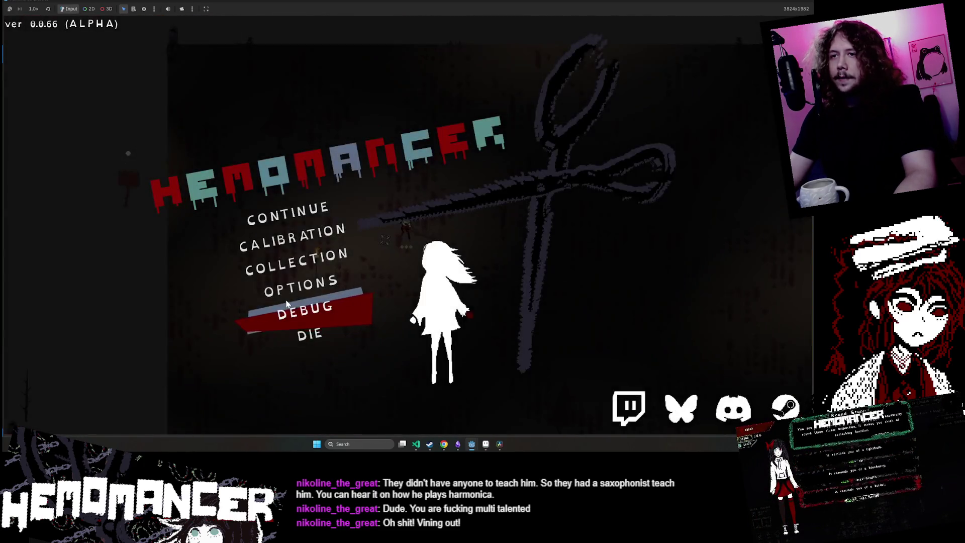
pyautogui.click(336, 368)
pyautogui.click(142, 61)
pyautogui.click(142, 67)
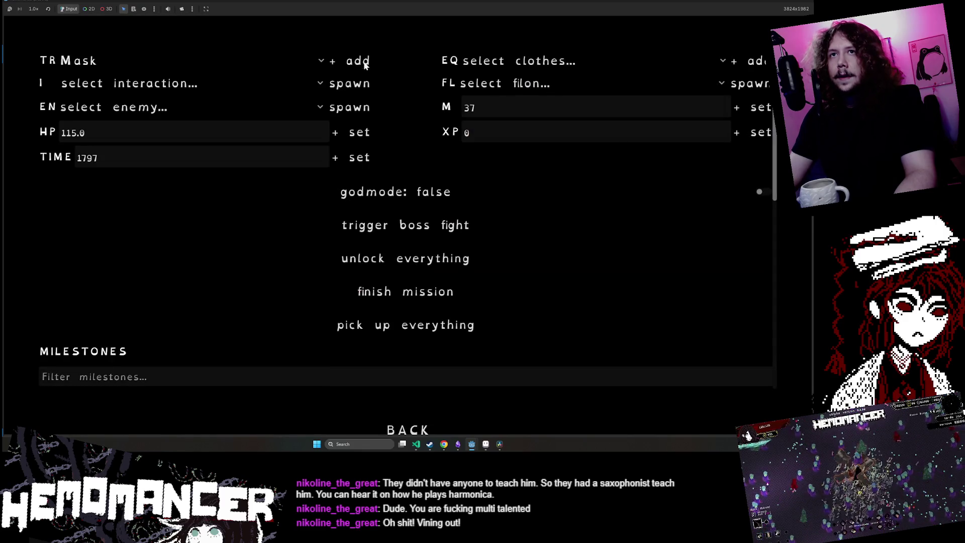
pyautogui.click(303, 62)
pyautogui.scroll(-2, 198, 198)
pyautogui.click(176, 271)
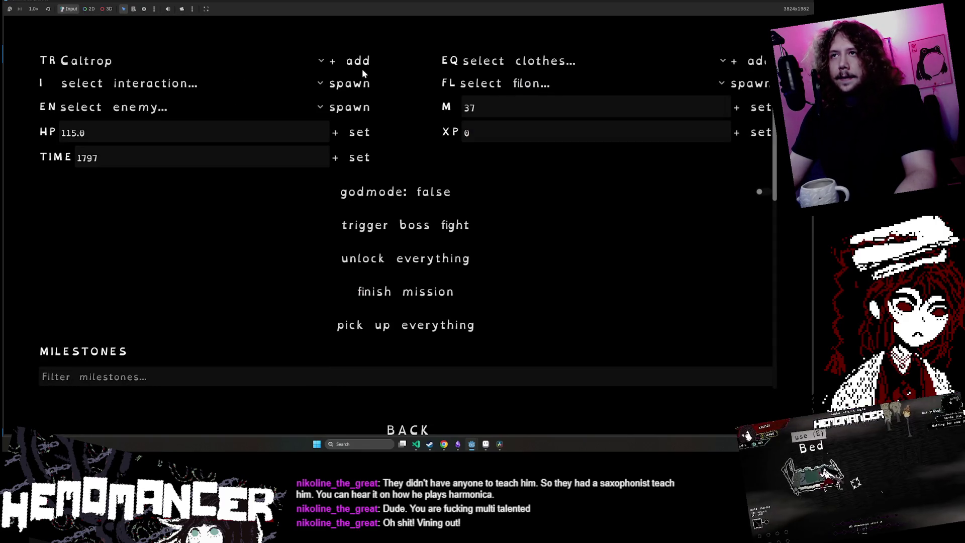
pyautogui.click(321, 61)
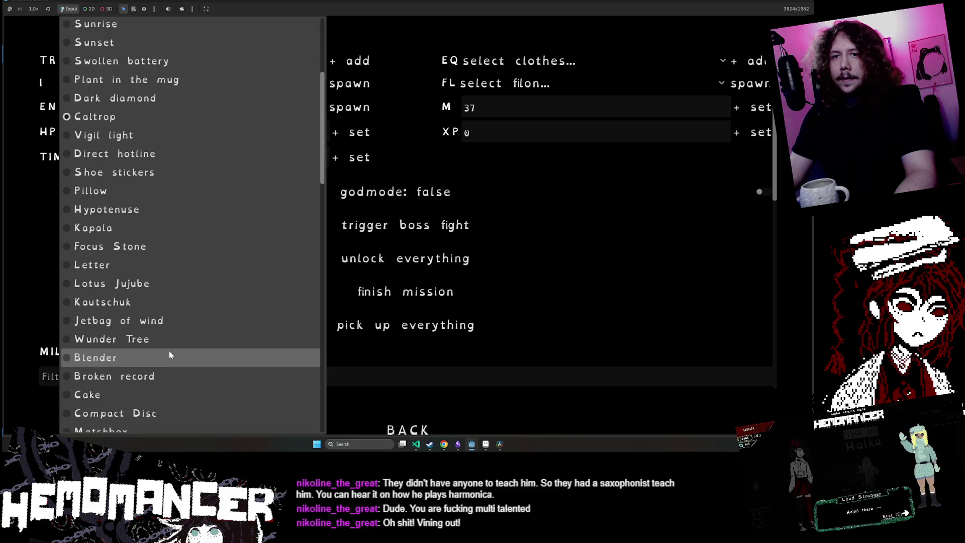
pyautogui.click(170, 356)
pyautogui.press('Escape')
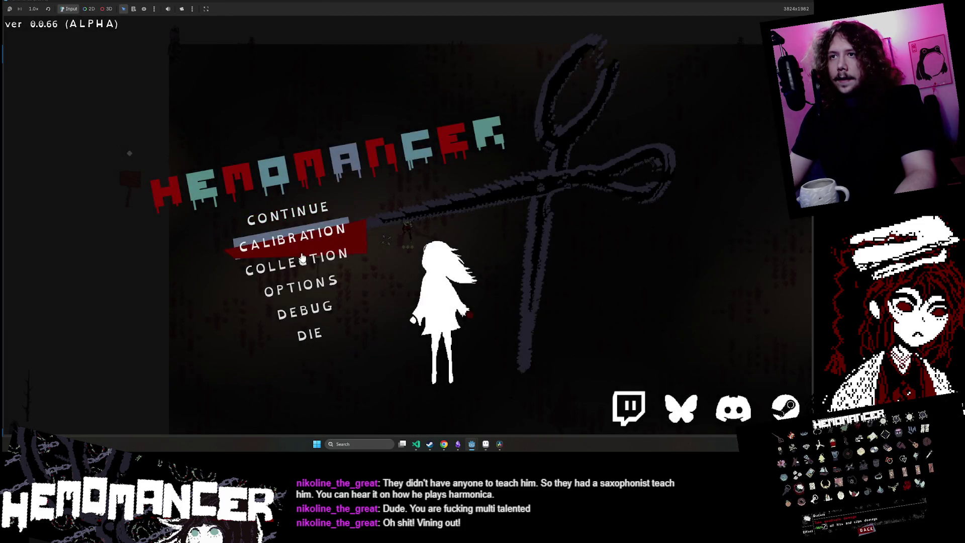
# - Browse the debug spawnable-interactions list without choosing, then resume the practice run
pyautogui.click(311, 311)
pyautogui.click(146, 85)
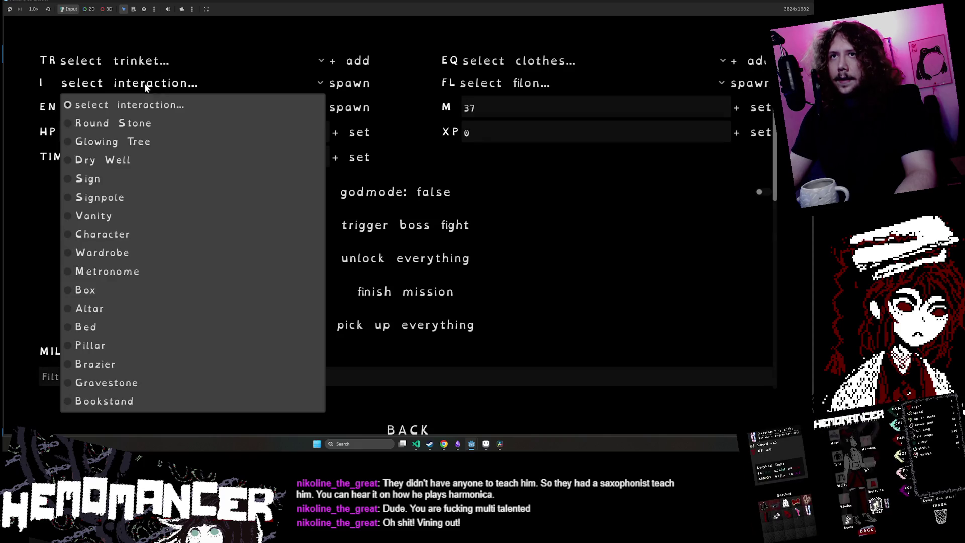
pyautogui.click(272, 35)
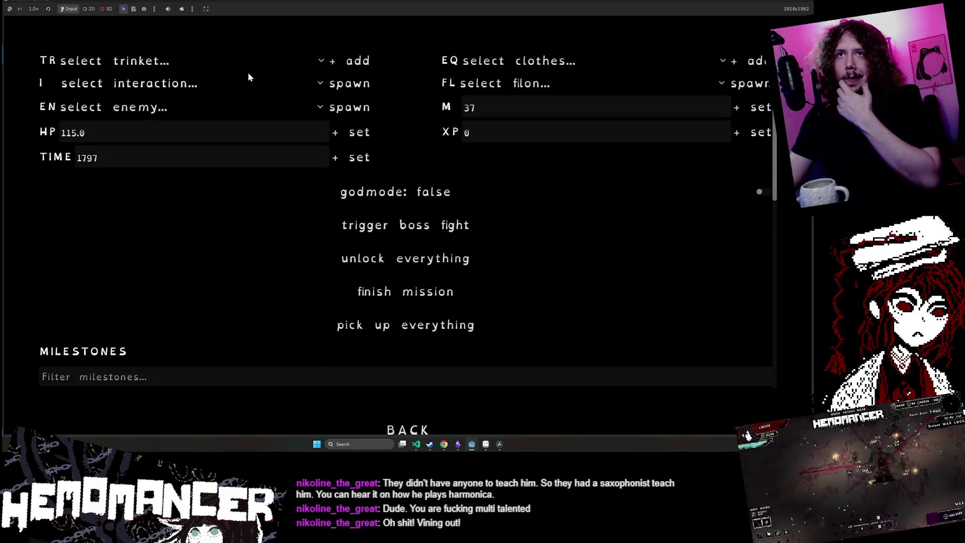
pyautogui.press('Escape')
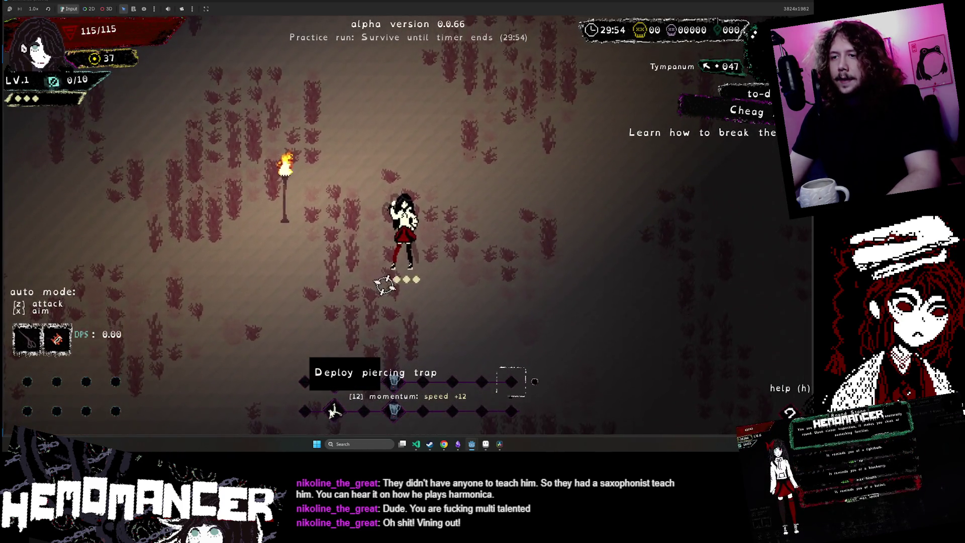
# - Move with WASD and slash the Detour enemies until the character hits LV.2
pyautogui.press('d')
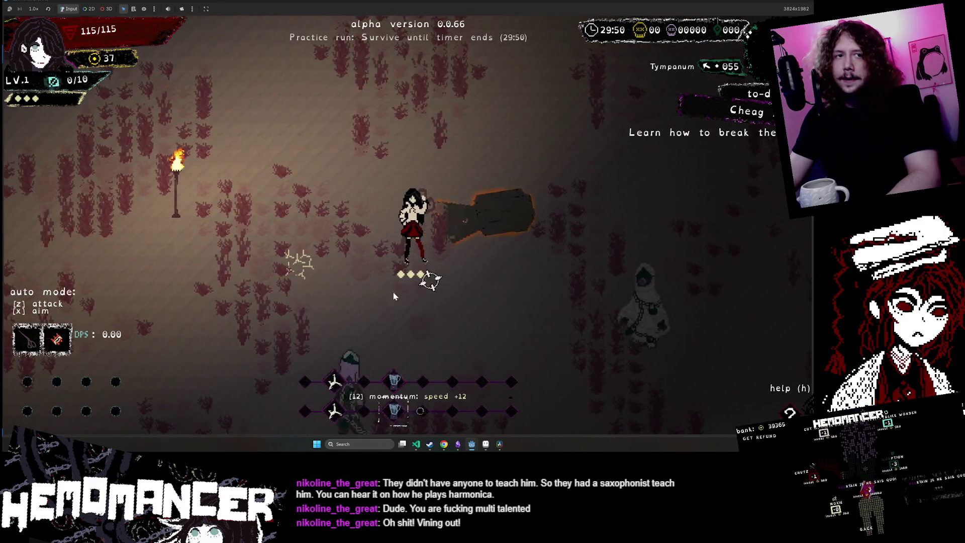
pyautogui.press('a')
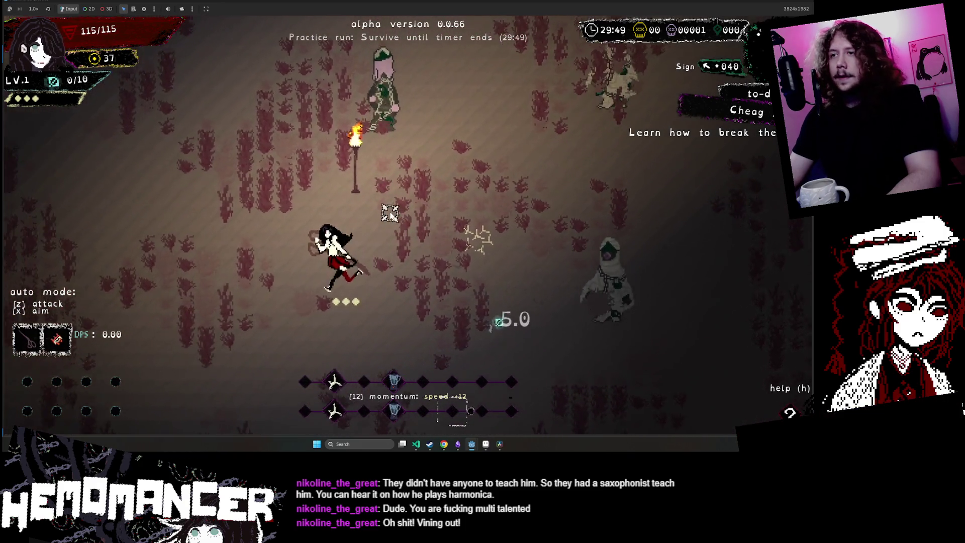
pyautogui.click(391, 215)
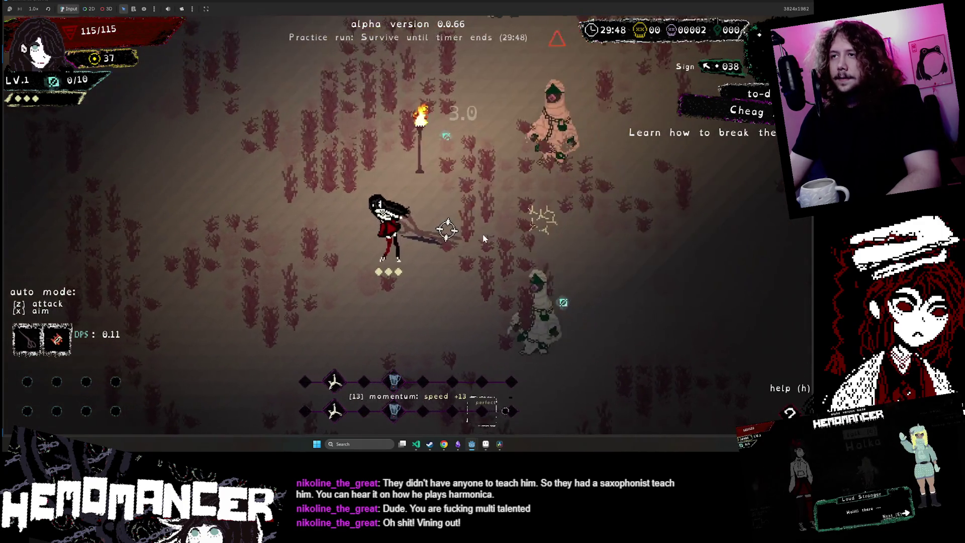
pyautogui.click(453, 231)
pyautogui.click(447, 224)
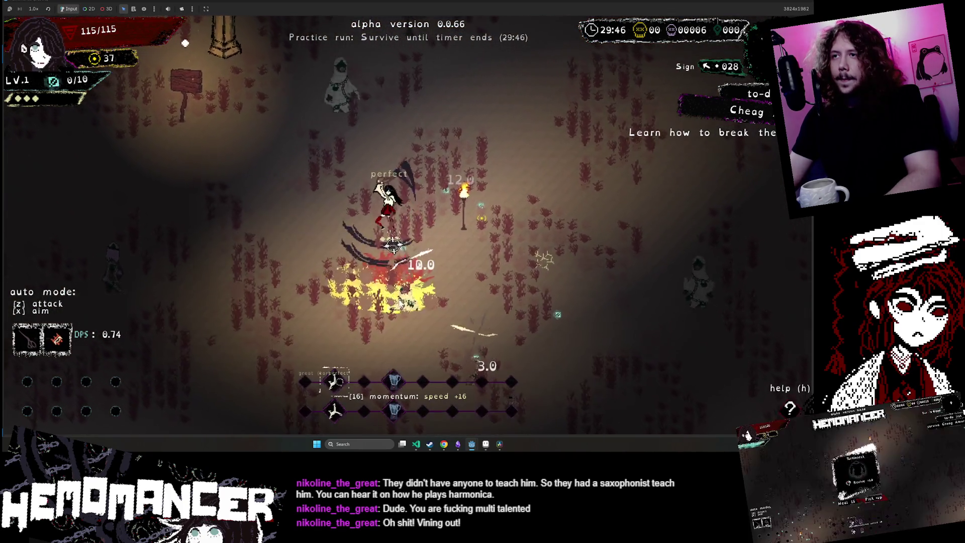
pyautogui.press('a')
pyautogui.press('w')
pyautogui.click(457, 276)
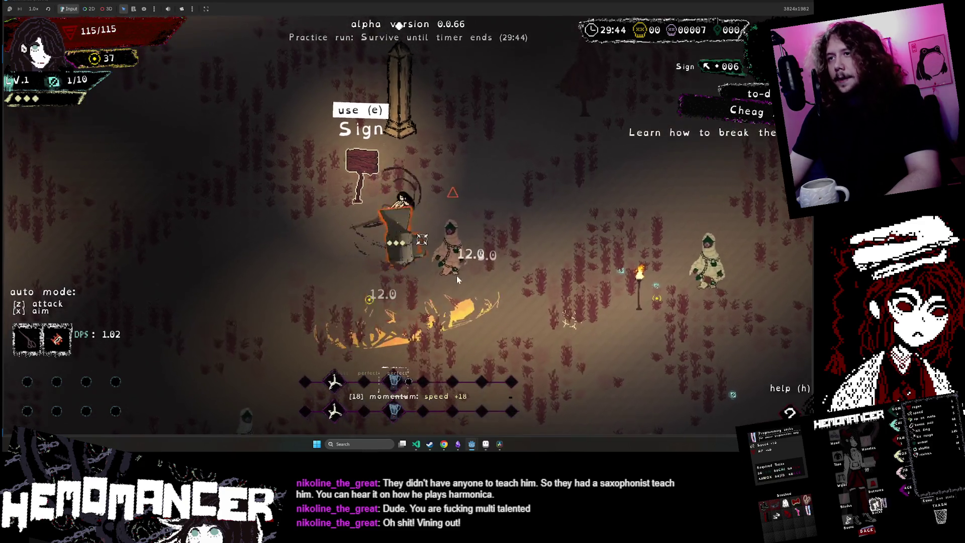
pyautogui.click(453, 307)
pyautogui.click(527, 309)
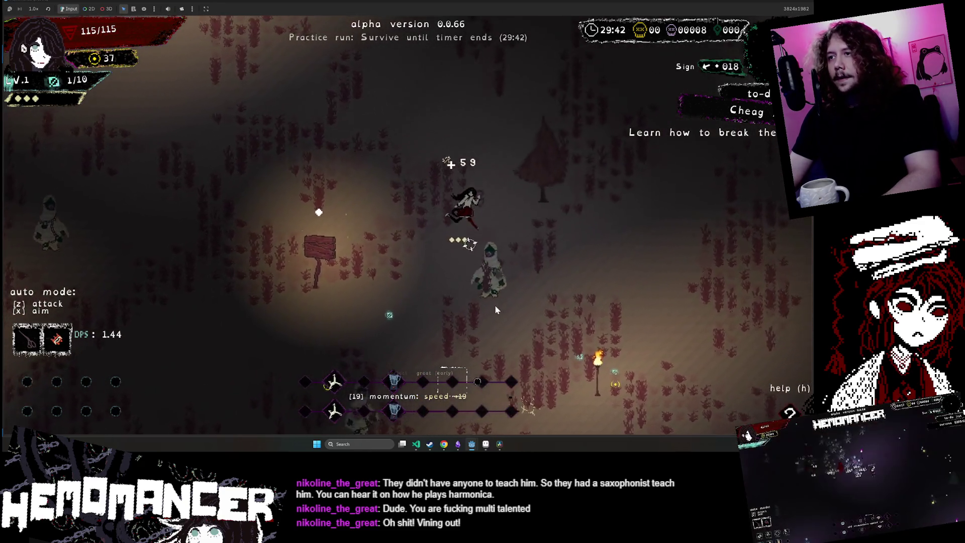
pyautogui.click(462, 314)
pyautogui.press('s')
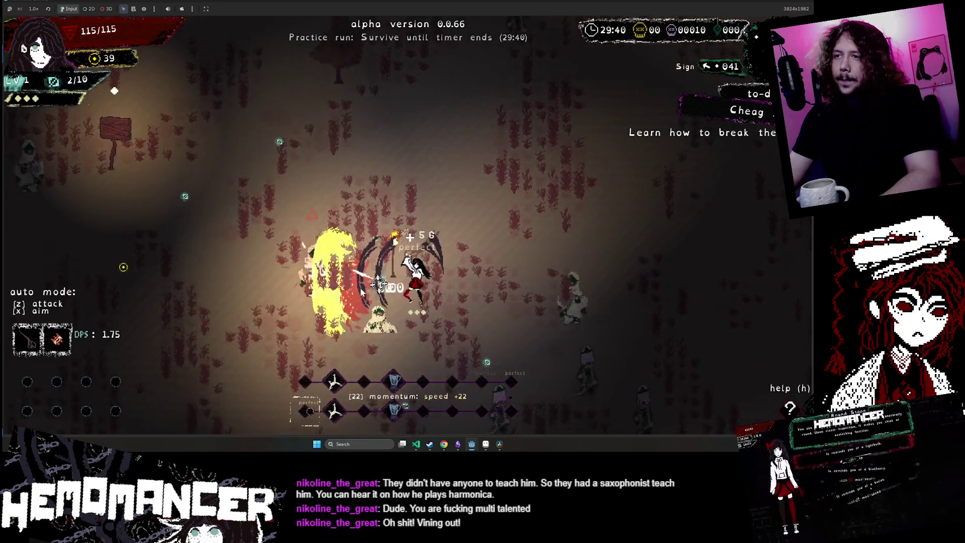
pyautogui.click(535, 323)
pyautogui.click(302, 326)
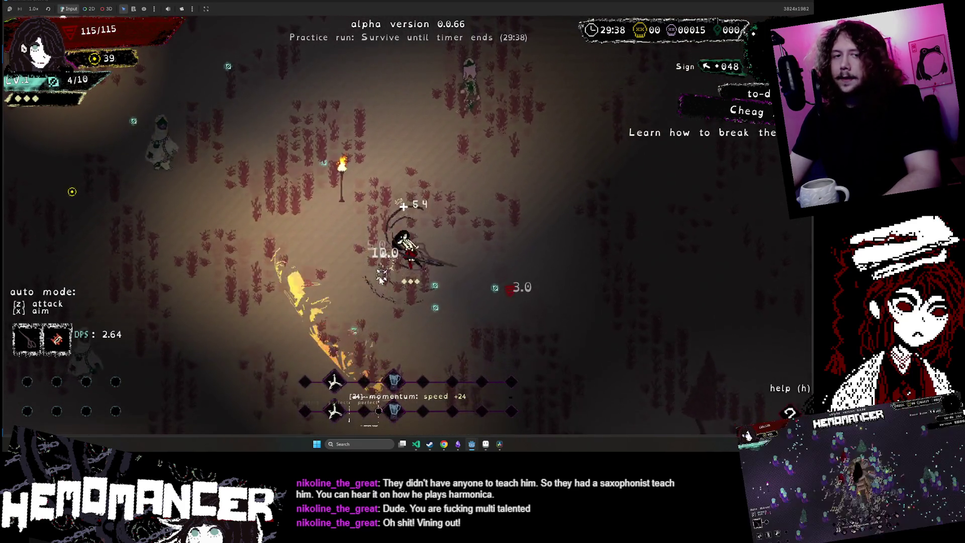
pyautogui.click(346, 211)
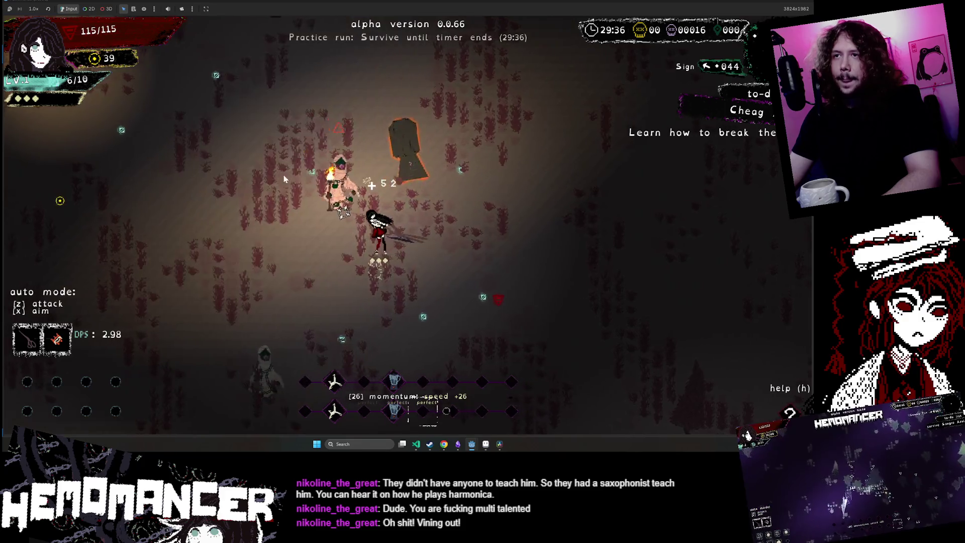
pyautogui.click(305, 203)
pyautogui.click(435, 303)
pyautogui.click(424, 202)
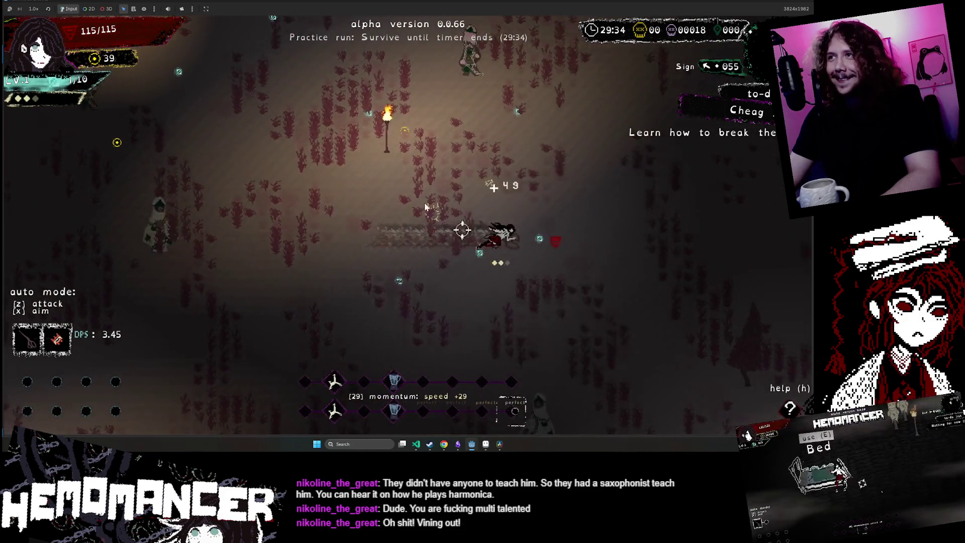
pyautogui.click(369, 147)
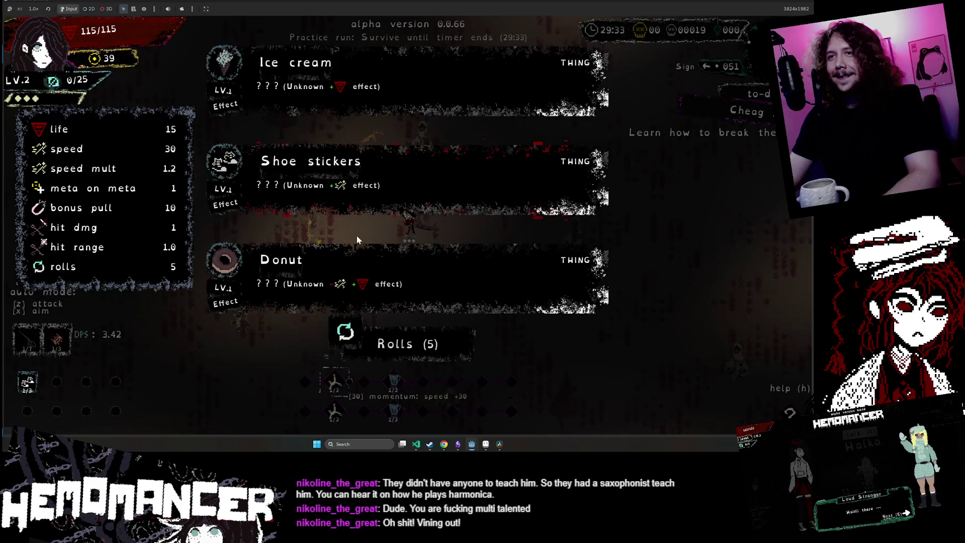
# - Reroll the level-up item offers down to 1 roll, then pick the Direct hotline upgrade
pyautogui.click(397, 344)
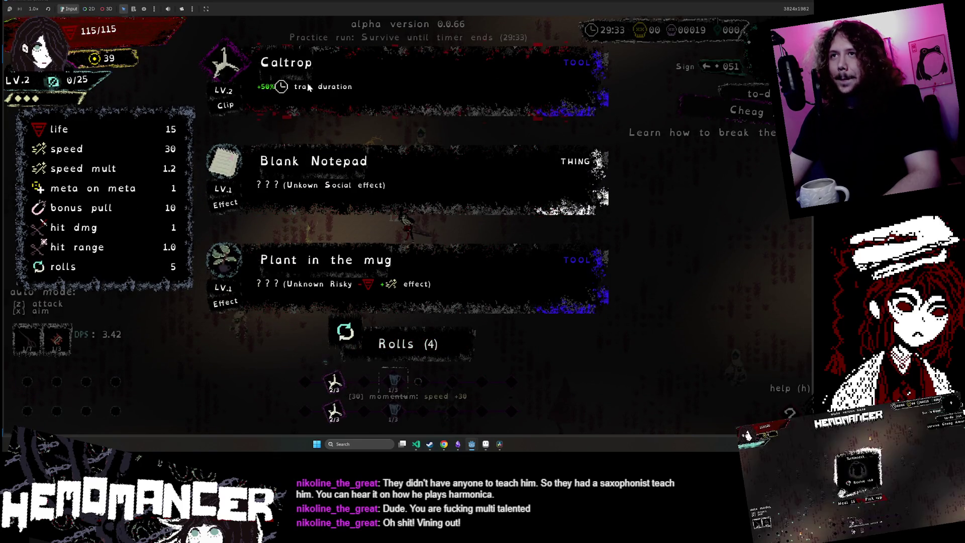
pyautogui.click(374, 345)
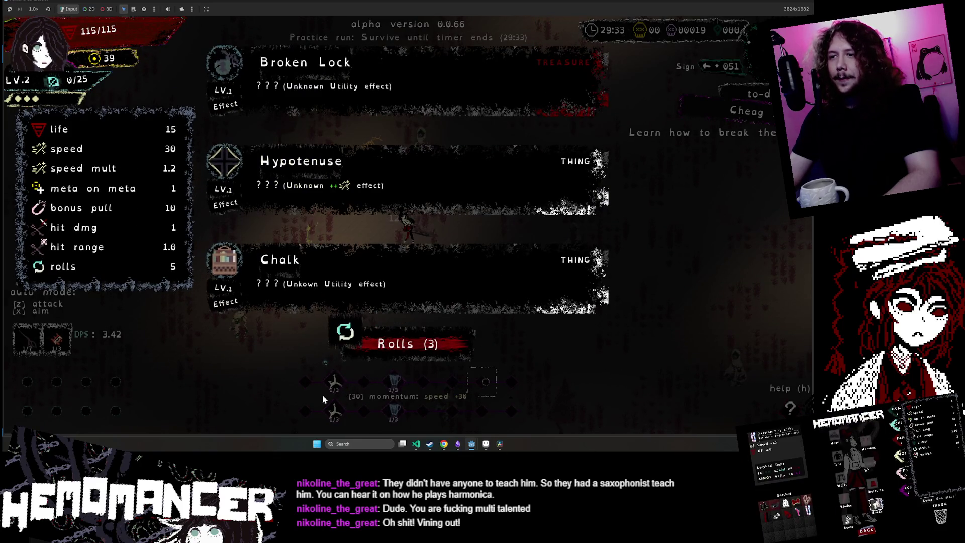
pyautogui.click(395, 341)
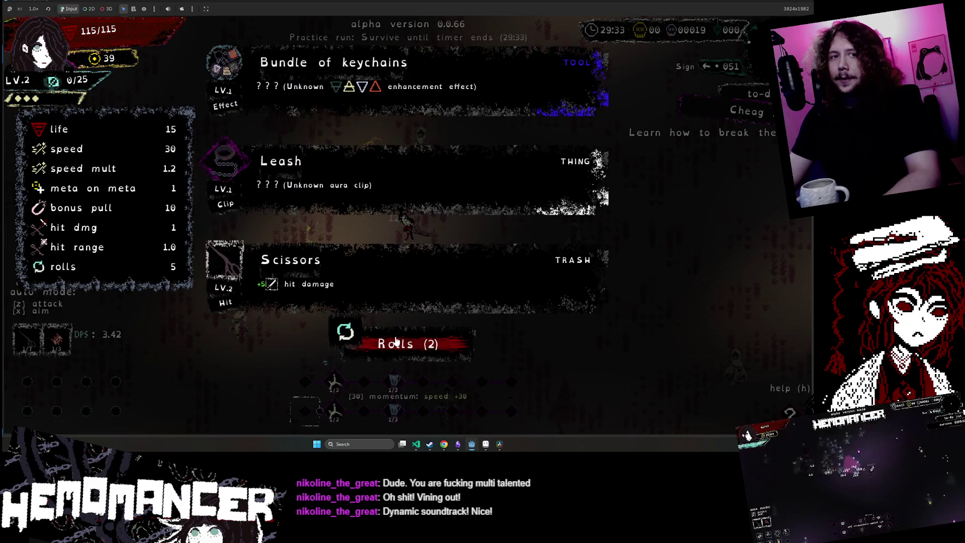
pyautogui.click(395, 346)
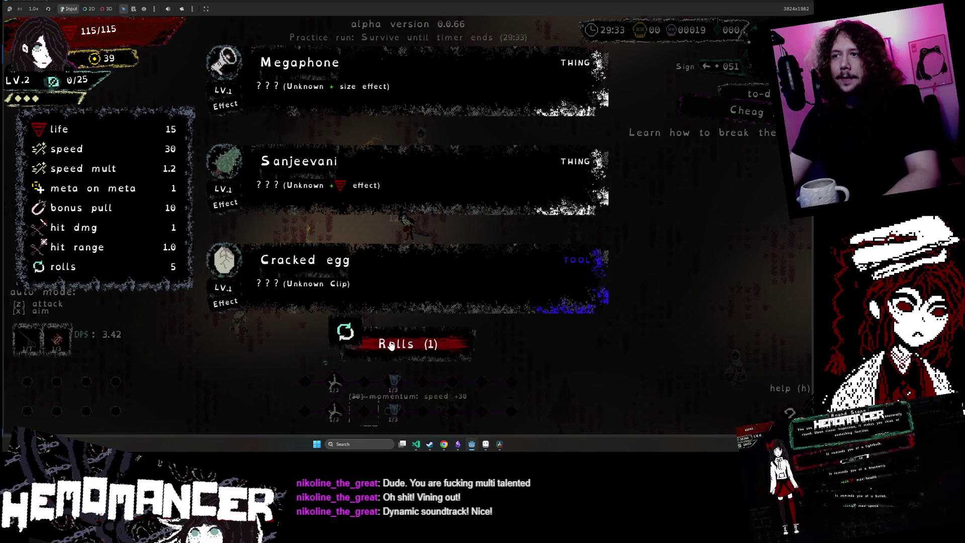
pyautogui.click(391, 345)
pyautogui.click(309, 271)
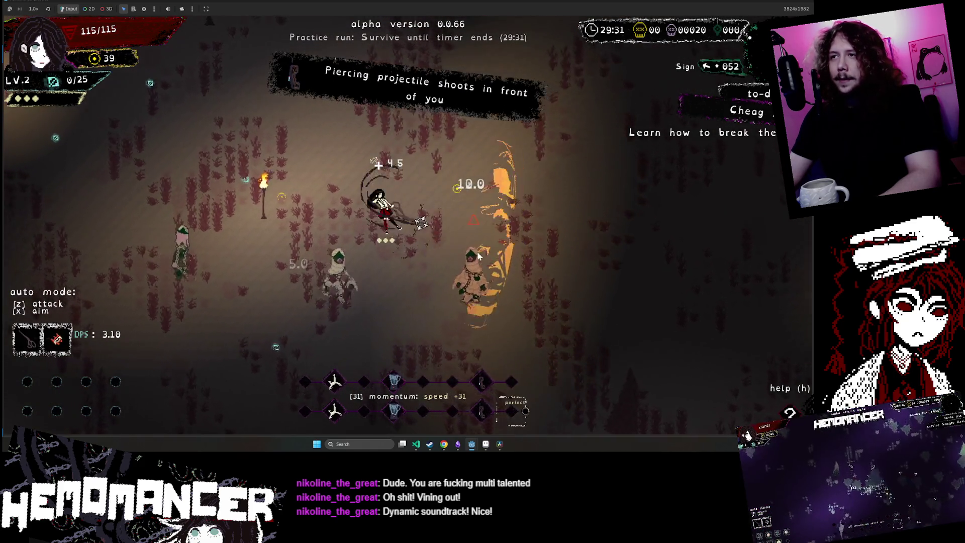
# - Slash and dash through the Detour enemies until LV.3 brings up the Hypotenuse offer
pyautogui.click(417, 292)
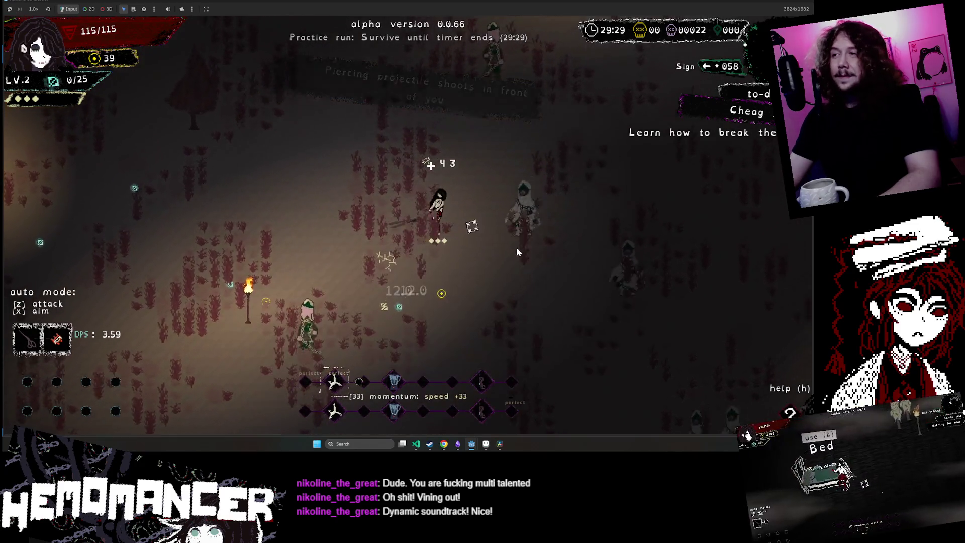
pyautogui.click(516, 246)
pyautogui.click(458, 223)
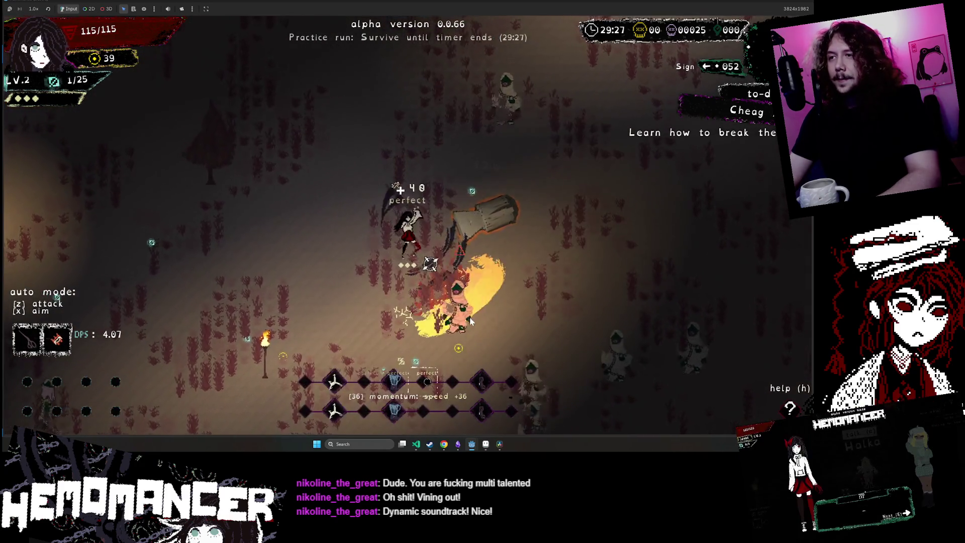
pyautogui.click(469, 317)
pyautogui.click(478, 331)
pyautogui.click(483, 264)
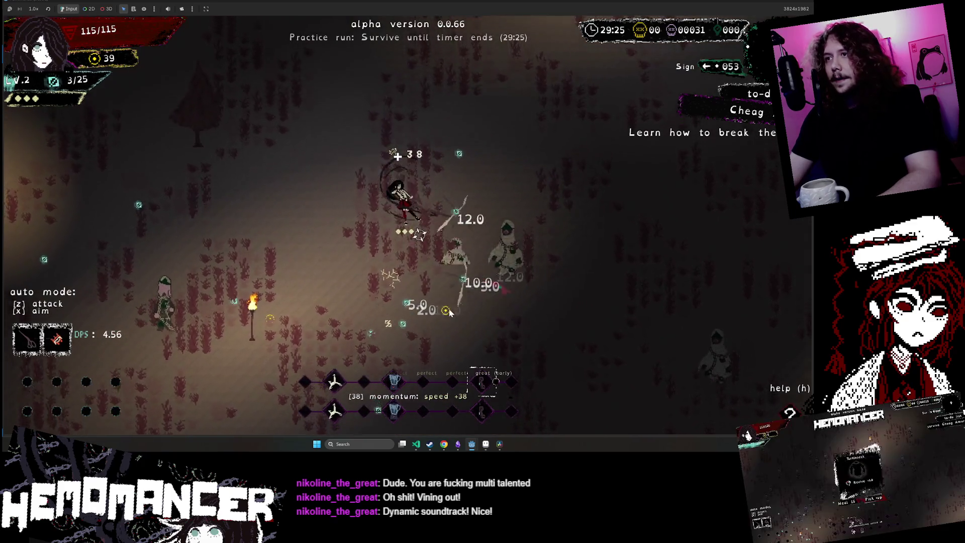
pyautogui.click(493, 290)
pyautogui.click(463, 301)
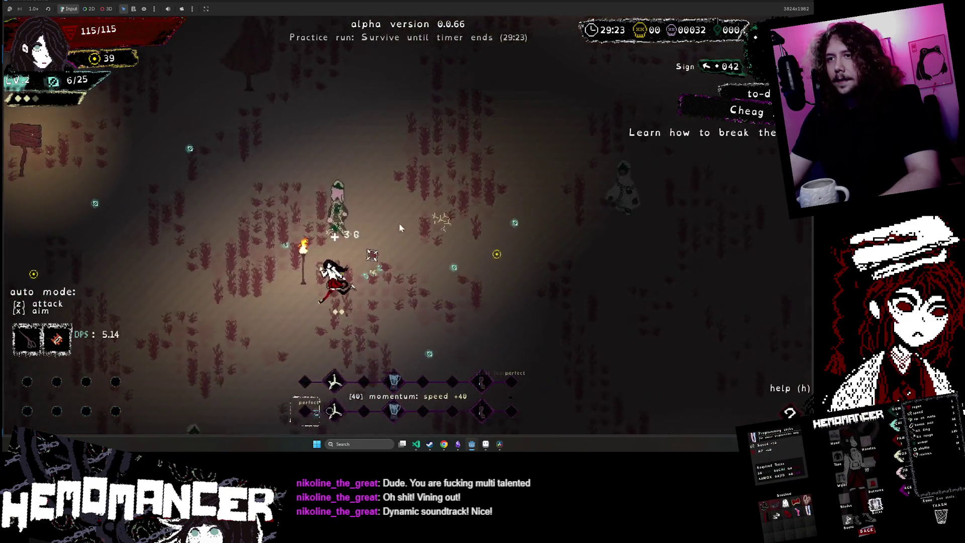
pyautogui.click(399, 224)
pyautogui.click(253, 215)
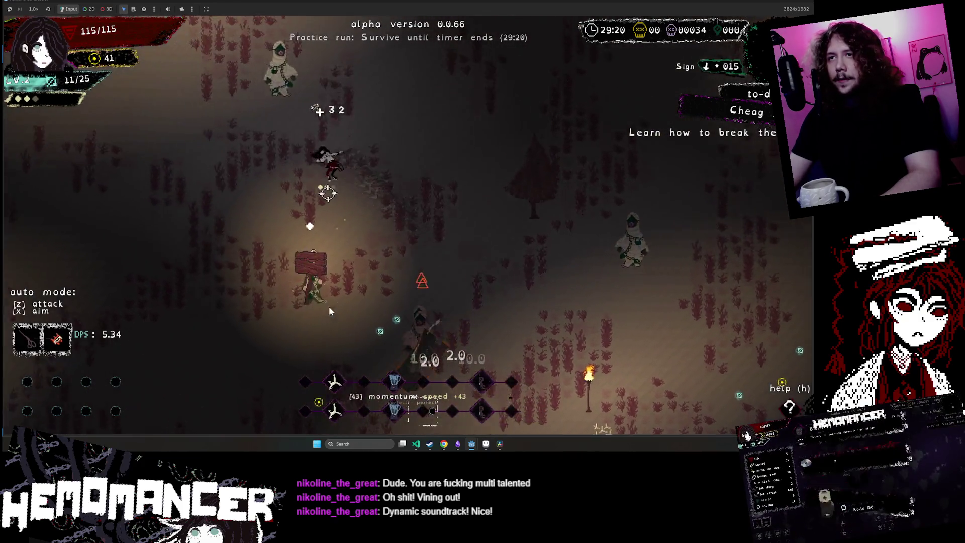
pyautogui.click(439, 176)
pyautogui.click(442, 178)
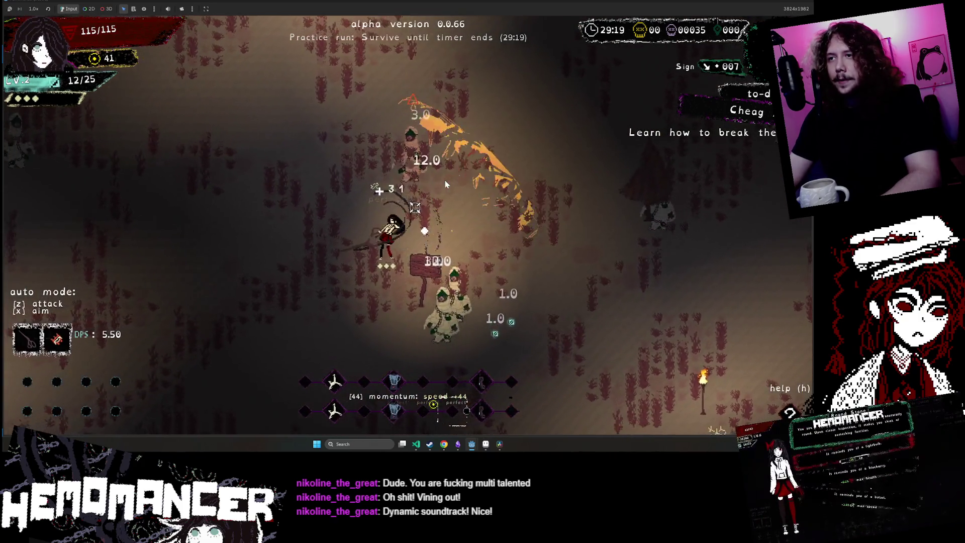
pyautogui.click(486, 180)
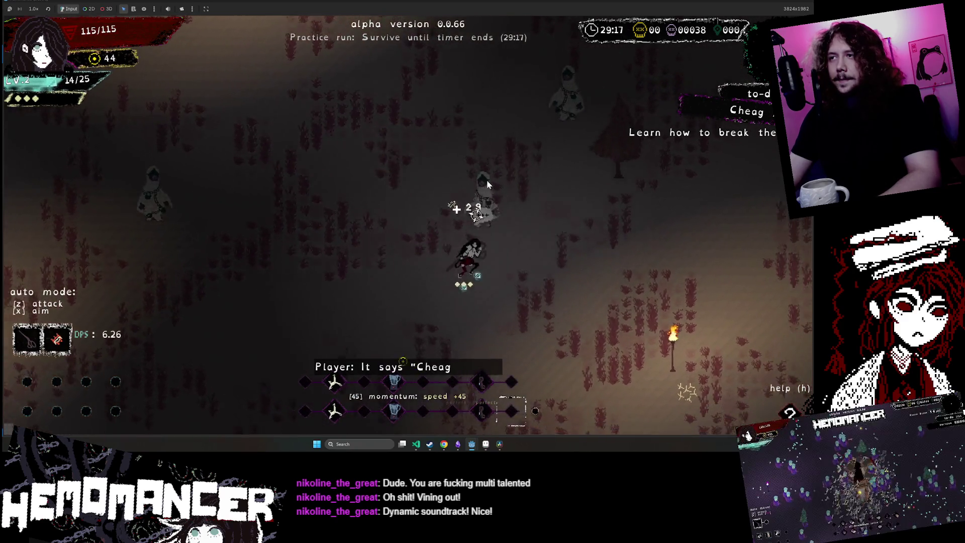
pyautogui.click(499, 311)
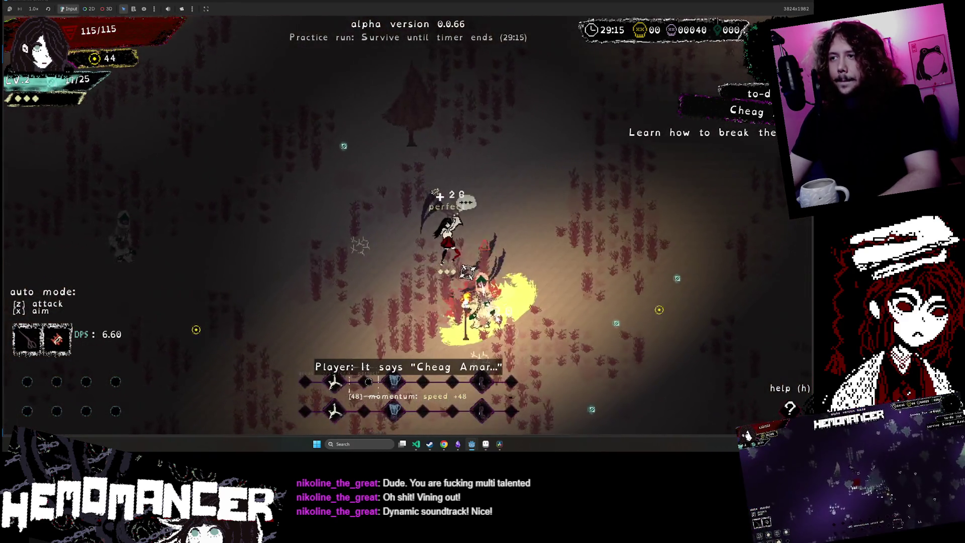
pyautogui.click(316, 190)
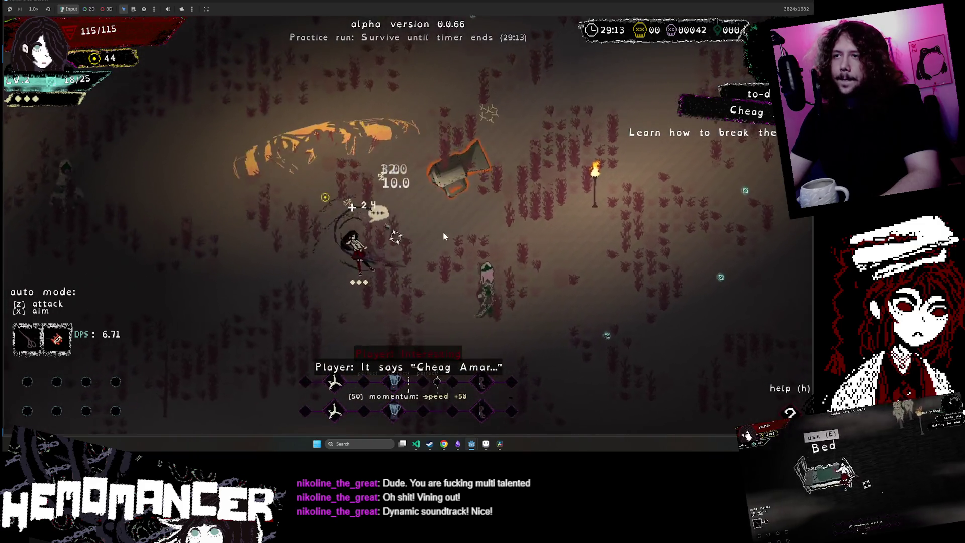
pyautogui.click(520, 282)
pyautogui.click(120, 224)
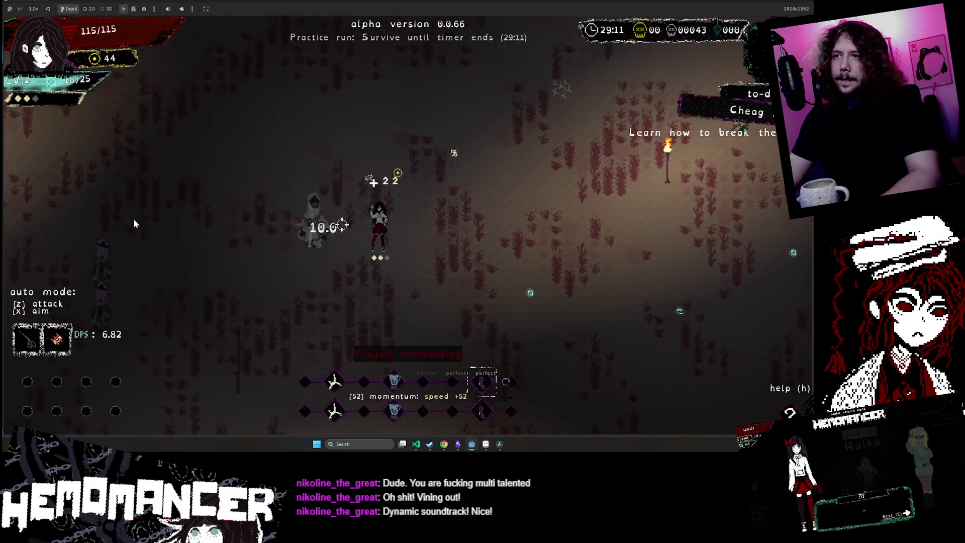
pyautogui.click(134, 221)
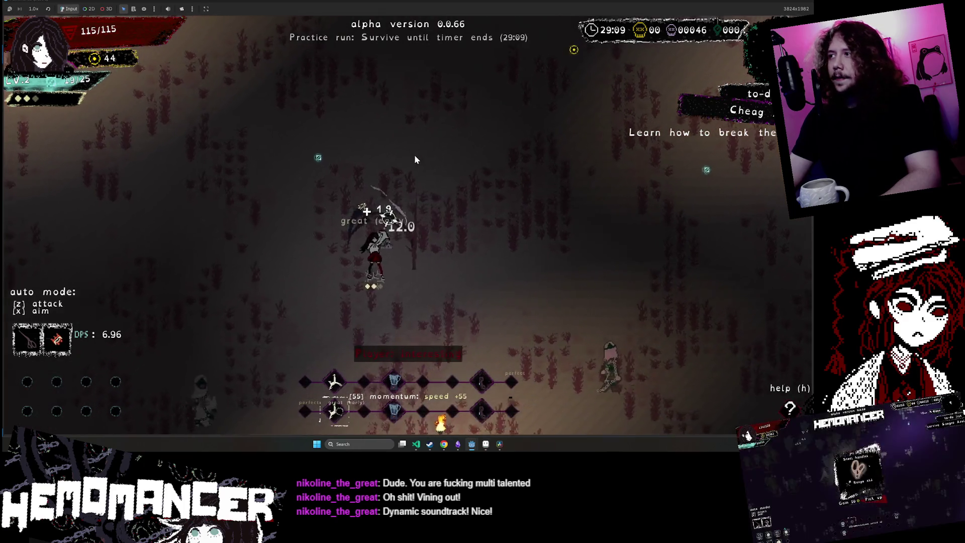
pyautogui.click(414, 154)
pyautogui.click(455, 294)
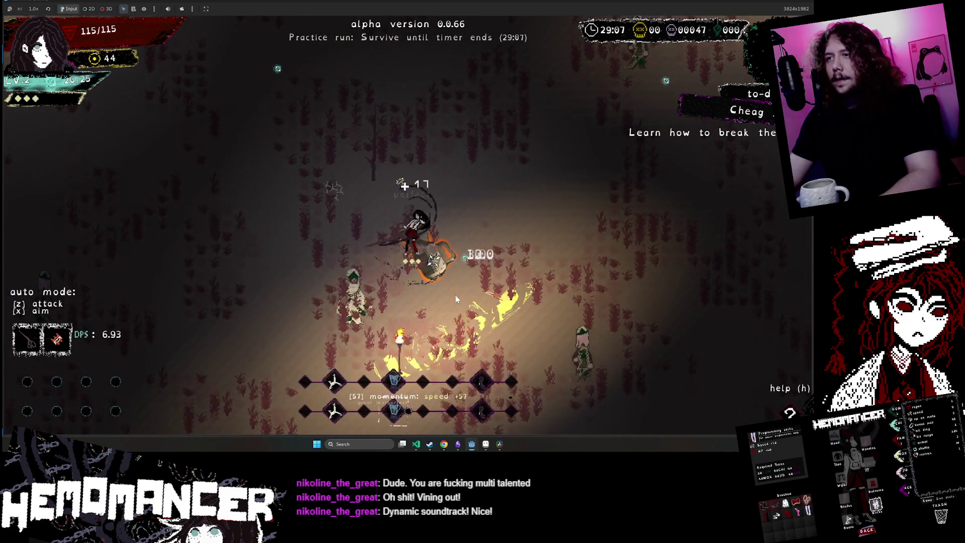
pyautogui.click(544, 168)
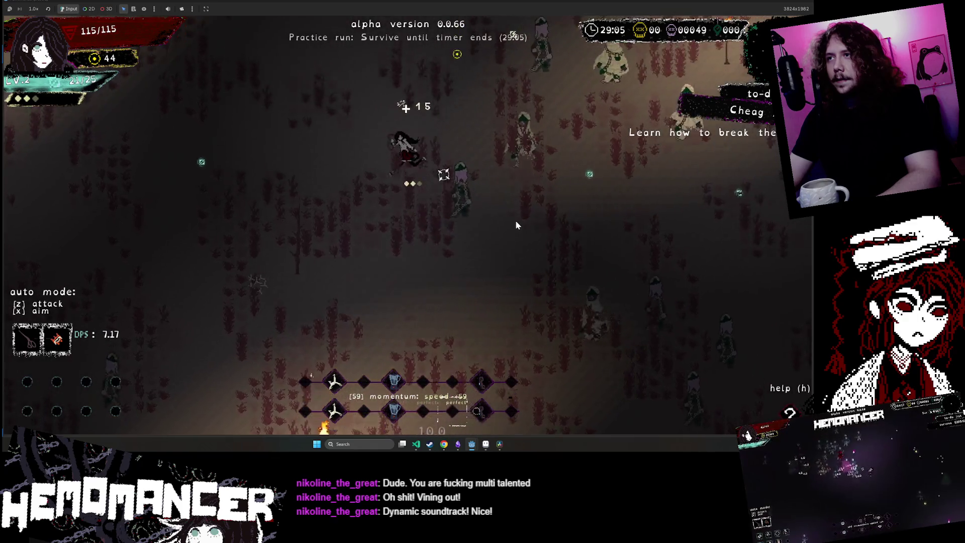
pyautogui.click(522, 219)
pyautogui.click(529, 216)
pyautogui.click(508, 267)
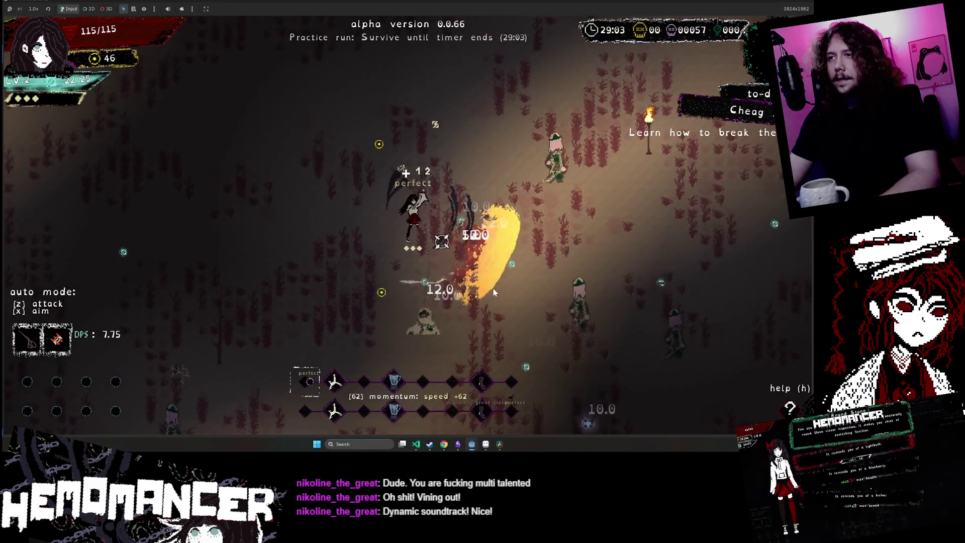
pyautogui.click(543, 249)
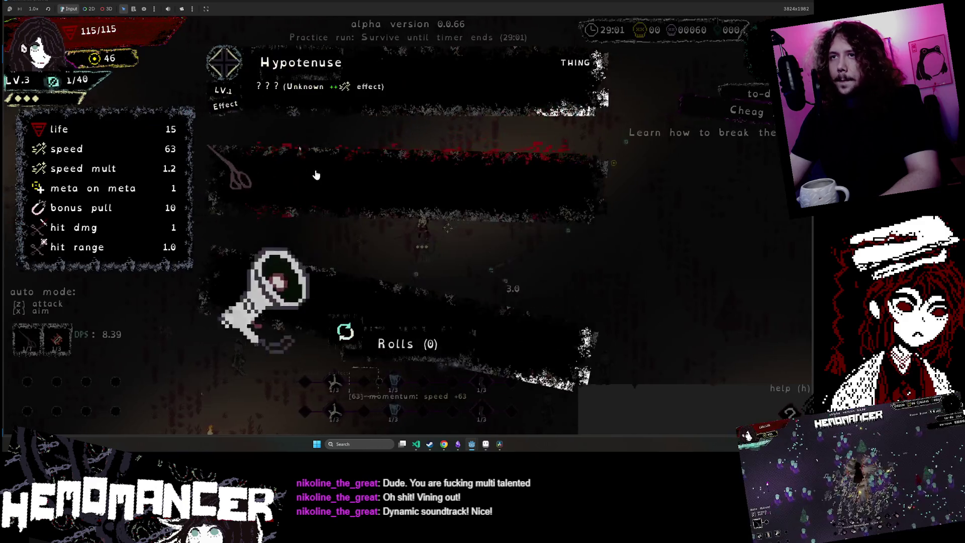
# - Take a level-up upgrade and keep slashing at enemies across the field
pyautogui.click(342, 189)
pyautogui.click(372, 144)
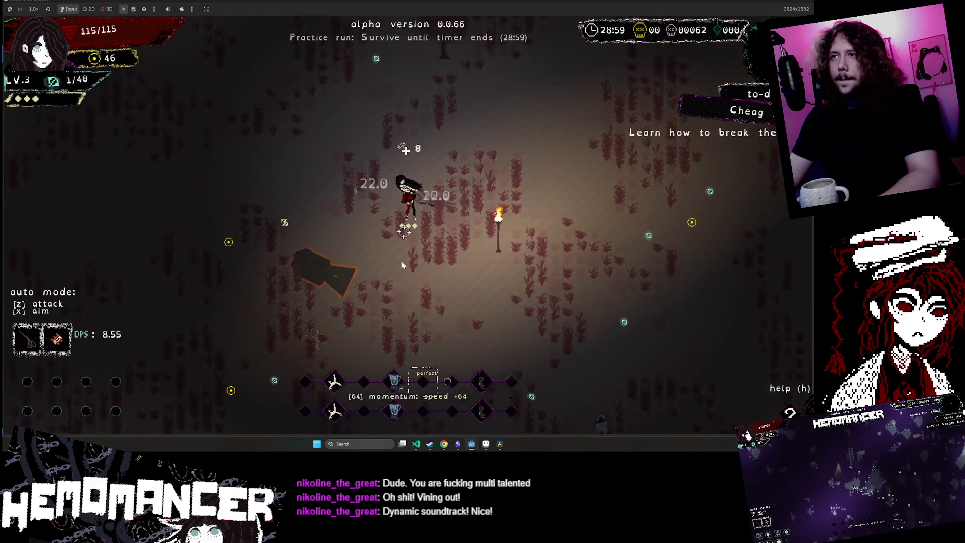
pyautogui.click(358, 328)
pyautogui.click(239, 325)
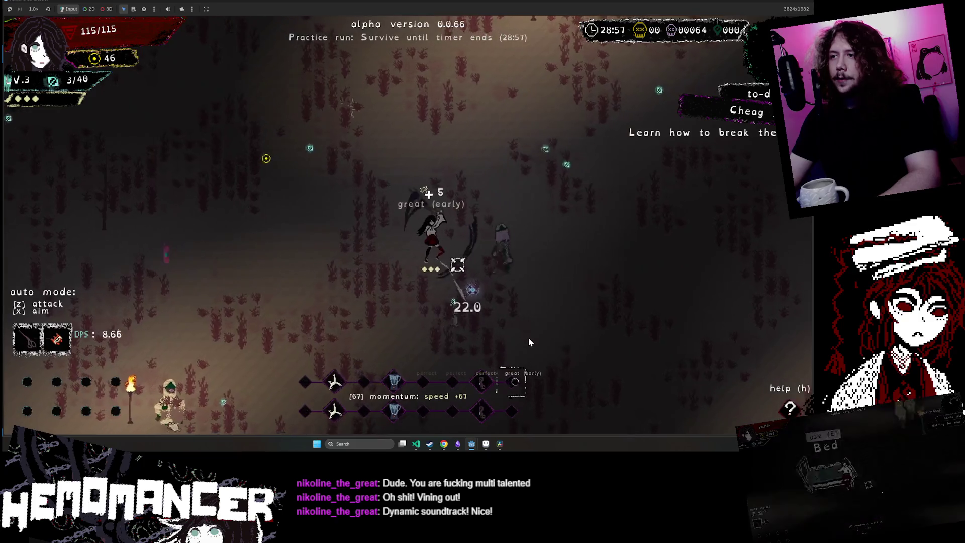
pyautogui.click(528, 337)
pyautogui.click(250, 248)
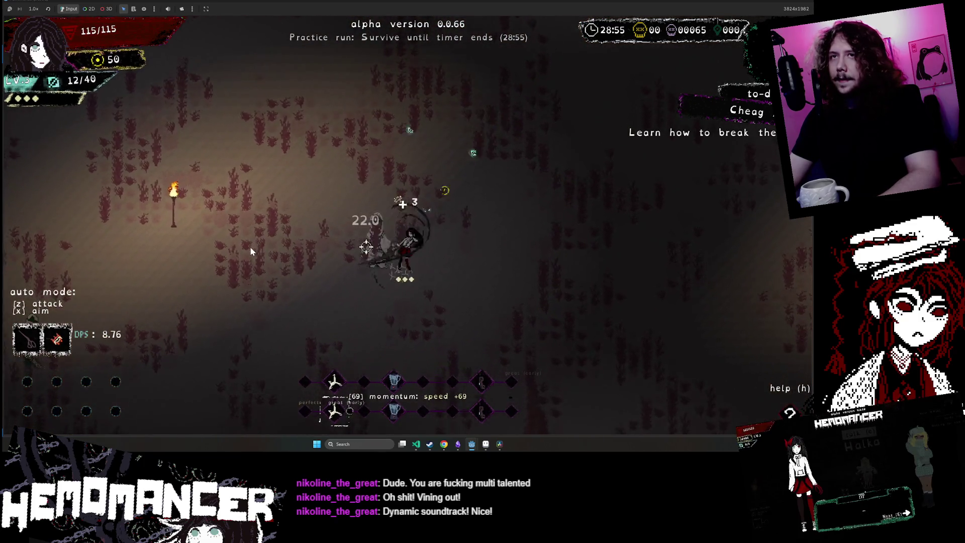
pyautogui.click(551, 223)
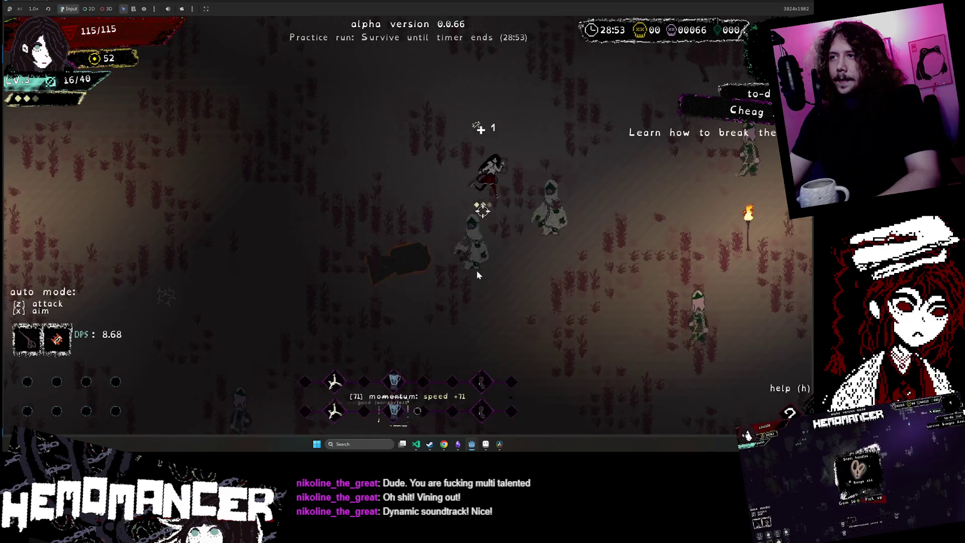
pyautogui.click(442, 267)
pyautogui.press('w')
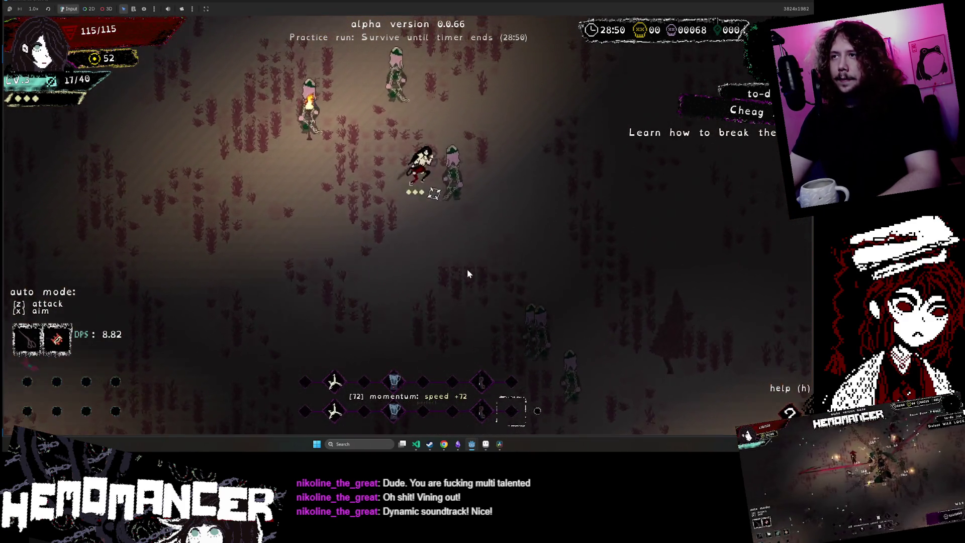
pyautogui.click(468, 273)
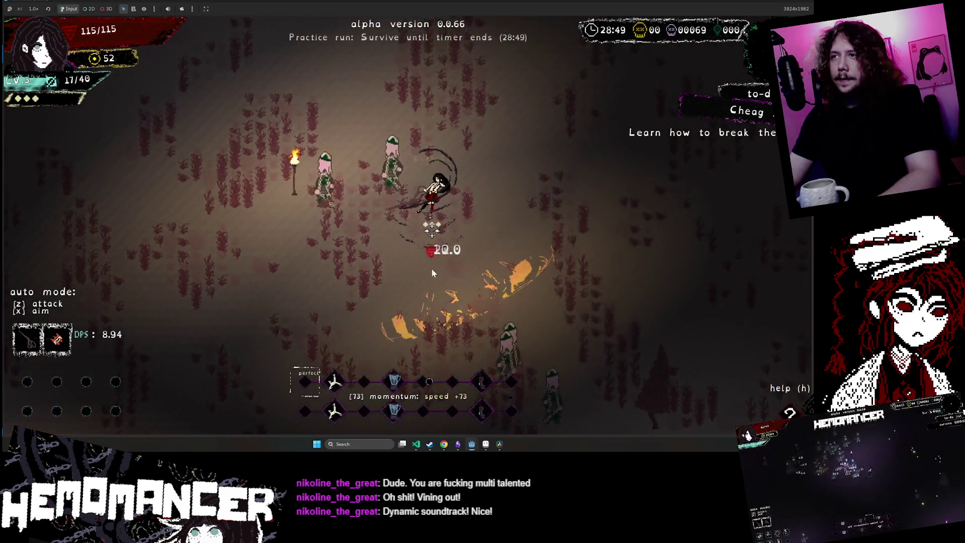
pyautogui.click(319, 251)
pyautogui.click(499, 333)
pyautogui.press('d')
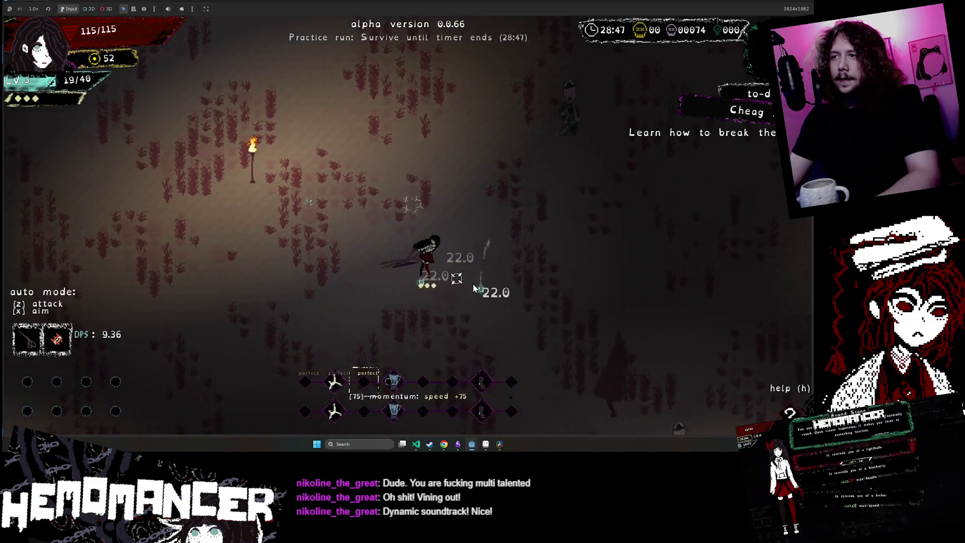
# - Keep attacking approaching enemies to build momentum and grab the Fragmentum pickup
pyautogui.click(415, 185)
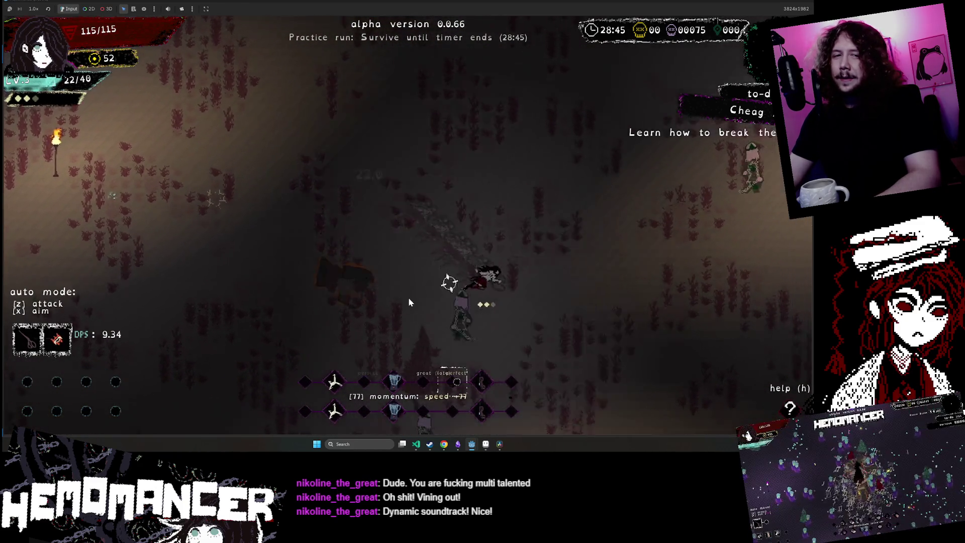
pyautogui.click(389, 282)
pyautogui.click(367, 261)
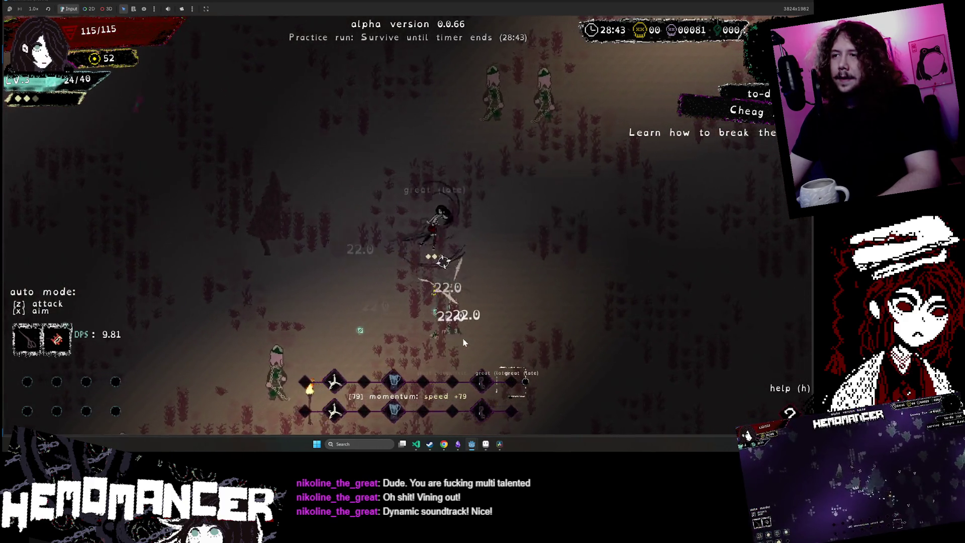
pyautogui.click(538, 148)
pyautogui.click(503, 201)
pyautogui.click(321, 343)
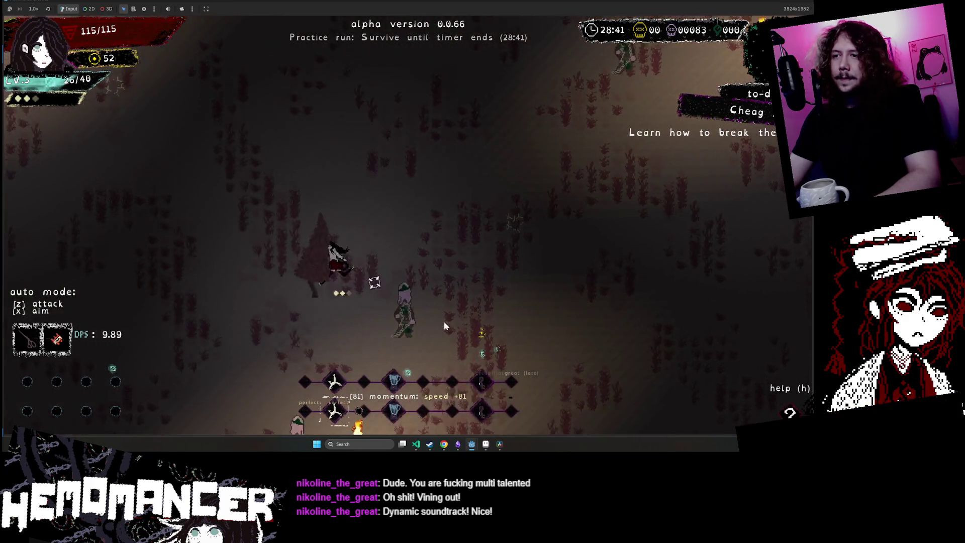
pyautogui.click(445, 318)
pyautogui.click(498, 179)
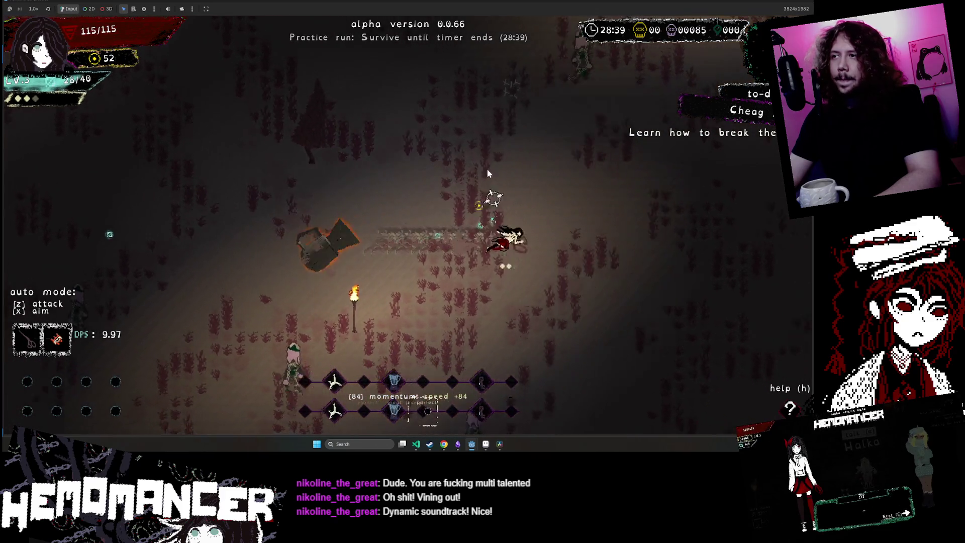
pyautogui.click(487, 168)
pyautogui.click(588, 160)
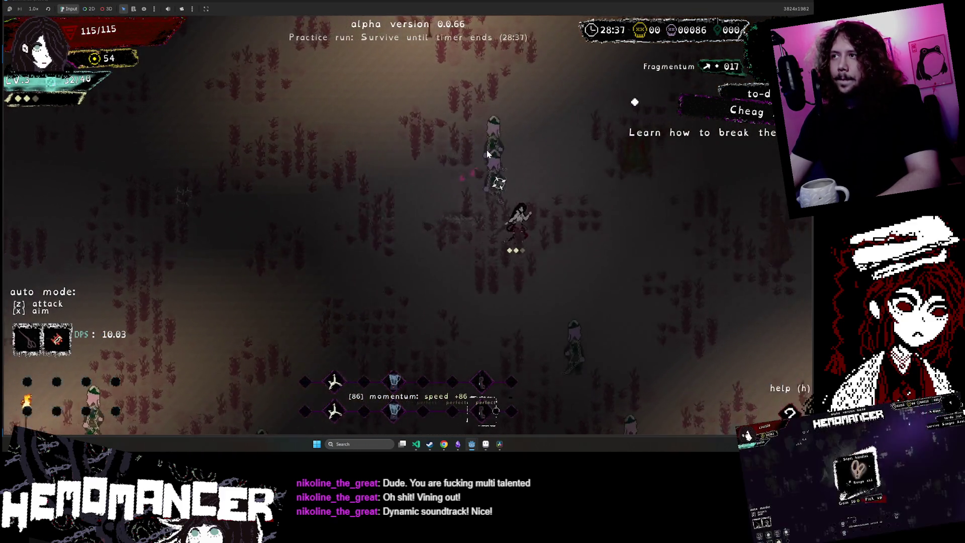
pyautogui.click(382, 151)
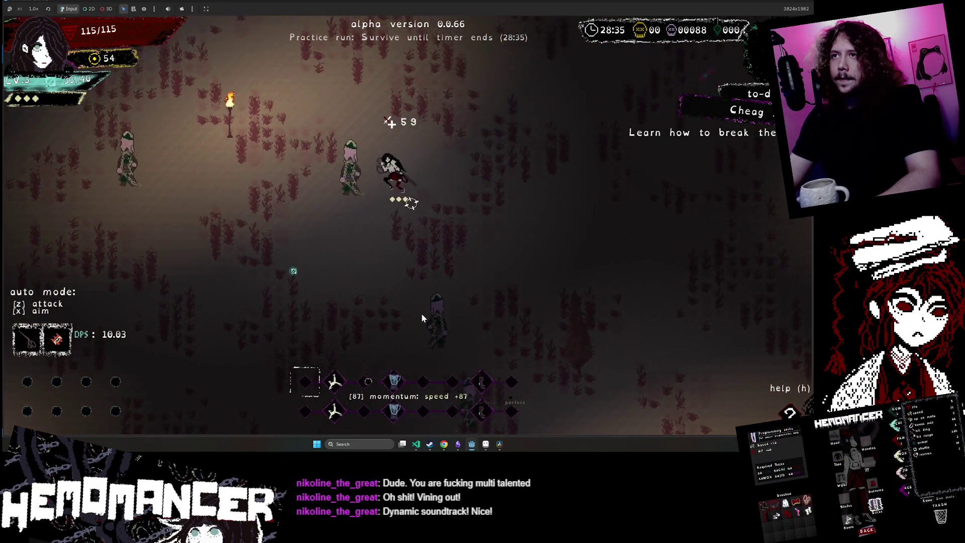
# - Slash through the remaining enemy groups on both sides of the field
pyautogui.click(421, 313)
pyautogui.click(360, 189)
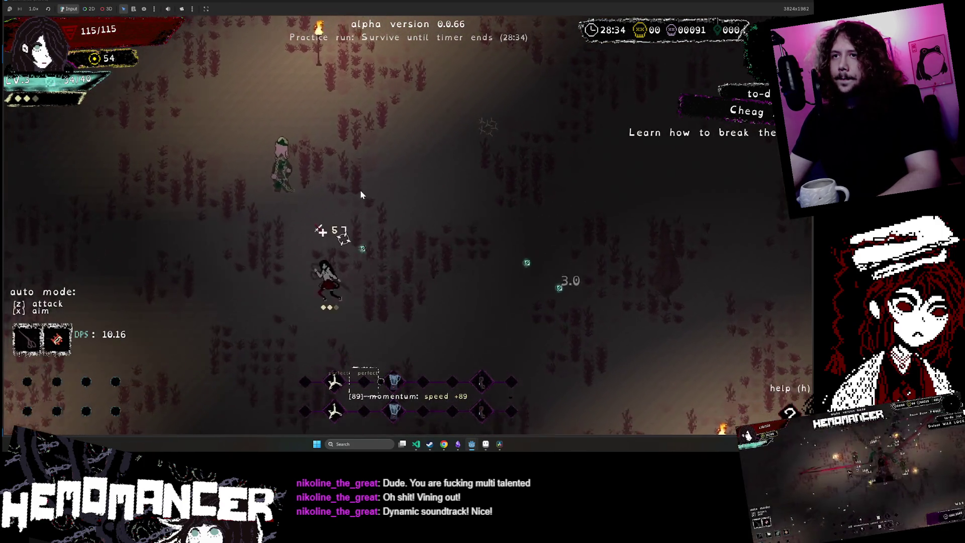
pyautogui.click(359, 189)
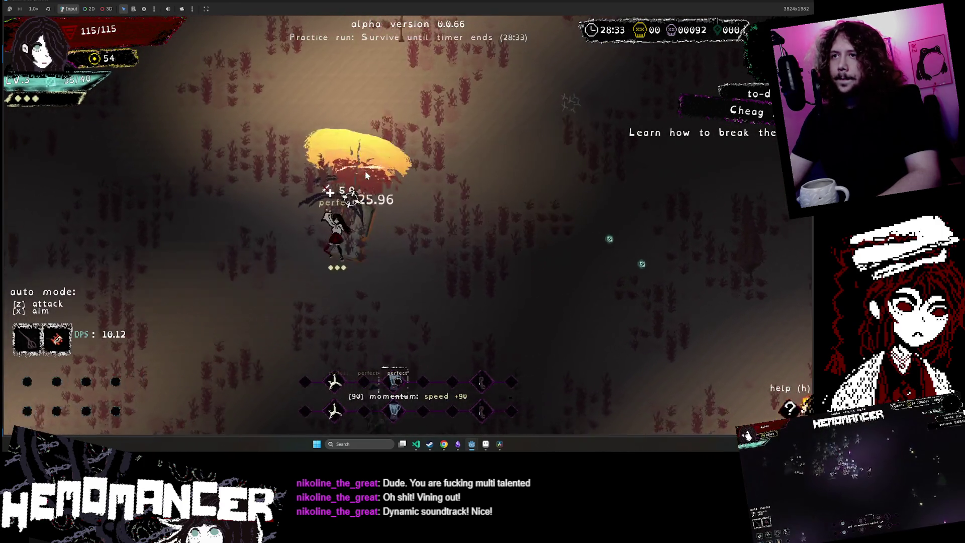
pyautogui.click(395, 288)
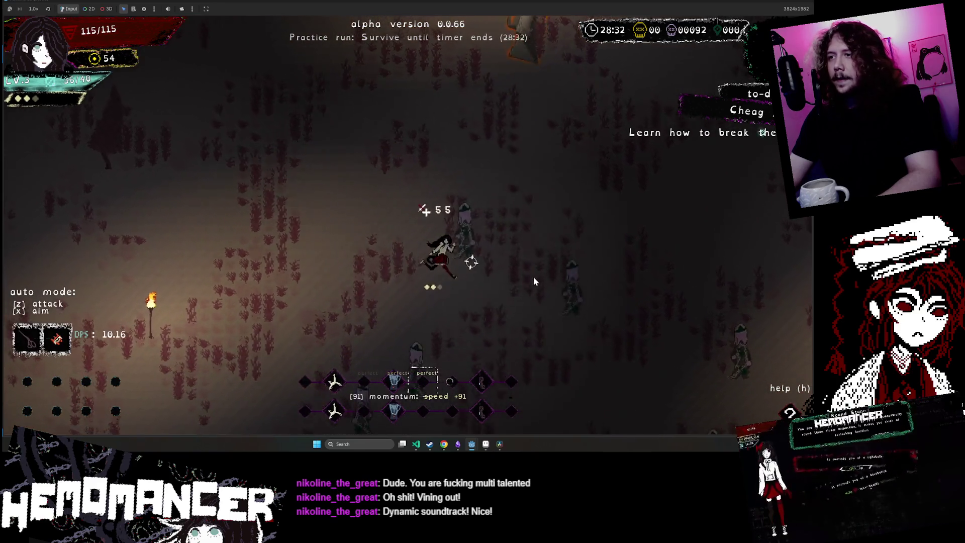
pyautogui.click(533, 280)
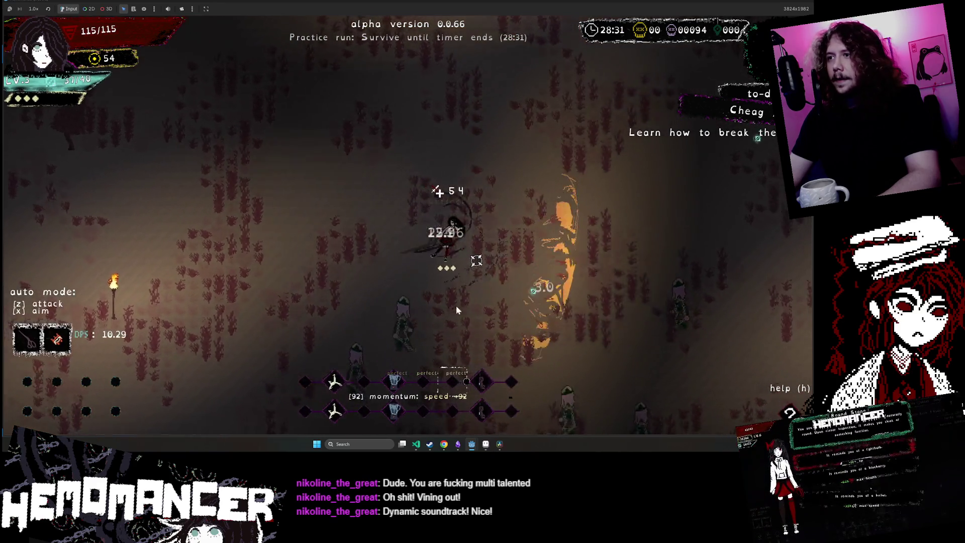
pyautogui.click(305, 351)
pyautogui.click(553, 309)
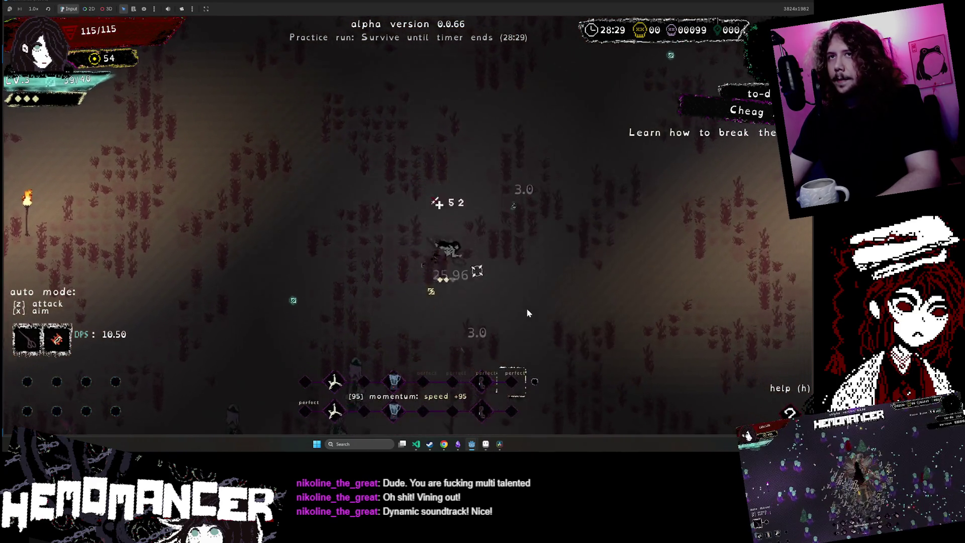
# - Reach level 4, take the Cracked egg upgrade, and quit to the main menu
pyautogui.click(330, 302)
pyautogui.click(215, 265)
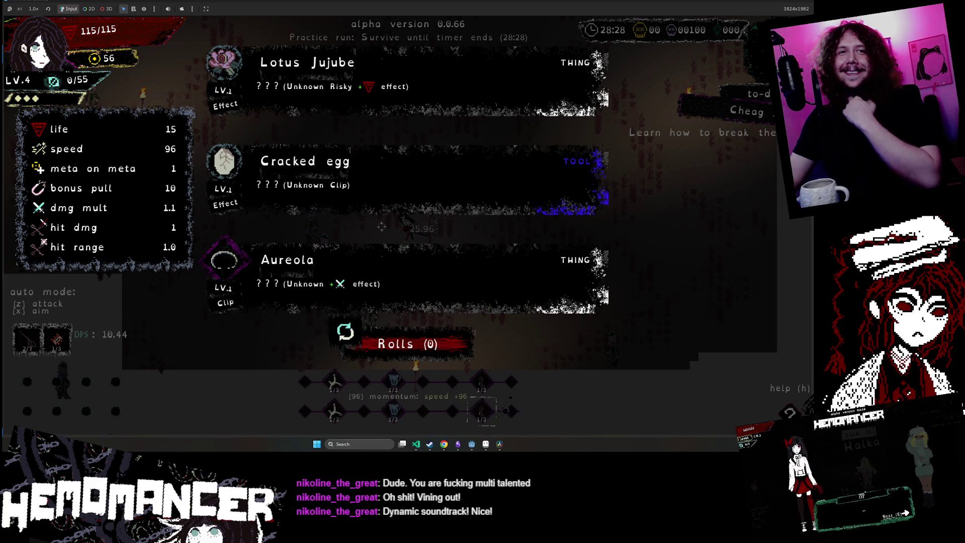
pyautogui.click(417, 184)
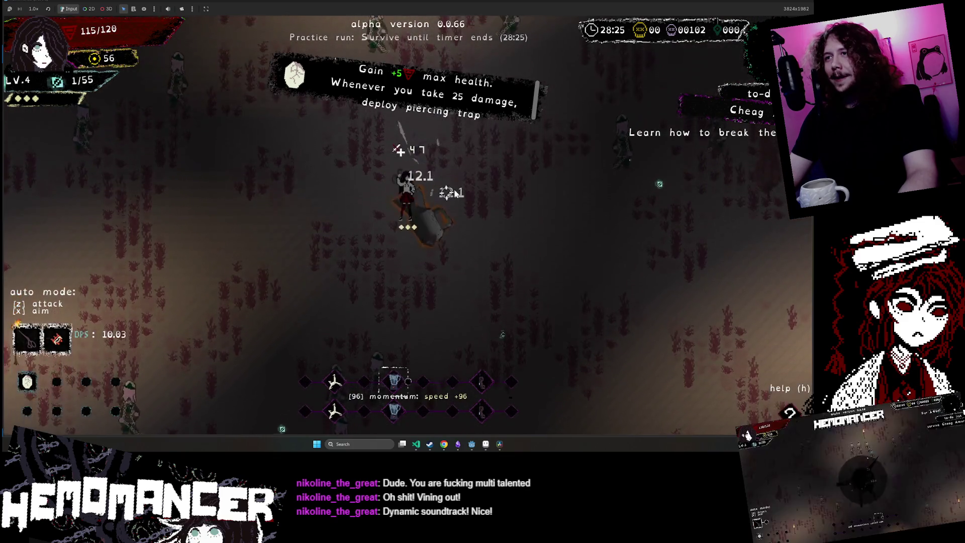
pyautogui.press('Escape')
# - Lower the Music volume in the game's Audio options, then stop the run with F8
pyautogui.click(310, 288)
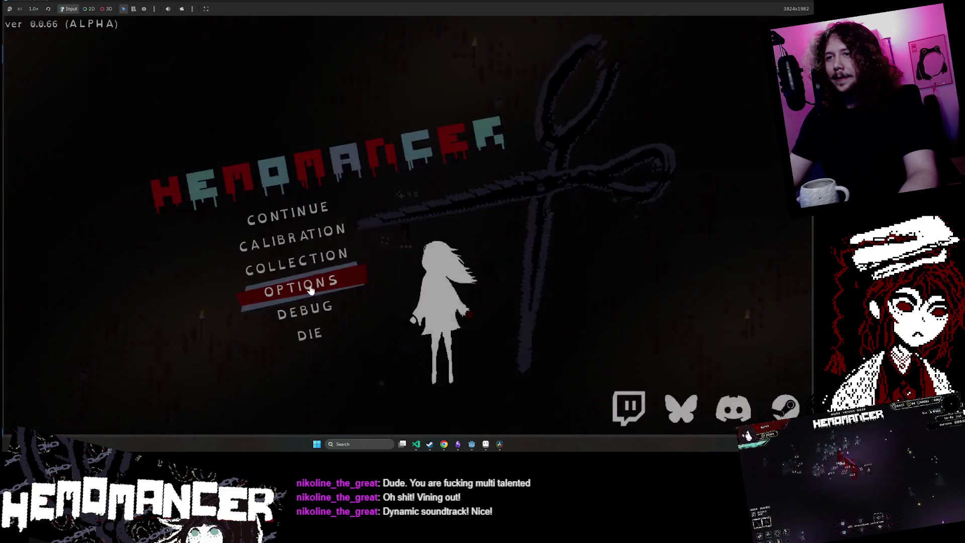
pyautogui.click(411, 209)
pyautogui.moveTo(439, 180); pyautogui.dragTo(425, 176)
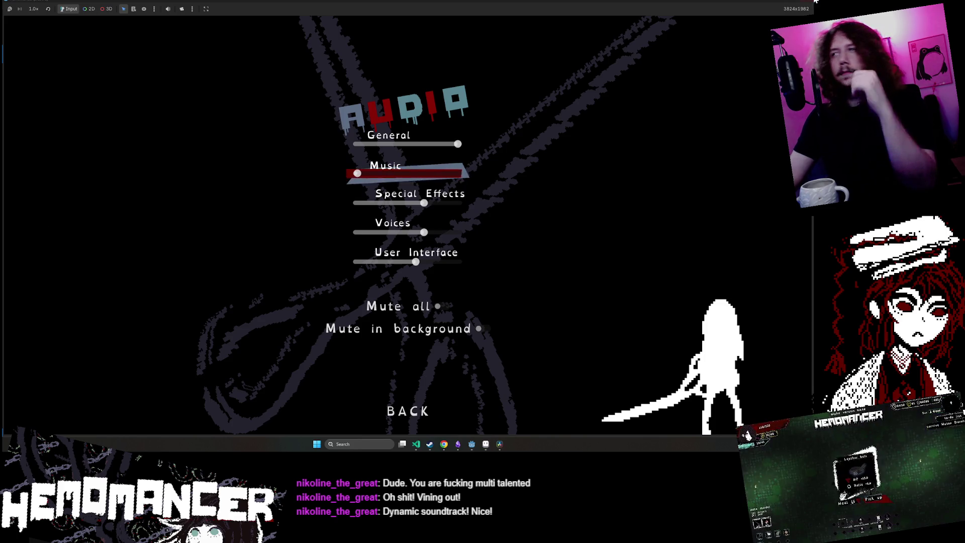
pyautogui.press('F8')
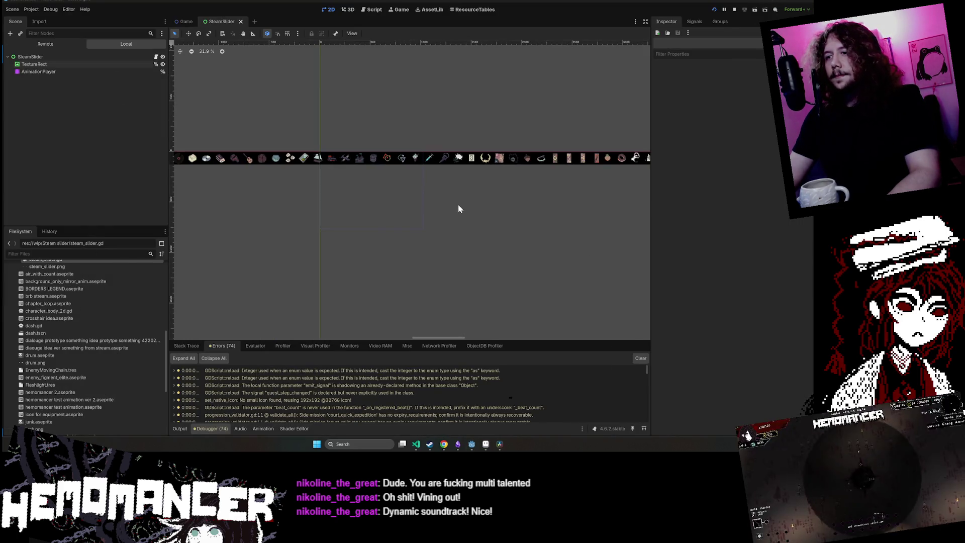
# - Clear the Godot debugger's error list
pyautogui.click(640, 358)
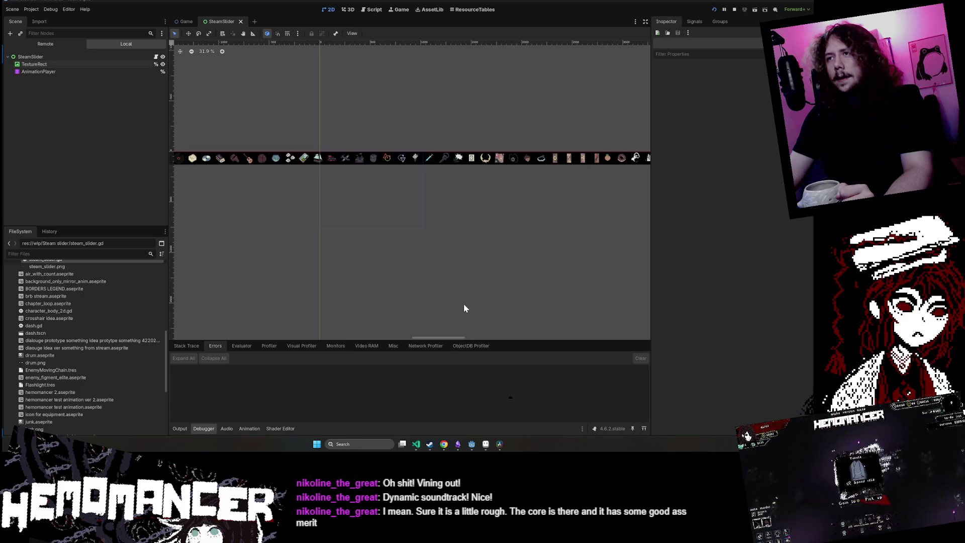
pyautogui.click(493, 445)
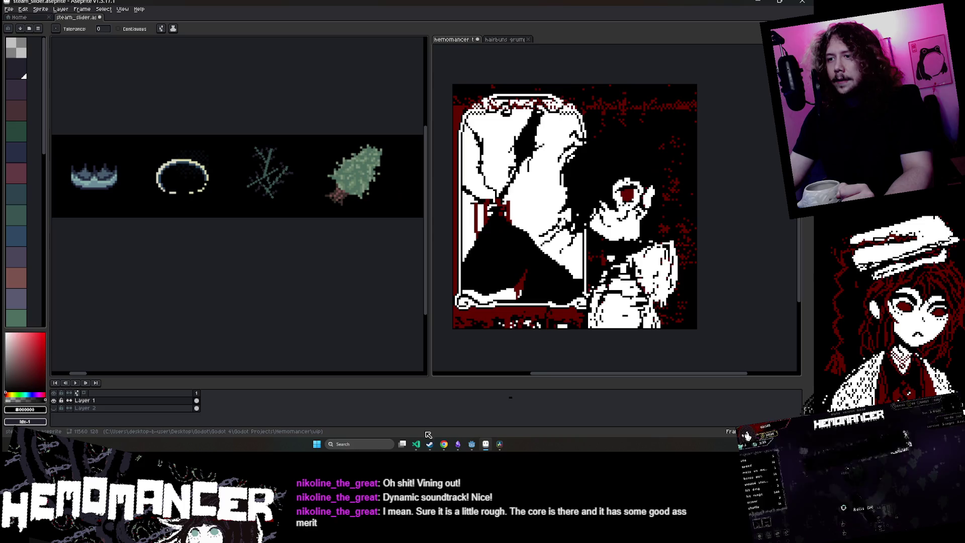
pyautogui.click(490, 447)
# - Bring the Hemomancer game window forward and back out from Audio to the main menu
pyautogui.moveTo(467, 445)
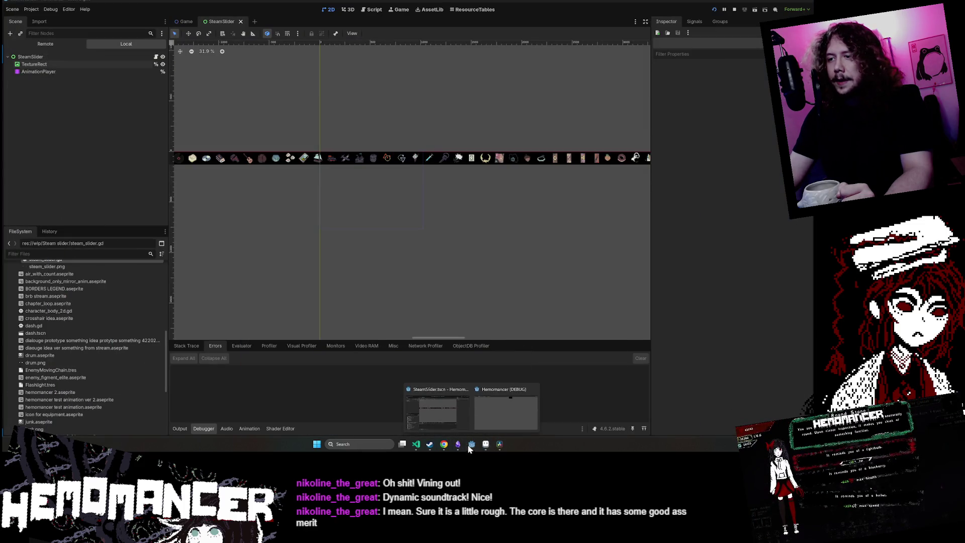
pyautogui.click(514, 411)
pyautogui.click(419, 407)
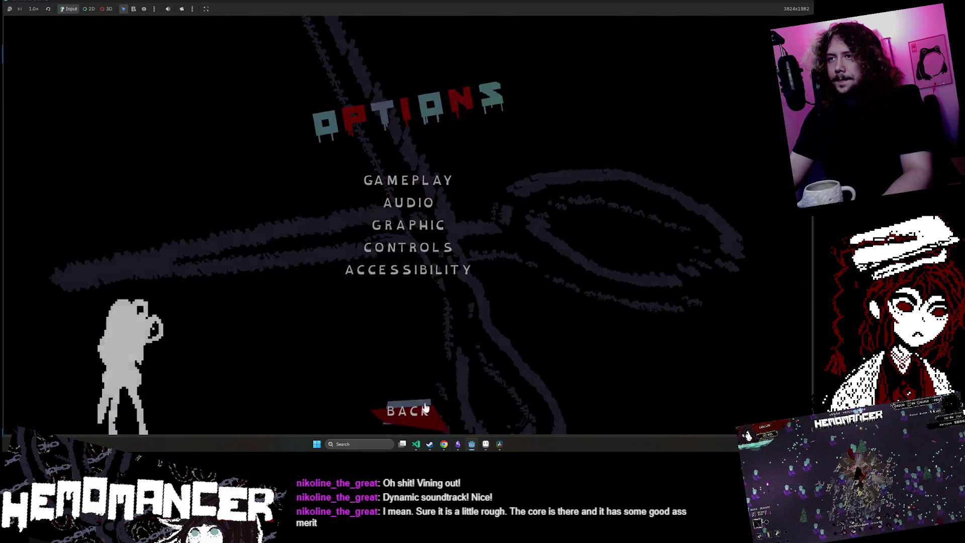
pyautogui.click(417, 408)
# - Bring up the Hades Steam page and show its third screenshot
pyautogui.moveTo(446, 449)
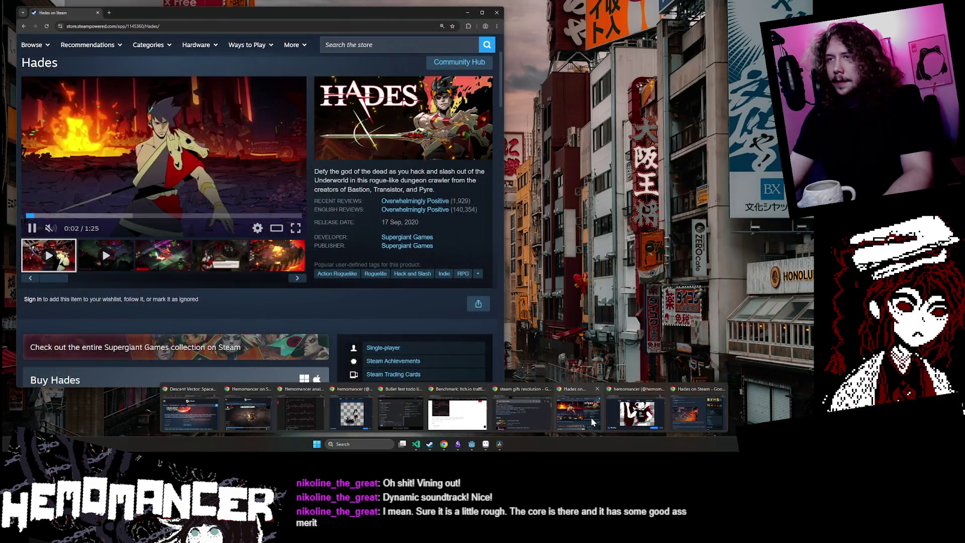
pyautogui.click(578, 413)
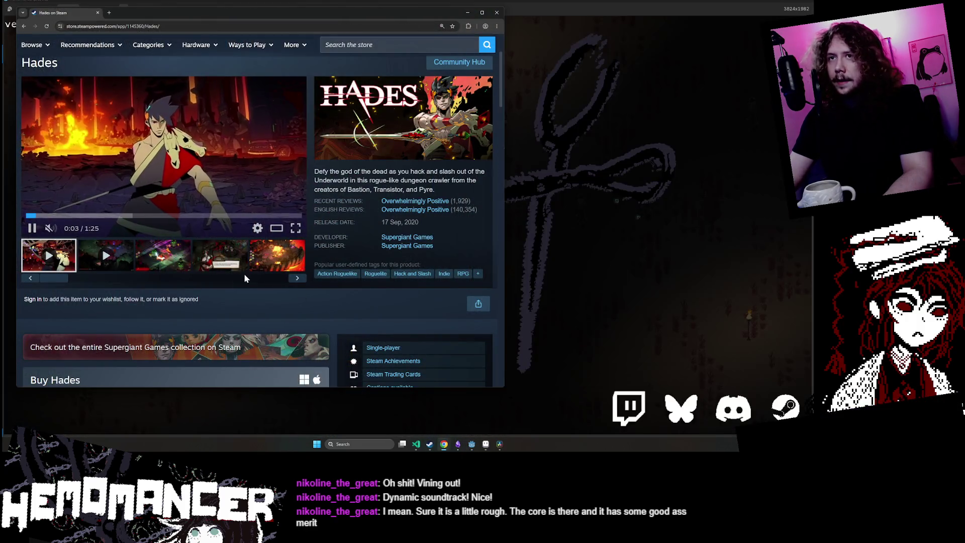
pyautogui.scroll(-1, 49, 215)
pyautogui.scroll(1, 144, 311)
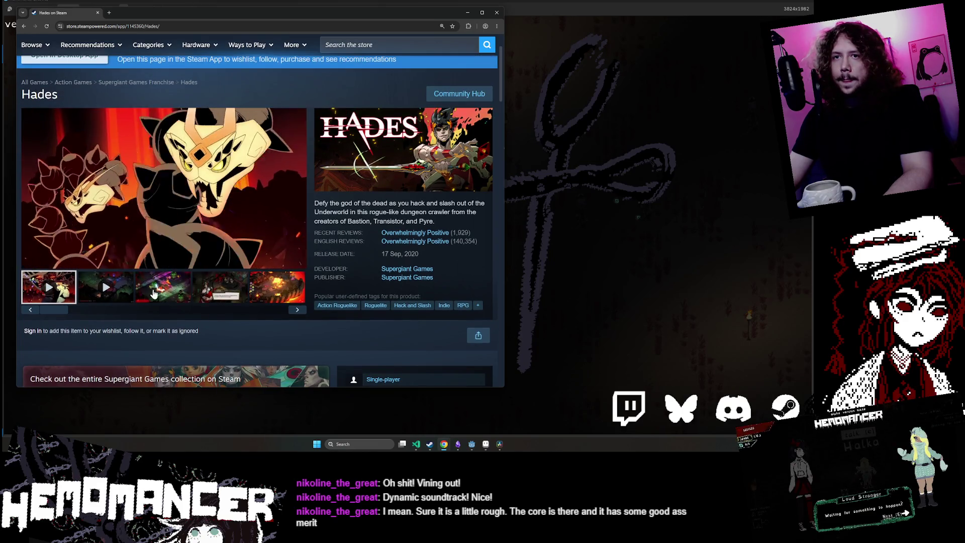
pyautogui.click(171, 291)
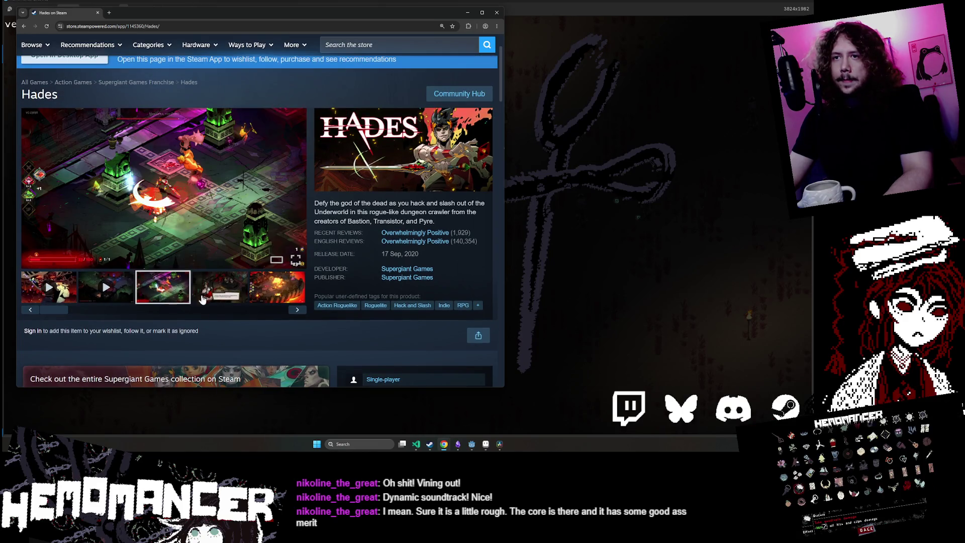
# - Resize the Chrome window smaller beside Aseprite and scroll back to the top
pyautogui.click(481, 13)
pyautogui.click(486, 443)
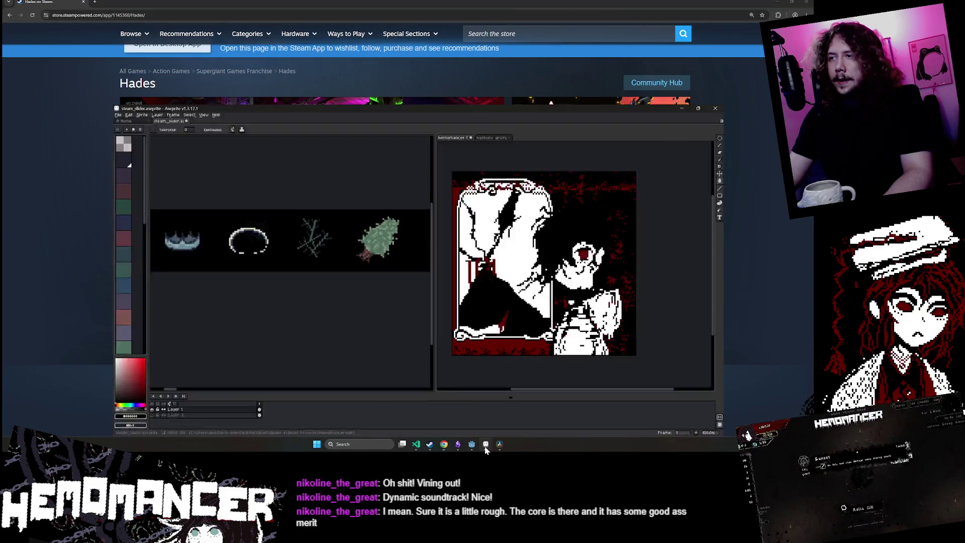
pyautogui.moveTo(444, 445)
pyautogui.click(181, 409)
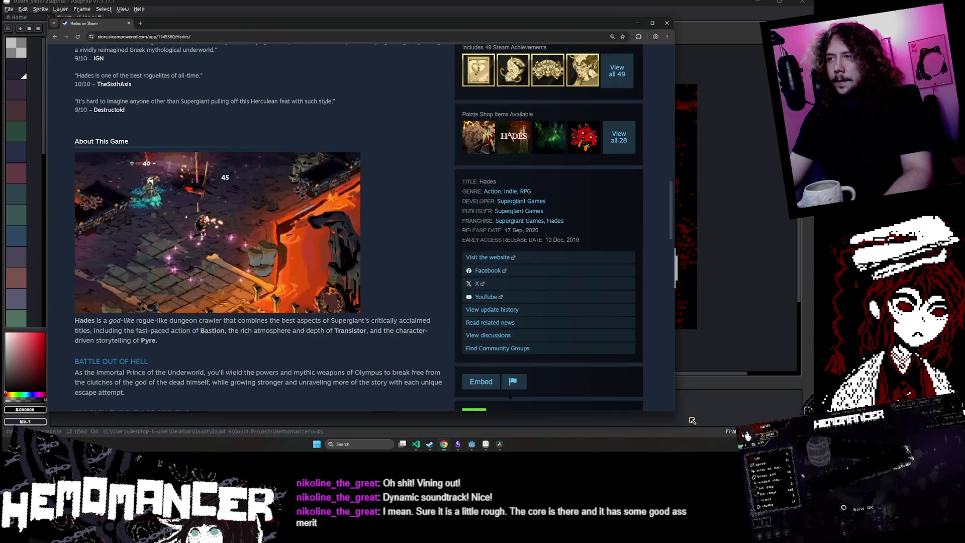
pyautogui.moveTo(454, 24); pyautogui.dragTo(428, 17)
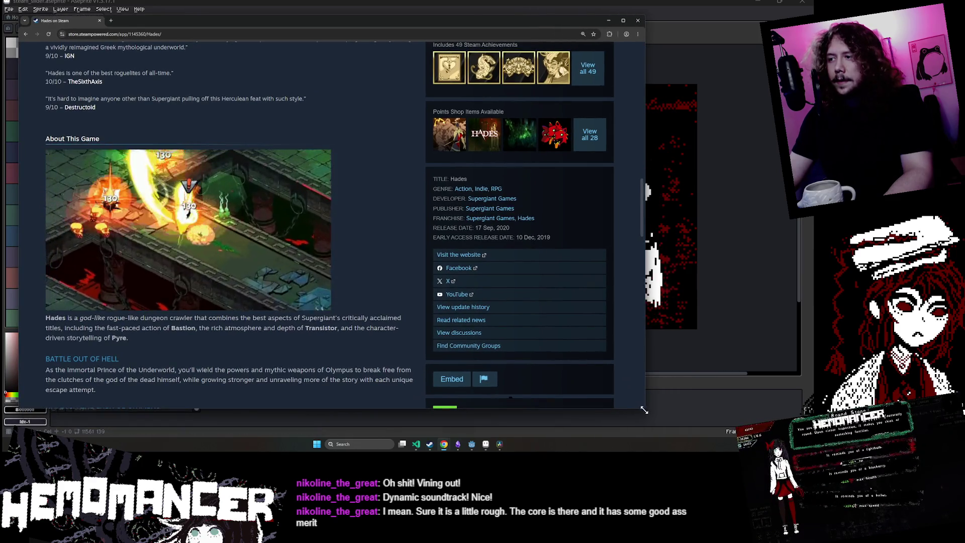
pyautogui.moveTo(649, 411)
pyautogui.mouseDown()
pyautogui.moveTo(491, 417)
pyautogui.moveTo(442, 406)
pyautogui.mouseUp()
pyautogui.scroll(15, 341, 296)
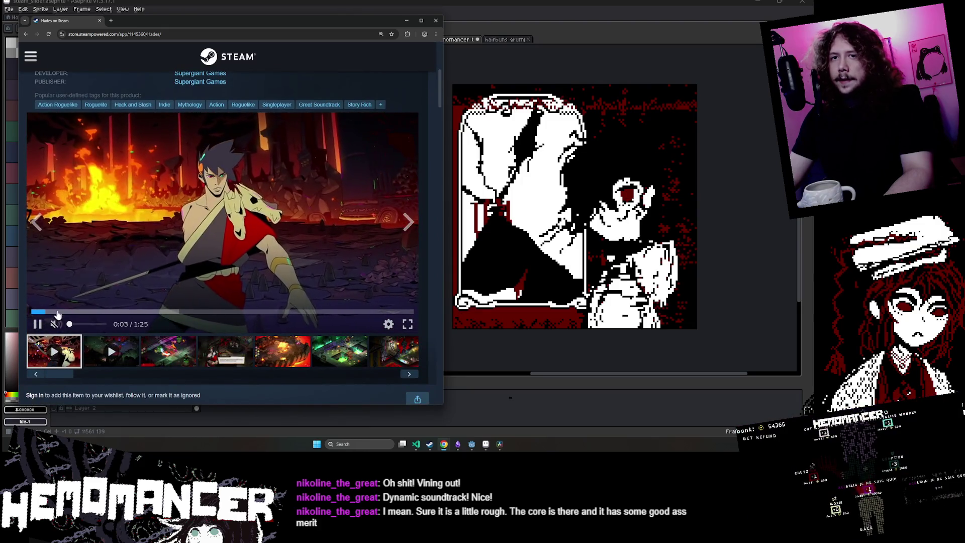
# - Seek through the Hades trailer, then restart it from the beginning
pyautogui.click(103, 313)
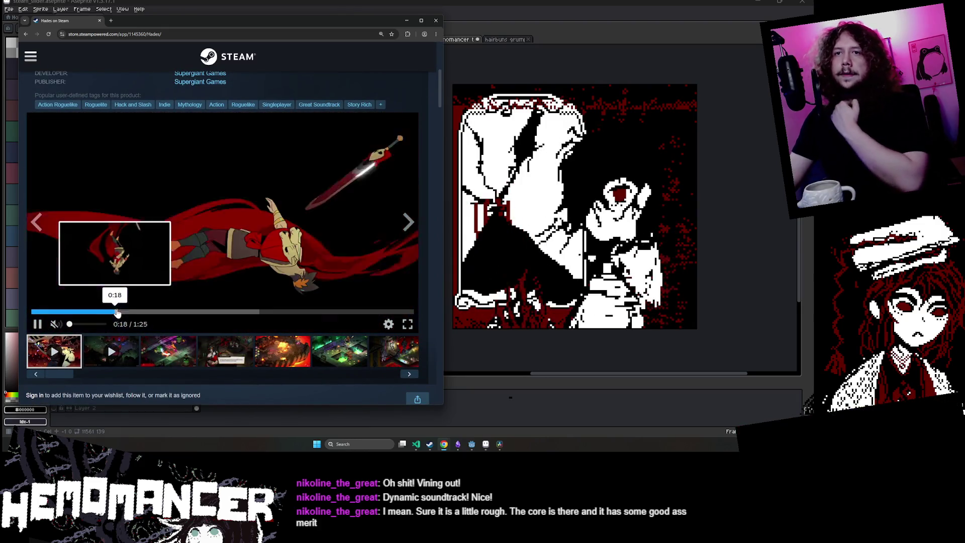
pyautogui.click(200, 312)
pyautogui.click(131, 312)
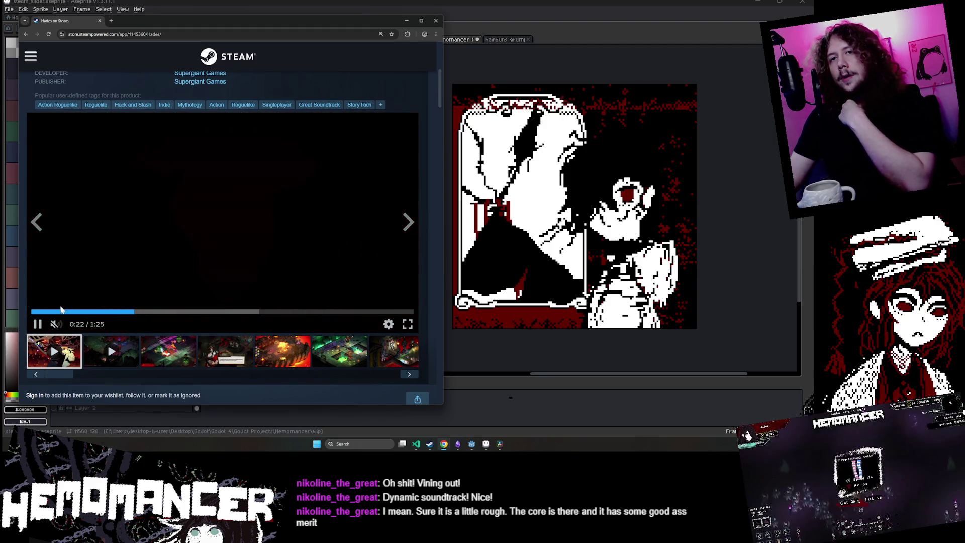
pyautogui.click(33, 312)
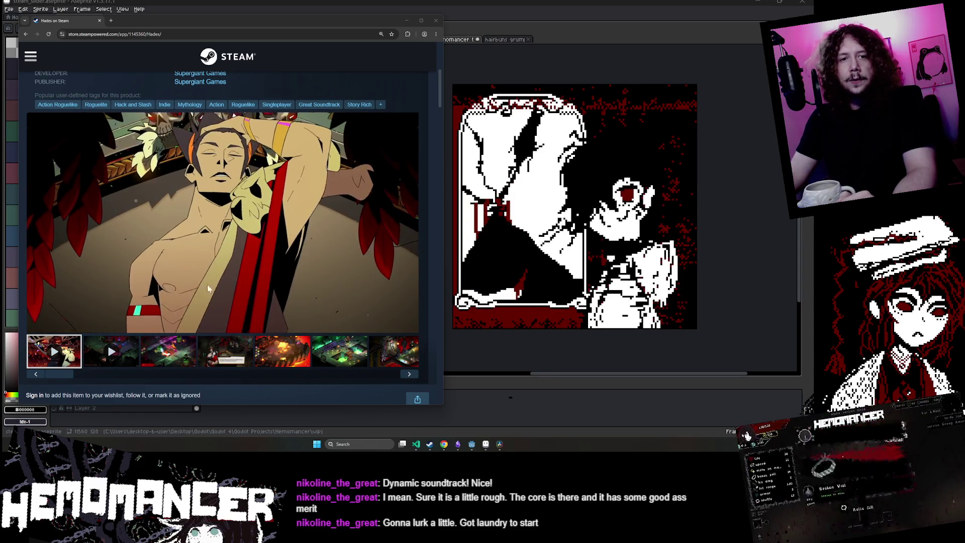
# - Step through the Hades screenshots onto the trailers, then return to the first video
pyautogui.click(171, 354)
pyautogui.click(232, 360)
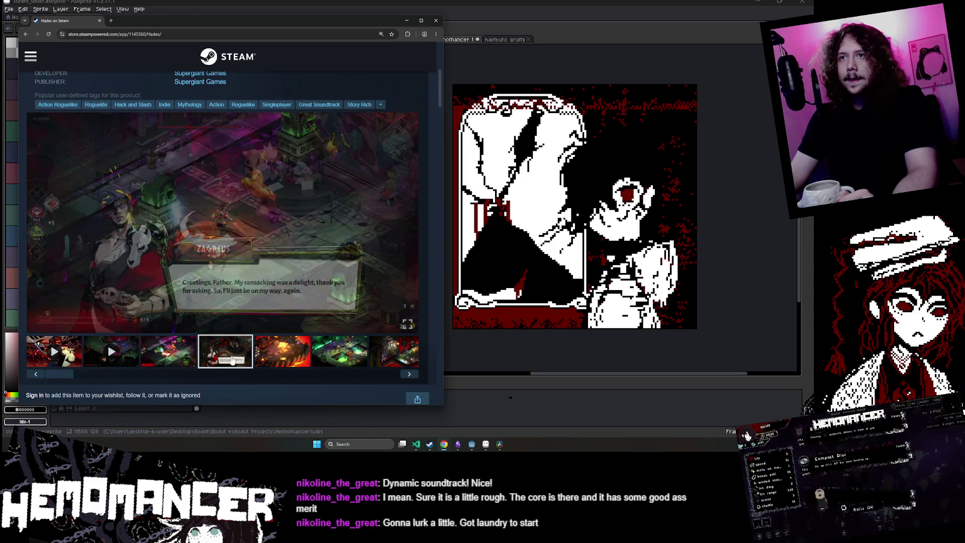
pyautogui.click(409, 224)
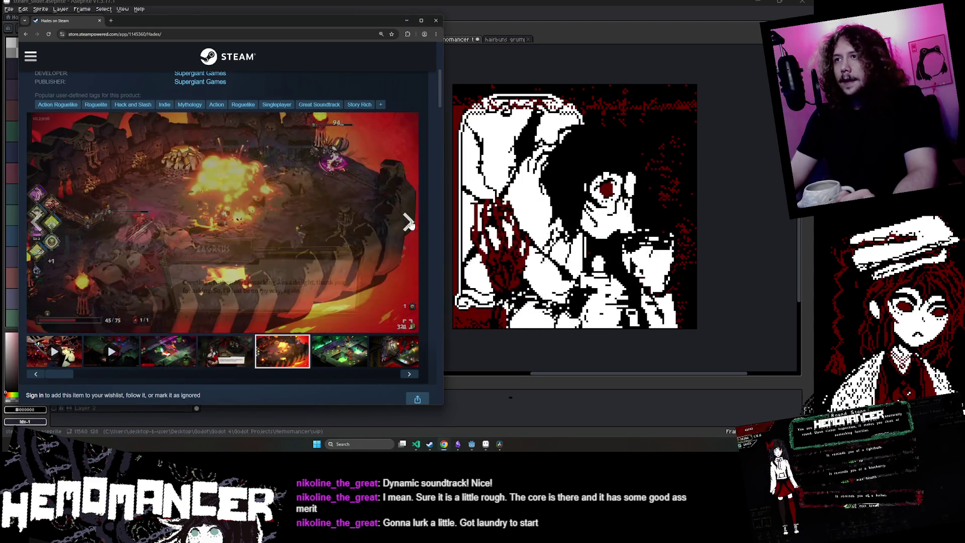
pyautogui.click(410, 223)
pyautogui.click(409, 224)
pyautogui.click(409, 224)
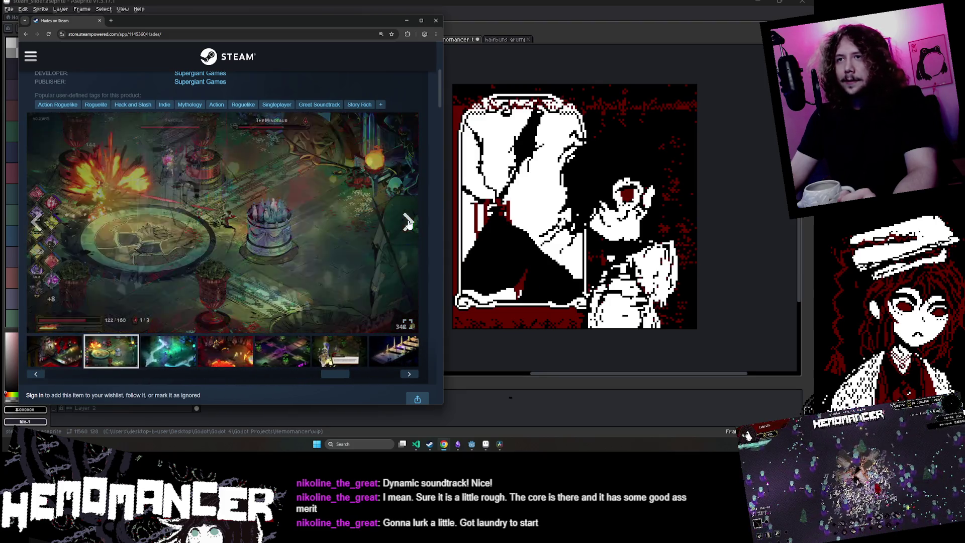
pyautogui.click(409, 223)
pyautogui.click(409, 224)
pyautogui.click(409, 224)
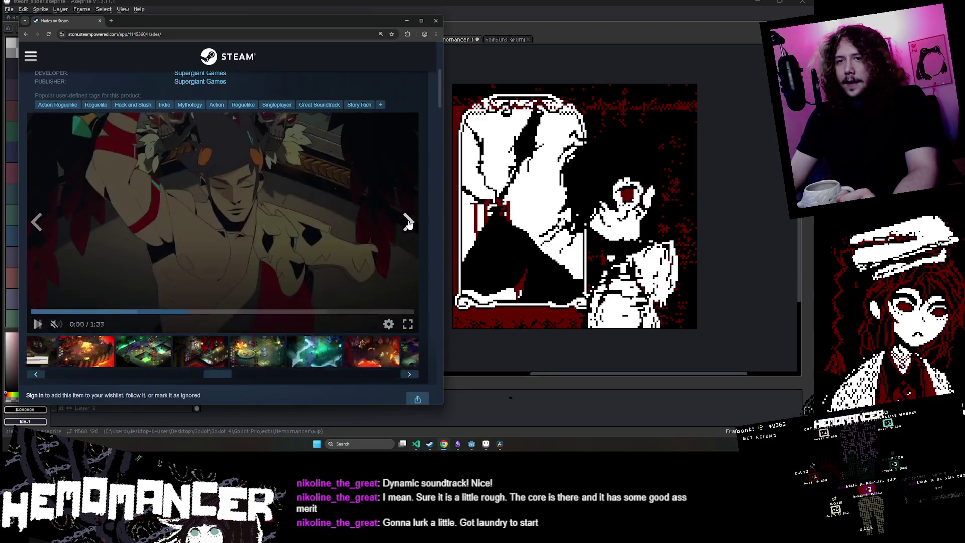
pyautogui.click(410, 223)
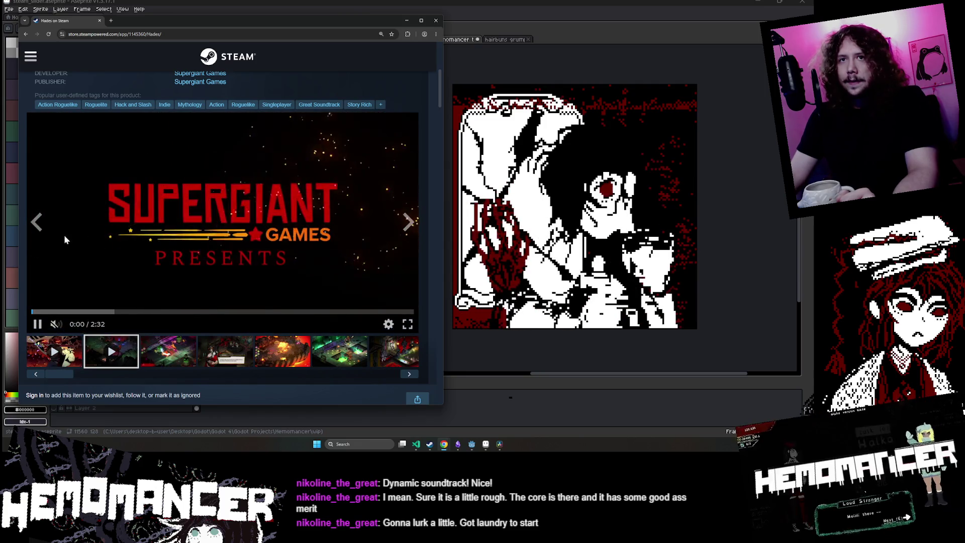
pyautogui.click(36, 221)
# - Advance through the gallery again to the pillars screenshot
pyautogui.click(404, 225)
pyautogui.click(404, 225)
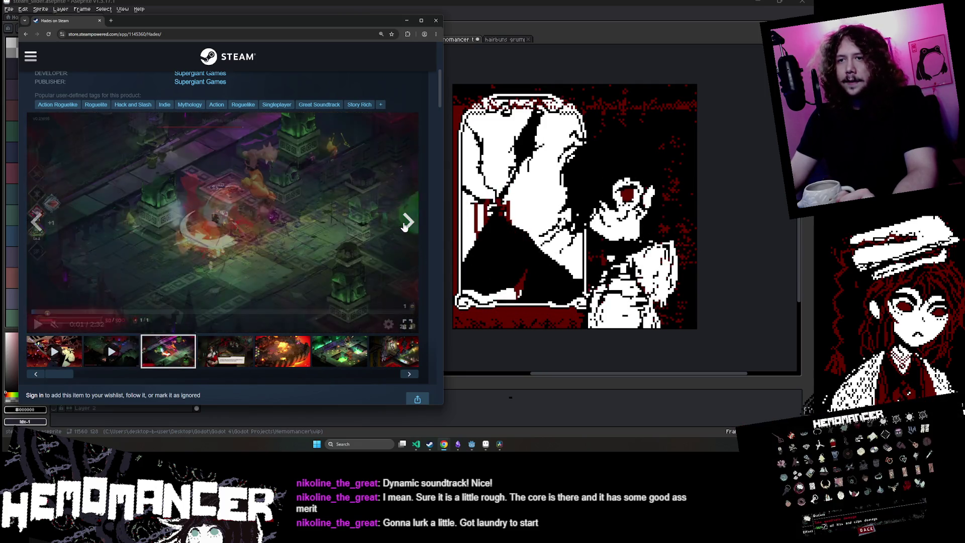
pyautogui.click(405, 225)
pyautogui.click(405, 225)
pyautogui.click(405, 225)
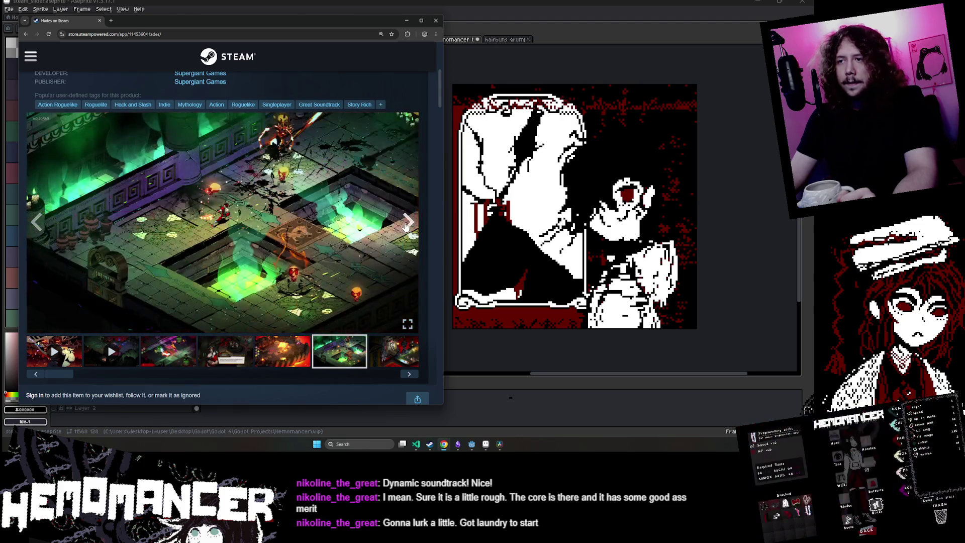
pyautogui.click(405, 225)
pyautogui.click(405, 225)
pyautogui.click(405, 225)
pyautogui.click(405, 225)
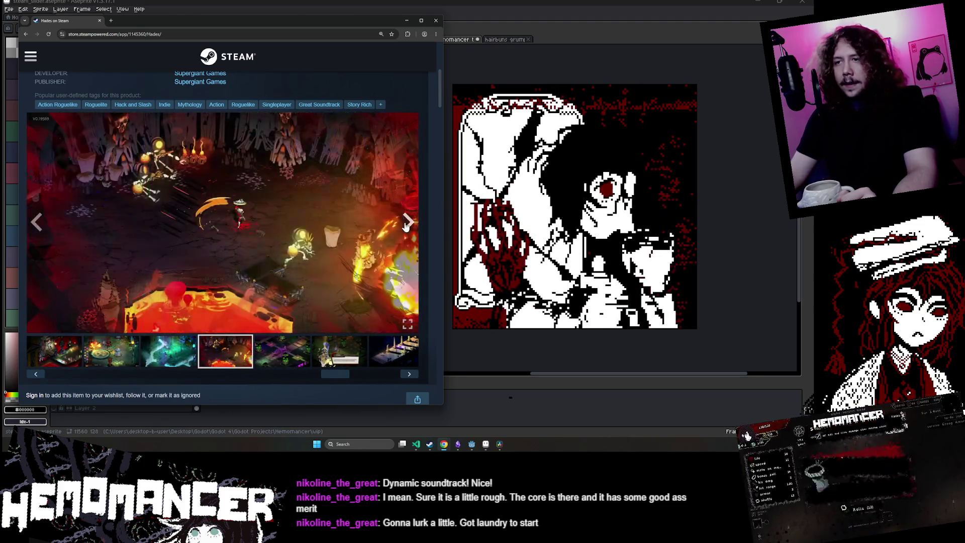
pyautogui.click(406, 226)
pyautogui.click(405, 225)
pyautogui.click(405, 225)
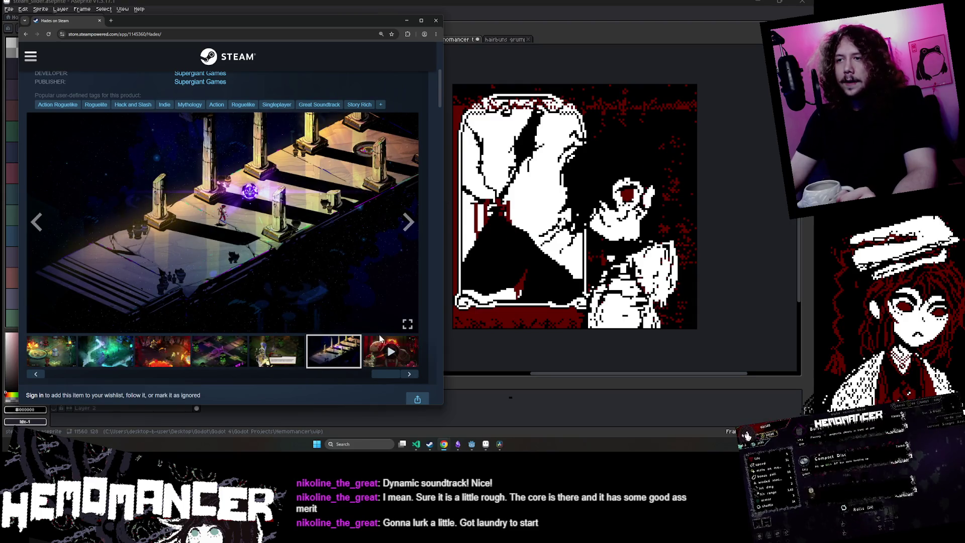
# - Play the Hades trailer and skip ahead to later scenes
pyautogui.click(380, 352)
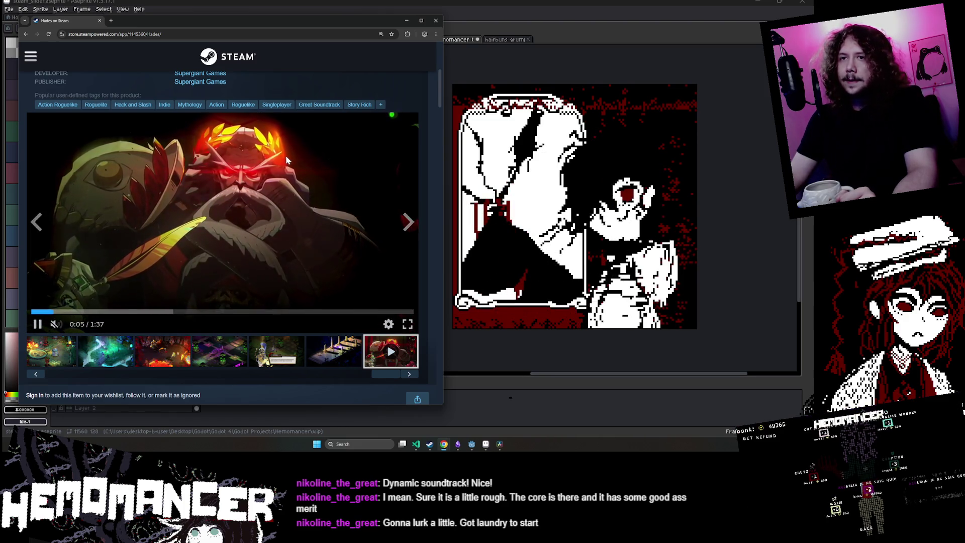
pyautogui.click(102, 312)
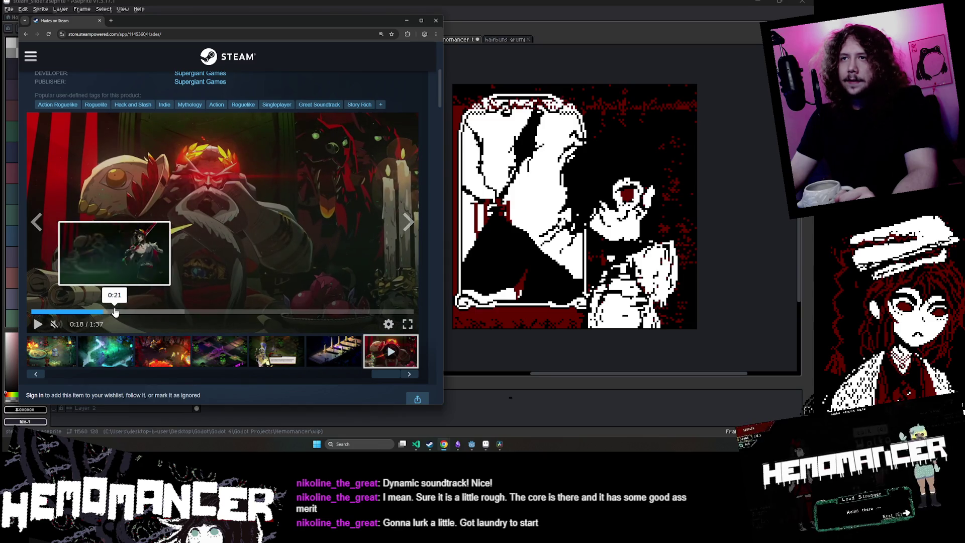
pyautogui.click(115, 311)
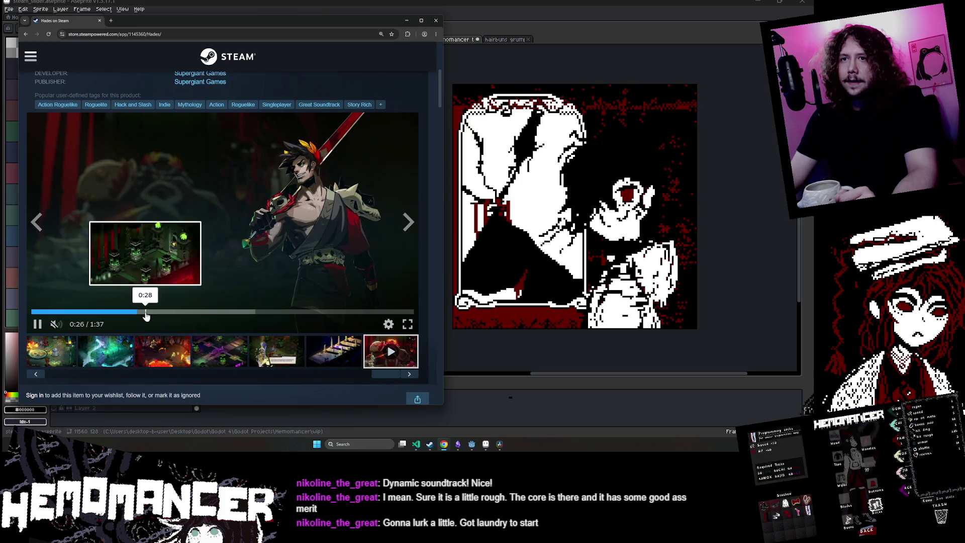
pyautogui.click(164, 311)
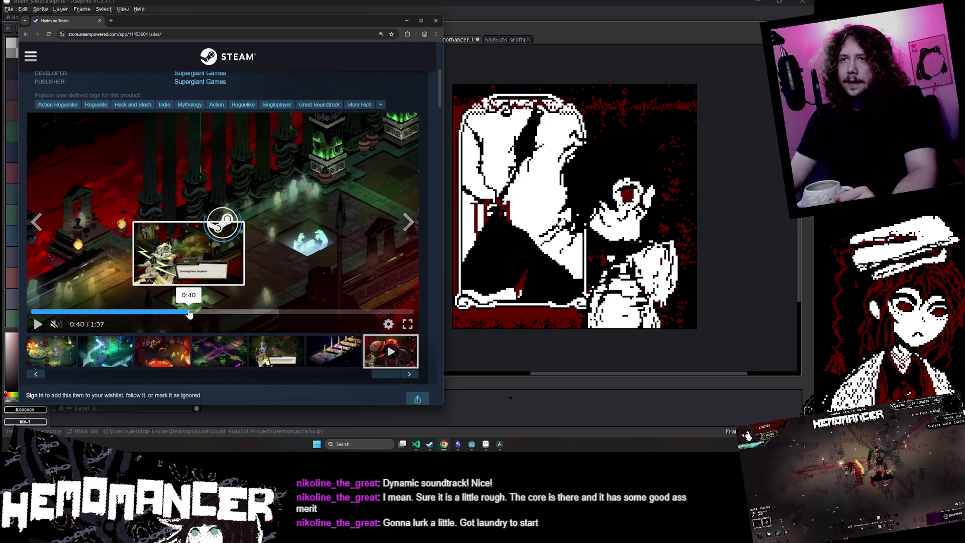
pyautogui.click(209, 311)
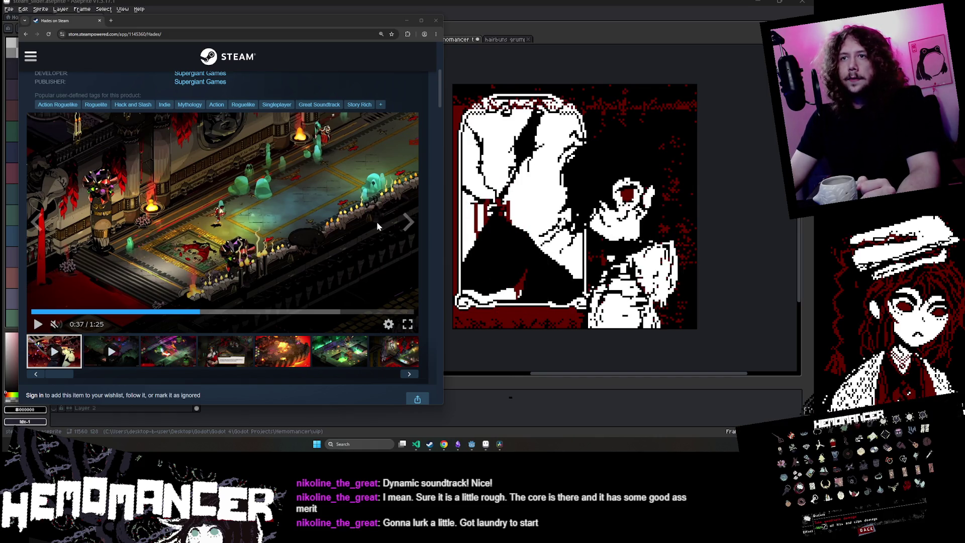
# - Browse back through the combat screenshots to the purple combat one
pyautogui.click(182, 347)
pyautogui.click(212, 350)
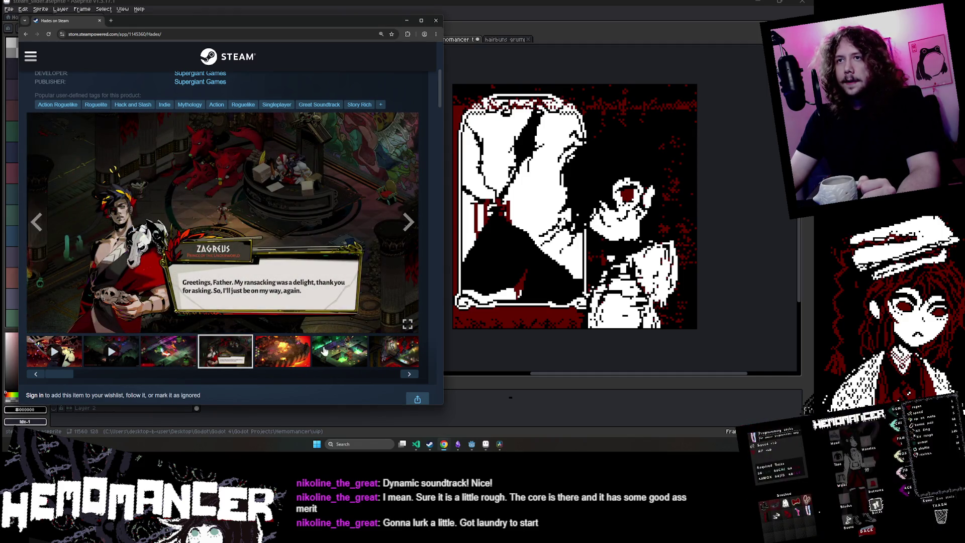
pyautogui.click(282, 351)
pyautogui.click(339, 351)
pyautogui.click(166, 355)
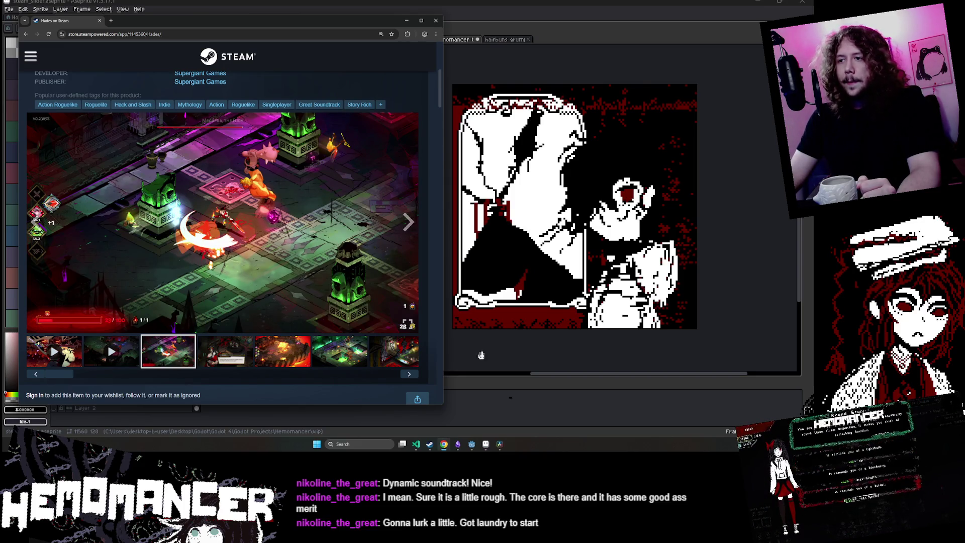
# - Switch to the Trello todo card window from the taskbar
pyautogui.click(455, 447)
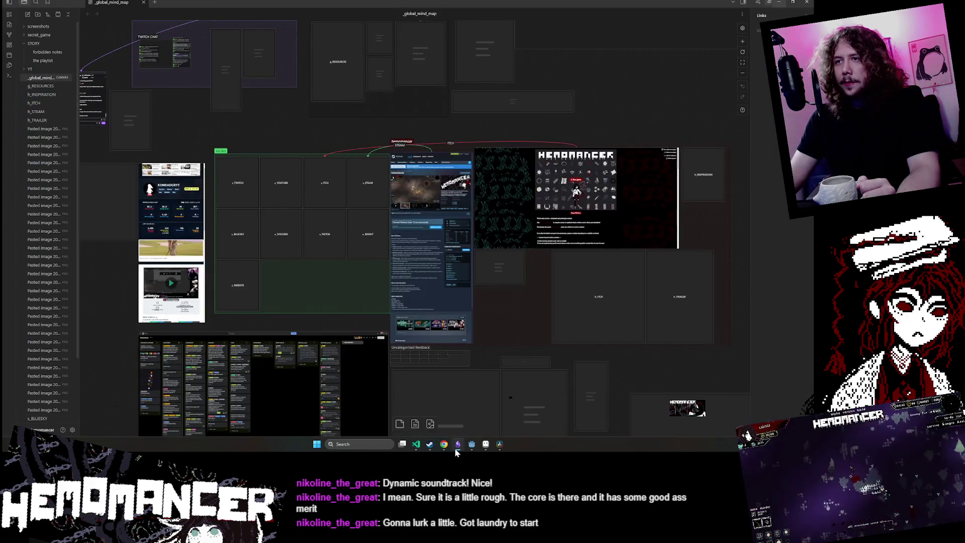
pyautogui.click(455, 447)
pyautogui.moveTo(444, 450)
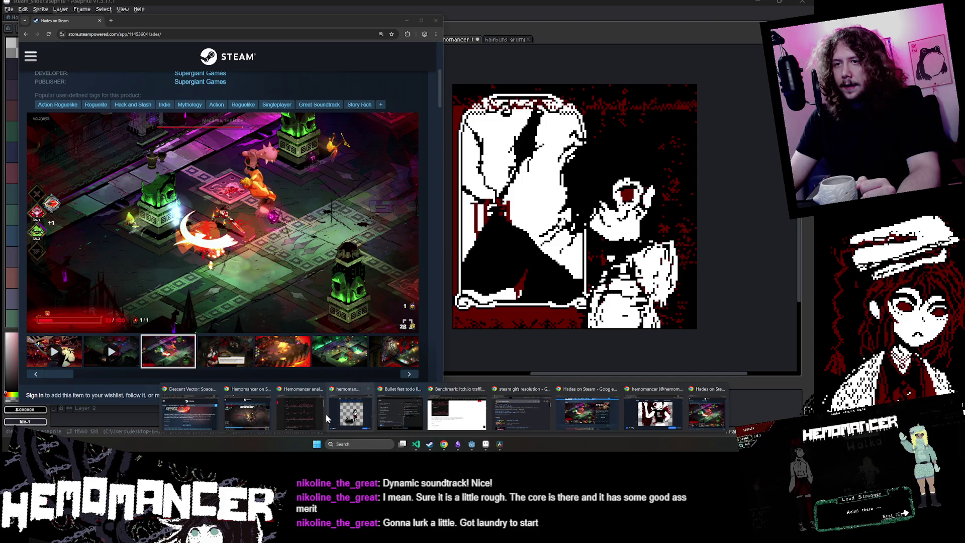
pyautogui.click(387, 411)
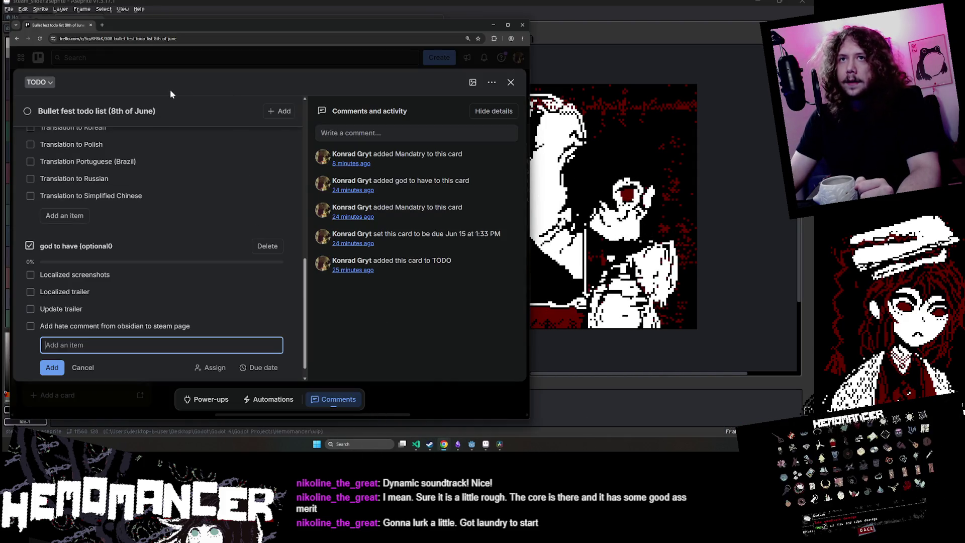
# - Add a 'Screenshots ideas' checklist and move it below the Mandatry list
pyautogui.scroll(10, 263, 230)
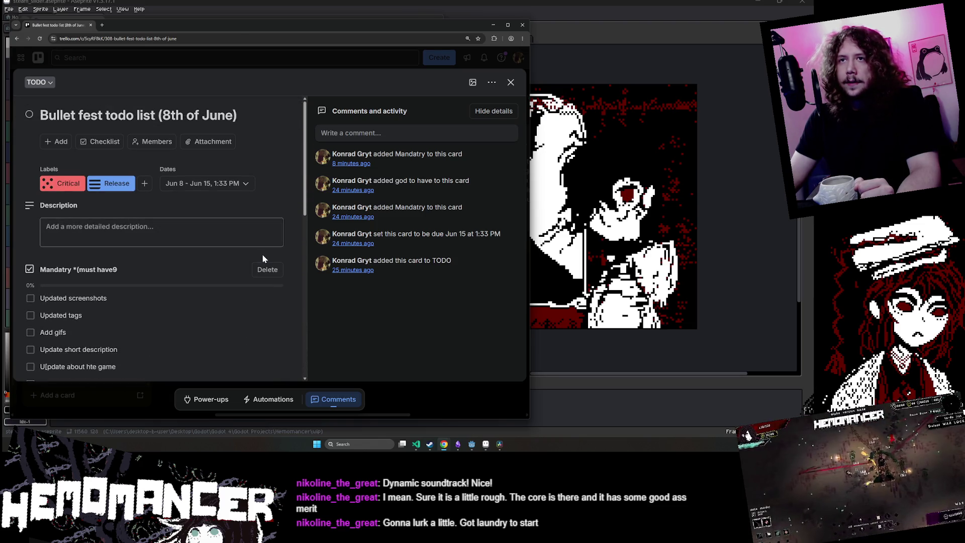
pyautogui.click(106, 143)
pyautogui.write('Screenshots ideas')
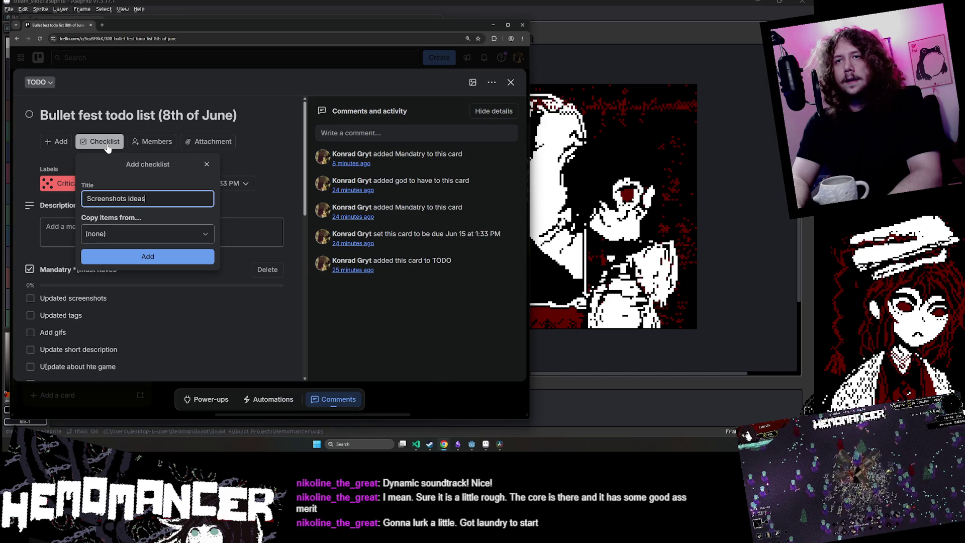
pyautogui.press('Return')
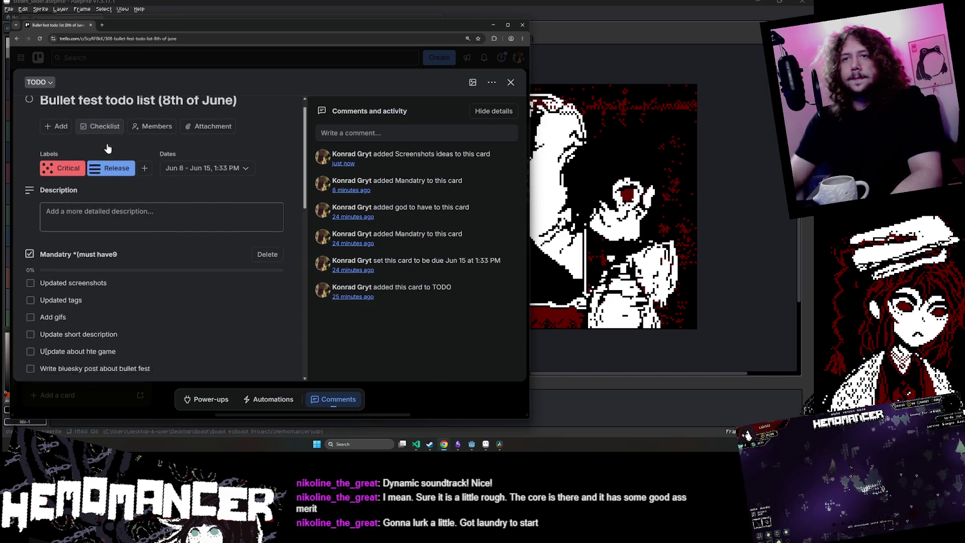
pyautogui.scroll(5, 106, 204)
pyautogui.moveTo(106, 204)
pyautogui.mouseDown()
pyautogui.moveTo(107, 192)
pyautogui.moveTo(109, 326)
pyautogui.moveTo(113, 276)
pyautogui.moveTo(112, 297)
pyautogui.moveTo(147, 289)
pyautogui.mouseUp()
pyautogui.write('Boss fig')
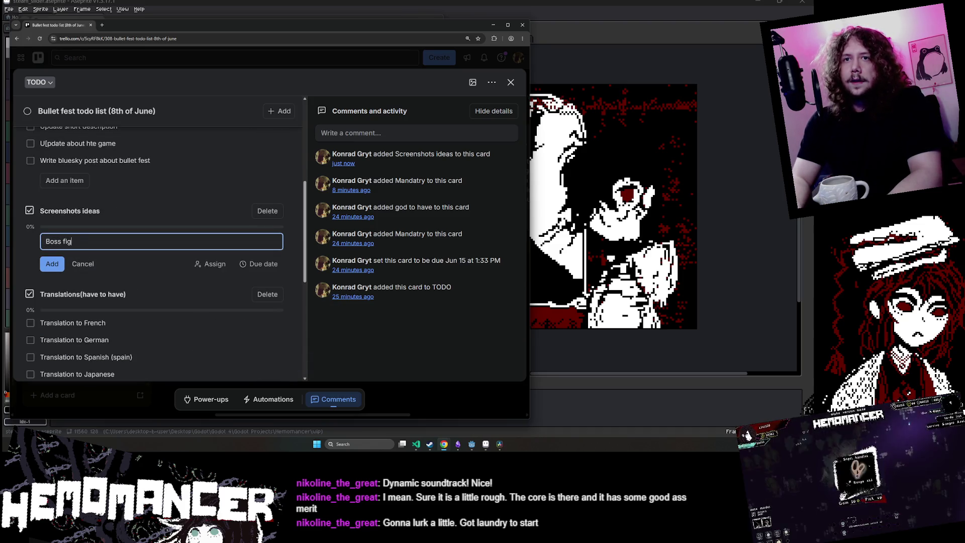
# - Add the item 'During boss fight' to the Screenshots ideas checklist
pyautogui.write('ht')
pyautogui.press('Return')
pyautogui.click(61, 243)
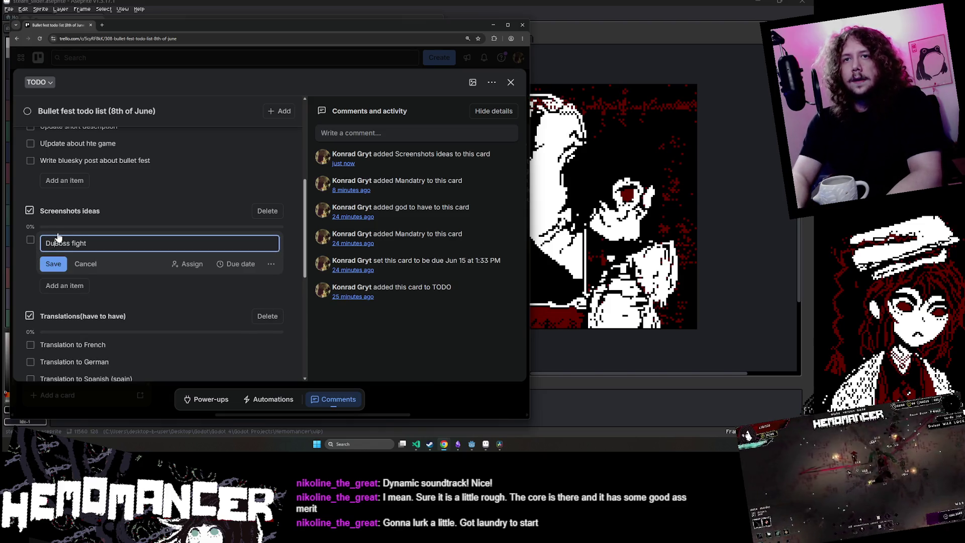
pyautogui.press('Delete')
pyautogui.write('b')
pyautogui.press('Return')
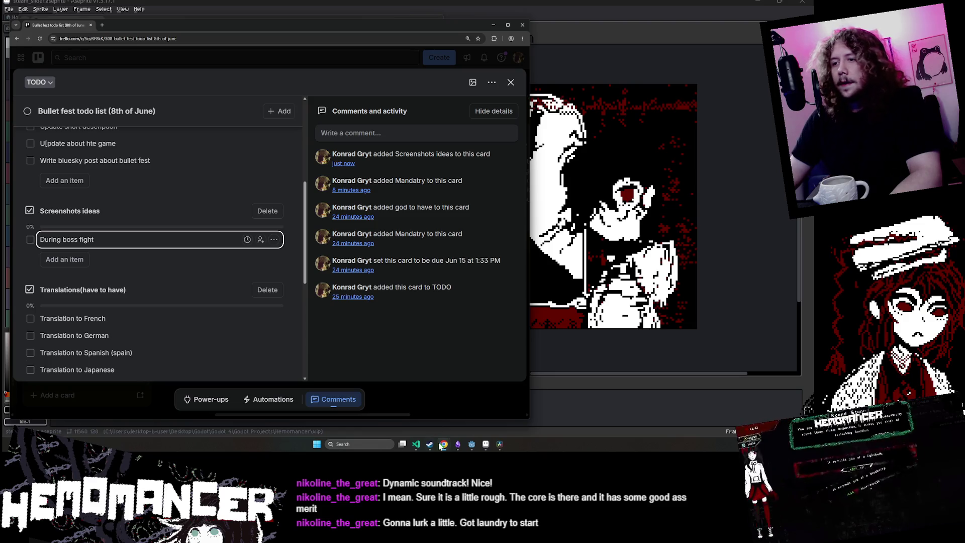
# - Return to the Hades store page and click through thumbnails to the Zagreus dialogue screenshot
pyautogui.moveTo(442, 445)
pyautogui.click(216, 417)
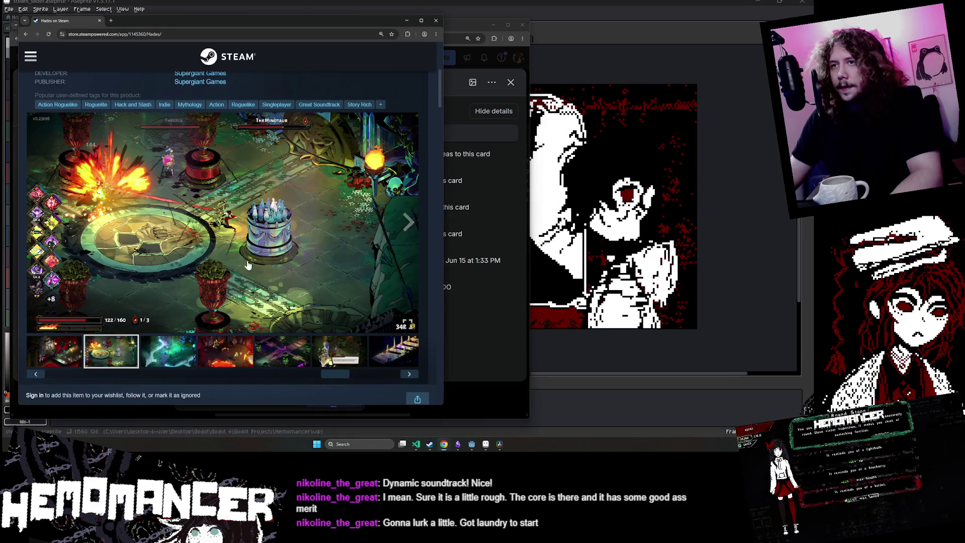
pyautogui.click(40, 357)
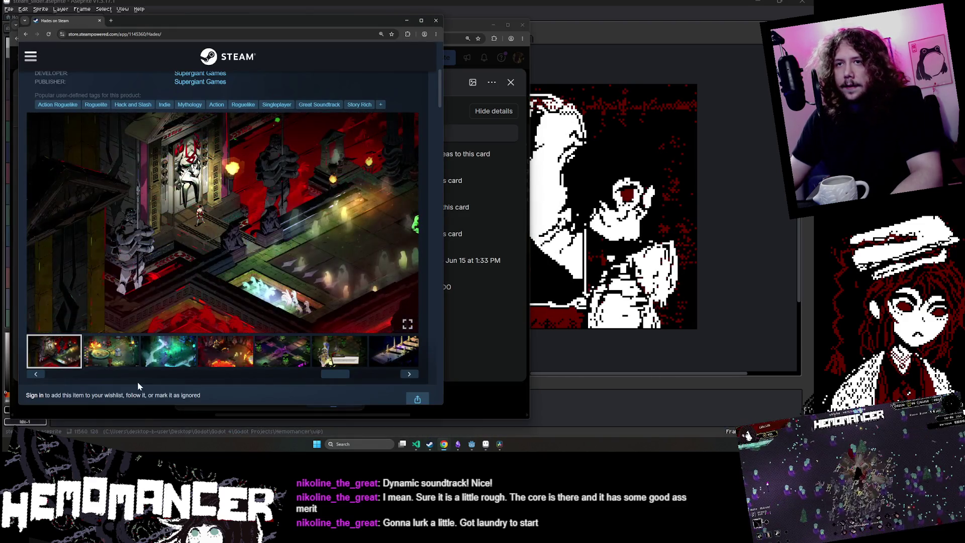
pyautogui.click(36, 375)
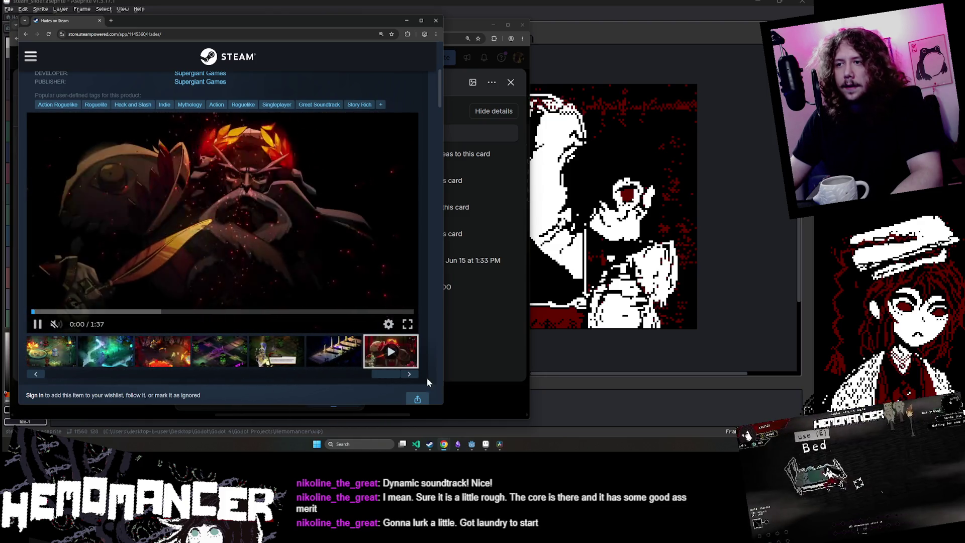
pyautogui.click(409, 374)
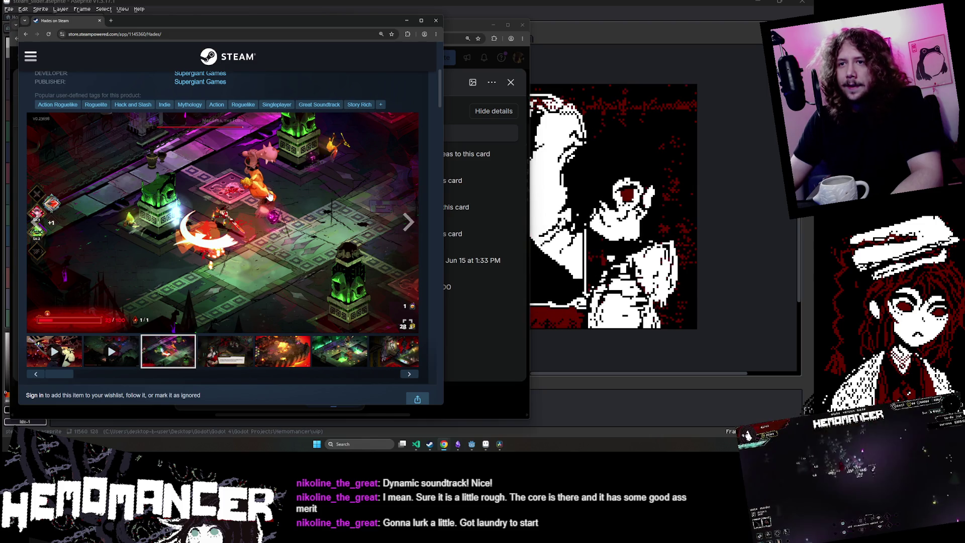
pyautogui.click(221, 360)
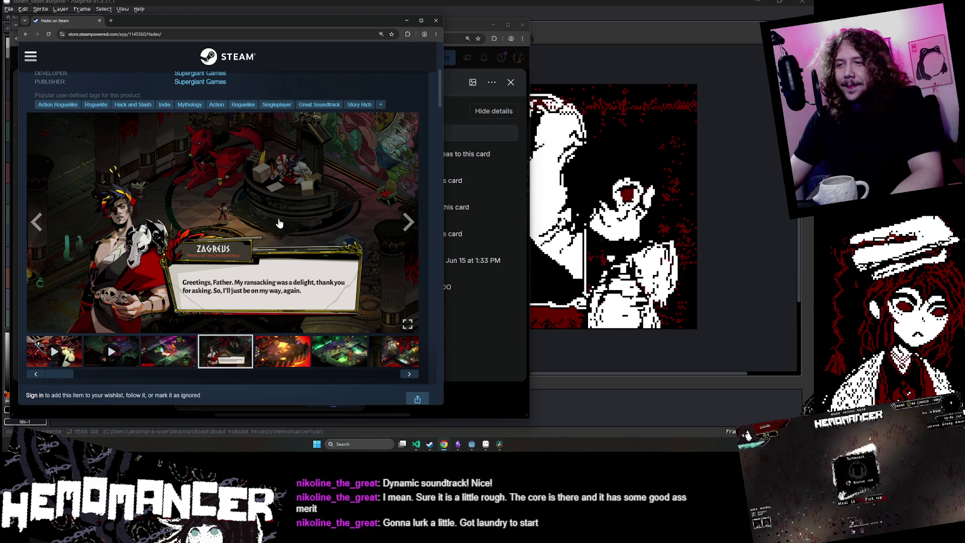
# - Reopen the Bullet fest todo list card from the Trello board
pyautogui.click(457, 313)
pyautogui.click(471, 398)
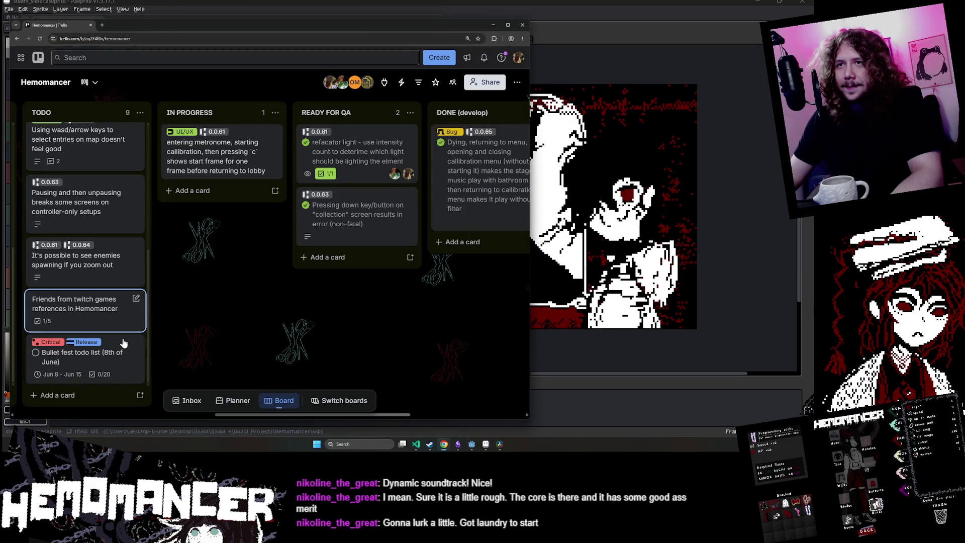
pyautogui.click(88, 363)
pyautogui.scroll(-1, 116, 286)
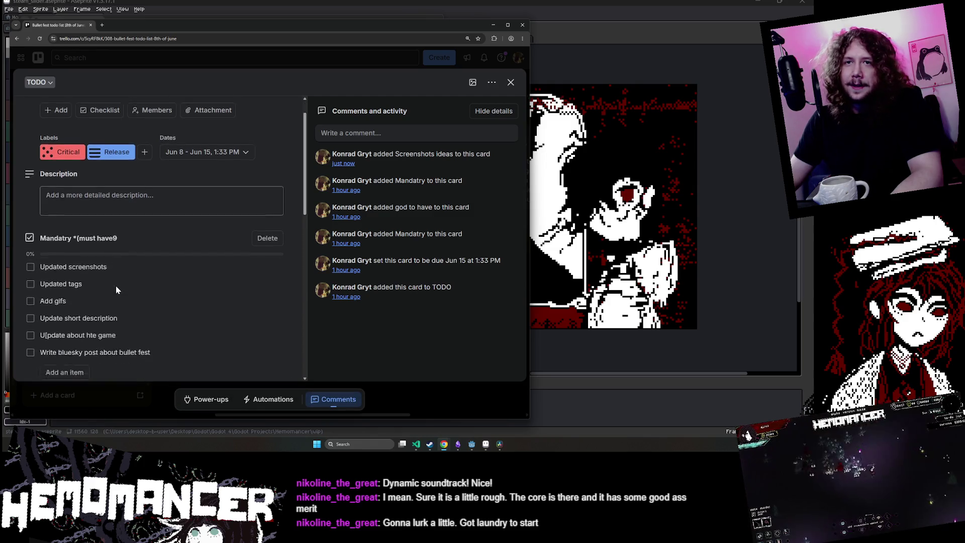
pyautogui.scroll(2, 116, 283)
pyautogui.scroll(-5, 116, 285)
# - Add 'Dialogue sequence (funny if possible?)', correcting the 'Dialouge' misspelling
pyautogui.click(64, 292)
pyautogui.write('Dialouge')
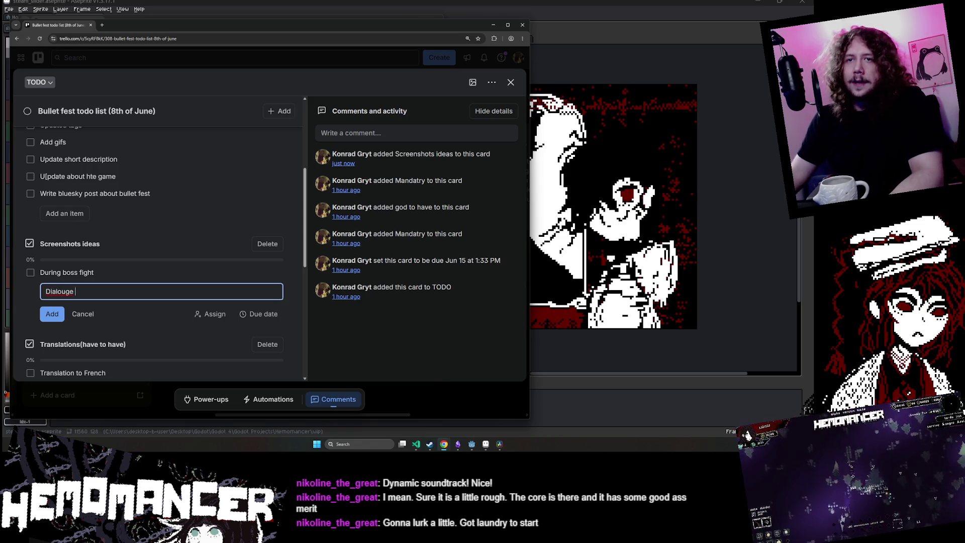
pyautogui.rightClick(75, 288)
pyautogui.press('Escape')
pyautogui.rightClick(65, 293)
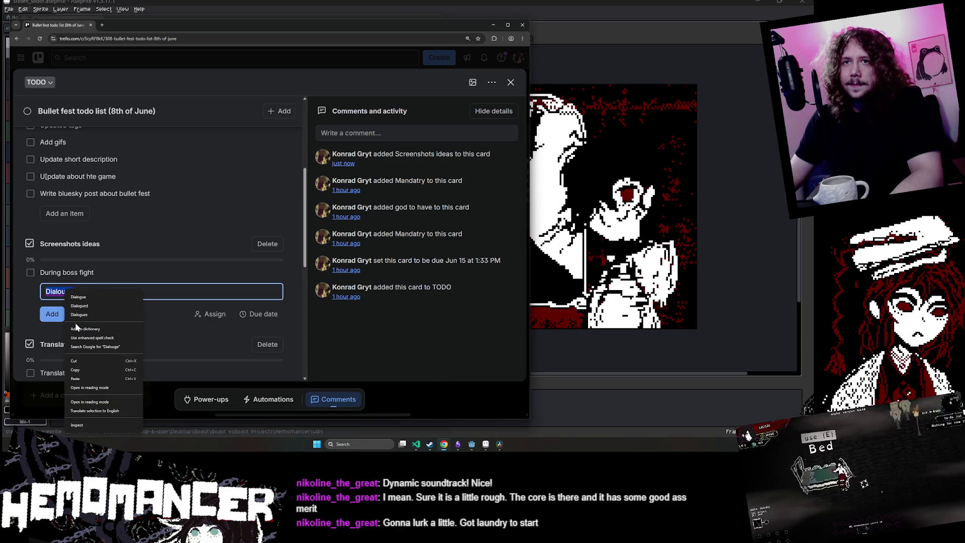
pyautogui.click(110, 298)
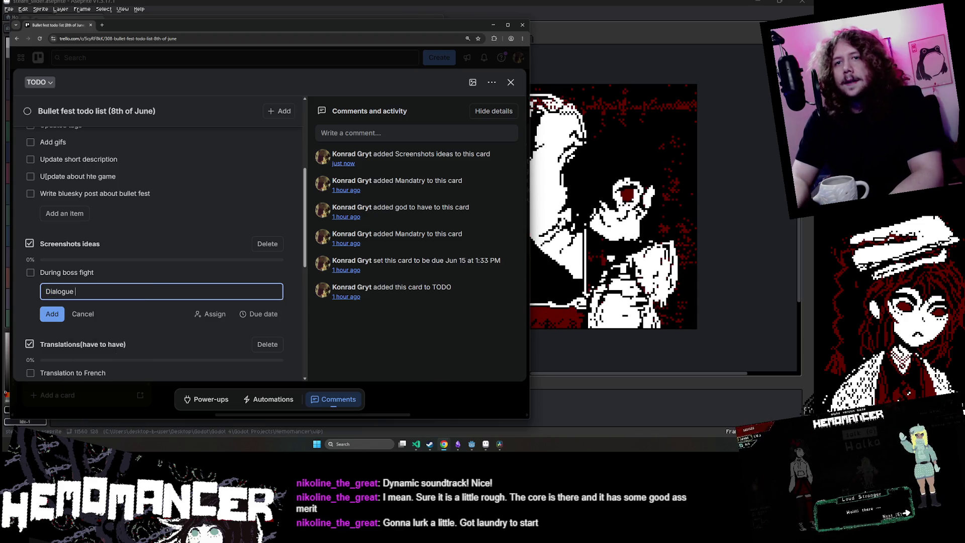
pyautogui.write('sequ')
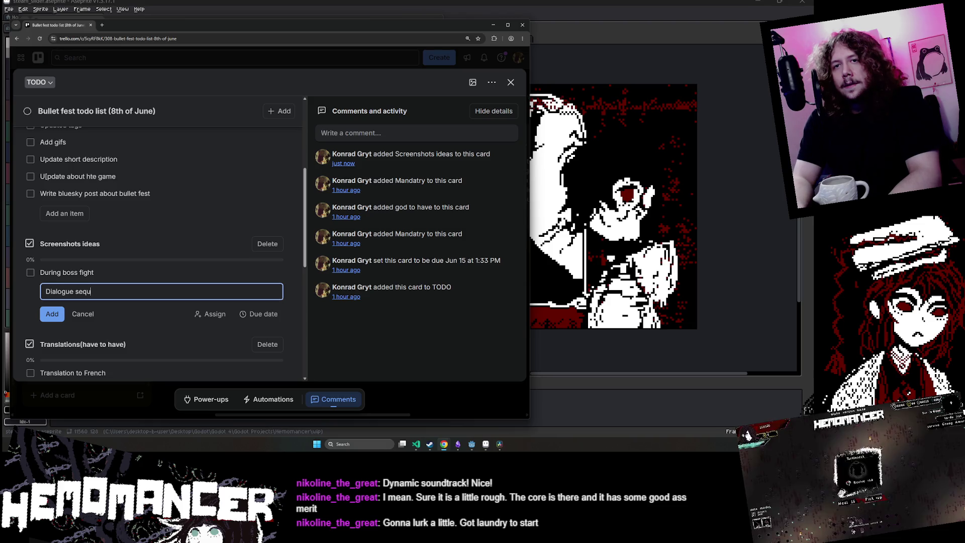
pyautogui.write('ence (funny if possible?)')
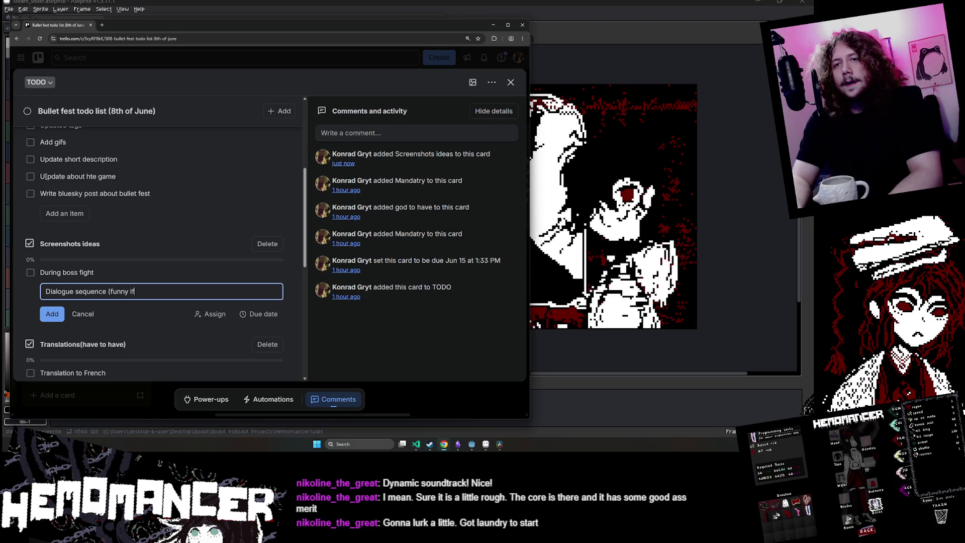
pyautogui.press('Return')
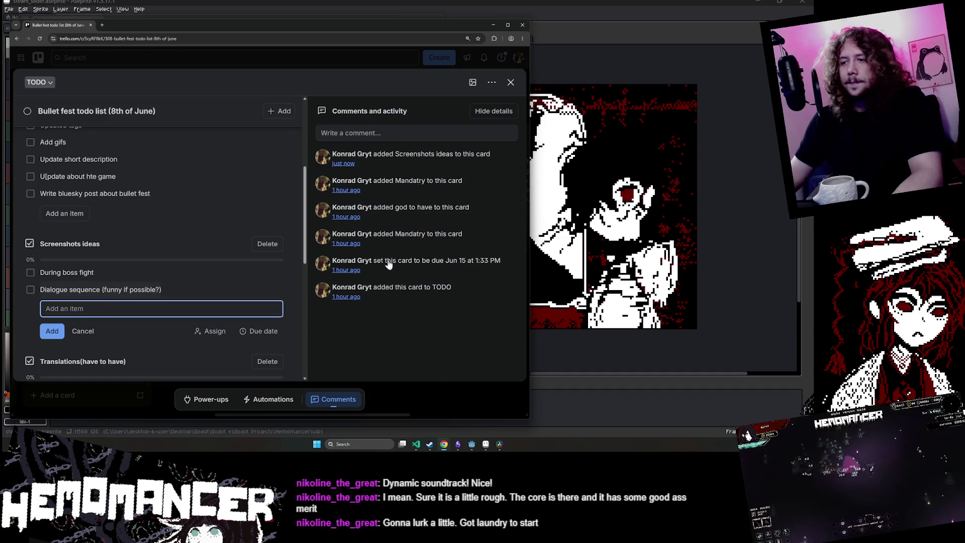
# - Bring the Hades page forward and view its fourth and fifth screenshots
pyautogui.moveTo(447, 445)
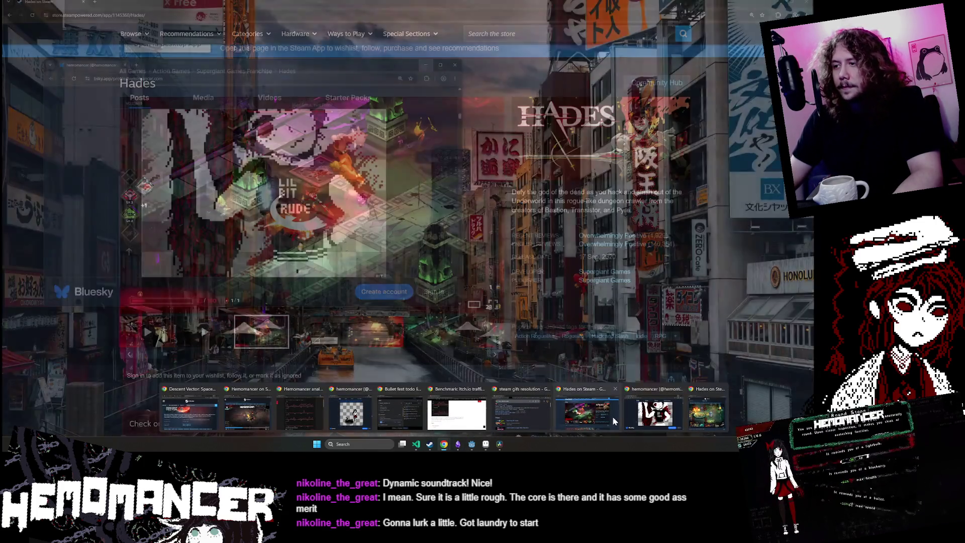
pyautogui.click(610, 415)
pyautogui.click(311, 329)
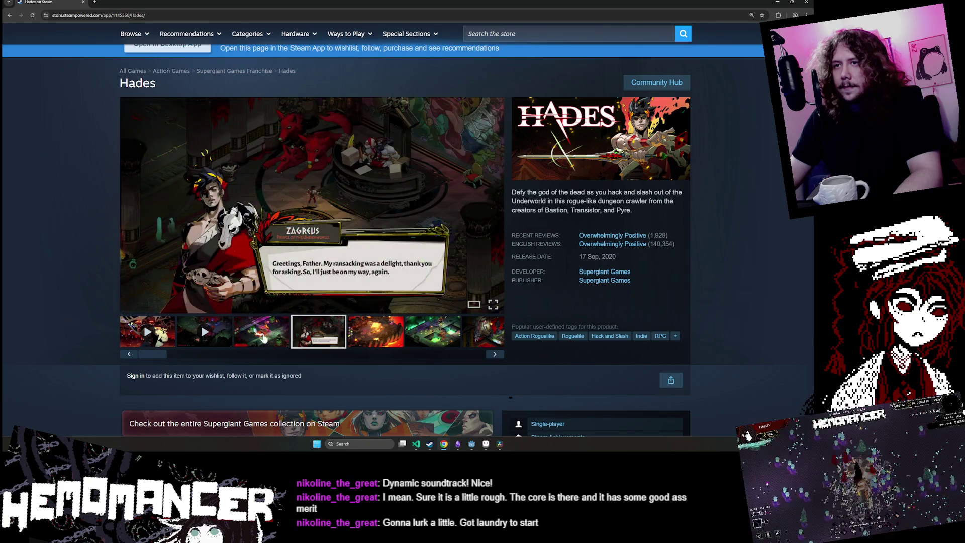
pyautogui.click(360, 341)
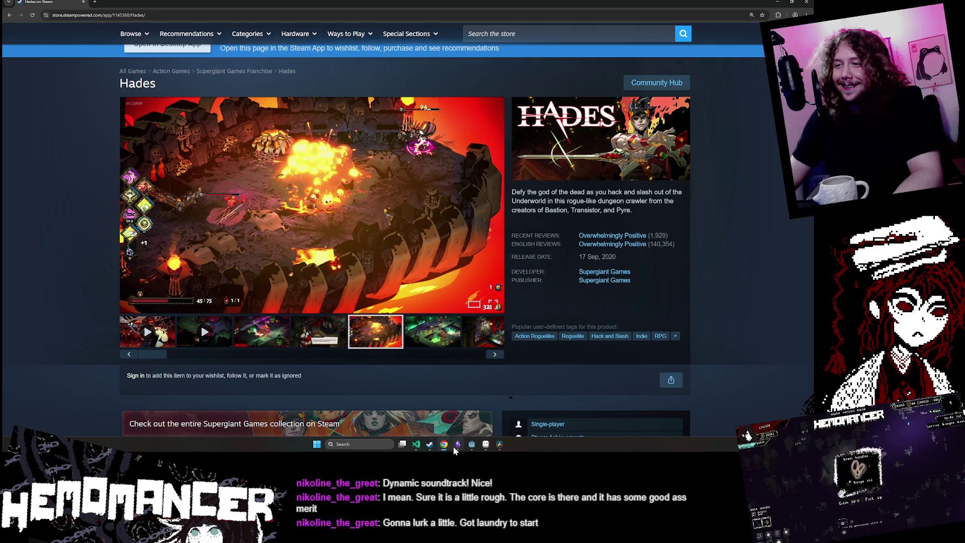
# - Switch to the Hemomancer store page, then to Aseprite
pyautogui.moveTo(450, 446)
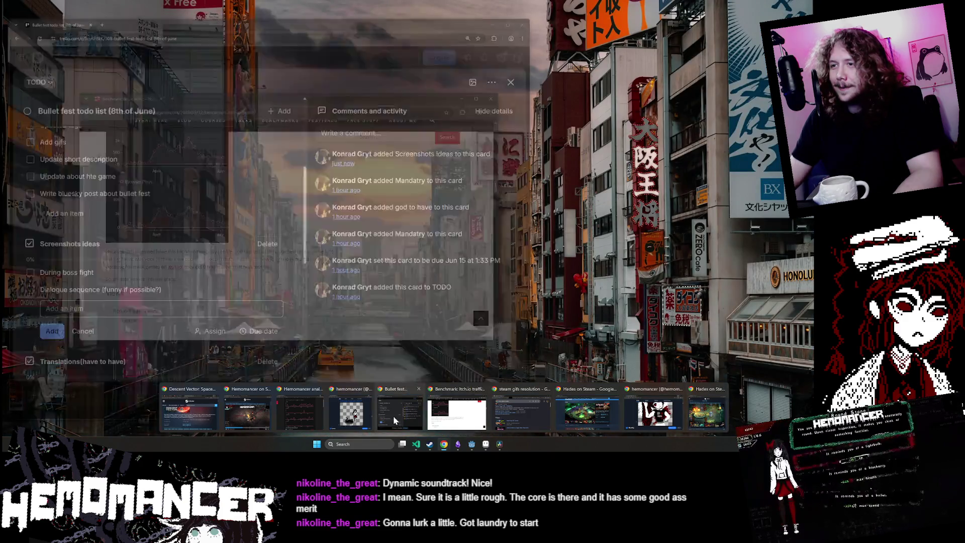
pyautogui.click(241, 416)
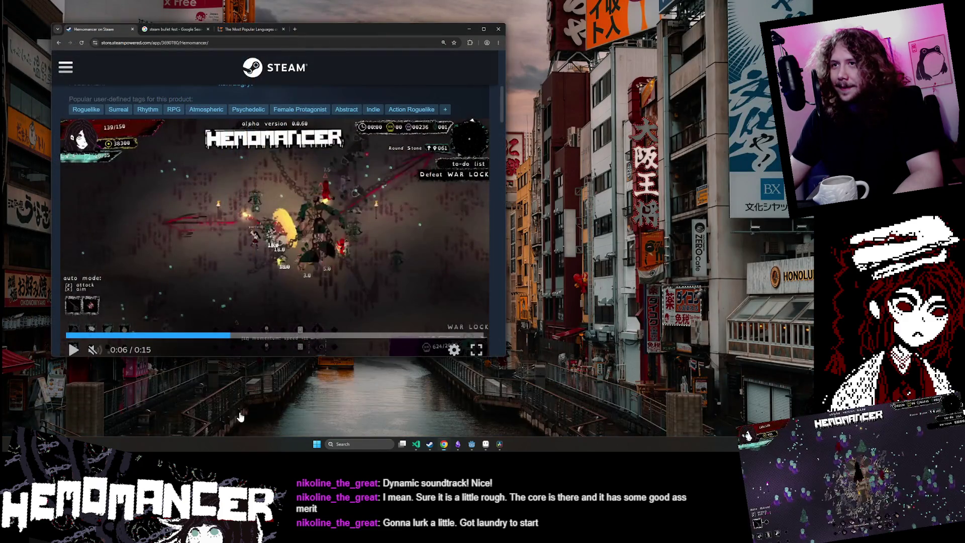
pyautogui.click(486, 446)
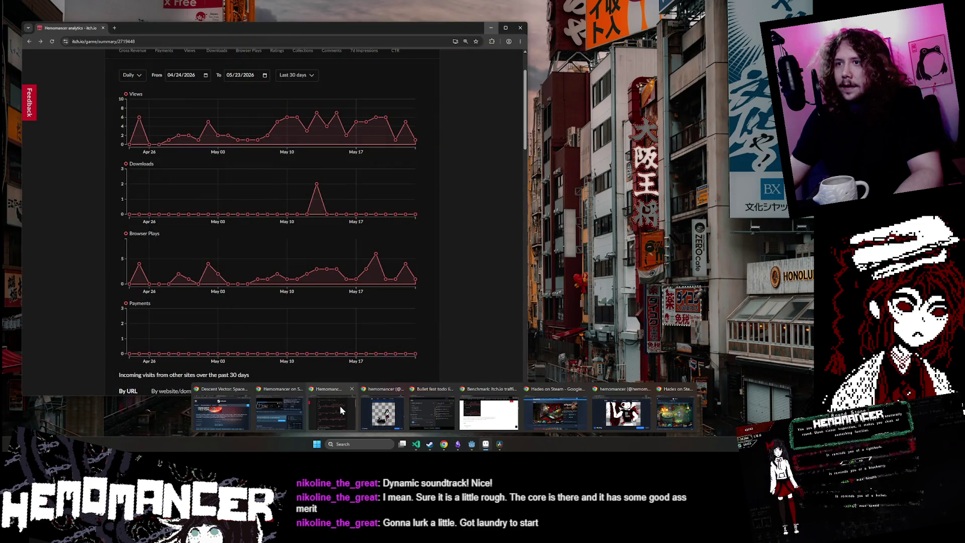
# - Close the Bluesky window and send the itch.io analytics window to the back
pyautogui.click(383, 412)
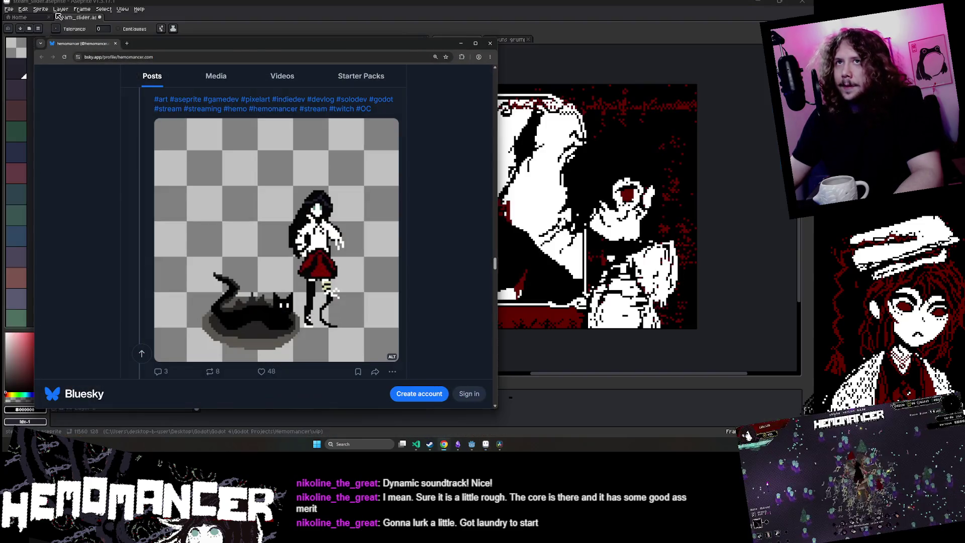
pyautogui.click(116, 43)
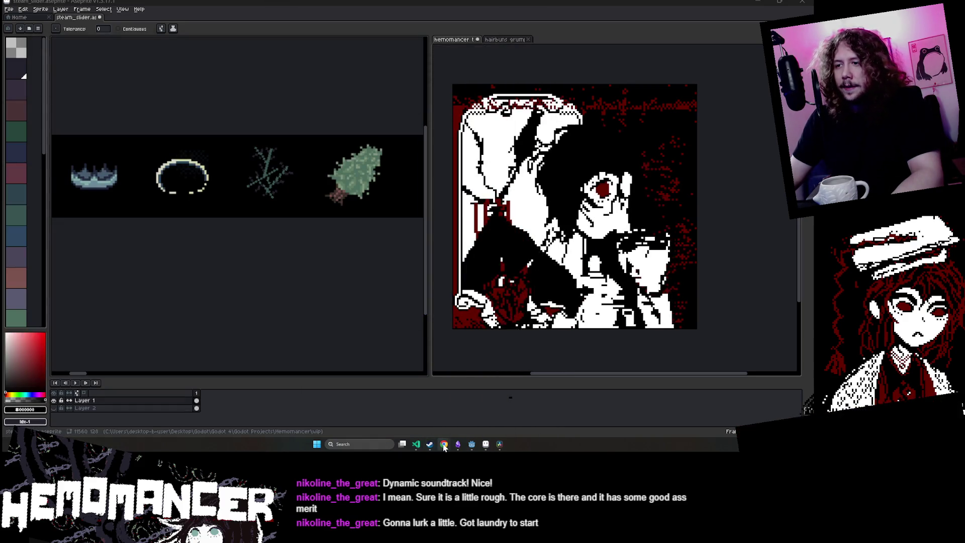
pyautogui.click(372, 424)
pyautogui.click(68, 41)
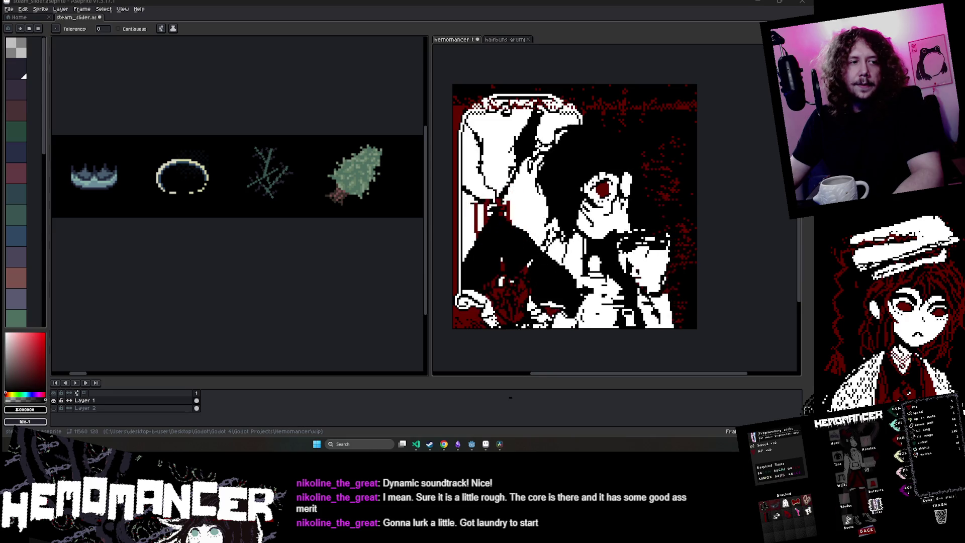
# - Close the leftover Descent Vector, Final Vanguard and Reddit tabs, then return to the Trello card
pyautogui.press('super+Down')
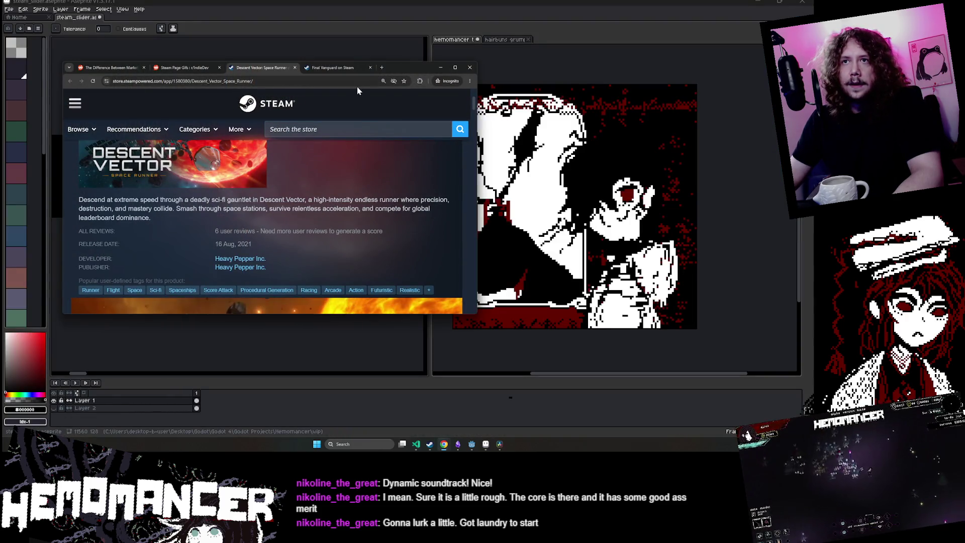
pyautogui.middleClick(265, 68)
pyautogui.middleClick(238, 72)
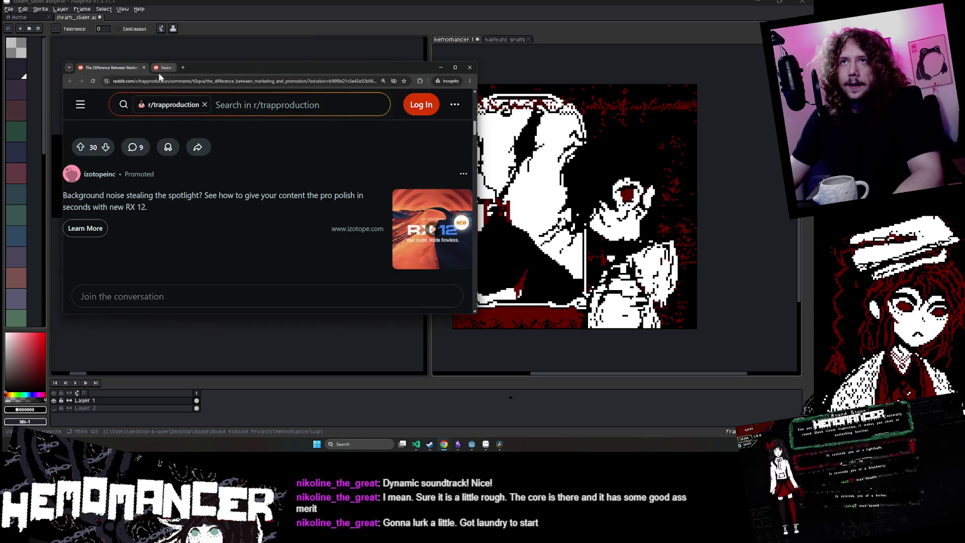
pyautogui.middleClick(160, 68)
pyautogui.middleClick(120, 69)
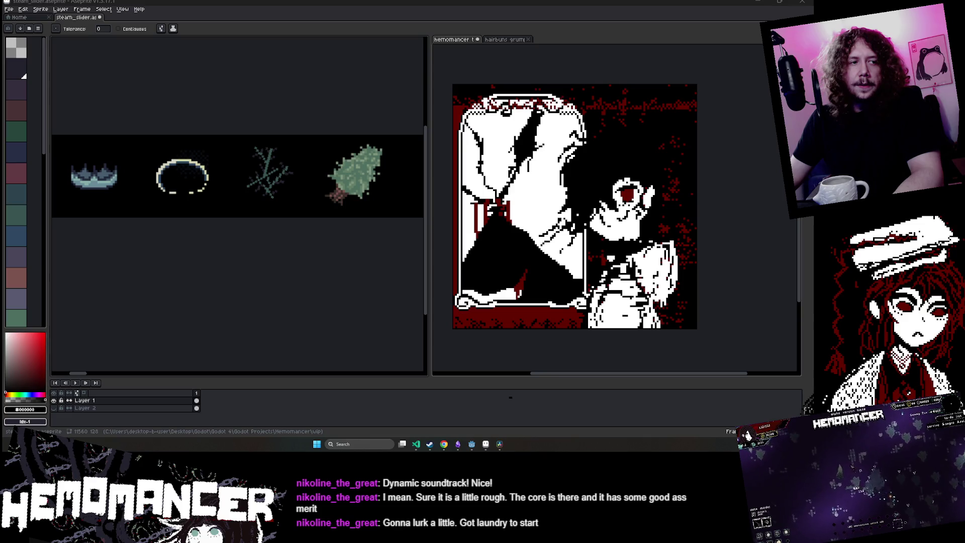
pyautogui.hotkey('alt', 'Tab')
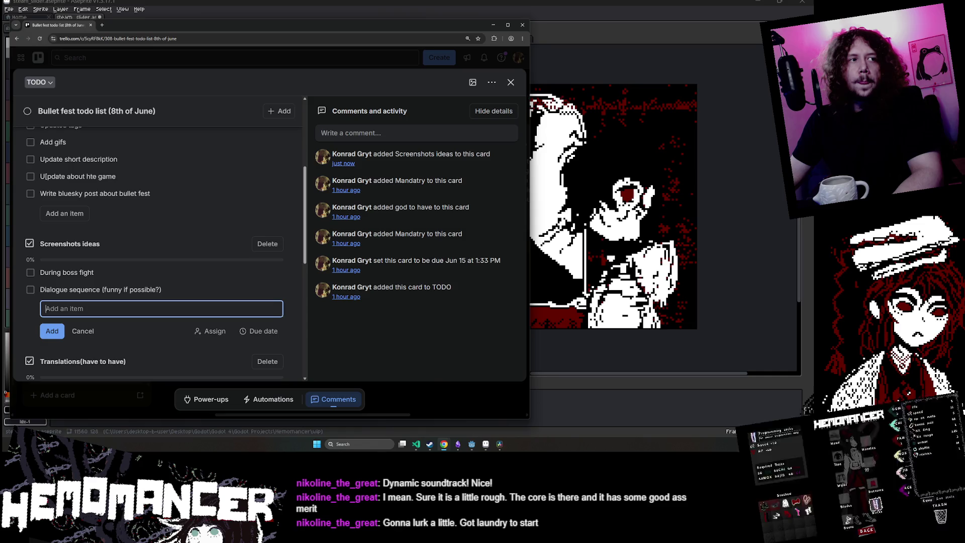
# - Reposition and narrow the Trello window, then add checklist item 'During flashy moment (level up?)'
pyautogui.hotkey('alt', 'Tab')
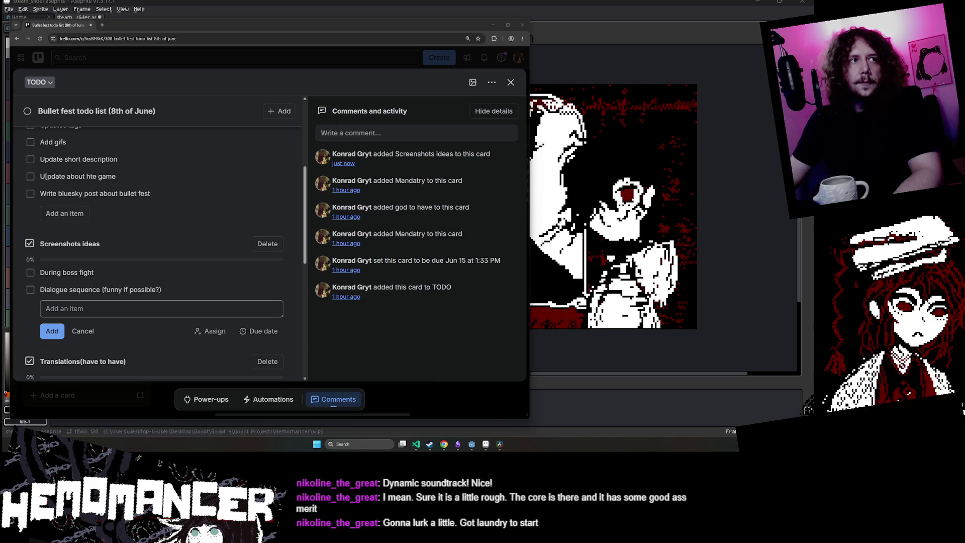
pyautogui.moveTo(355, 31)
pyautogui.mouseDown()
pyautogui.moveTo(371, 29)
pyautogui.moveTo(345, 23)
pyautogui.mouseUp()
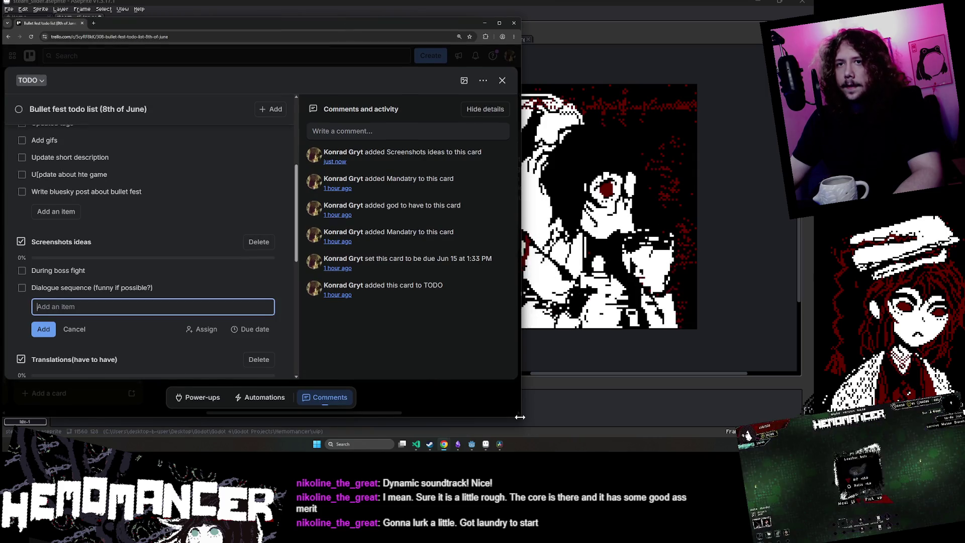
pyautogui.moveTo(520, 413); pyautogui.dragTo(451, 419)
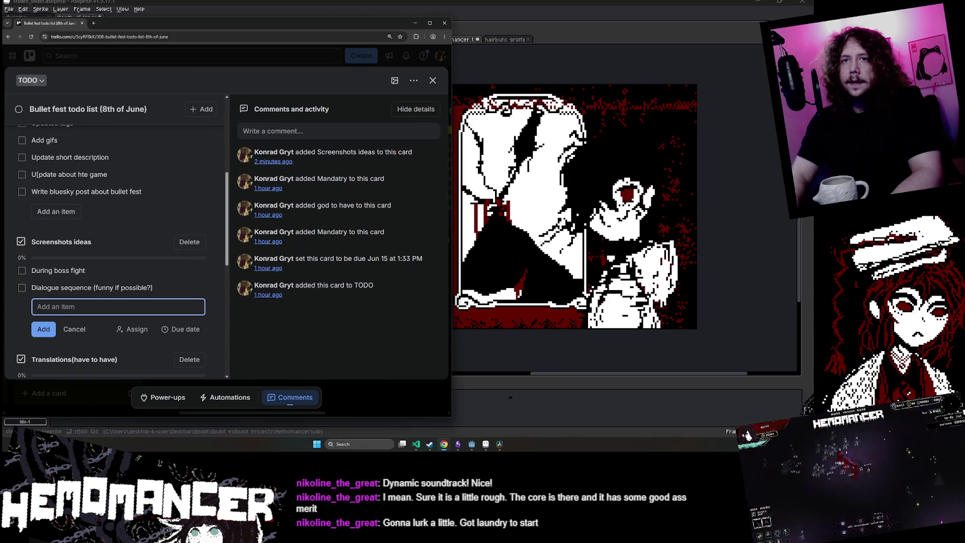
pyautogui.write('D')
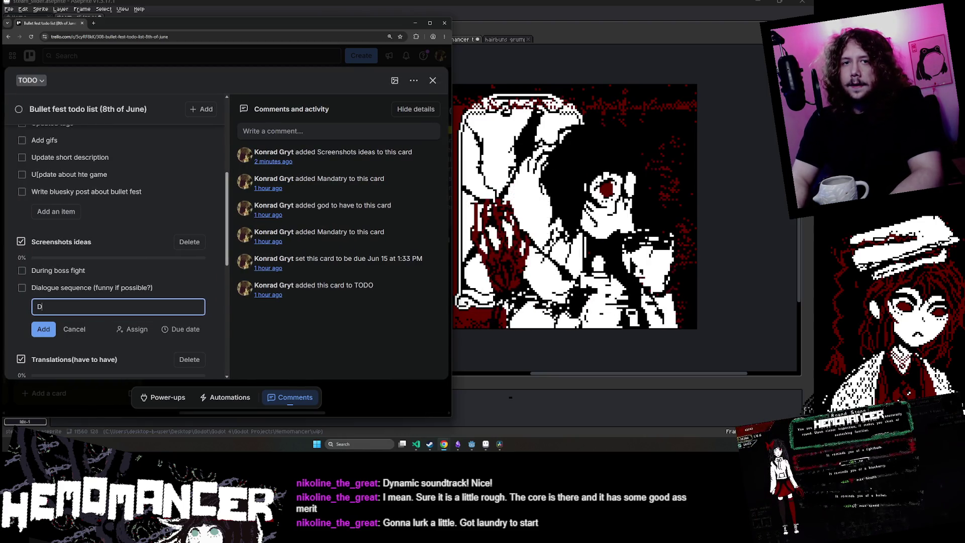
pyautogui.write('uring flashy moment (level up?')
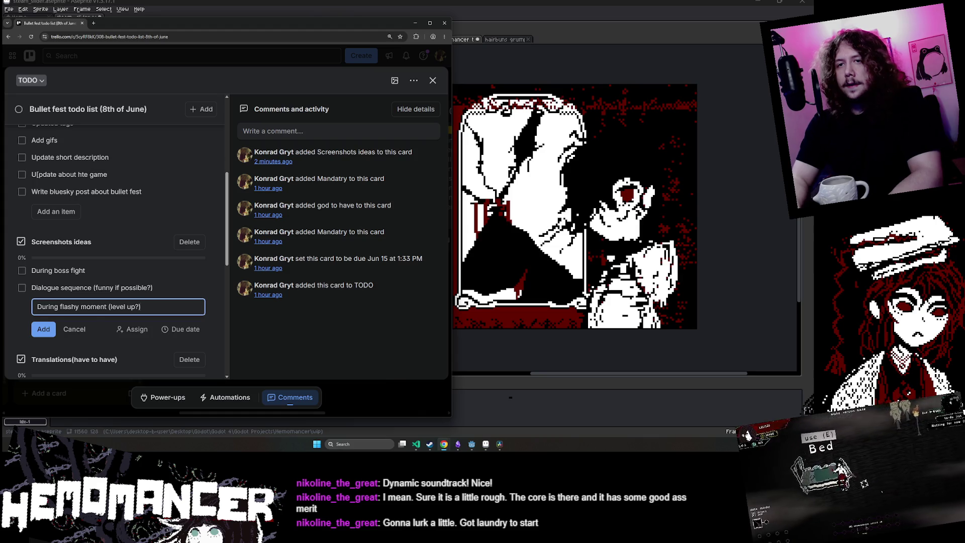
pyautogui.press('Return')
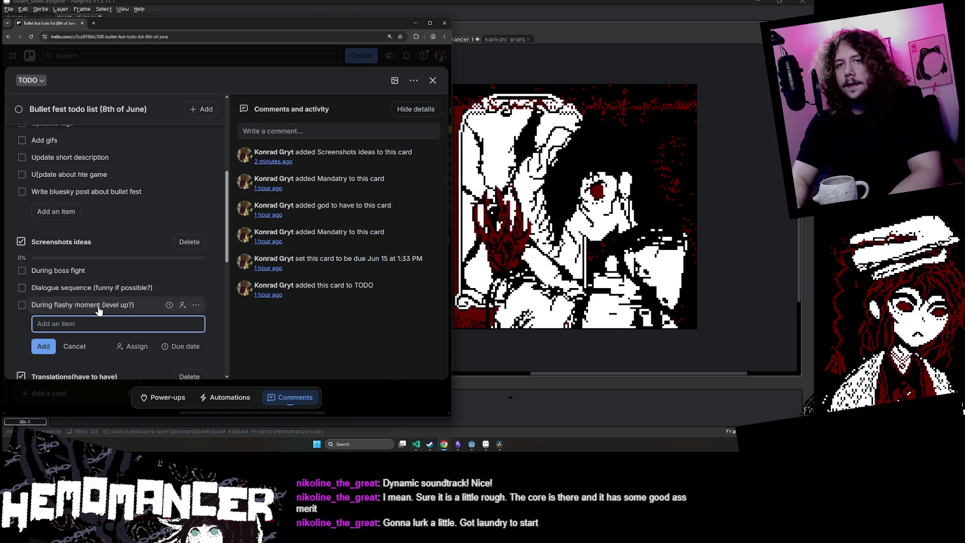
# - Bring the Hades store page forward and show its green cavern screenshot
pyautogui.moveTo(444, 448)
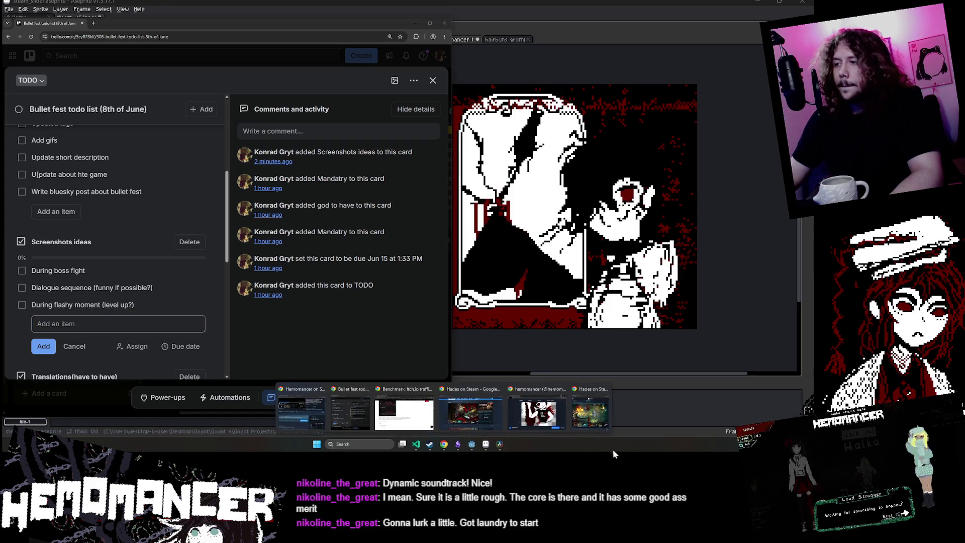
pyautogui.click(595, 416)
pyautogui.click(179, 356)
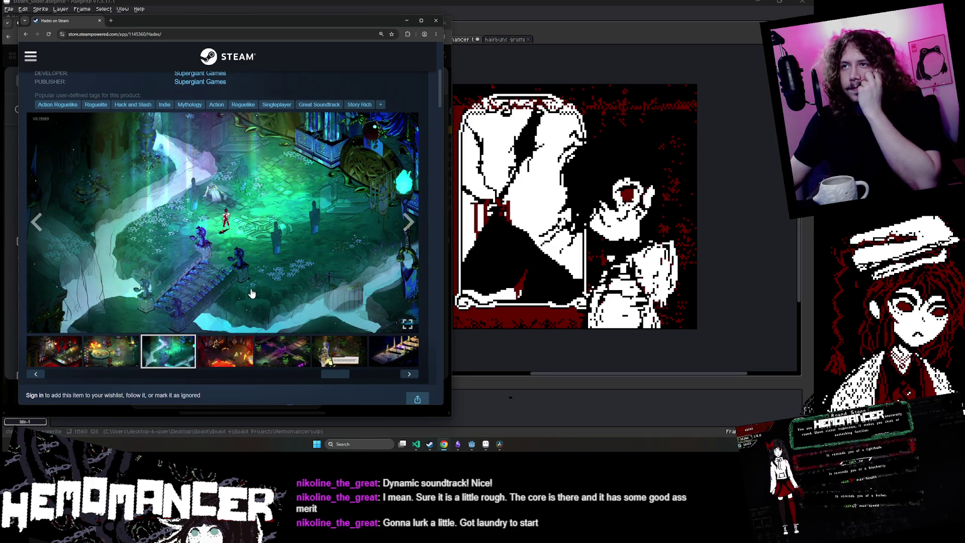
# - Browse Hades screenshots by thumbnail: fiery scene, green cavern, Athena, arena, combat and explosion shots
pyautogui.click(225, 358)
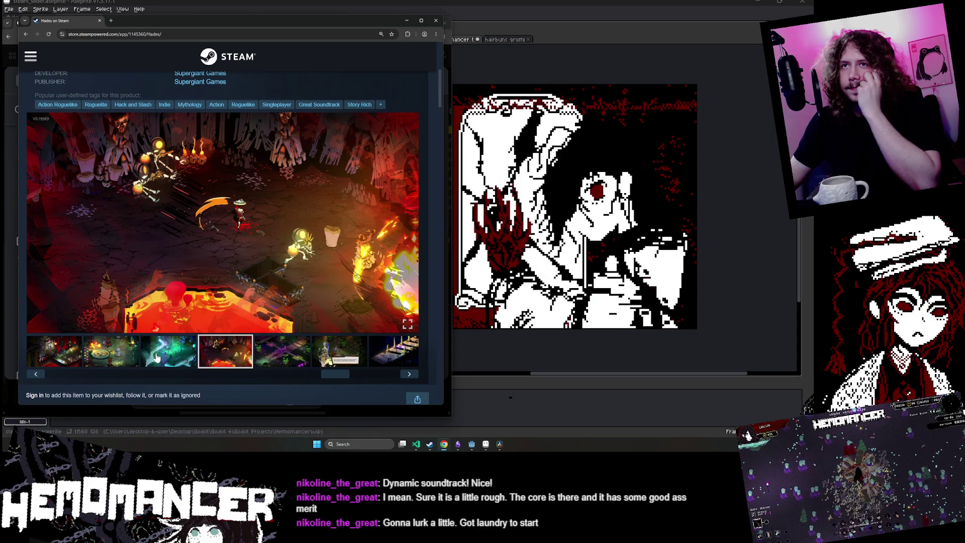
pyautogui.click(156, 357)
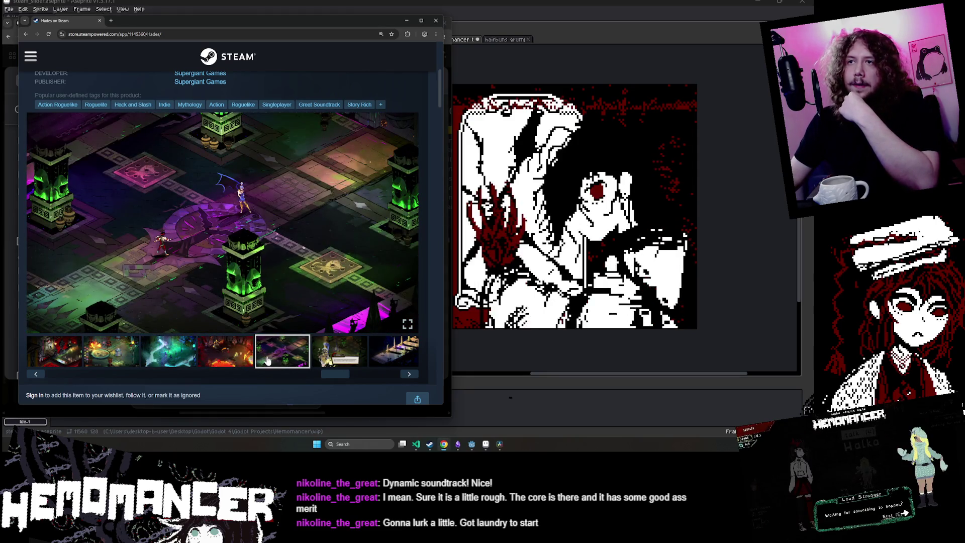
pyautogui.click(336, 362)
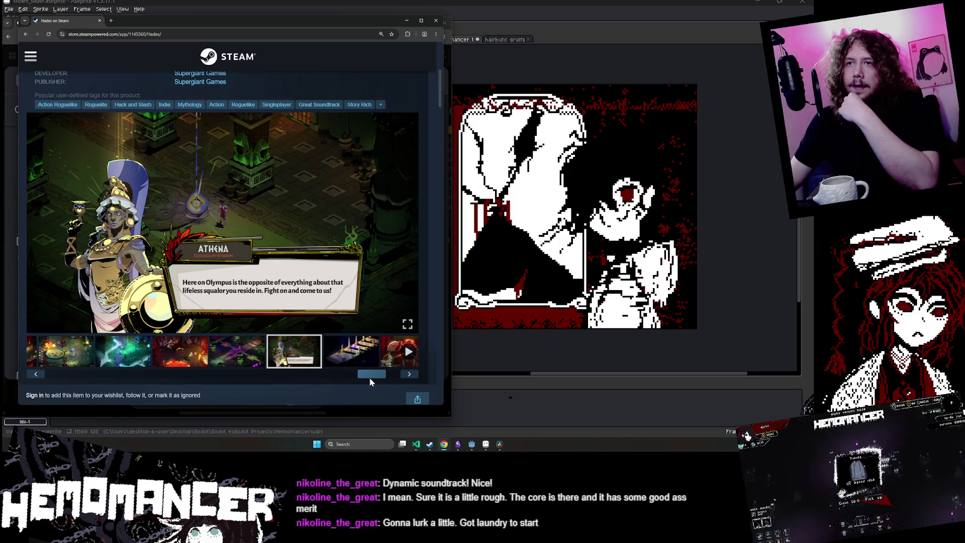
pyautogui.click(334, 346)
pyautogui.click(383, 356)
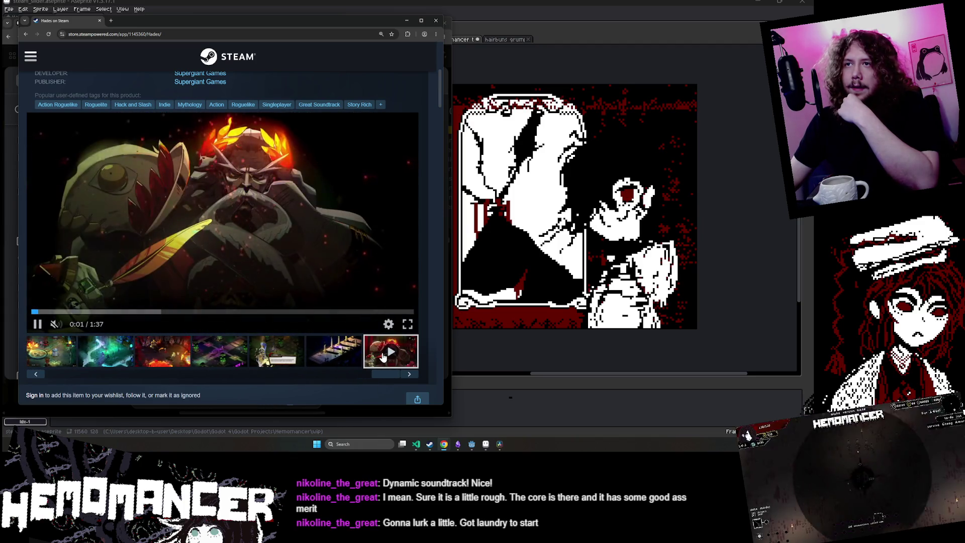
pyautogui.click(348, 361)
pyautogui.click(293, 351)
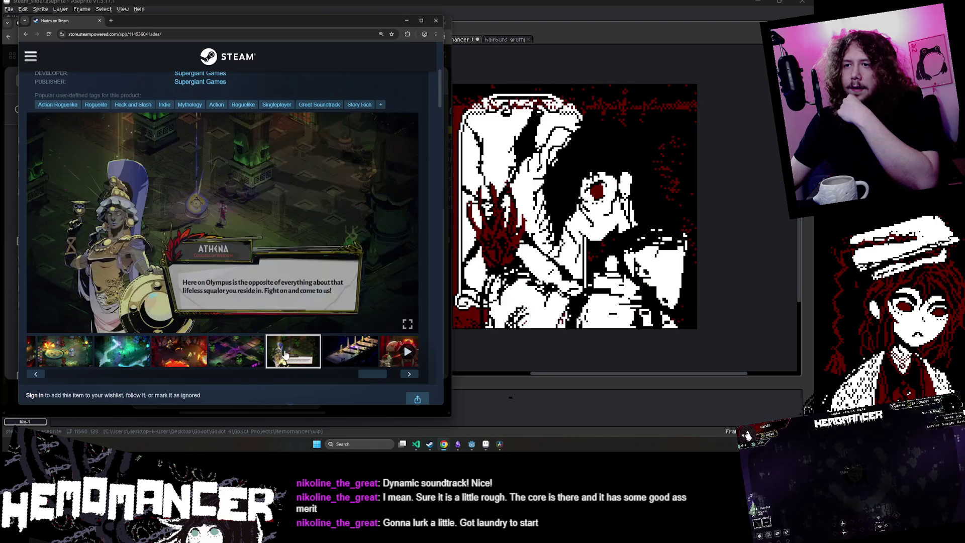
pyautogui.click(240, 354)
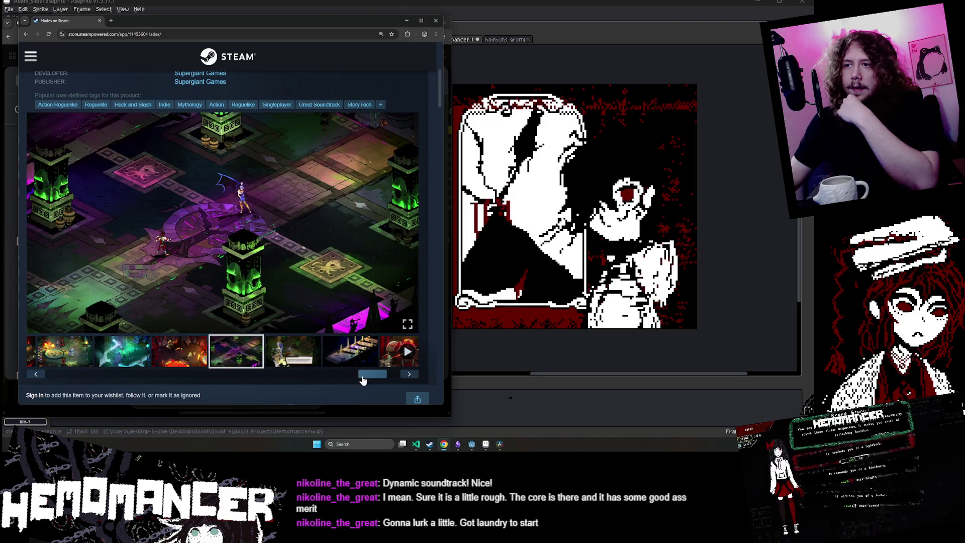
pyautogui.moveTo(362, 378)
pyautogui.mouseDown()
pyautogui.moveTo(87, 376)
pyautogui.moveTo(242, 384)
pyautogui.moveTo(134, 376)
pyautogui.mouseUp()
pyautogui.click(121, 351)
pyautogui.click(198, 354)
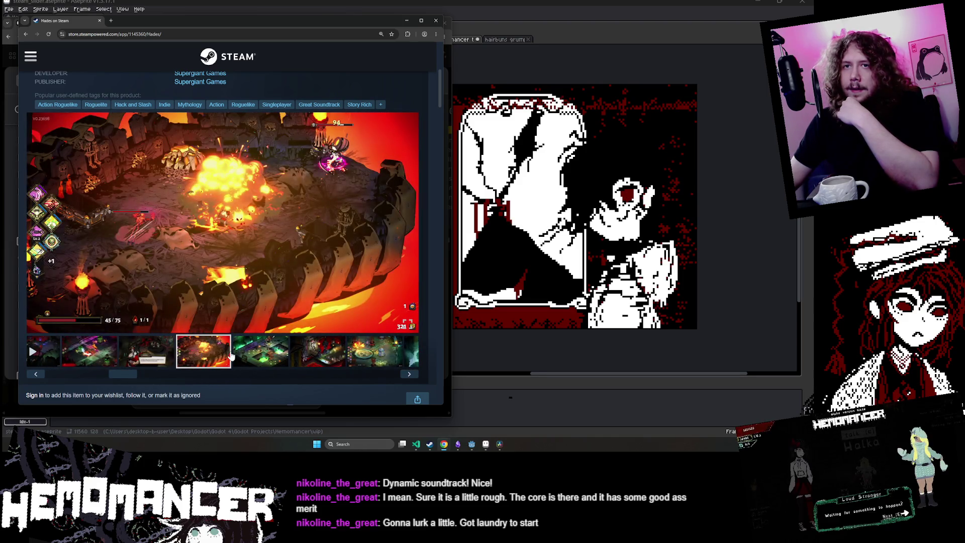
pyautogui.click(297, 361)
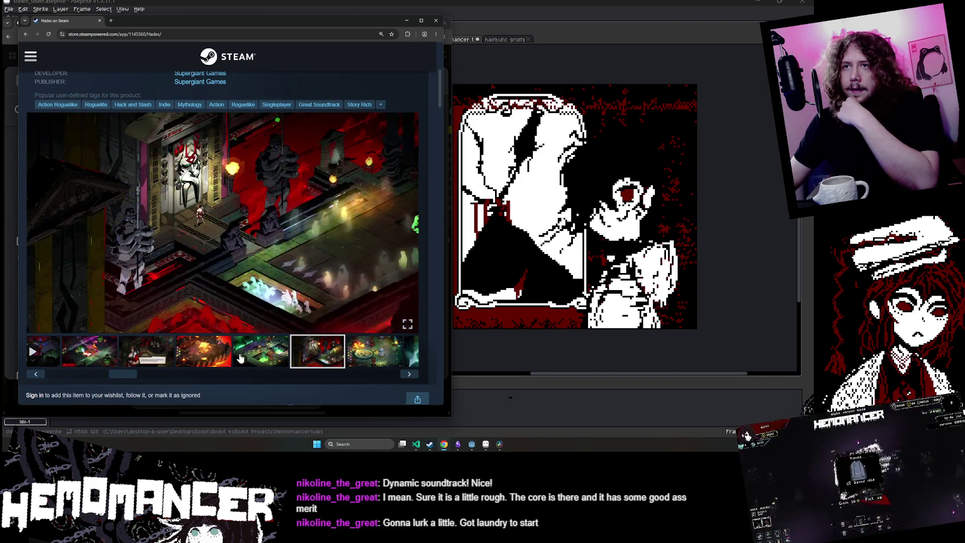
pyautogui.click(216, 357)
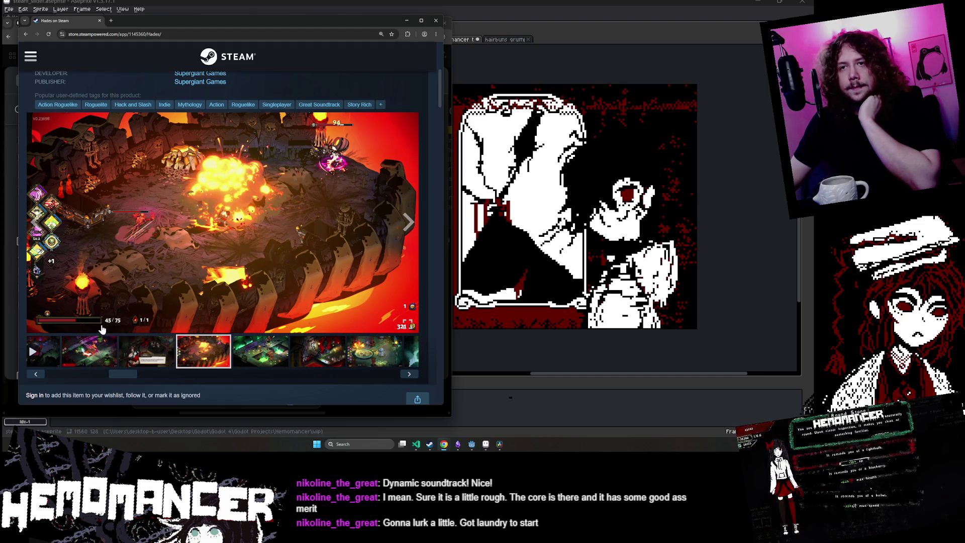
# - Advance through the rest of the Hades gallery until a gameplay video is shown
pyautogui.click(411, 375)
pyautogui.click(411, 375)
pyautogui.click(411, 375)
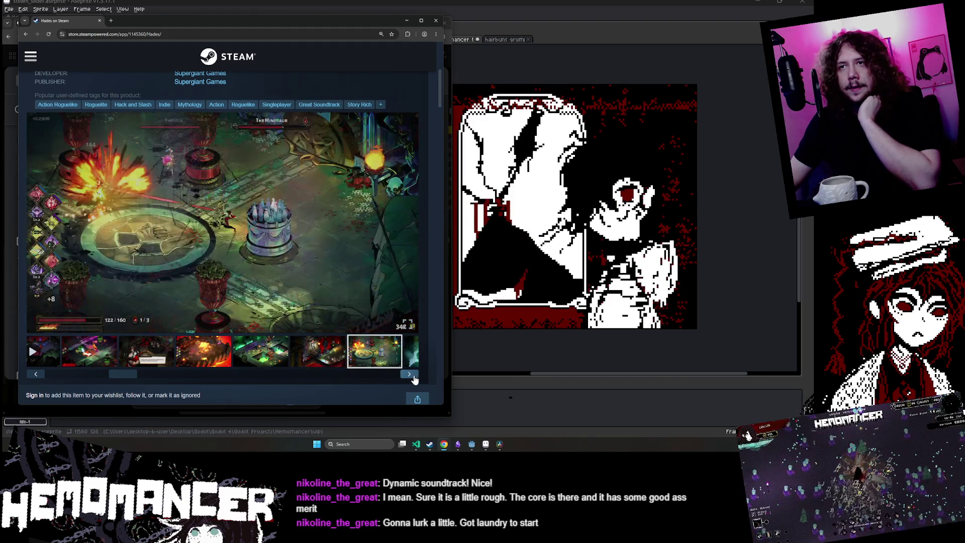
pyautogui.click(411, 375)
pyautogui.click(411, 375)
pyautogui.click(411, 375)
pyautogui.click(411, 375)
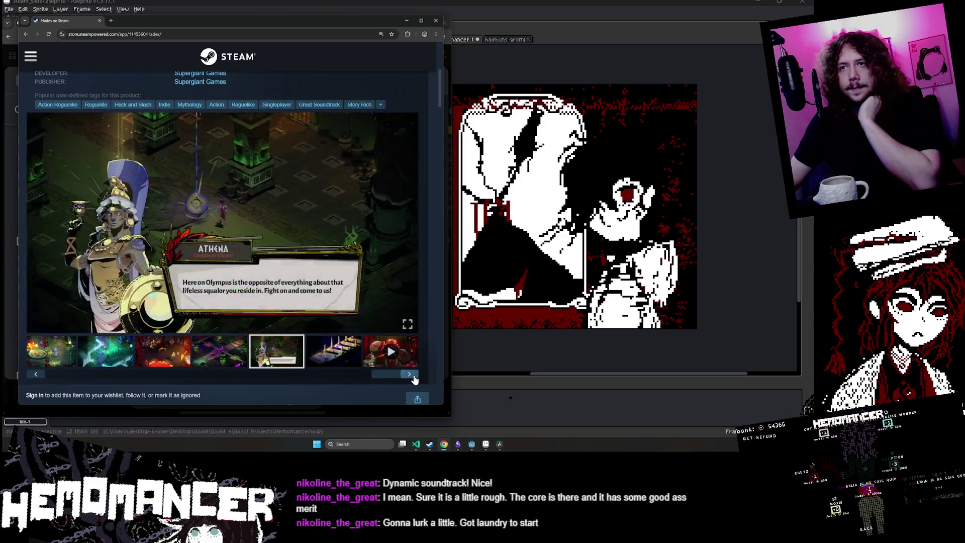
pyautogui.click(412, 374)
pyautogui.click(412, 375)
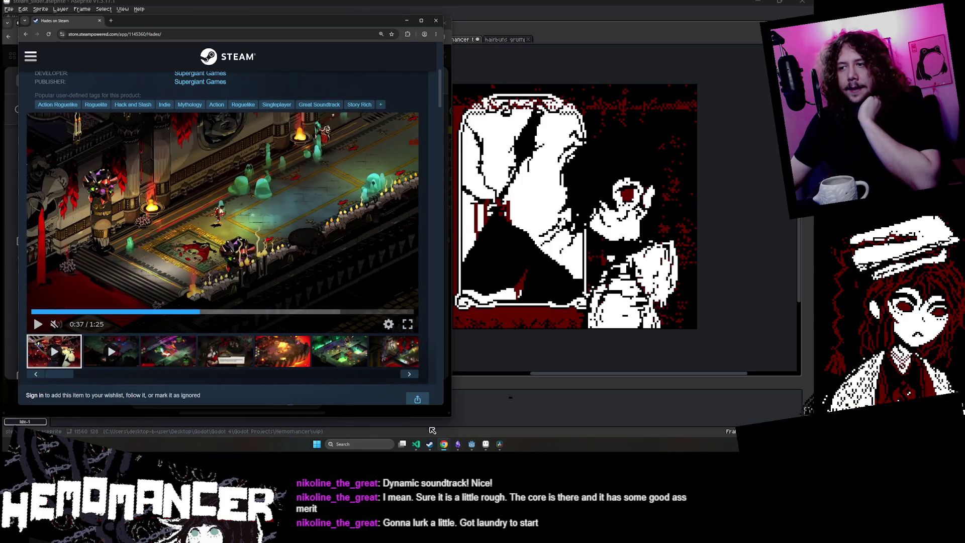
pyautogui.moveTo(444, 445)
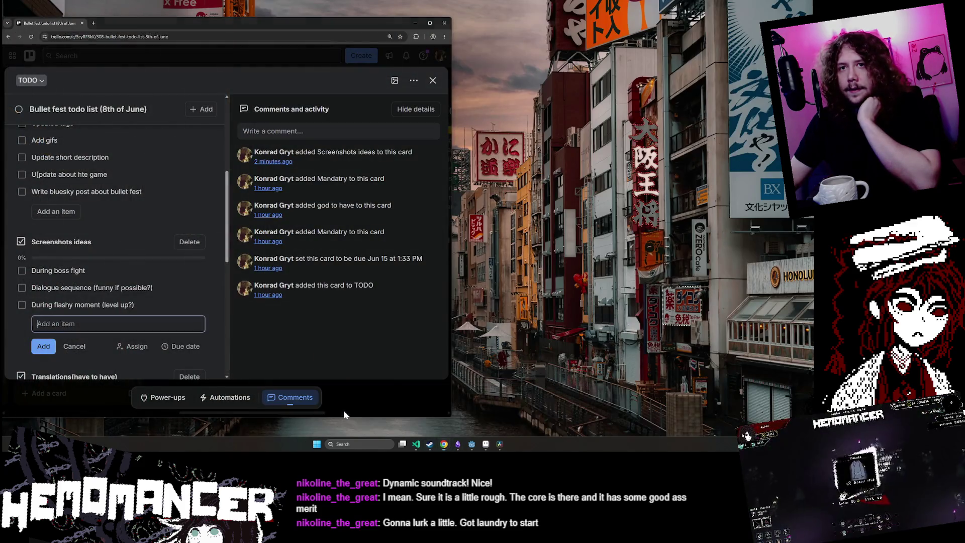
# - Back on the Bullet fest card, fix the typed text and add 'Have both screenshots with and without UI'
pyautogui.click(345, 412)
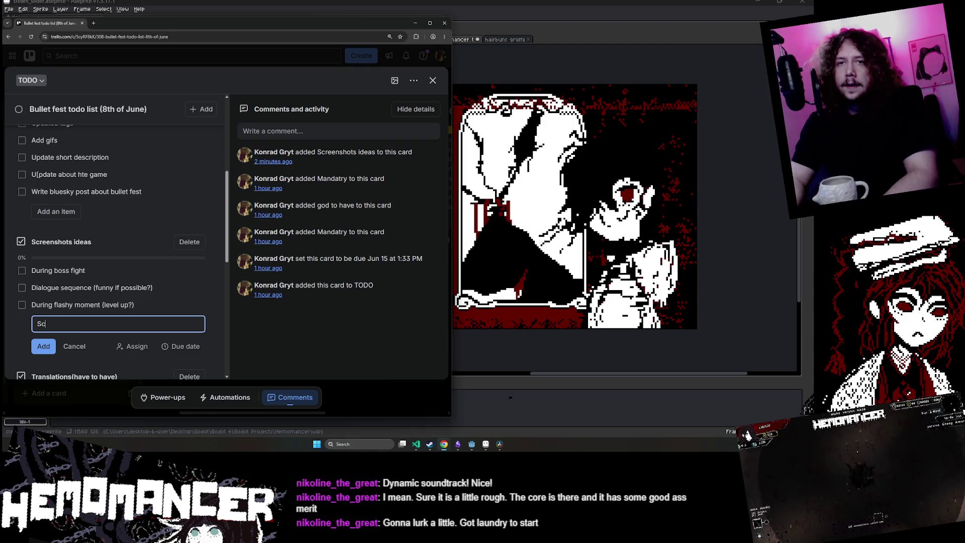
pyautogui.press('BackSpace')
pyautogui.press('BackSpace')
pyautogui.write('Have both screenshots with and wi')
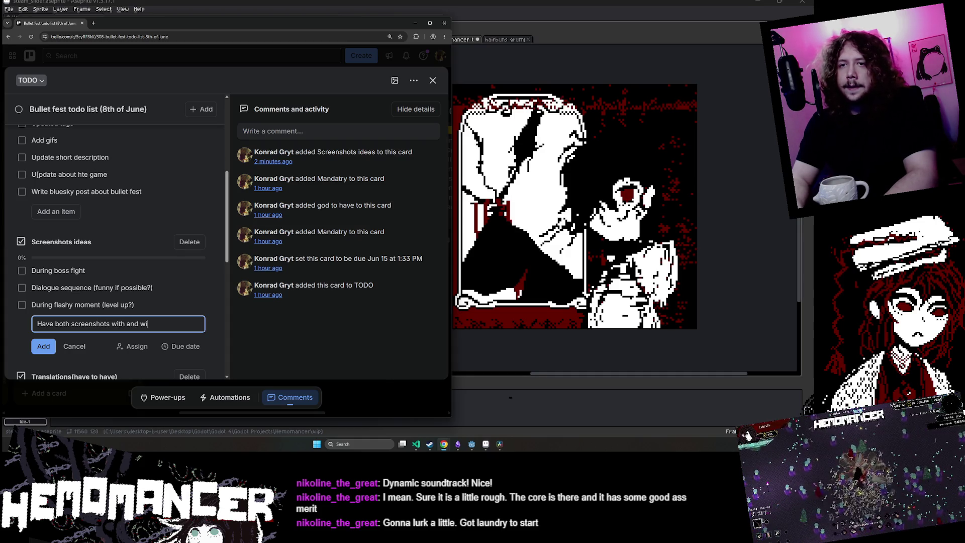
pyautogui.write('thout UI')
pyautogui.press('Return')
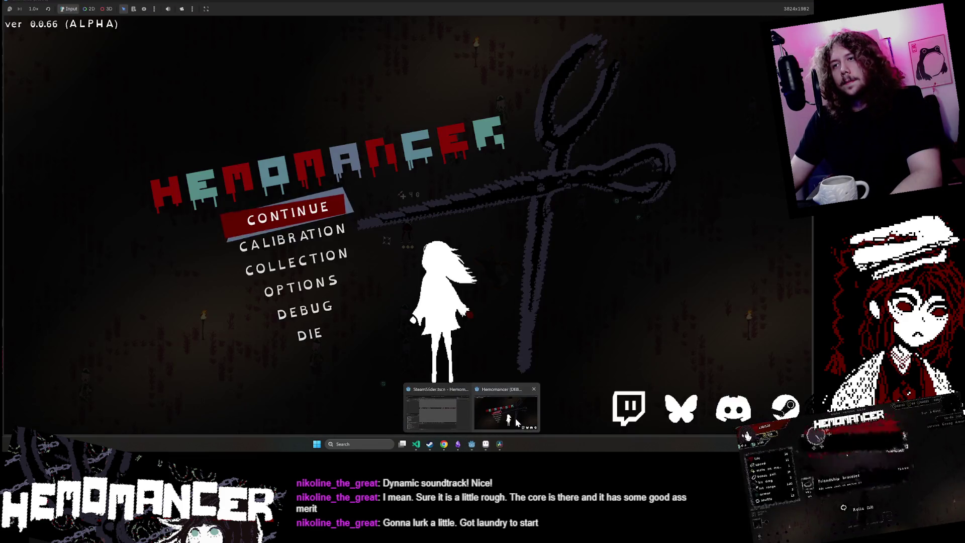
# - Continue into a Hemomancer practice run, walk the character up-left, and pause
pyautogui.click(514, 418)
pyautogui.click(289, 214)
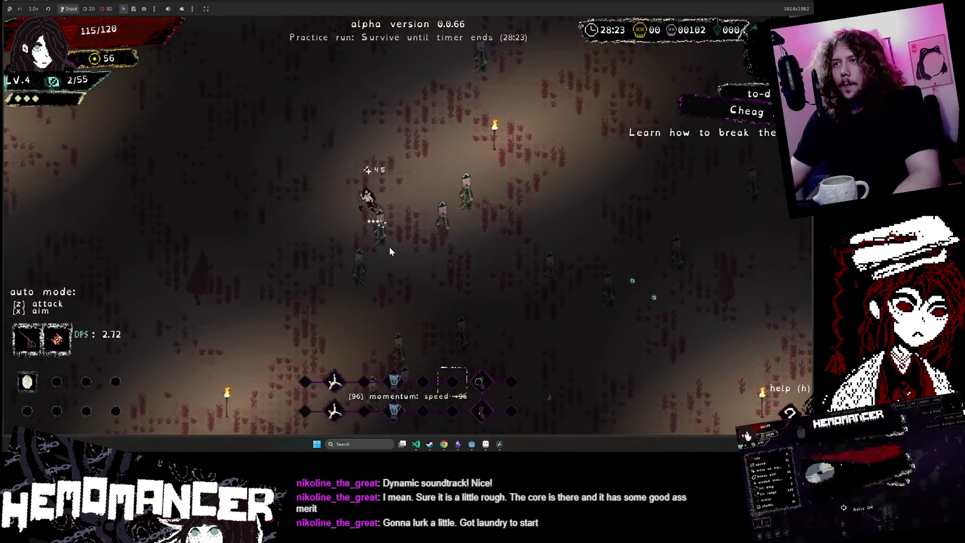
pyautogui.press('w')
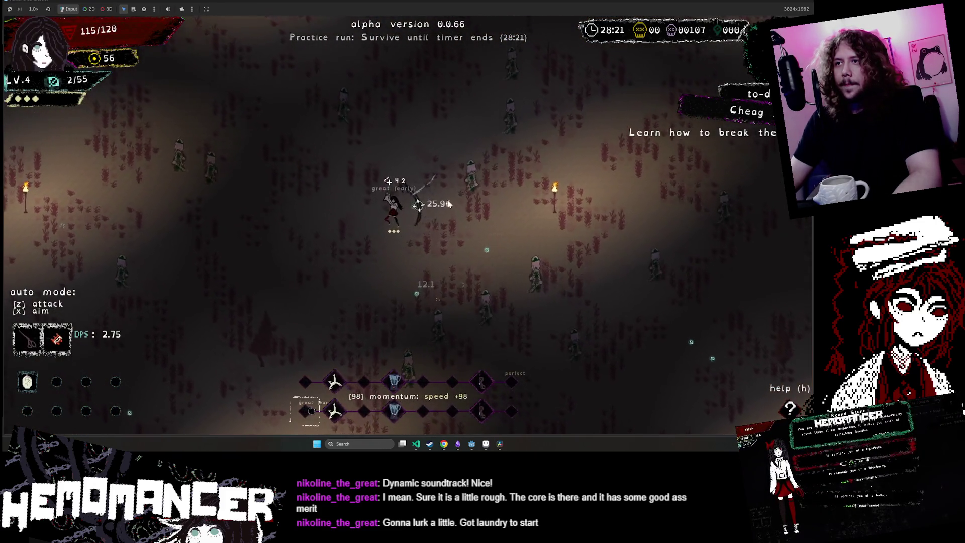
pyautogui.press('w')
pyautogui.press('a')
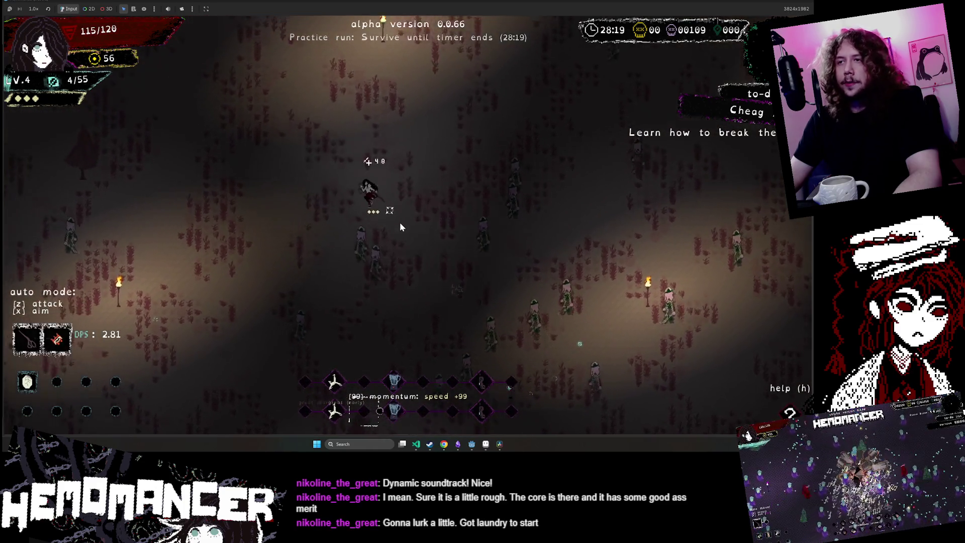
pyautogui.press('Escape')
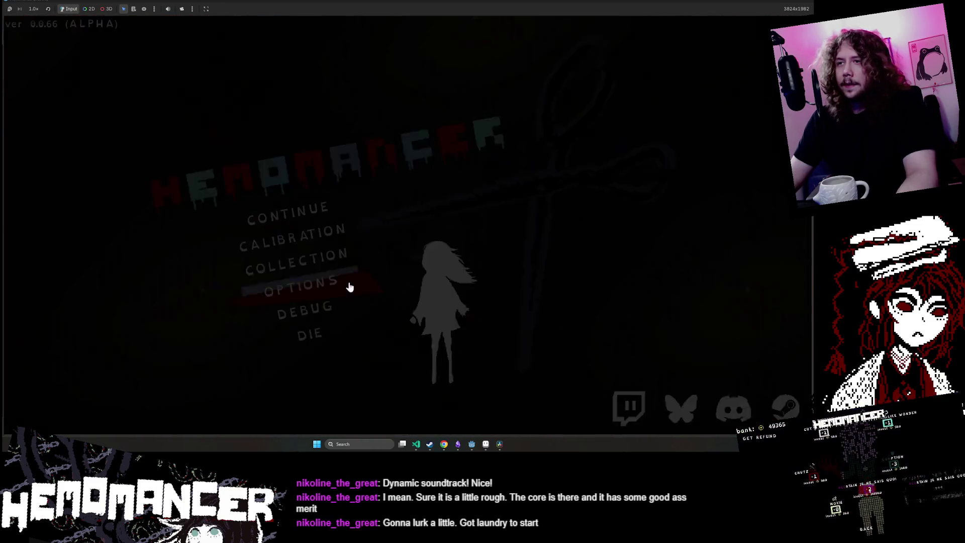
# - Load the hub via the debug panel, embark on Cheag Amar, and talk to the Gruff Stranger
pyautogui.click(373, 289)
pyautogui.click(411, 294)
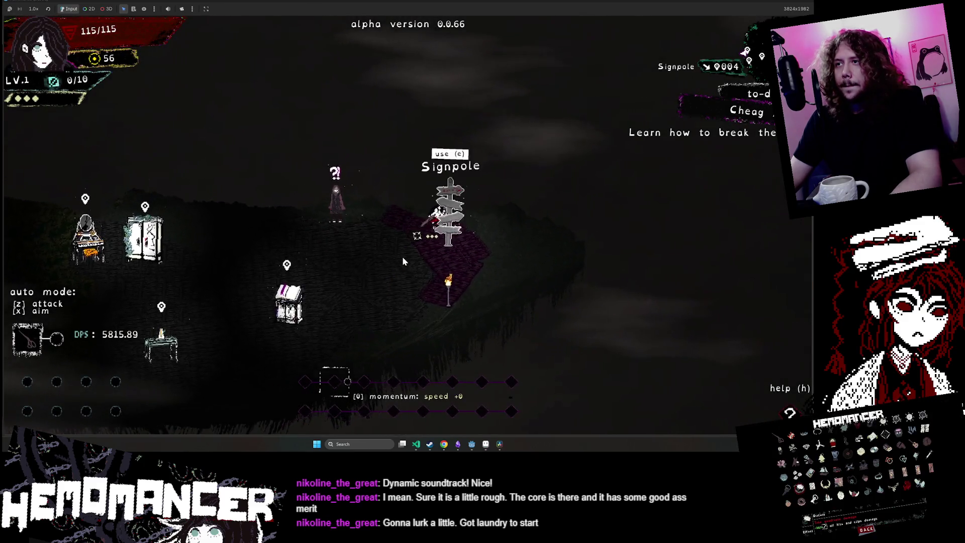
pyautogui.press('e')
pyautogui.press('Return')
pyautogui.click(397, 224)
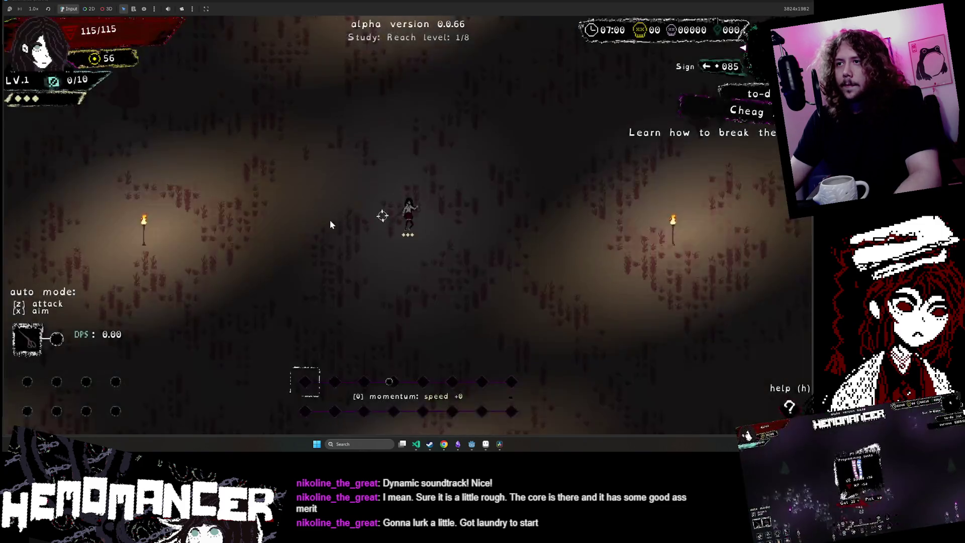
pyautogui.press('Escape')
pyautogui.press('Return')
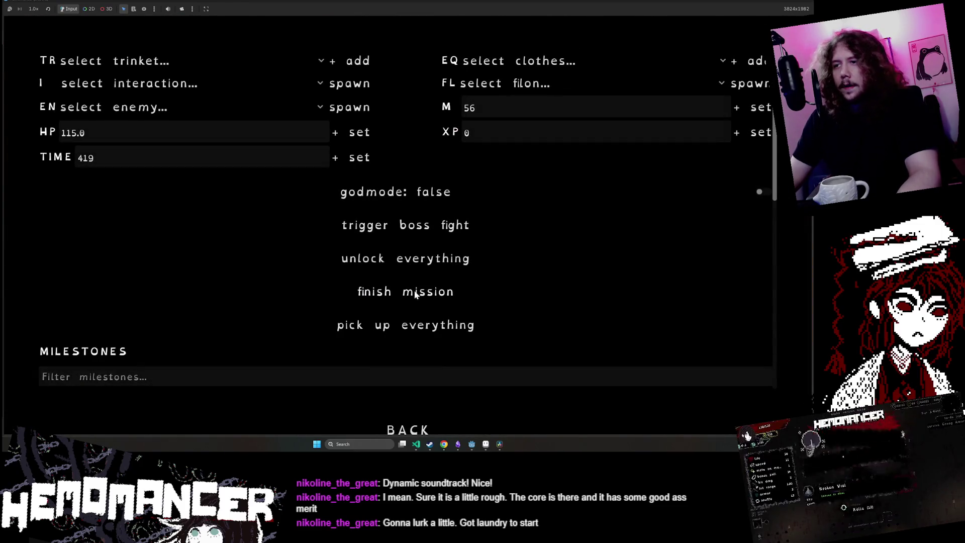
pyautogui.click(415, 294)
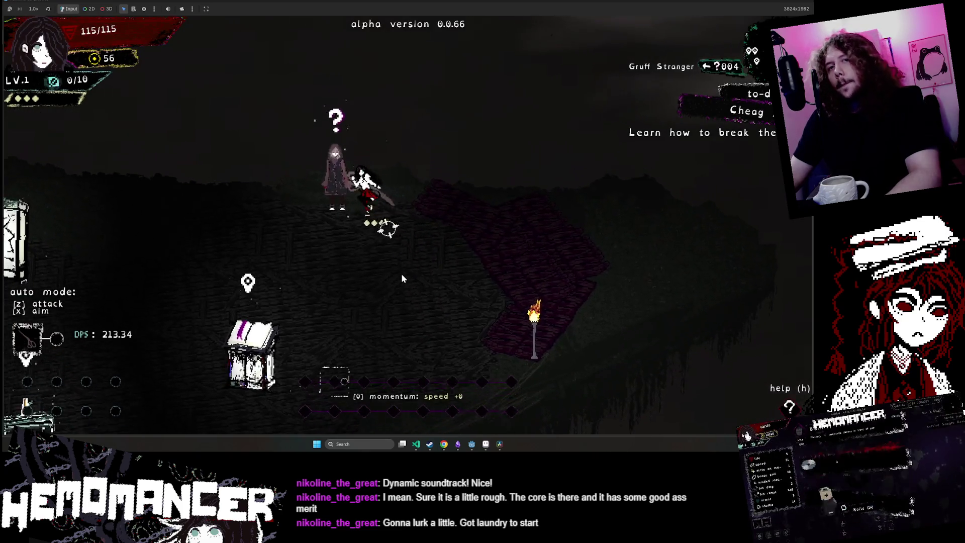
pyautogui.press('c')
pyautogui.press('c')
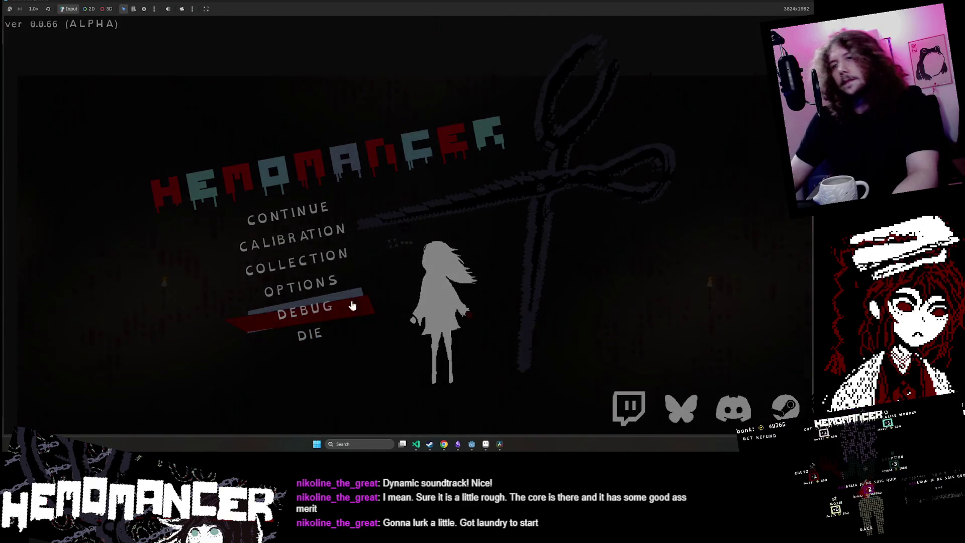
# - Close the debug panel and resume play in the game world
pyautogui.click(353, 305)
pyautogui.click(347, 258)
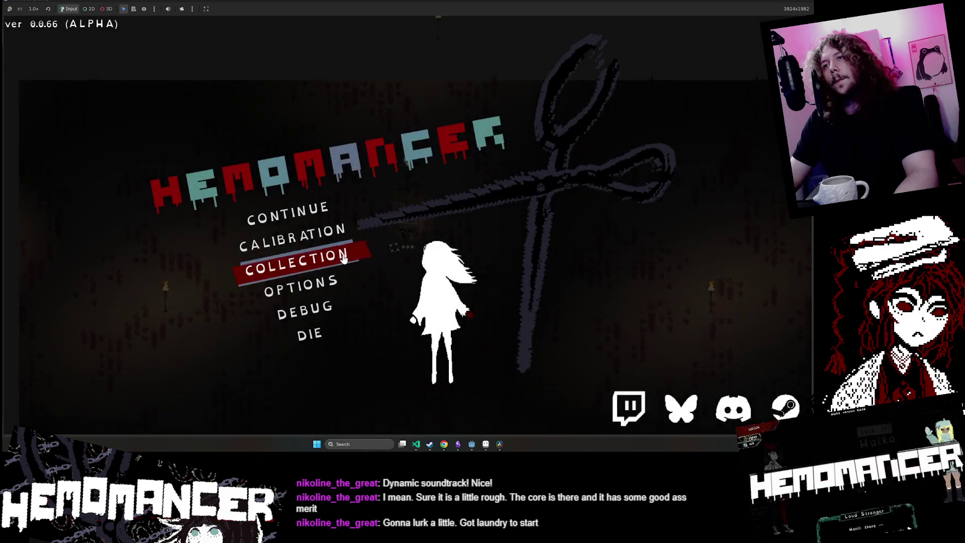
pyautogui.press('Escape')
# - Walk to the Gruff Stranger to talk, then on to the signpost to open the world map
pyautogui.press('w')
pyautogui.press('a')
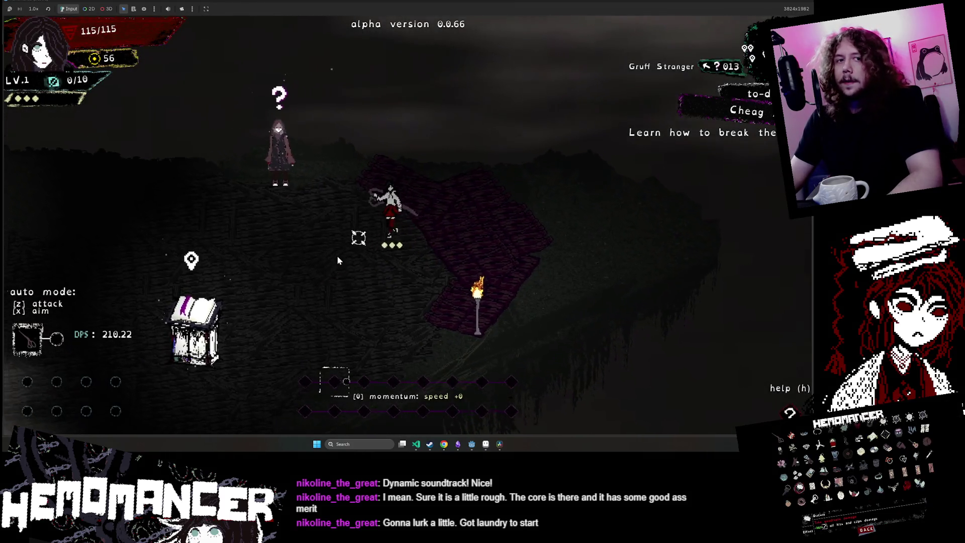
pyautogui.press('e')
pyautogui.press('e')
pyautogui.press('e')
pyautogui.press('e')
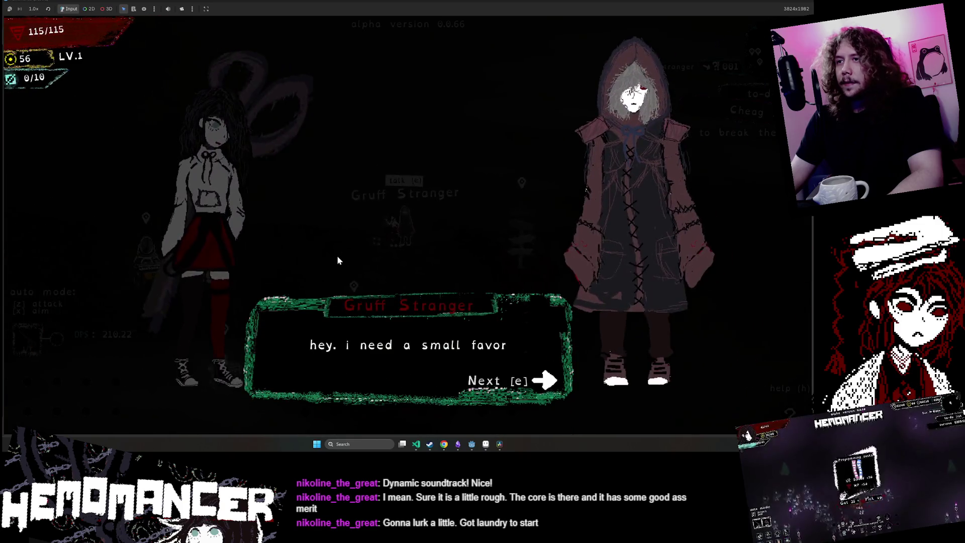
pyautogui.press('d')
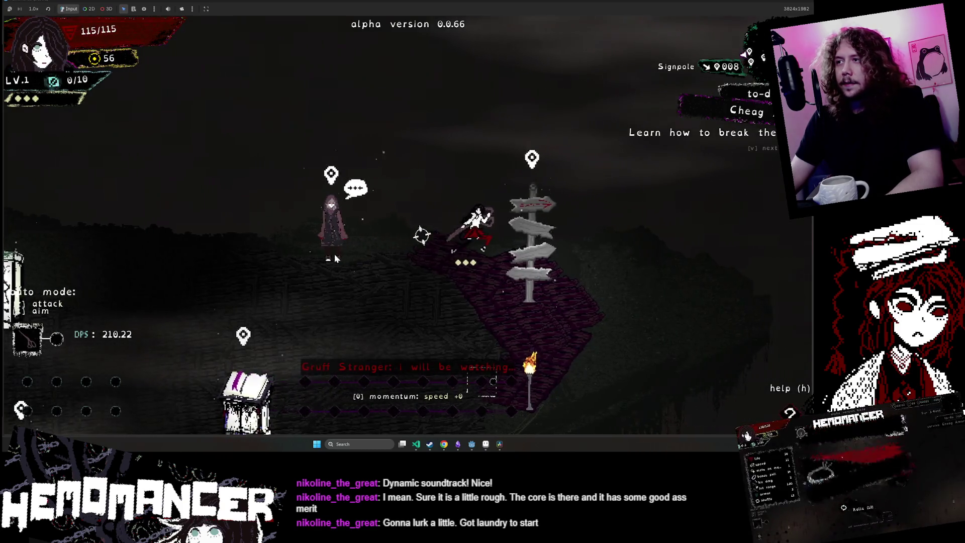
pyautogui.press('e')
pyautogui.press('e')
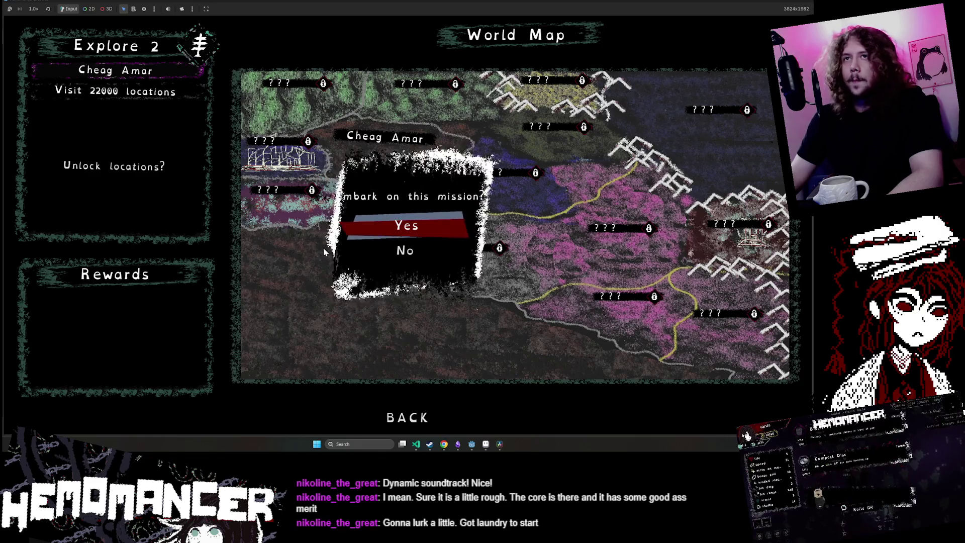
pyautogui.press('e')
# - Run north through the forest, attacking enemies, until the visit-locations goal completes at the Signpole
pyautogui.press('w')
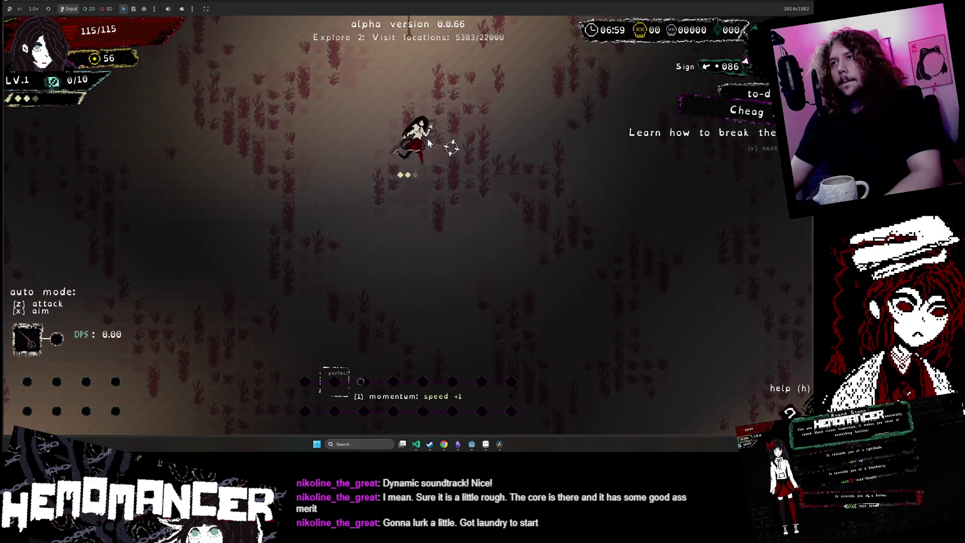
pyautogui.press('w')
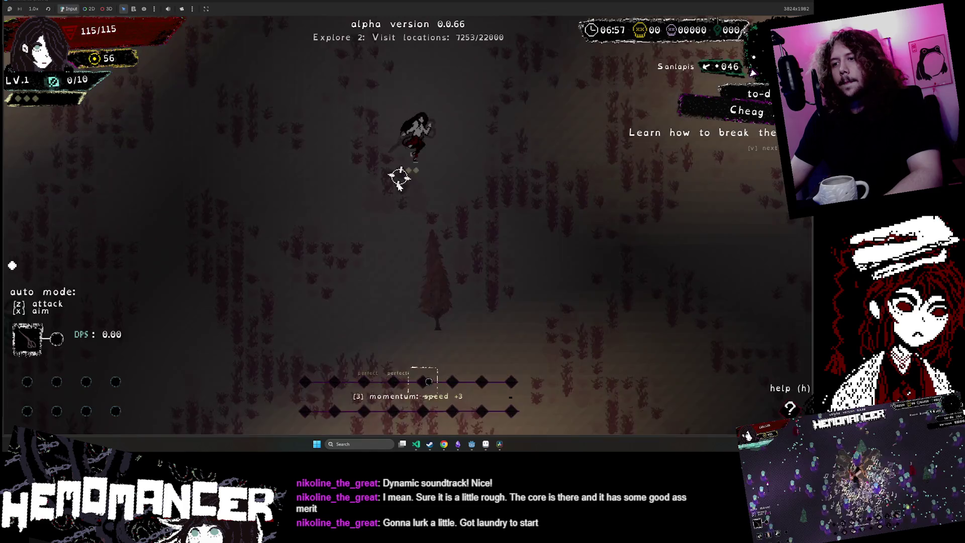
pyautogui.press('w')
pyautogui.press('w')
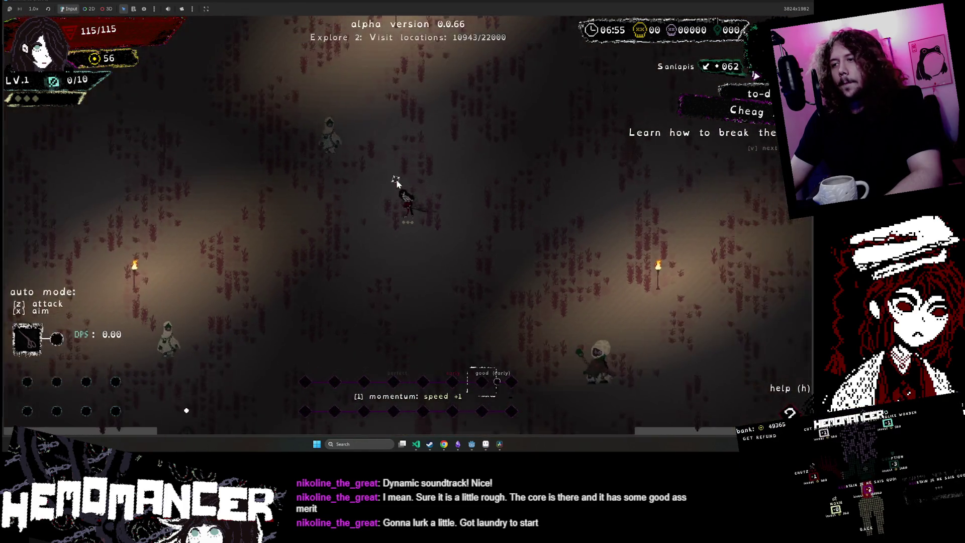
pyautogui.press('w')
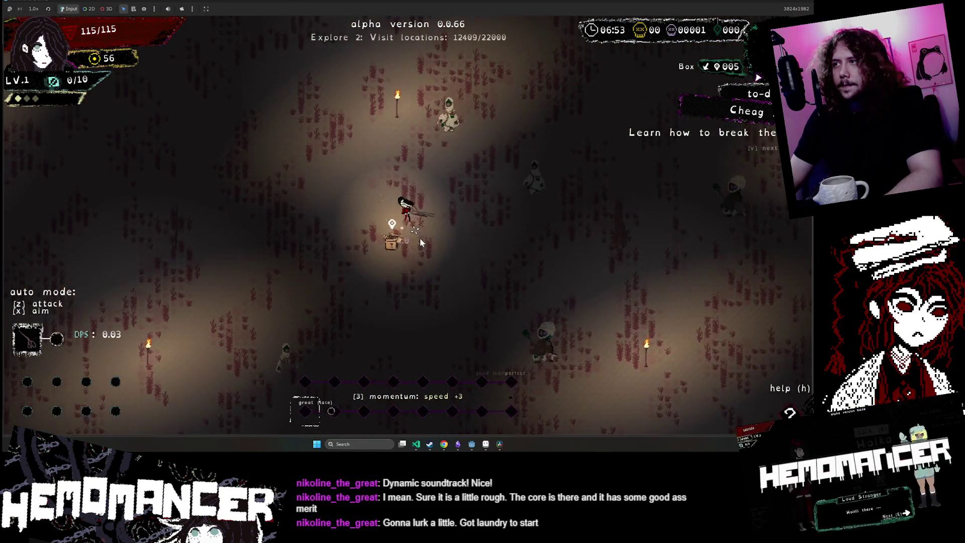
pyautogui.press('w')
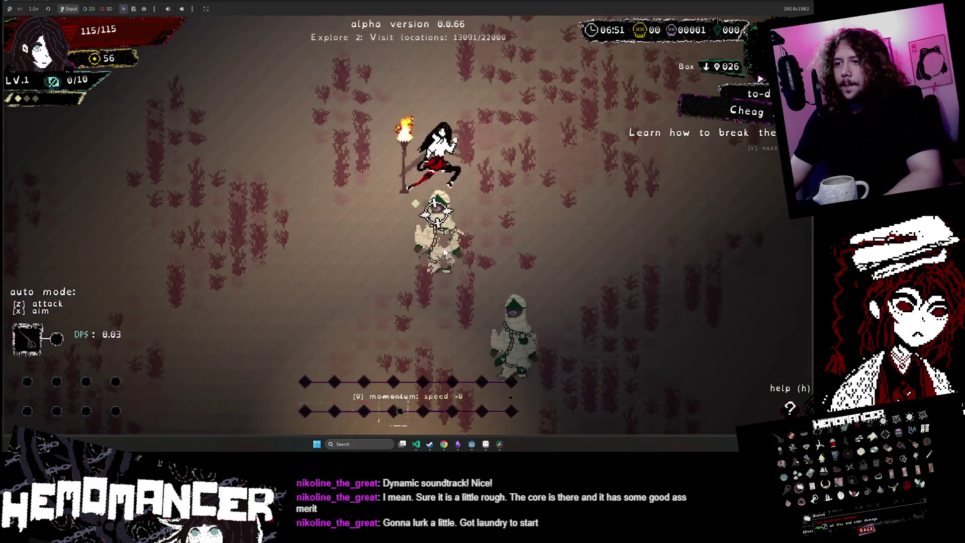
pyautogui.press('w')
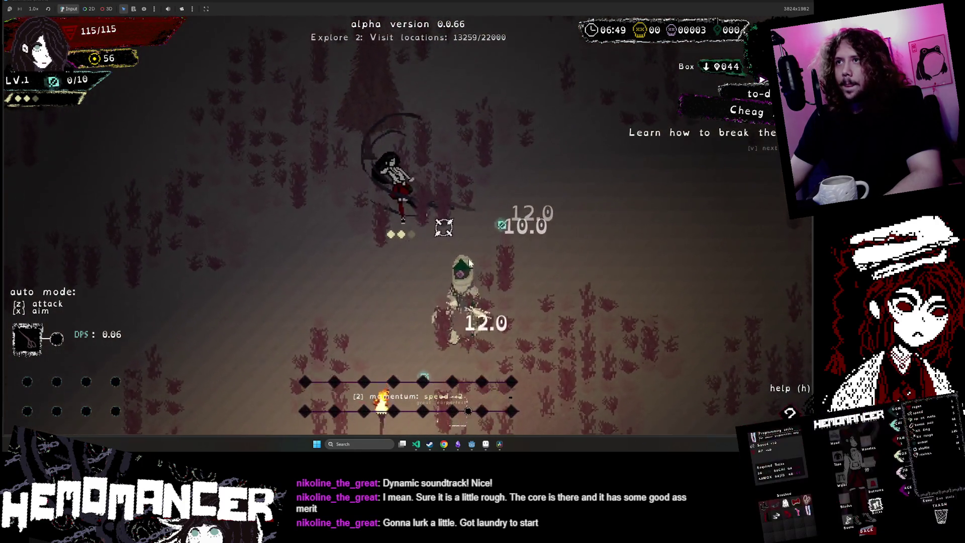
pyautogui.press('w')
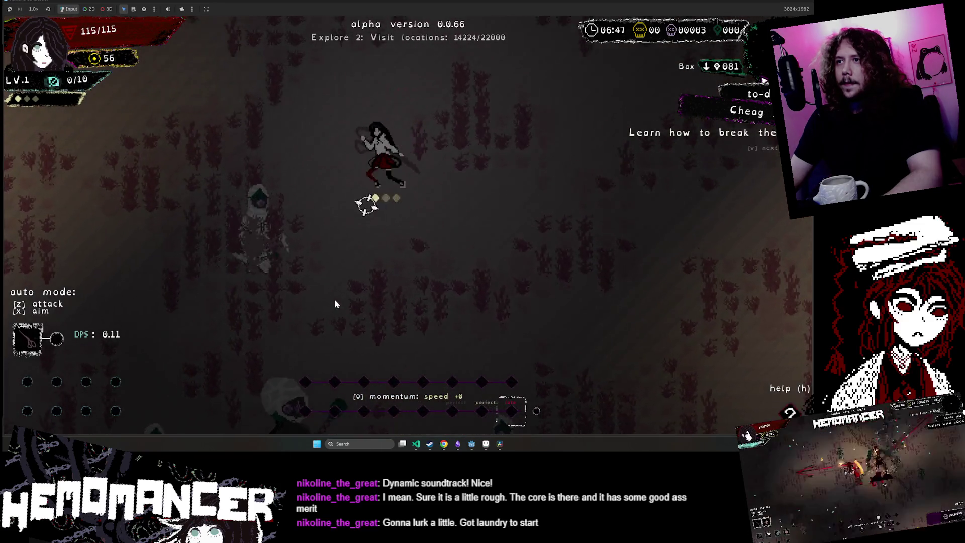
pyautogui.press('w')
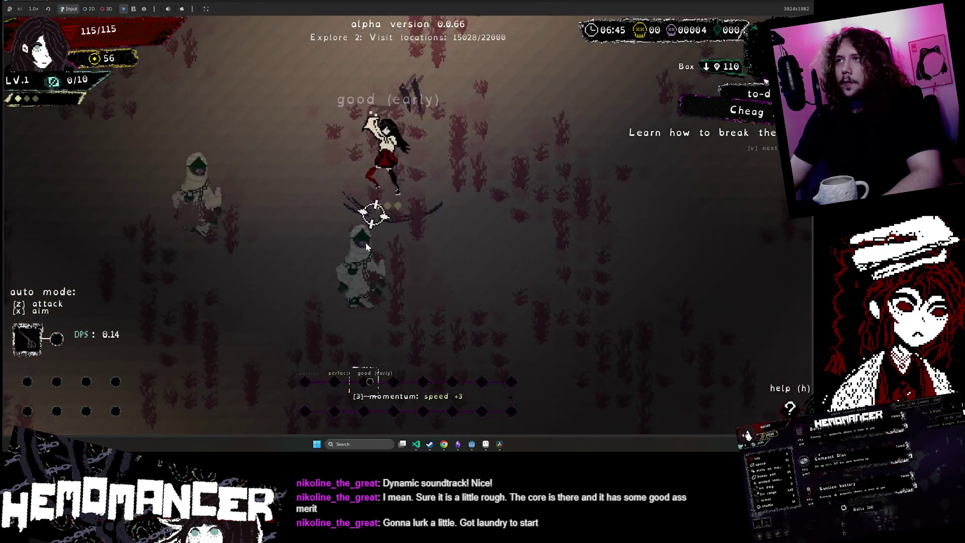
pyautogui.press('w')
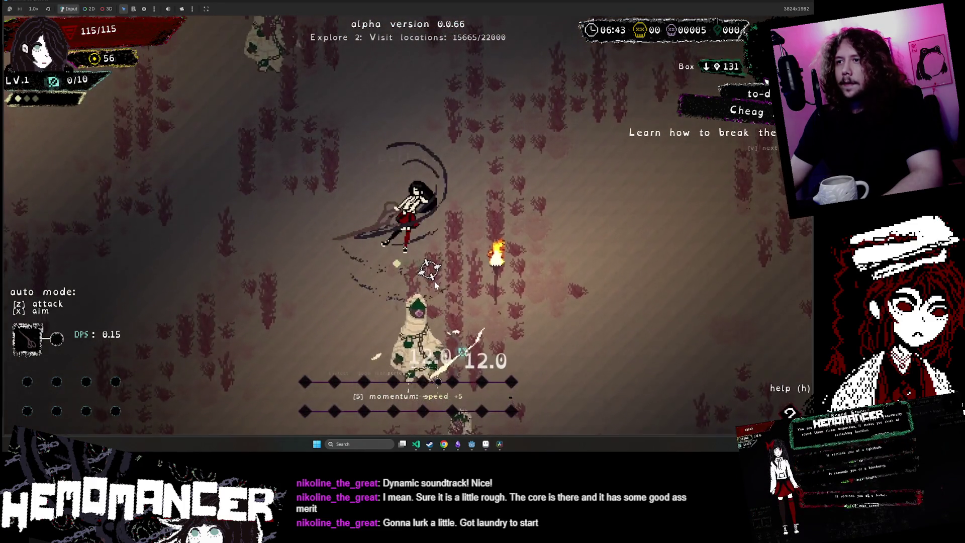
pyautogui.press('w')
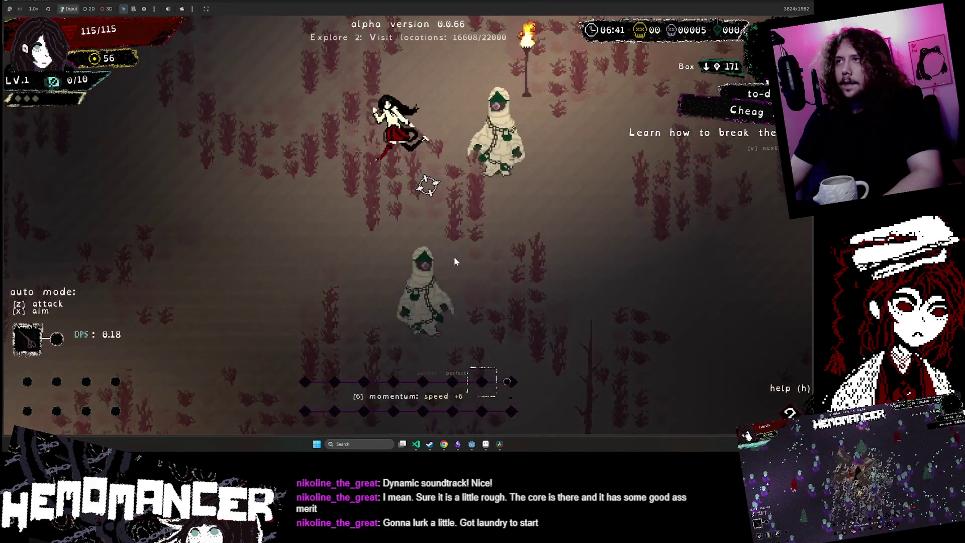
pyautogui.press('w')
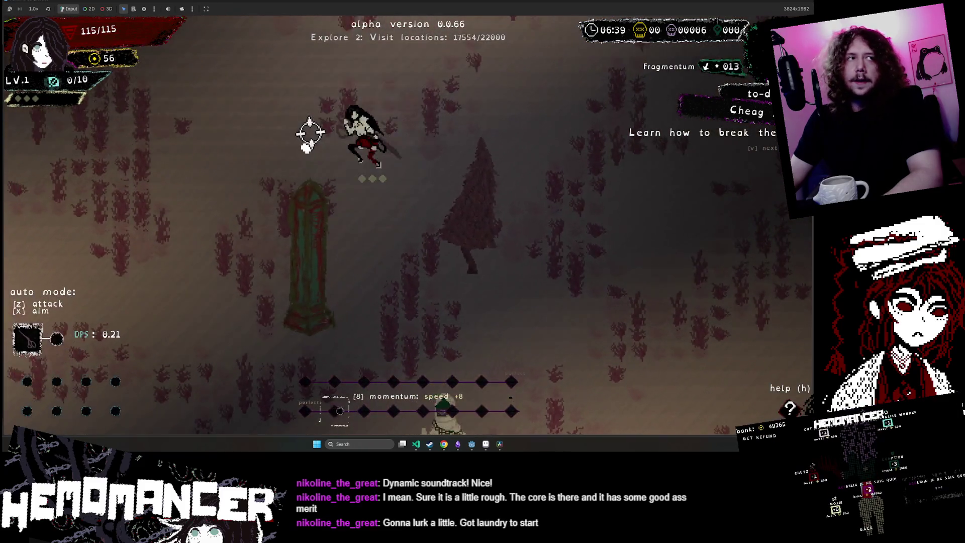
pyautogui.press('w')
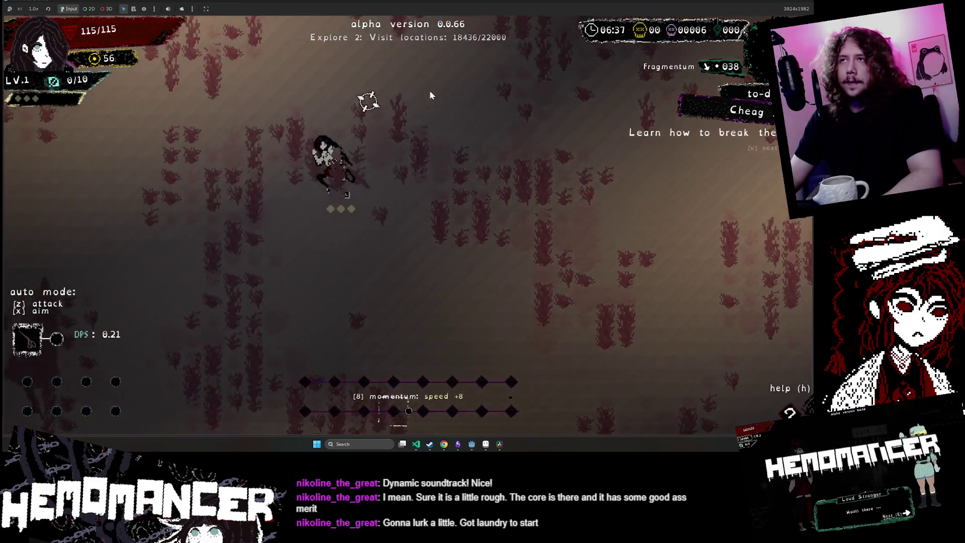
pyautogui.press('w')
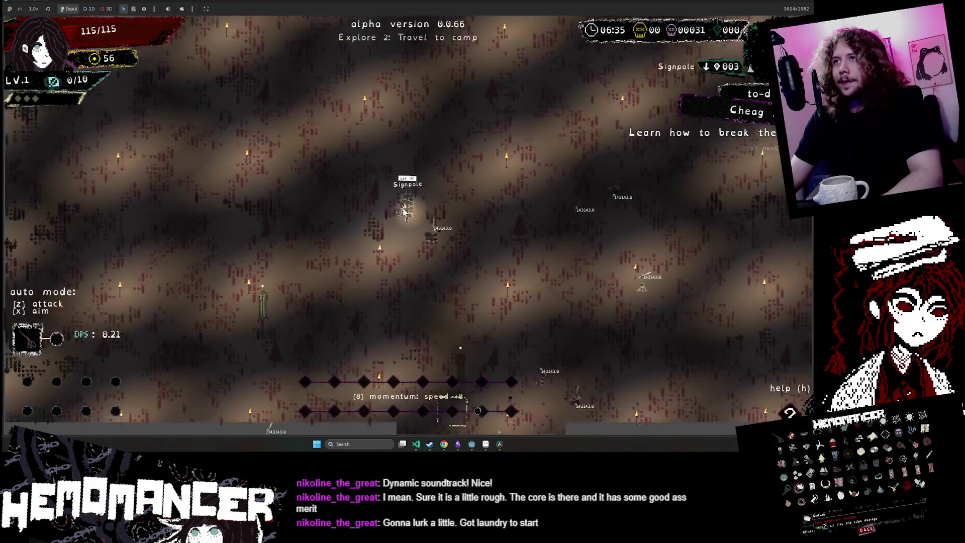
# - Travel to camp, talk with the Gruff Stranger answering 'Fine.', and open the World Map at the signpole
pyautogui.press('e')
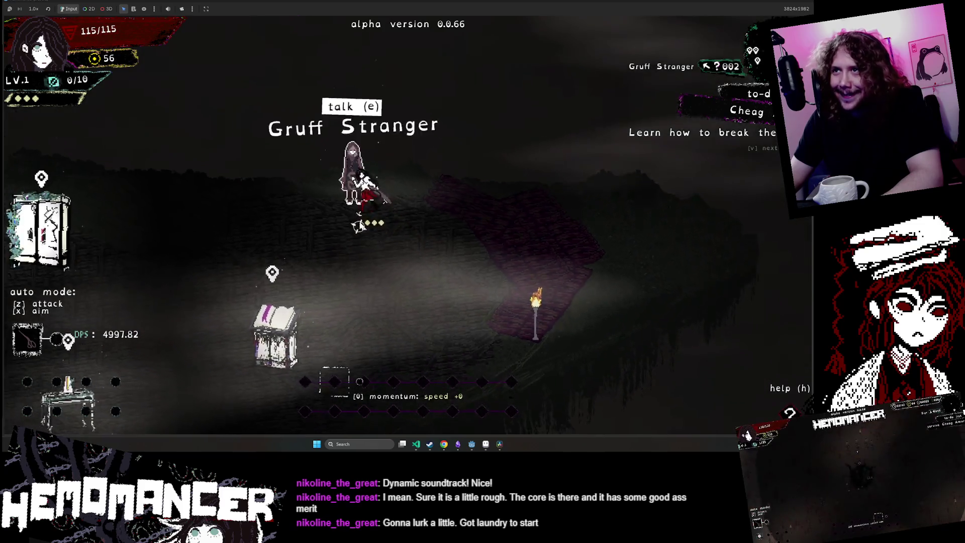
pyautogui.press('e')
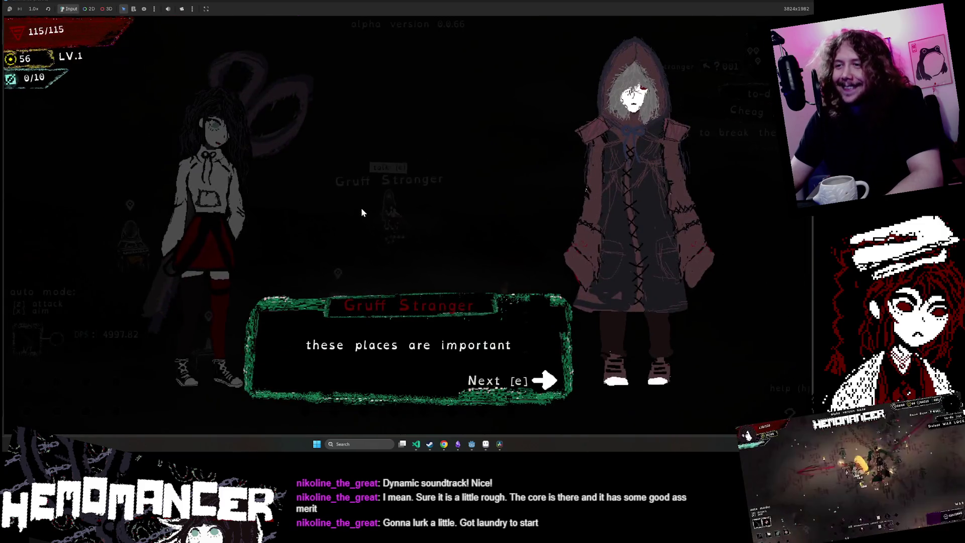
pyautogui.press('e')
pyautogui.press('e')
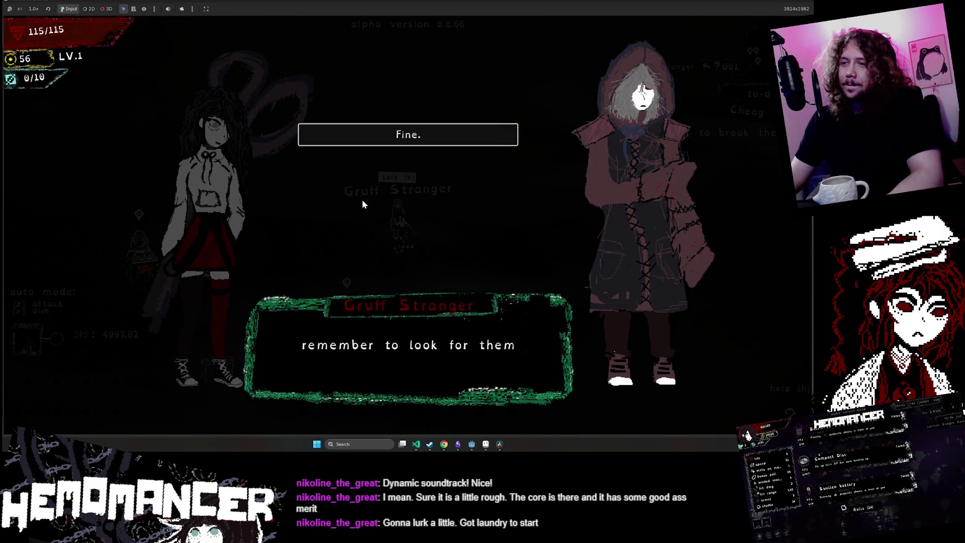
pyautogui.press('e')
pyautogui.press('e')
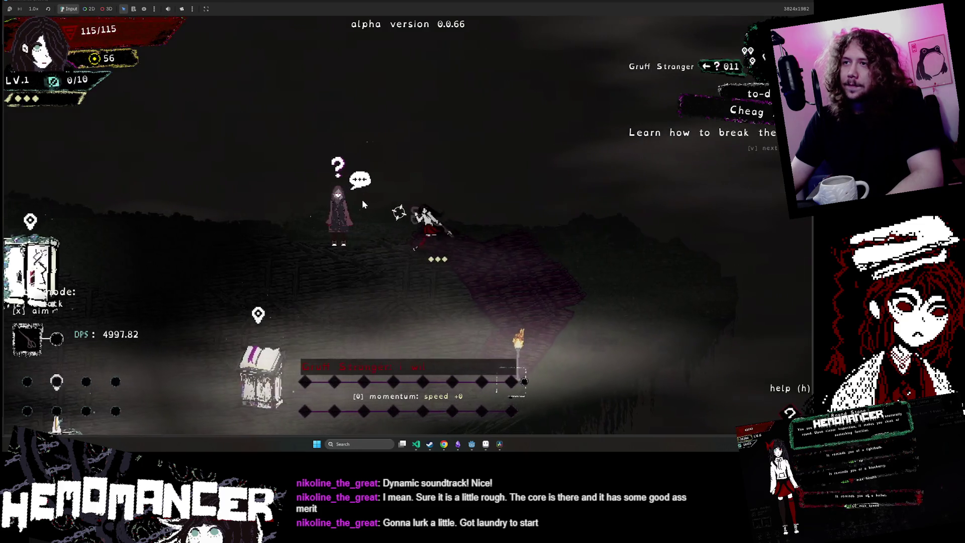
pyautogui.press('e')
pyautogui.press('e')
pyautogui.press('e')
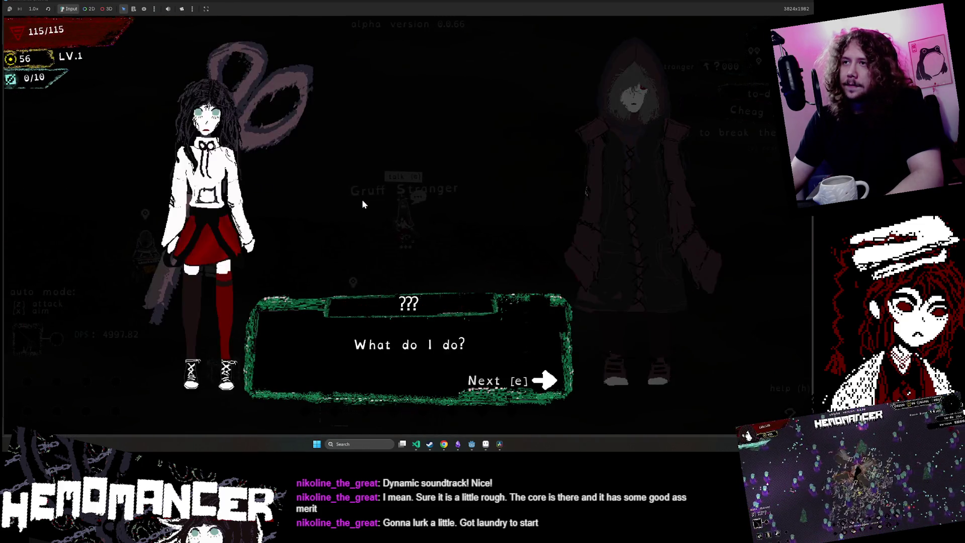
pyautogui.press('e')
pyautogui.press('Right')
pyautogui.press('e')
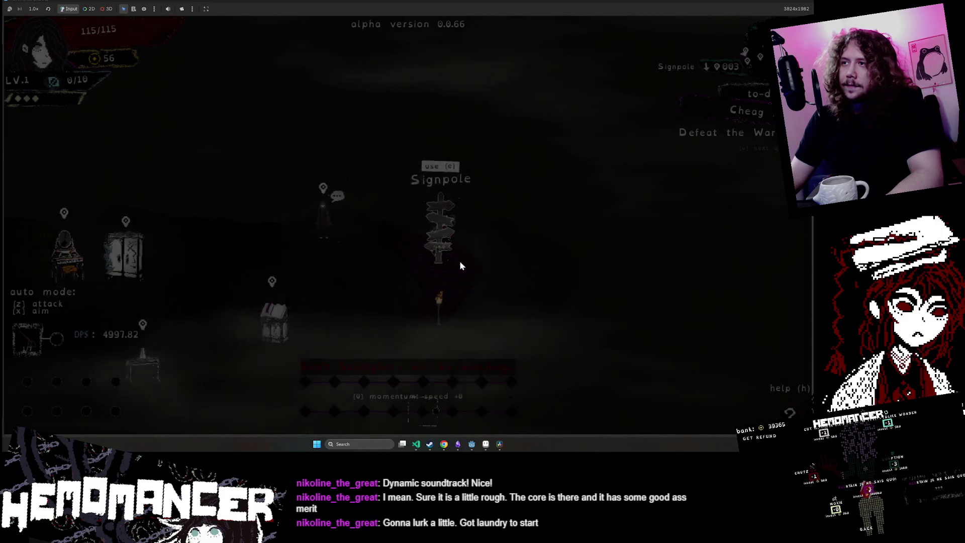
pyautogui.press('e')
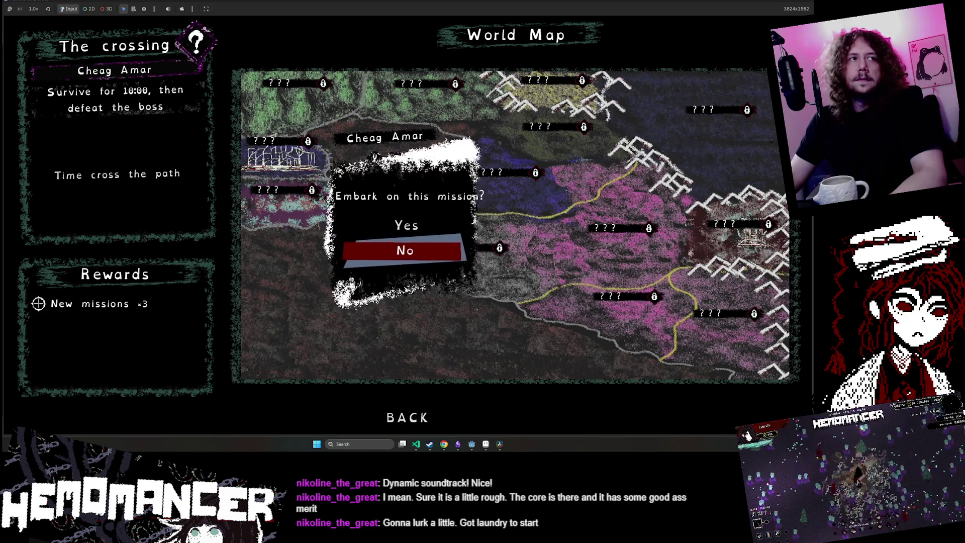
# - Start The crossing mission at Cheag Amar from the World Map
pyautogui.click(427, 255)
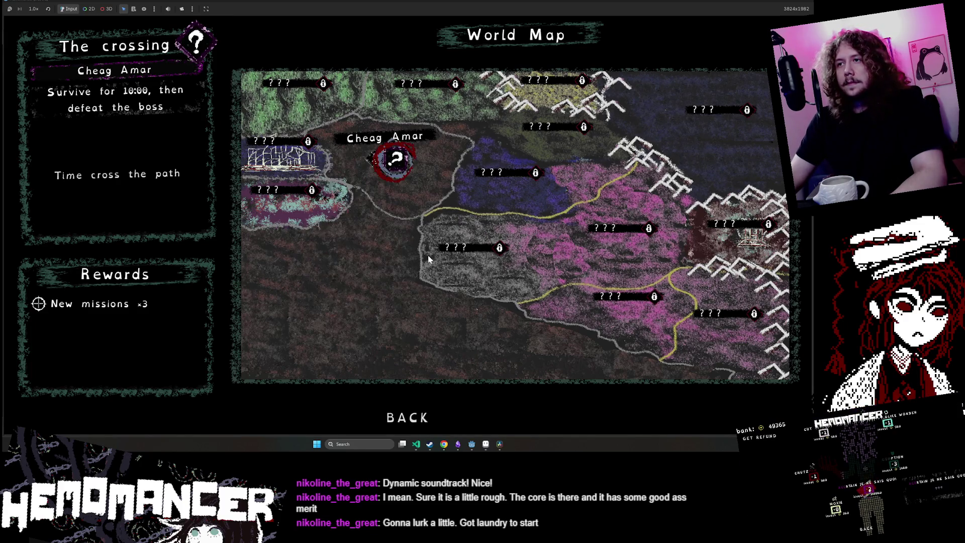
pyautogui.click(412, 169)
pyautogui.click(427, 223)
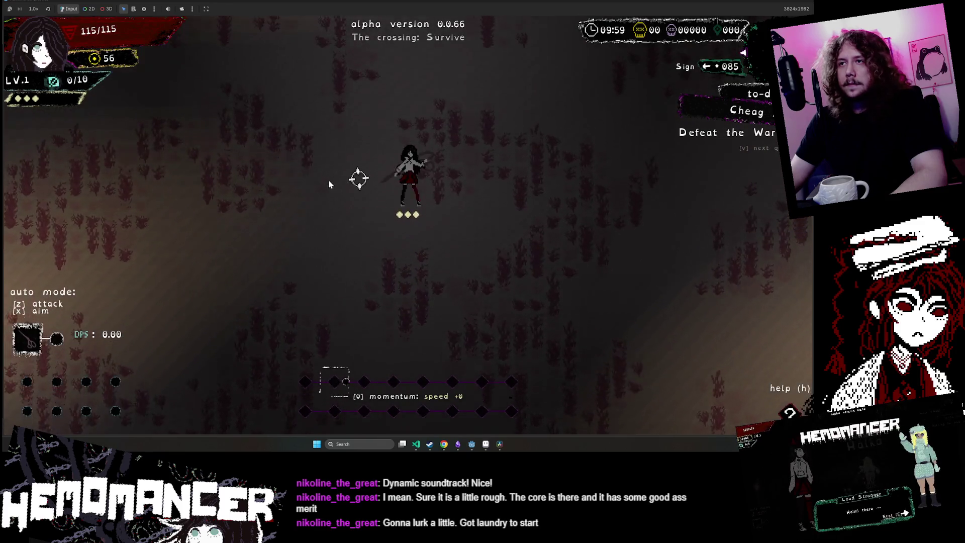
# - Move left briefly, then pause and open the debug panel showing HP 115.0 and TIME 595
pyautogui.press('a')
pyautogui.press('a')
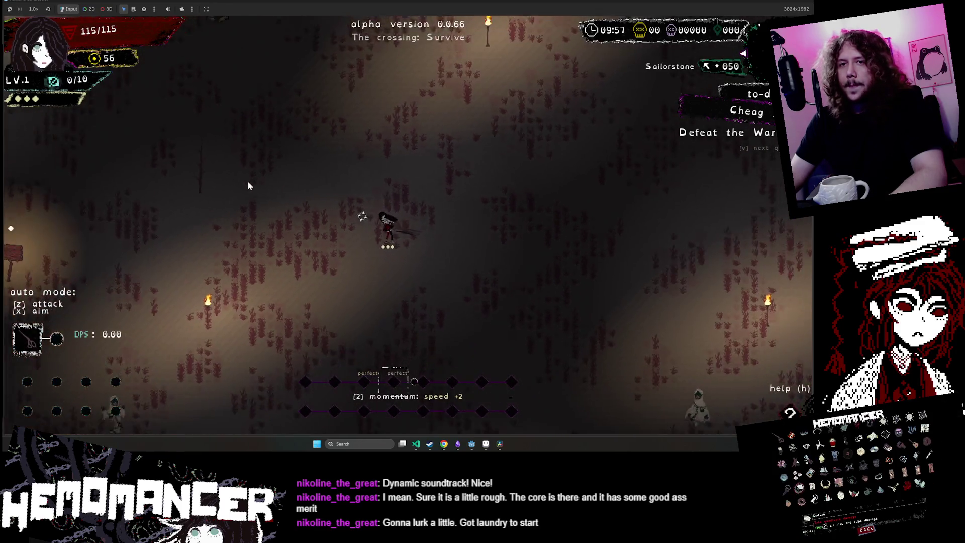
pyautogui.press('a')
pyautogui.press('Escape')
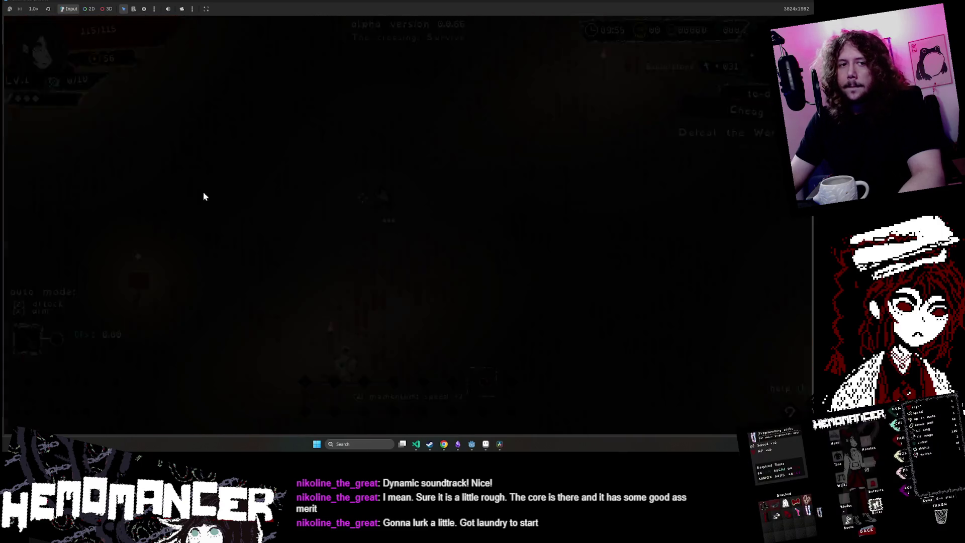
pyautogui.press('Down')
pyautogui.press('Down')
pyautogui.press('Down')
pyautogui.press('Return')
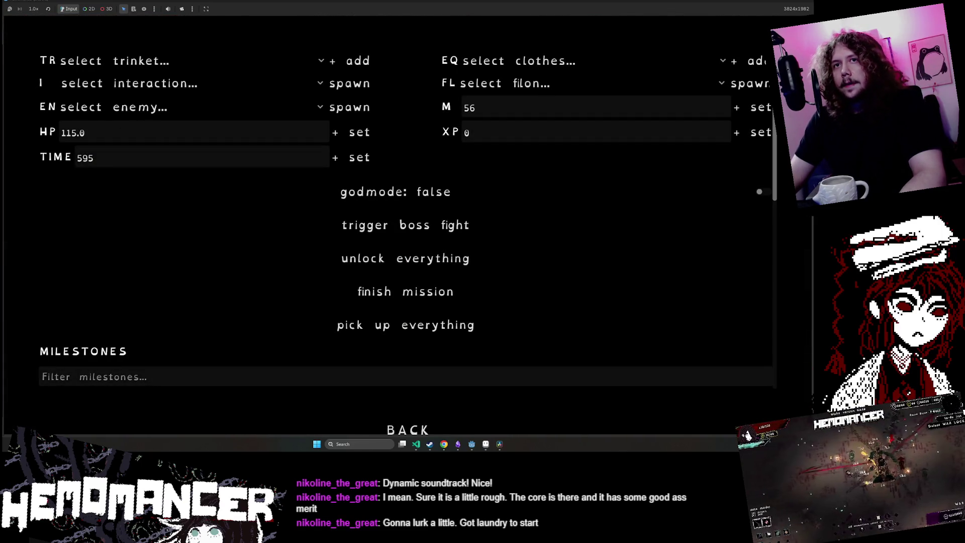
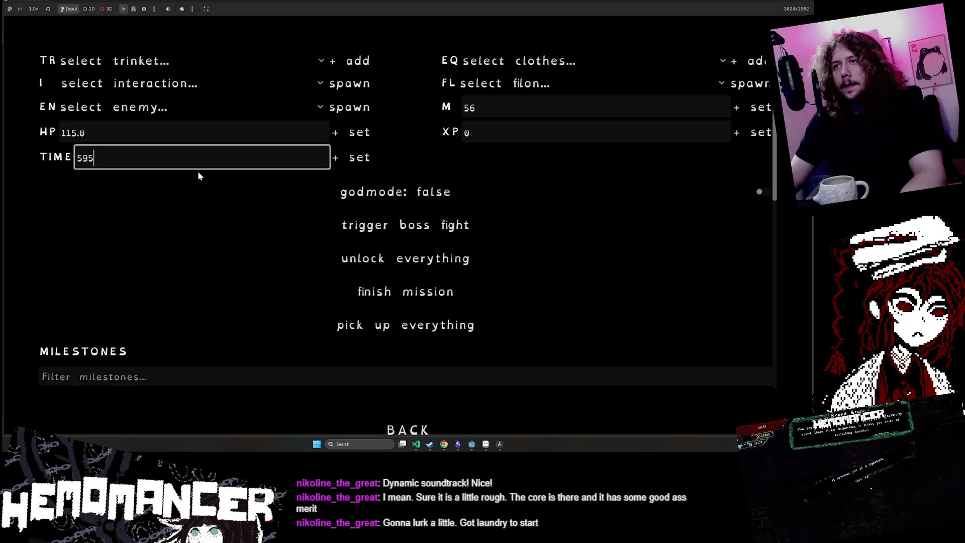
# - Close the debug menu and move the heroine up-right, then down-left toward the boss
pyautogui.press('Escape')
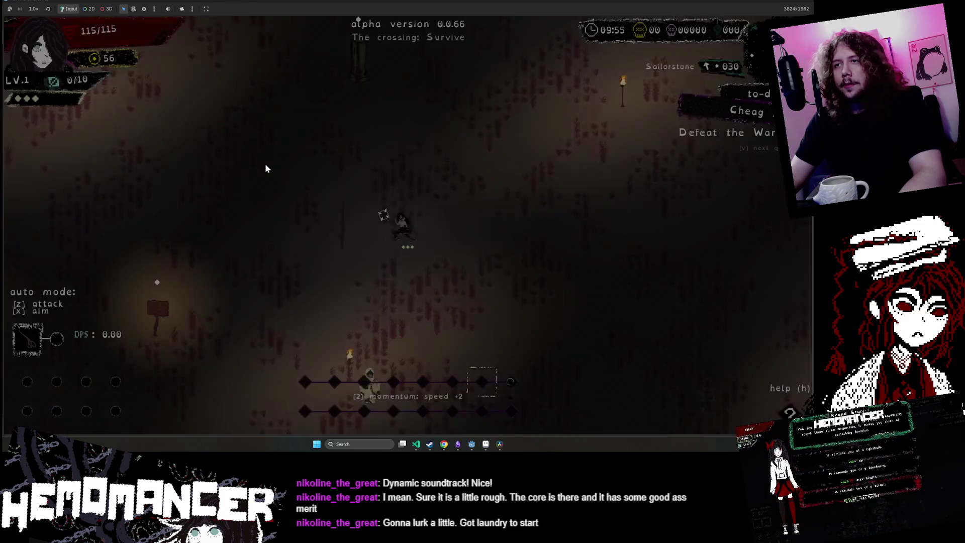
pyautogui.press('d')
pyautogui.press('w')
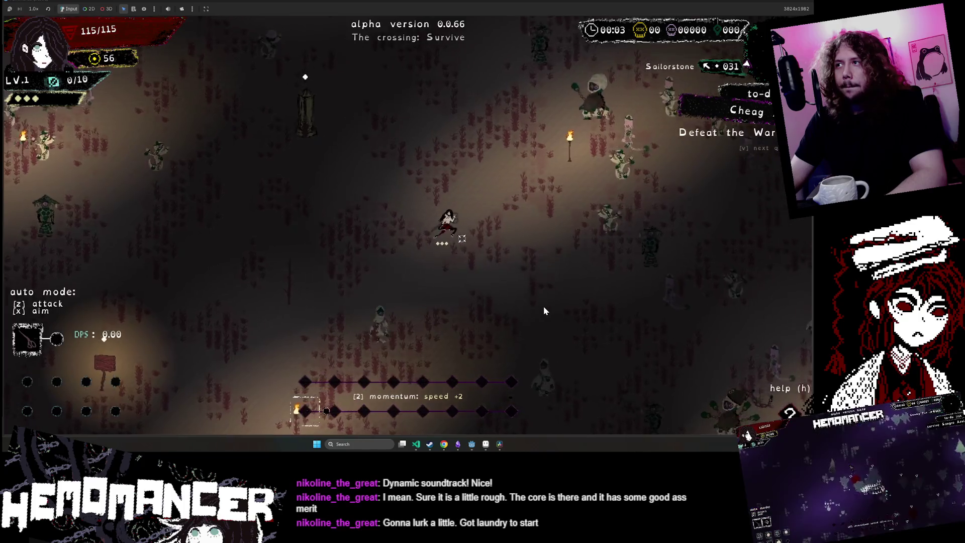
pyautogui.press('a')
pyautogui.press('s')
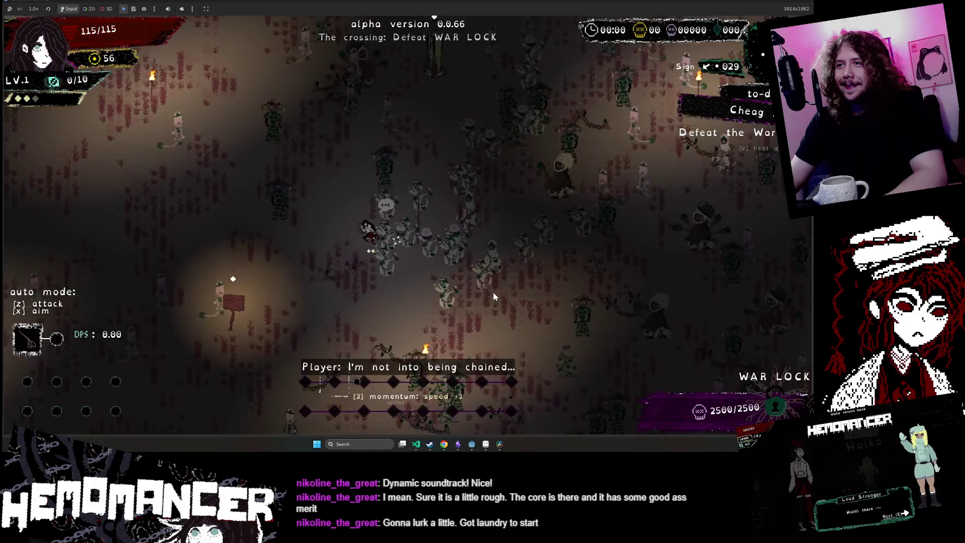
# - Set godmode to true in the debug menu and walk up-left, killing enemies
pyautogui.press('Escape')
pyautogui.click(415, 196)
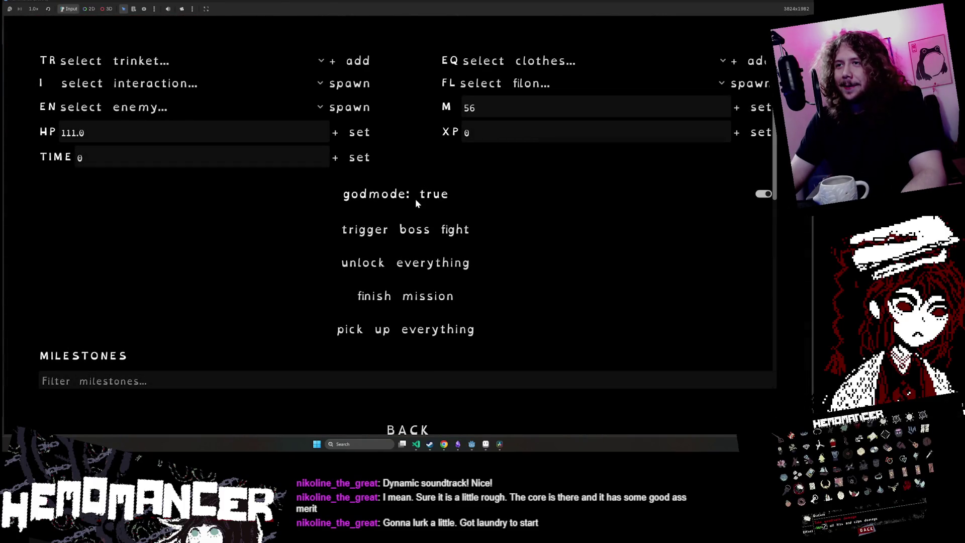
pyautogui.press('Escape')
pyautogui.press('Escape')
pyautogui.press('a')
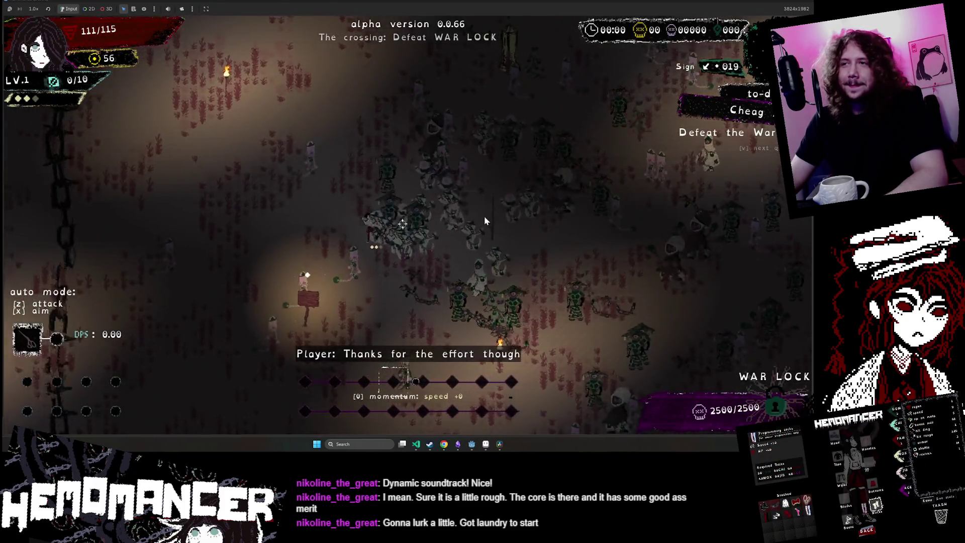
pyautogui.press('w')
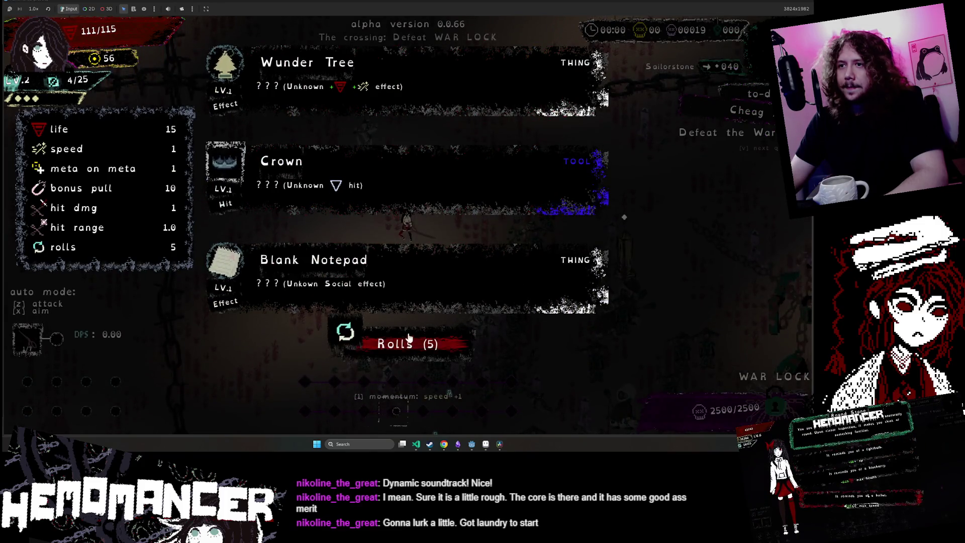
# - Take the Blank Notepad upgrade and move left, down, then right through enemies
pyautogui.click(406, 321)
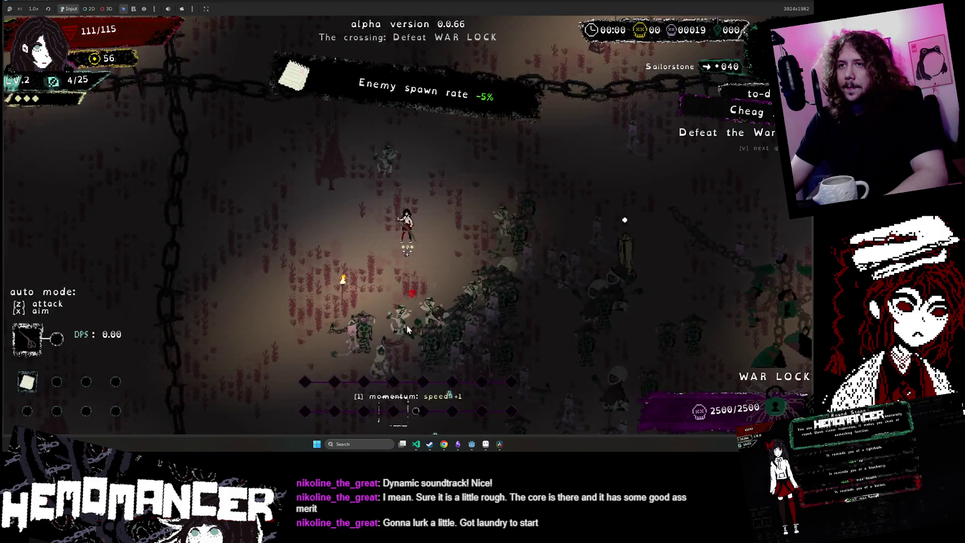
pyautogui.press('a')
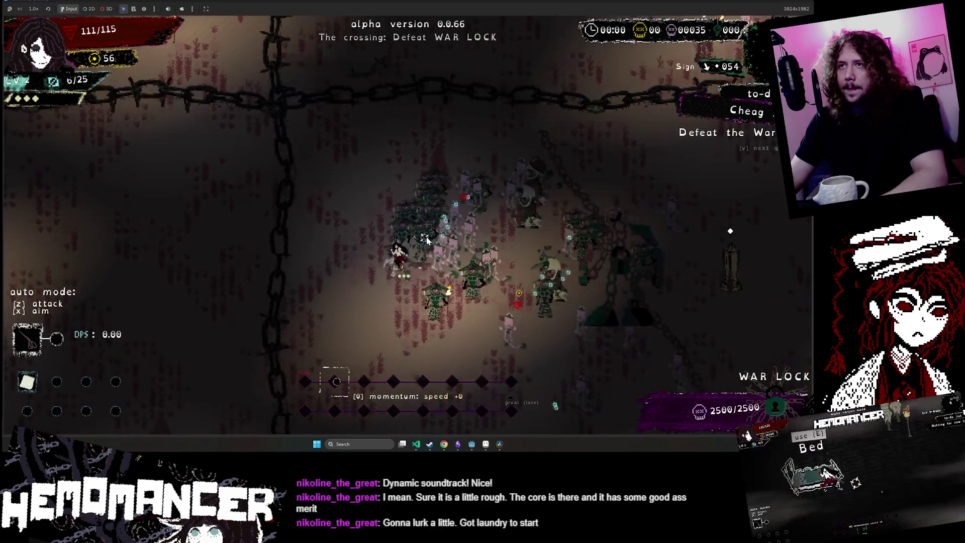
pyautogui.press('a')
pyautogui.press('s')
pyautogui.press('s')
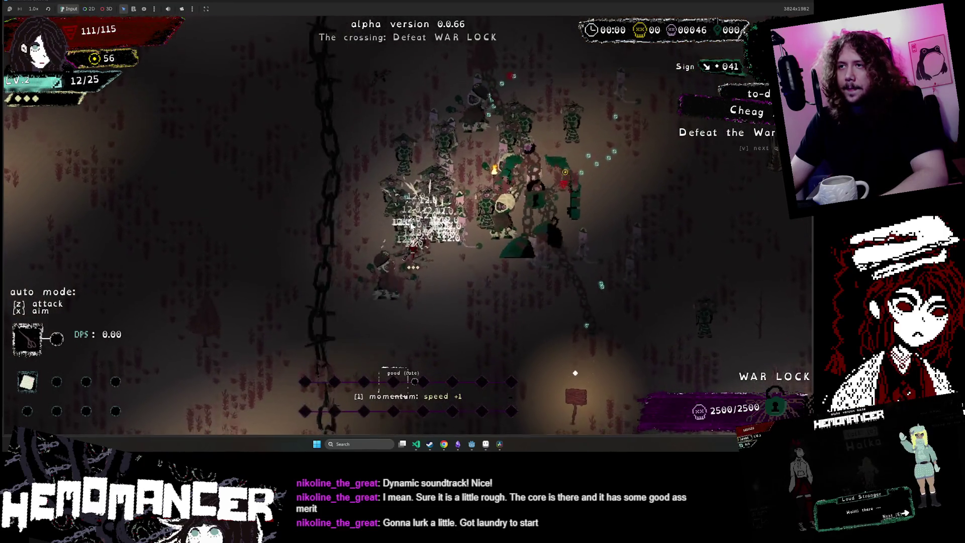
pyautogui.press('d')
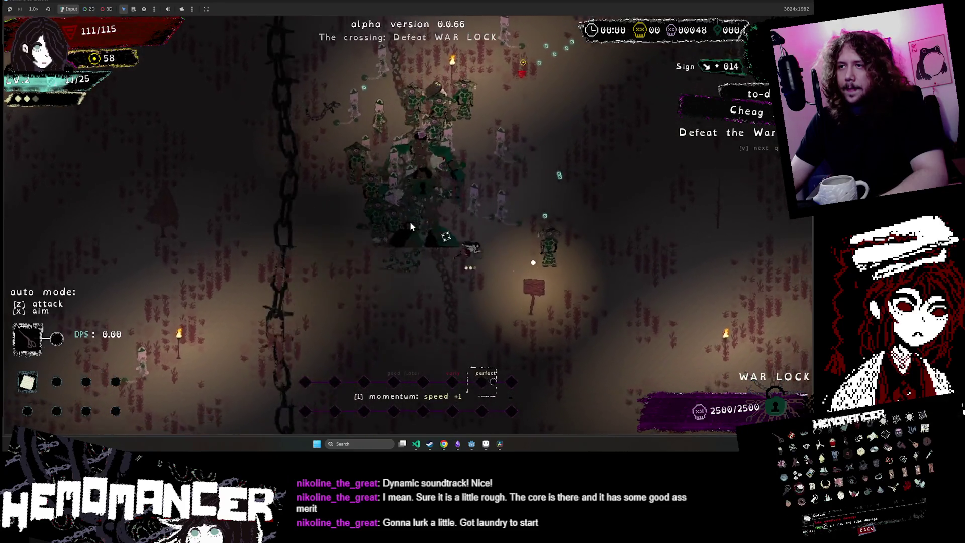
pyautogui.press('d')
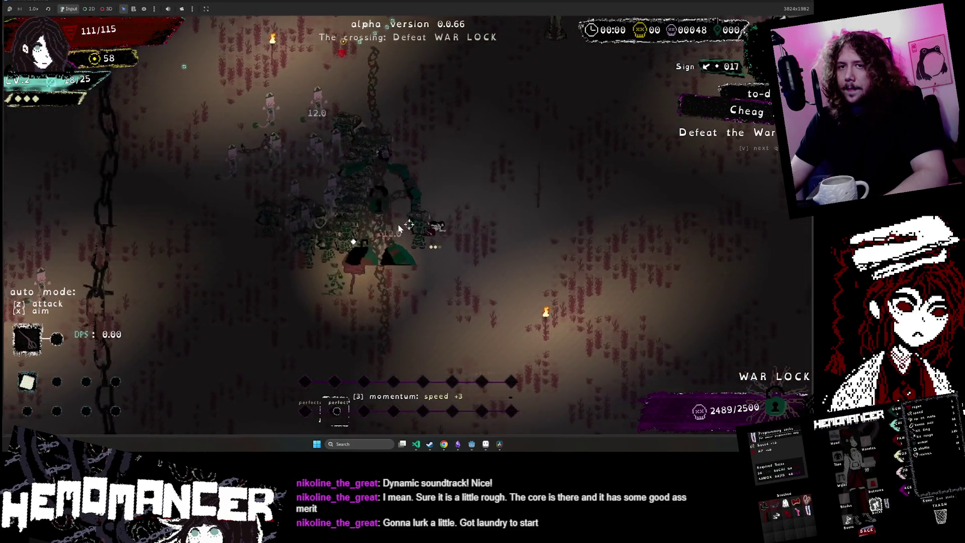
pyautogui.press('d')
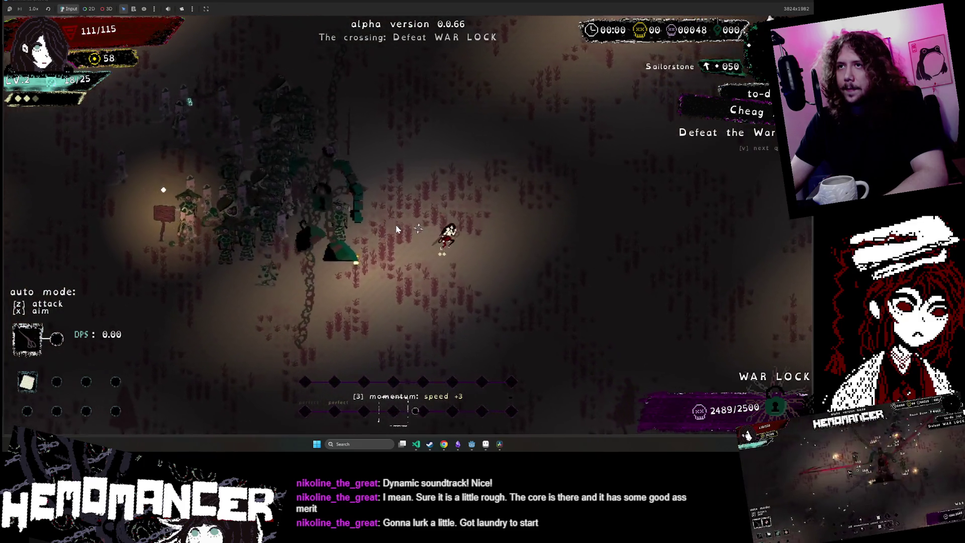
# - Circle up past the War Lock and down-left until the level-3 reward choice appears
pyautogui.press('d')
pyautogui.press('w')
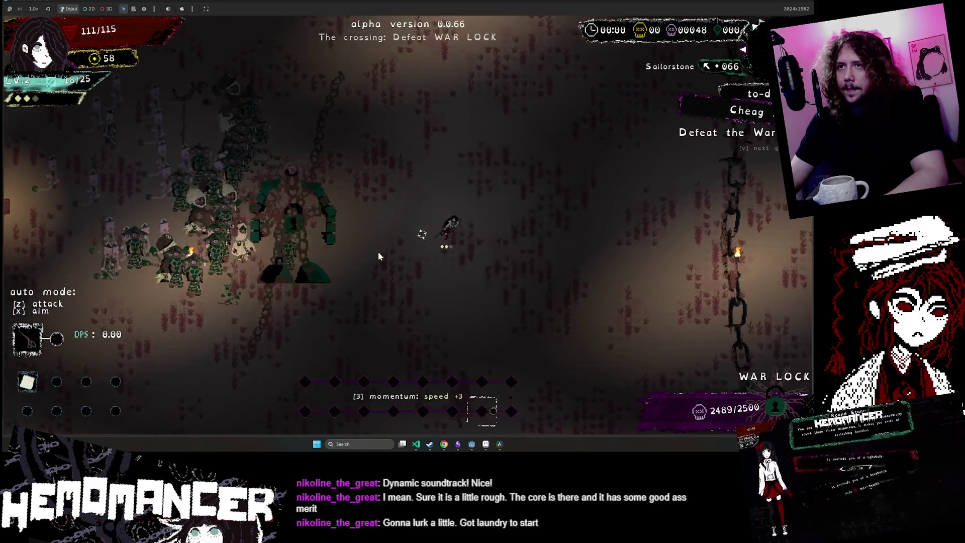
pyautogui.press('a')
pyautogui.press('w')
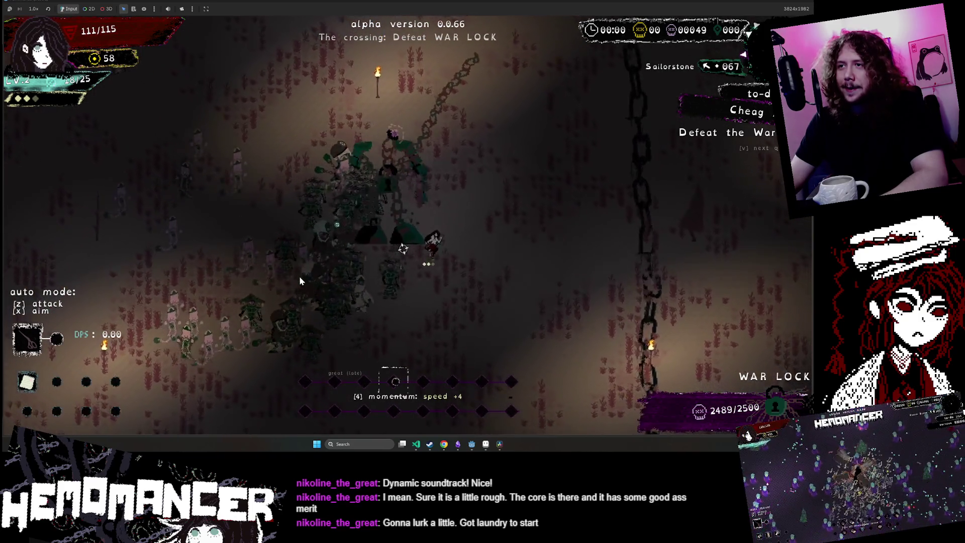
pyautogui.press('s')
pyautogui.press('a')
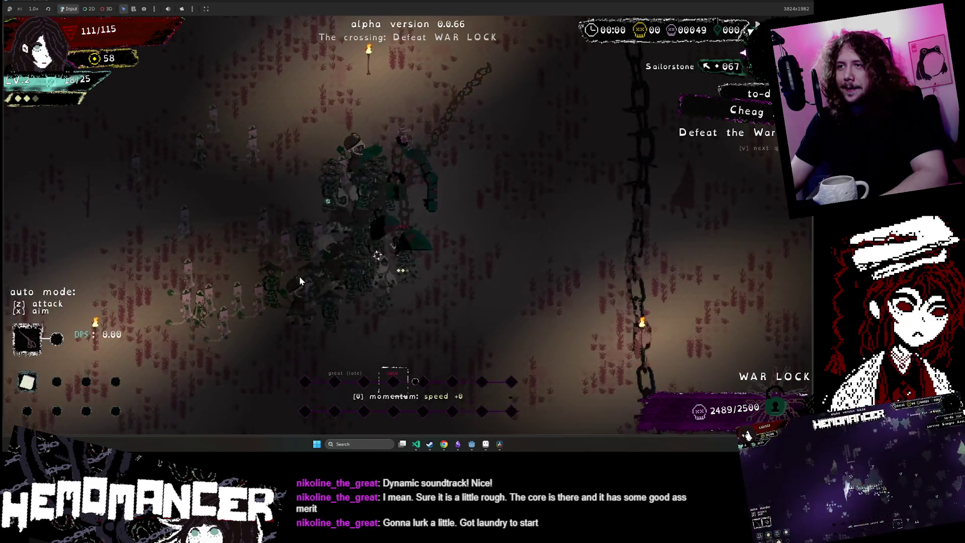
pyautogui.press('s')
pyautogui.press('a')
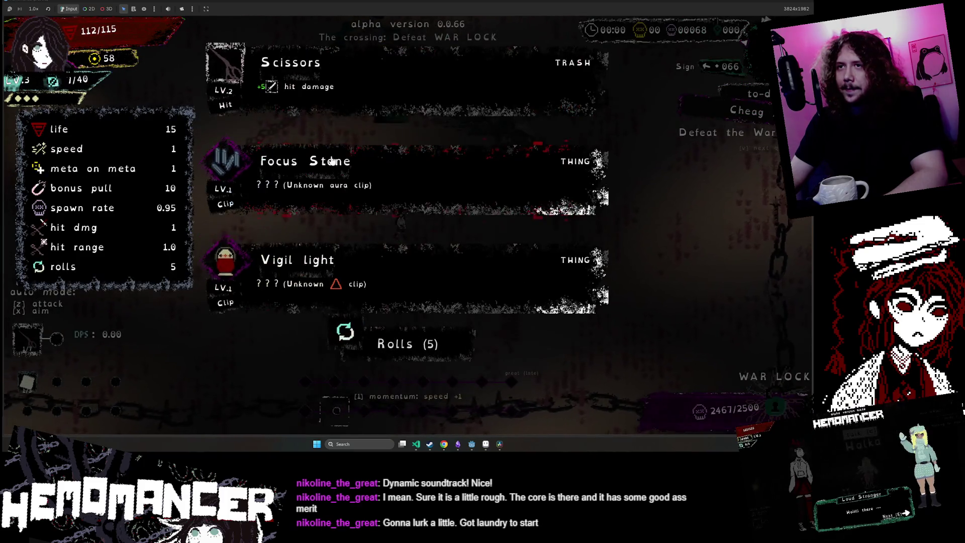
# - Pick Scissors, move right and up past the War Lock, then pick Vigil light
pyautogui.click(345, 88)
pyautogui.press('d')
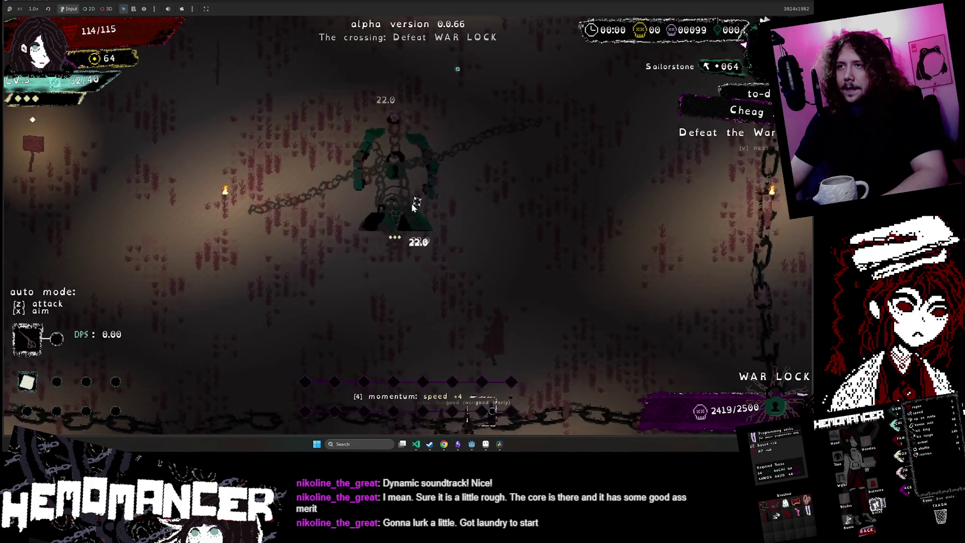
pyautogui.press('w')
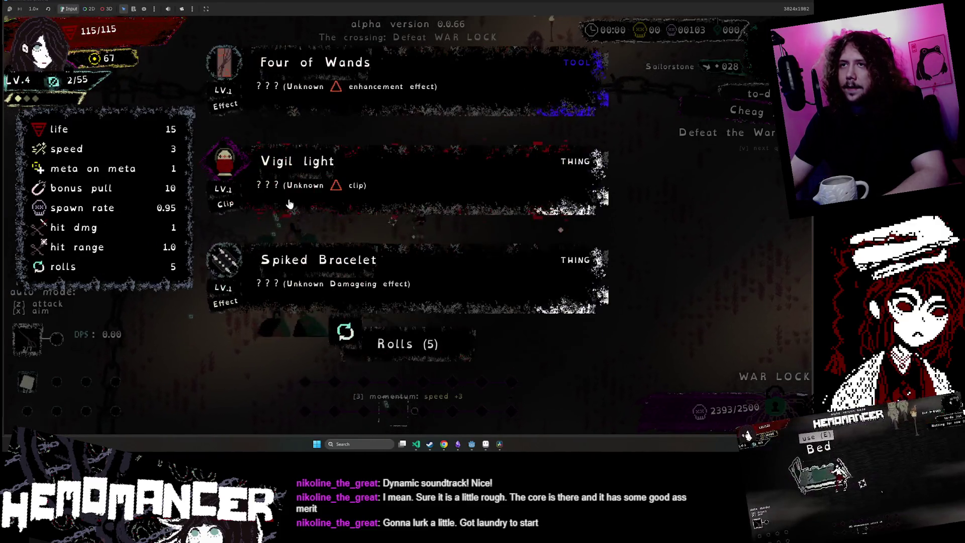
pyautogui.click(328, 182)
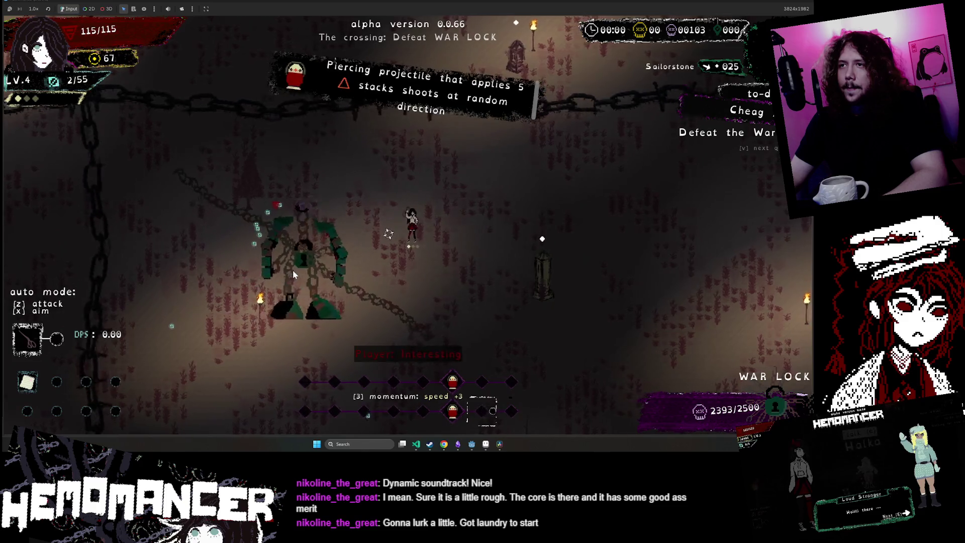
# - Run circles around and under the War Lock, landing hits until reaching the chain
pyautogui.press('d')
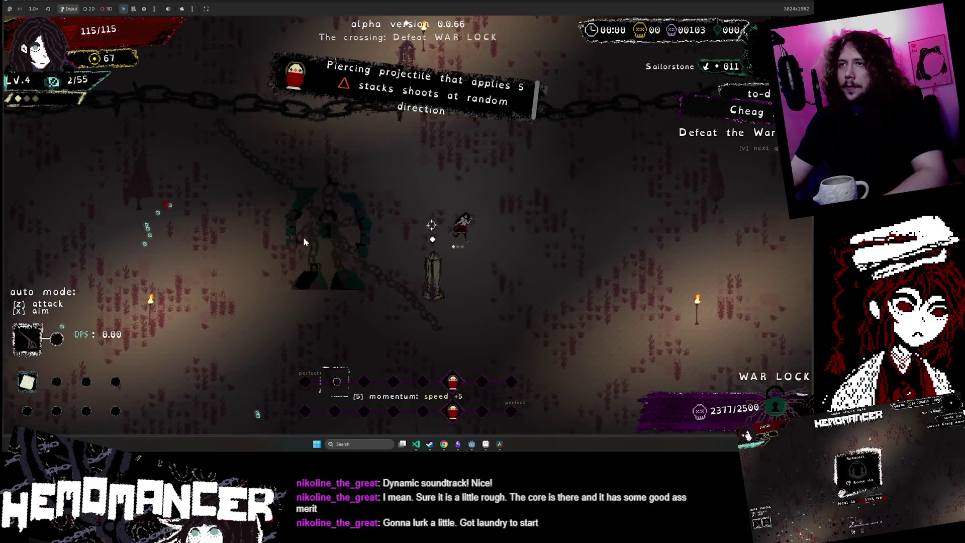
pyautogui.press('s')
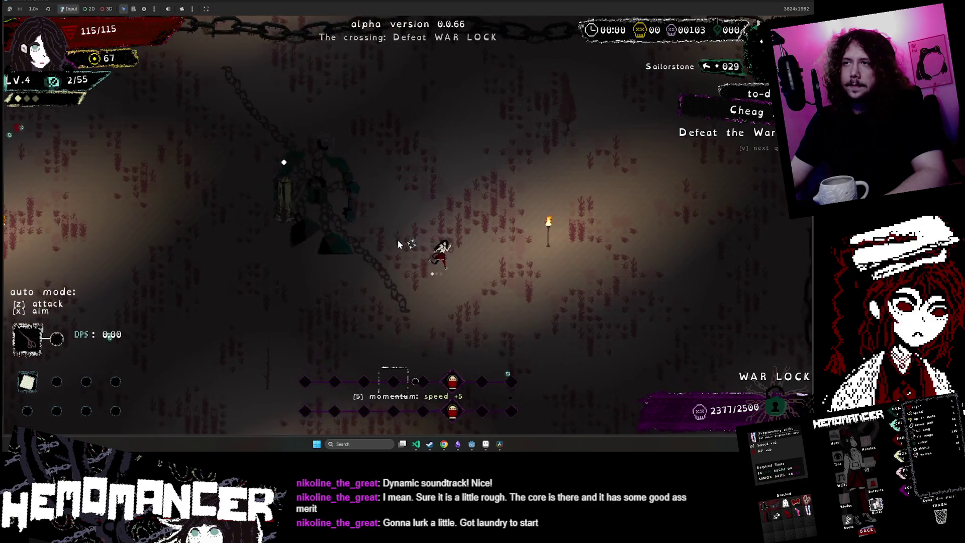
pyautogui.press('d')
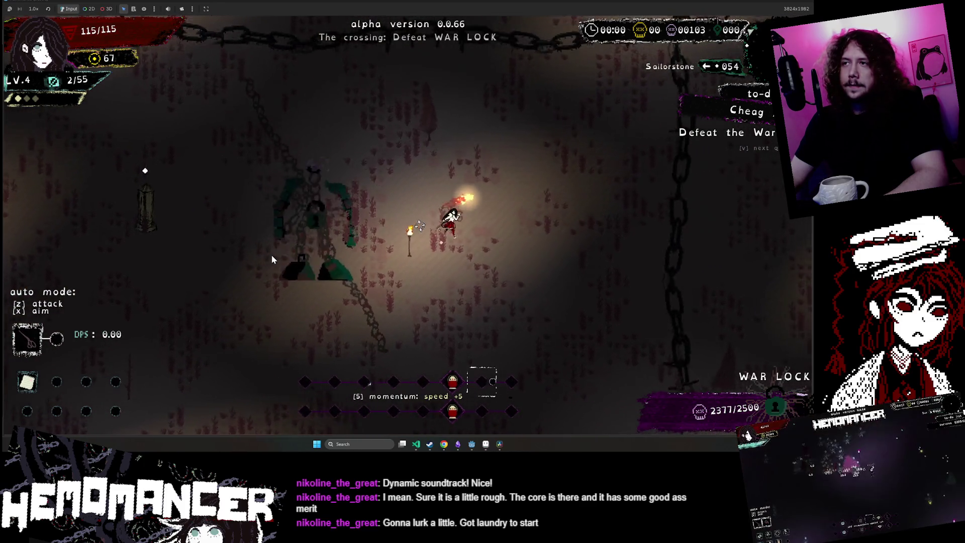
pyautogui.press('a')
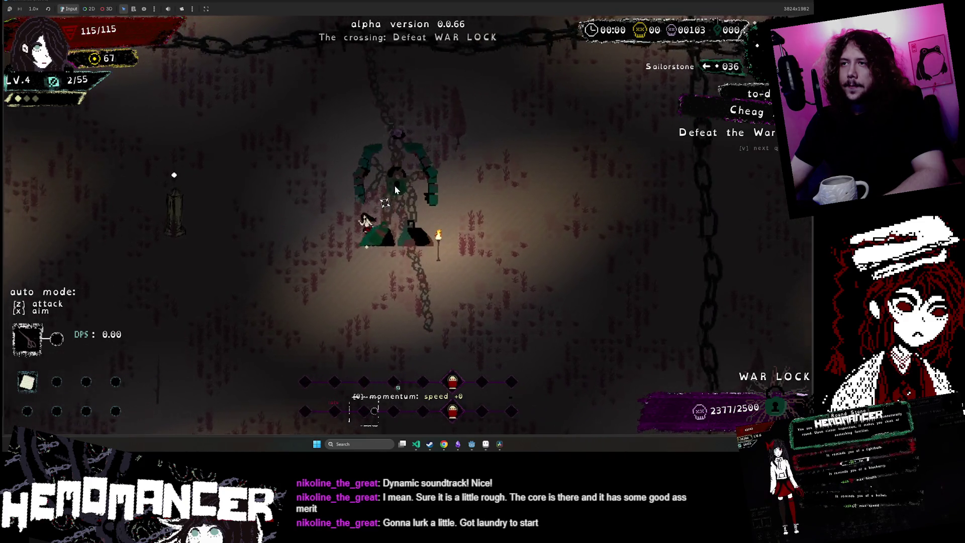
pyautogui.press('a')
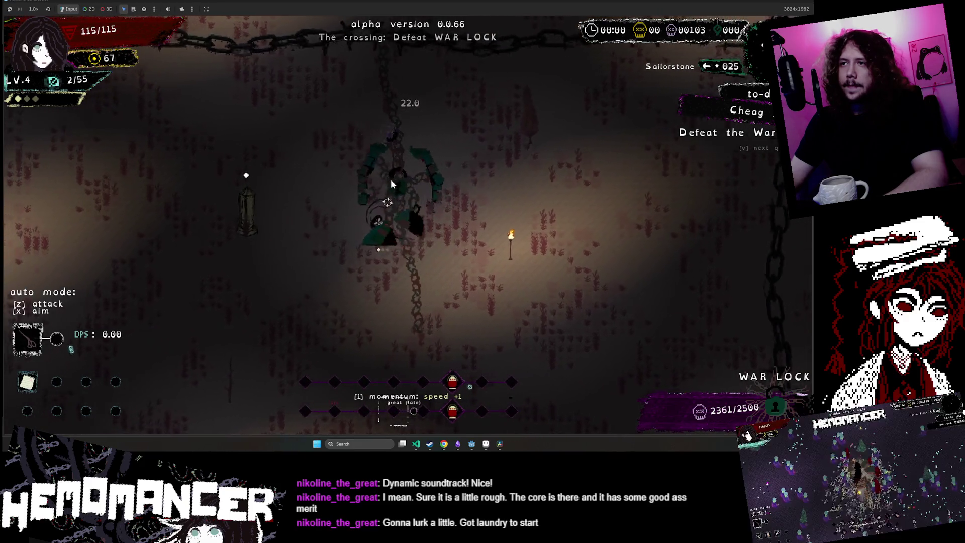
pyautogui.press('a')
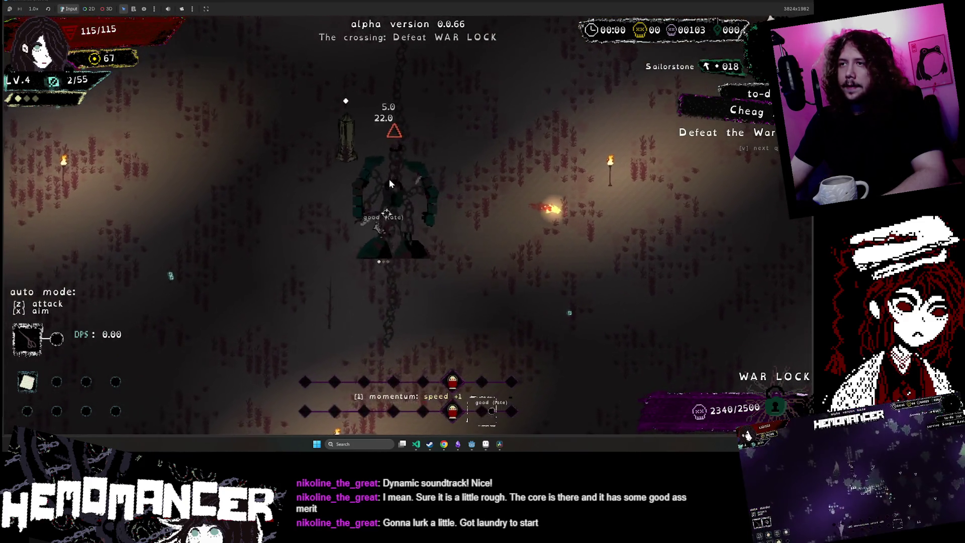
pyautogui.press('w')
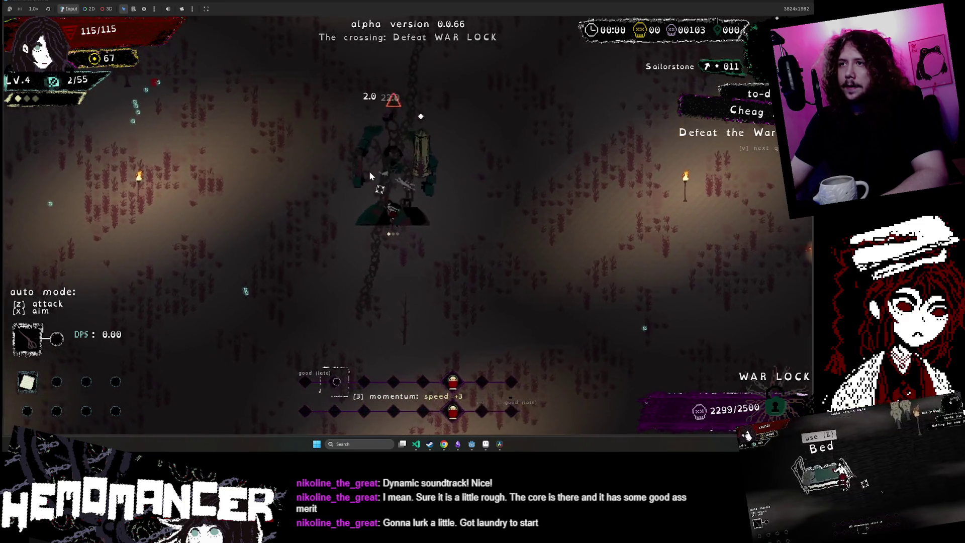
pyautogui.press('s')
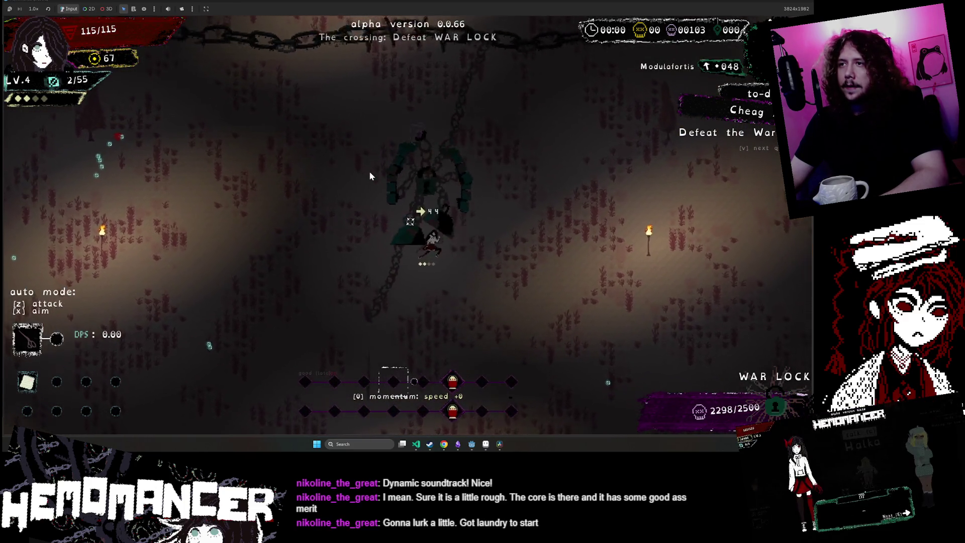
pyautogui.press('w')
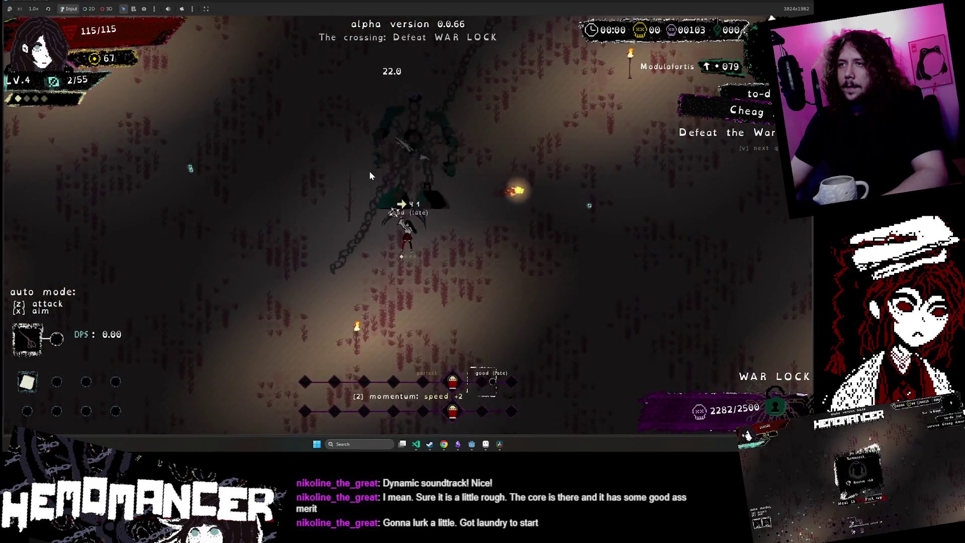
pyautogui.press('d')
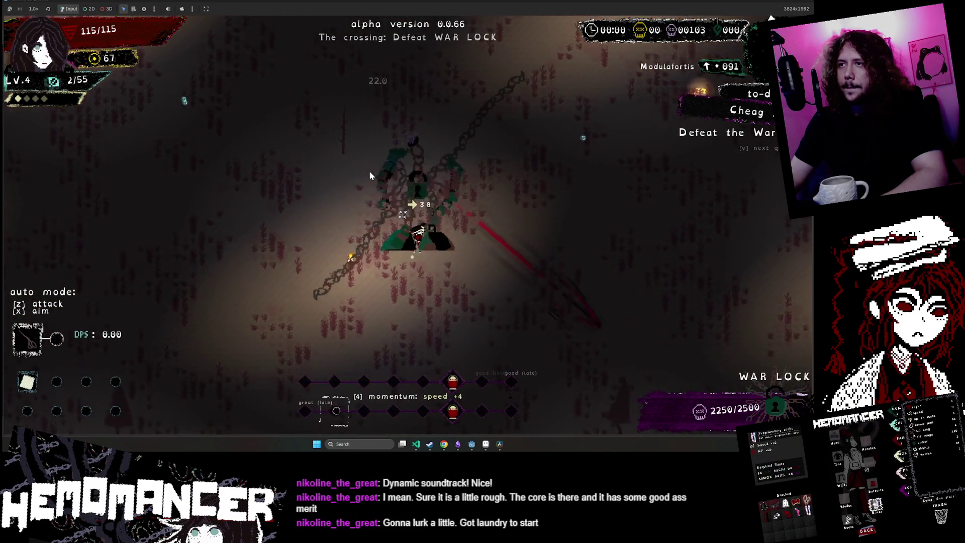
pyautogui.press('s')
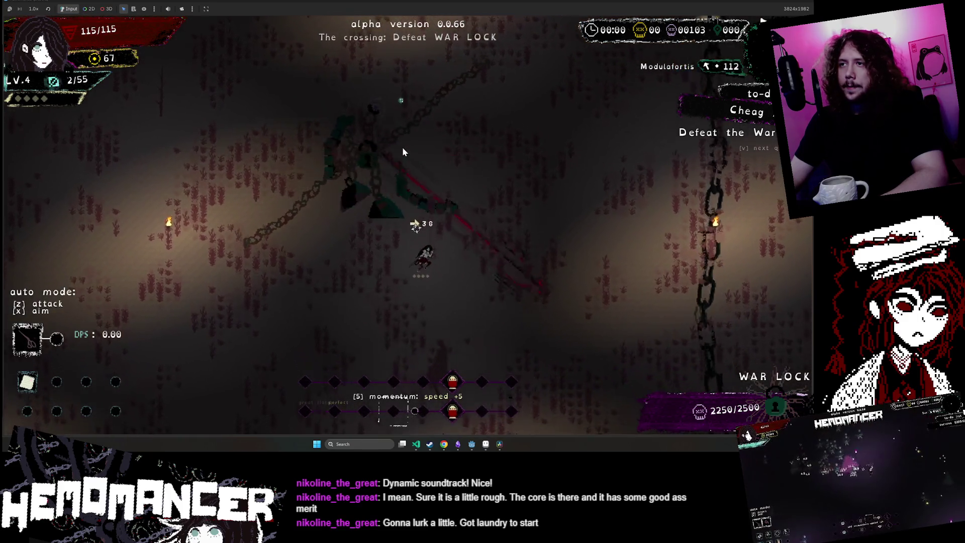
pyautogui.press('w')
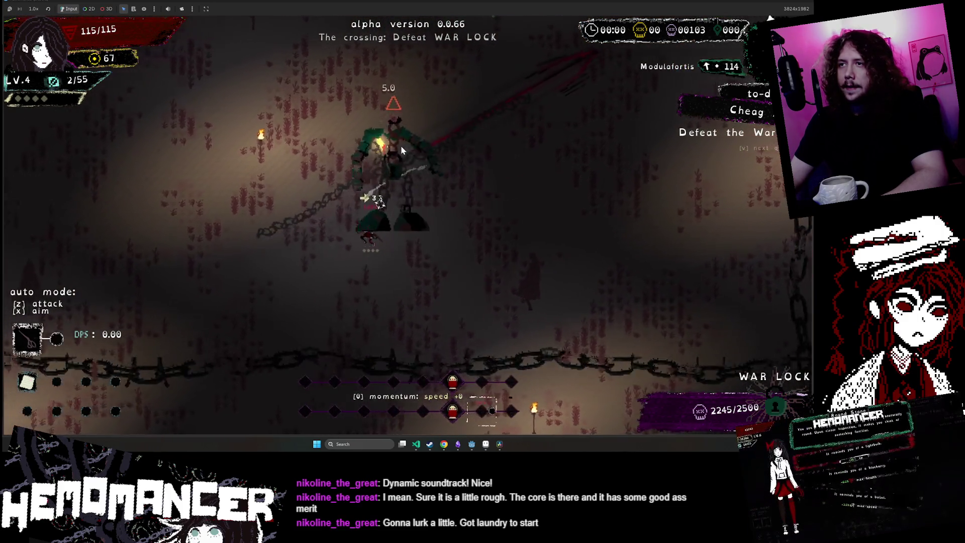
pyautogui.press('w')
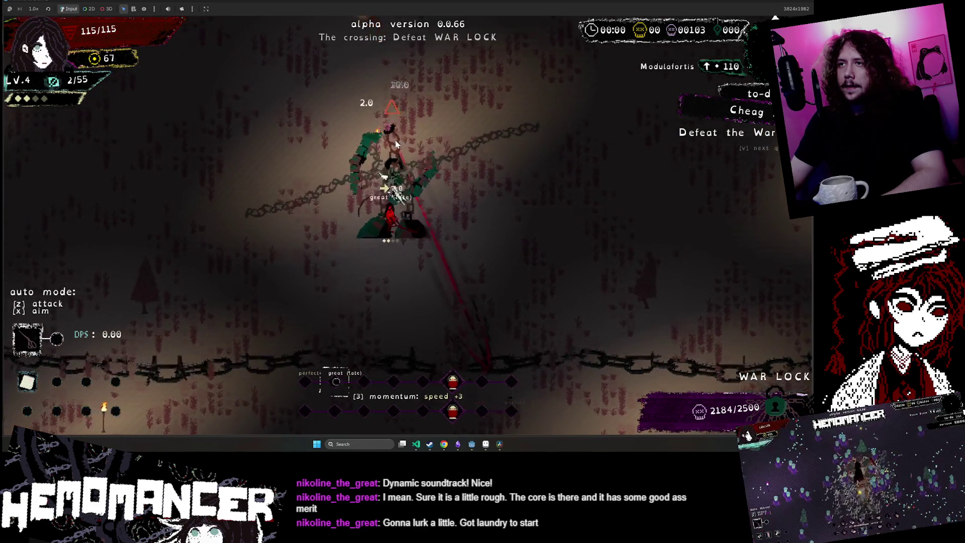
pyautogui.press('w')
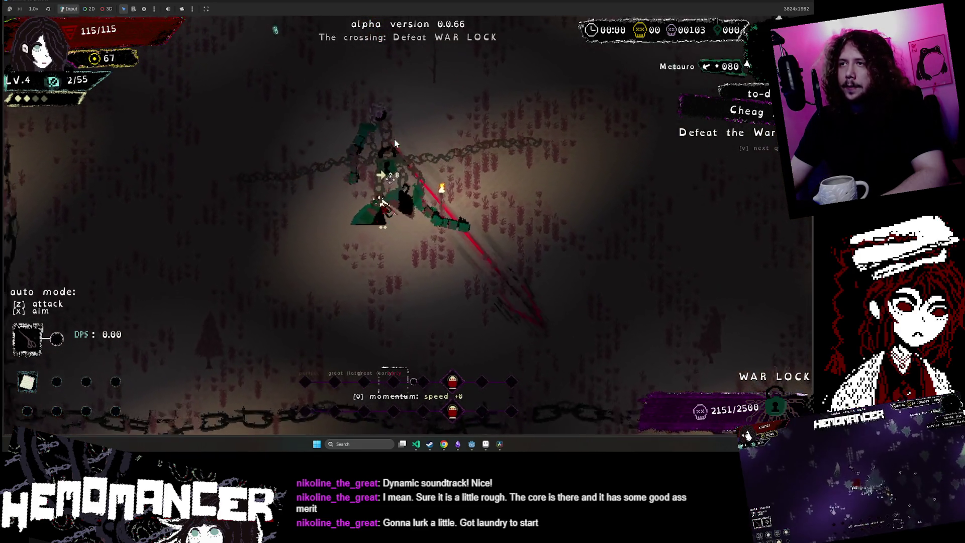
pyautogui.press('w')
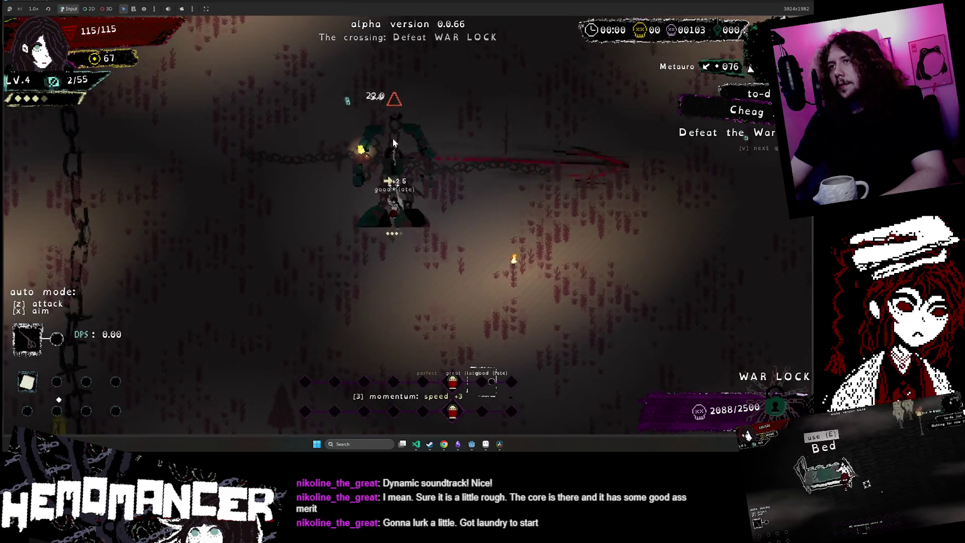
pyautogui.press('w')
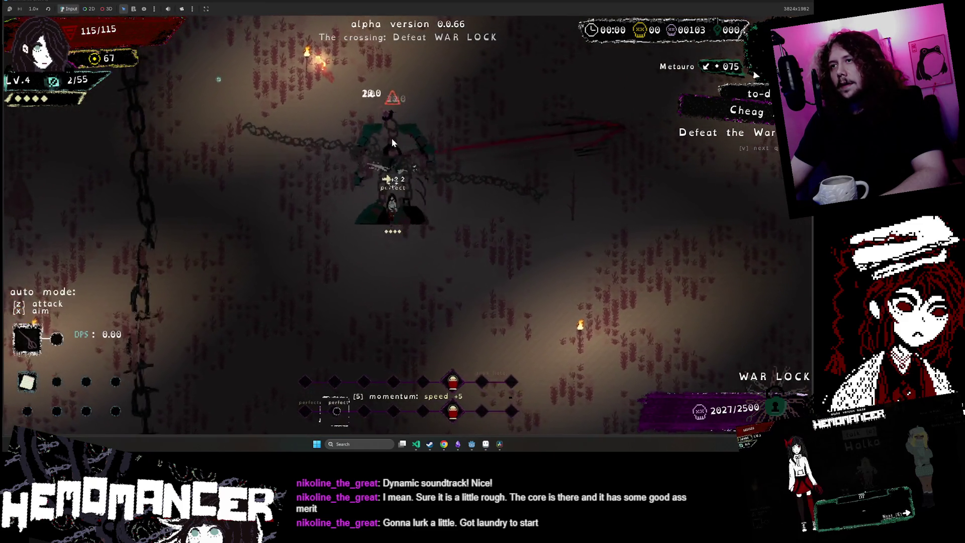
pyautogui.press('d')
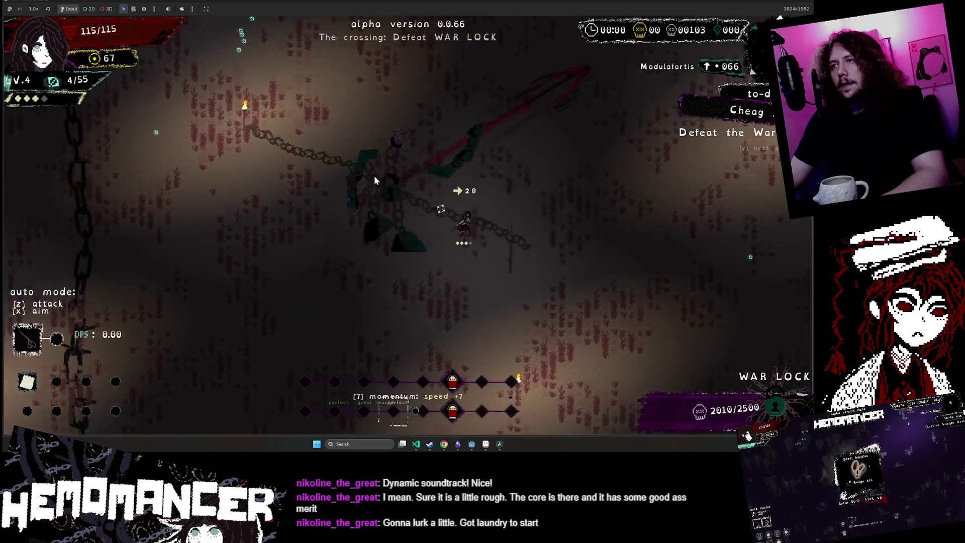
pyautogui.press('w')
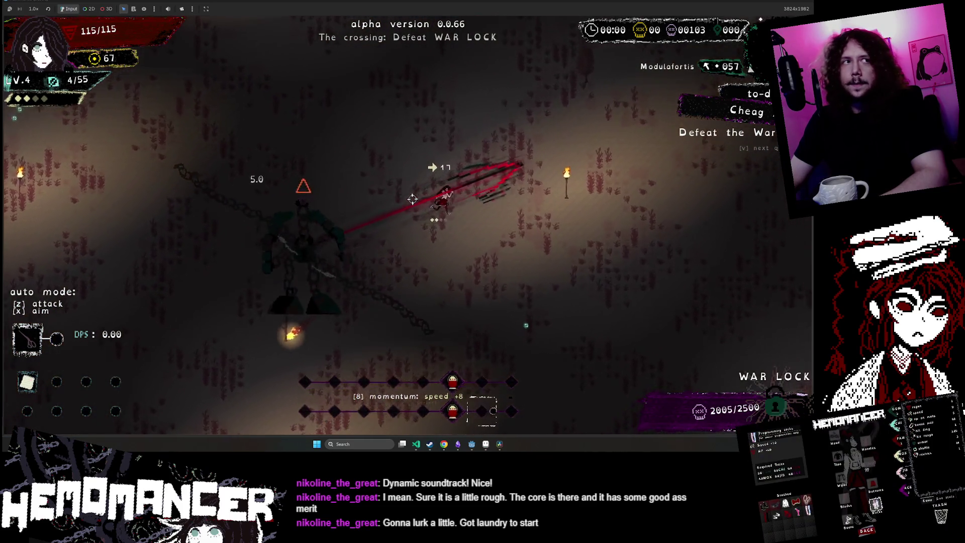
pyautogui.press('w')
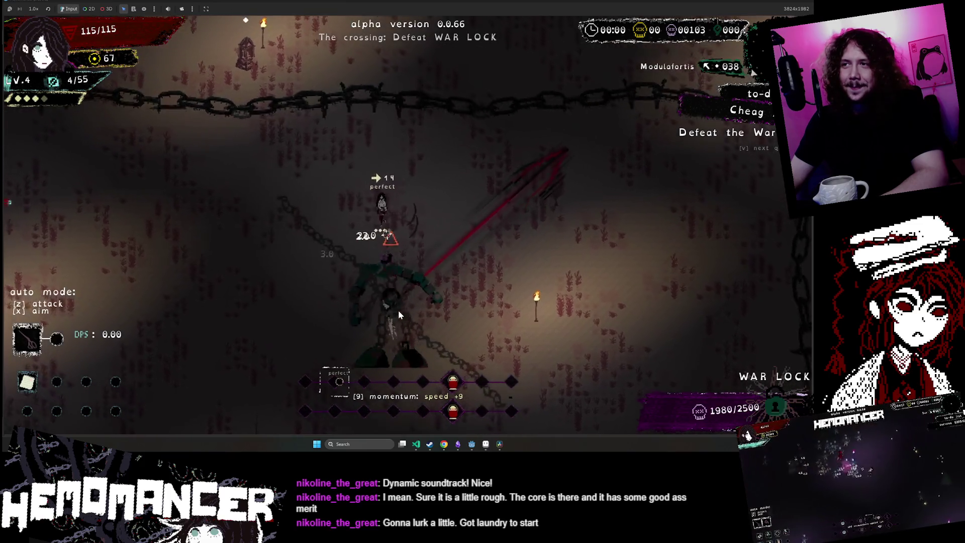
pyautogui.press('w')
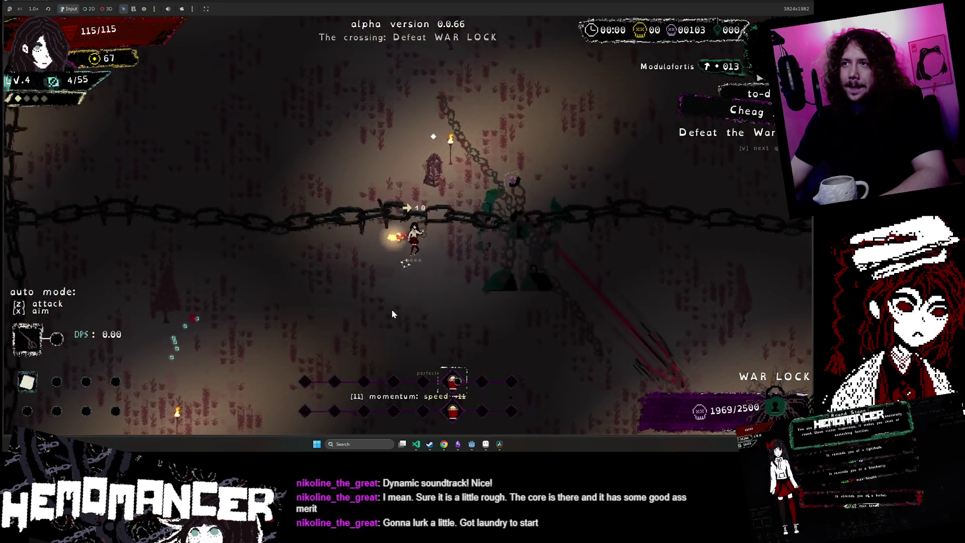
# - Cross back and forth over the chain line, striking the War Lock from below and beside it
pyautogui.press('s')
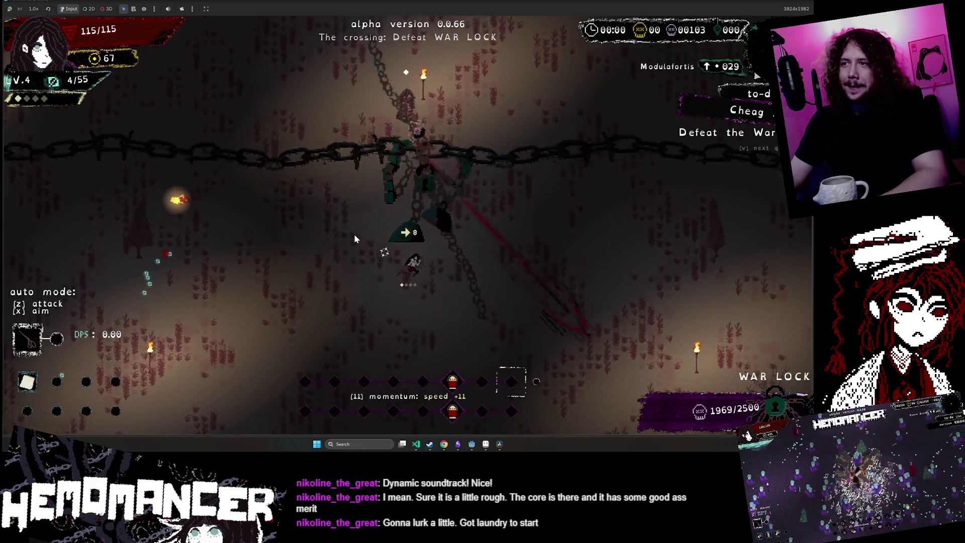
pyautogui.press('s')
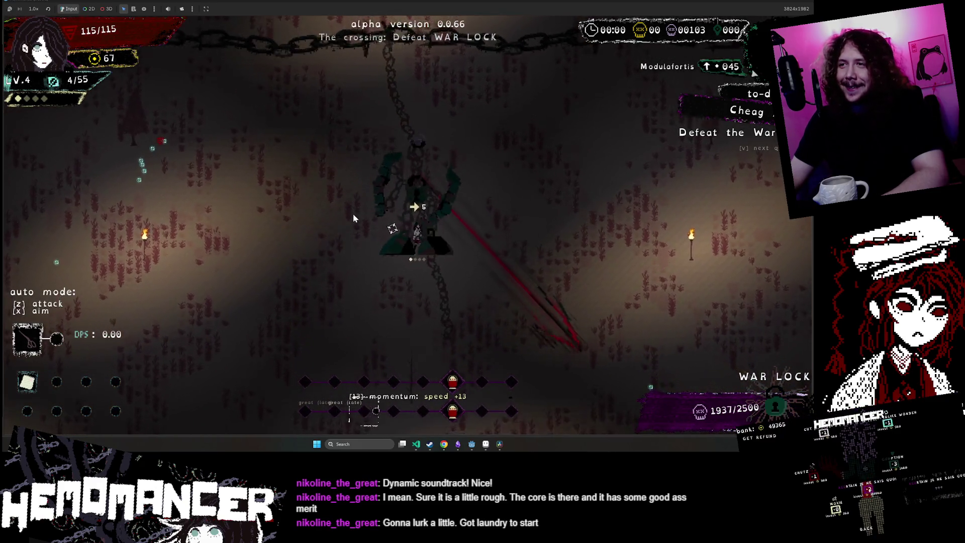
pyautogui.press('s')
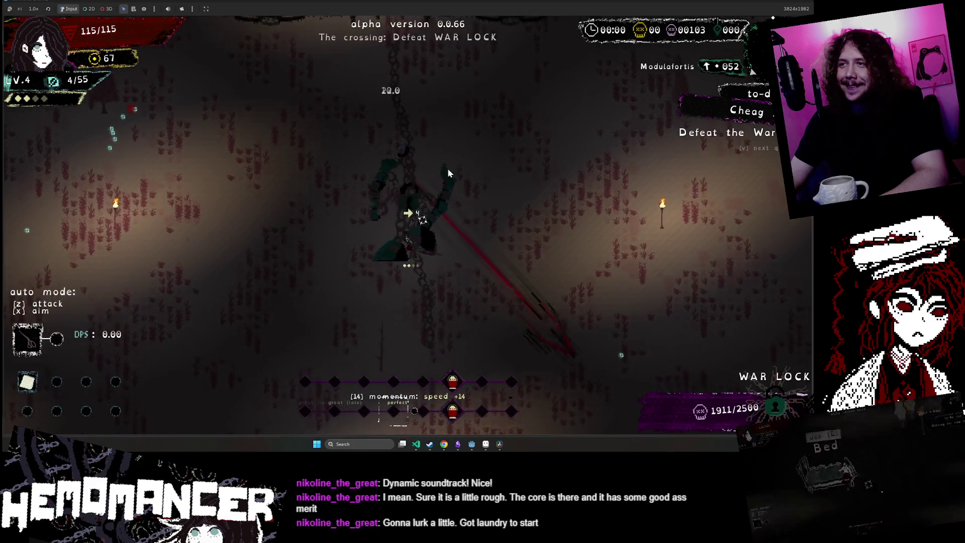
pyautogui.press('s')
pyautogui.press('a')
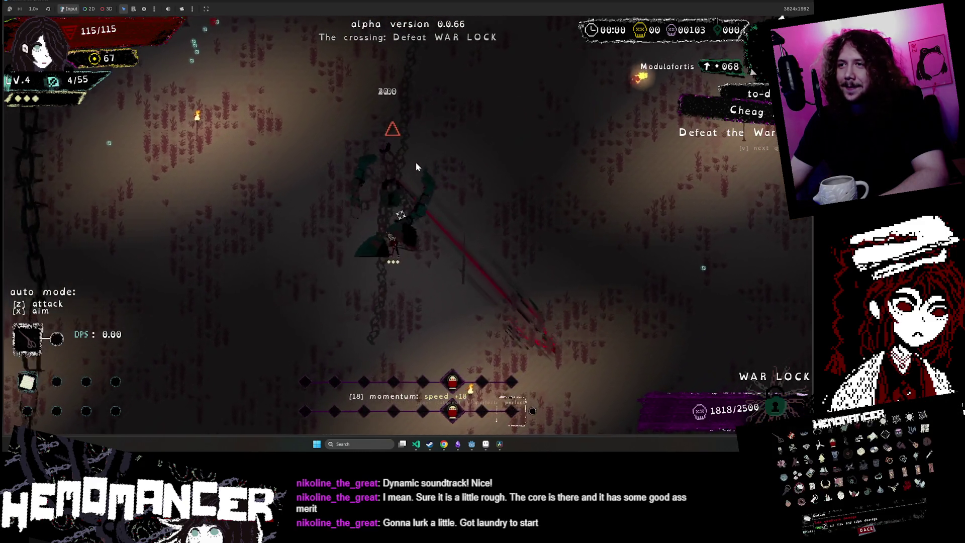
pyautogui.press('s')
pyautogui.press('d')
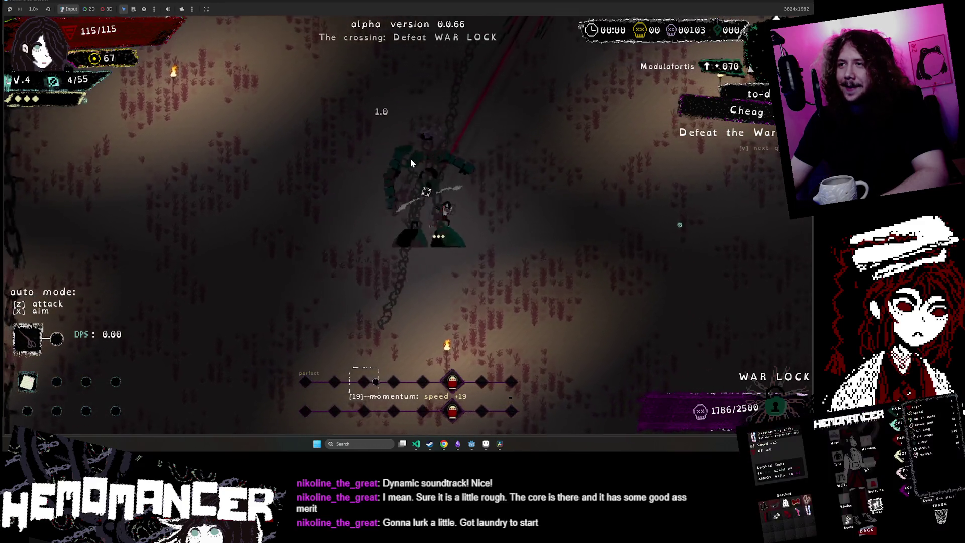
pyautogui.press('w')
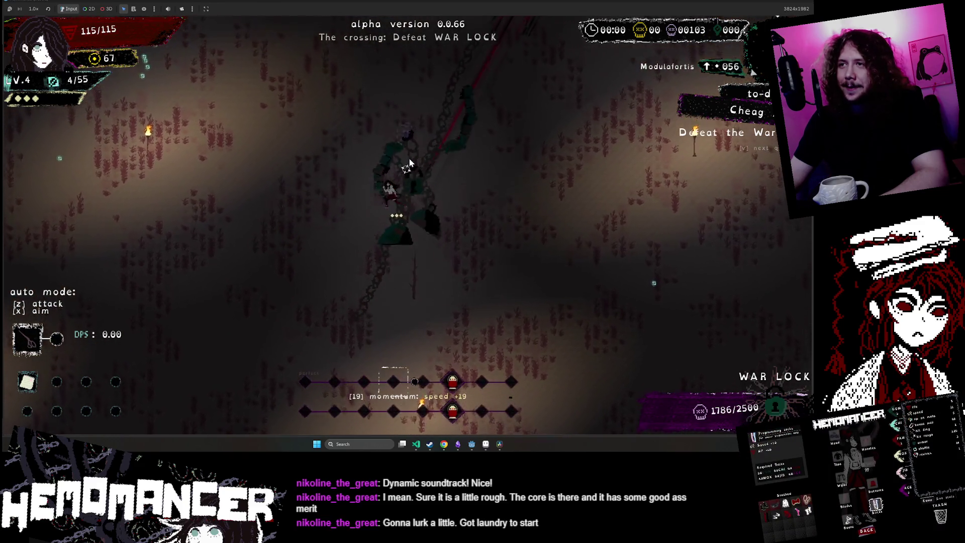
pyautogui.press('w')
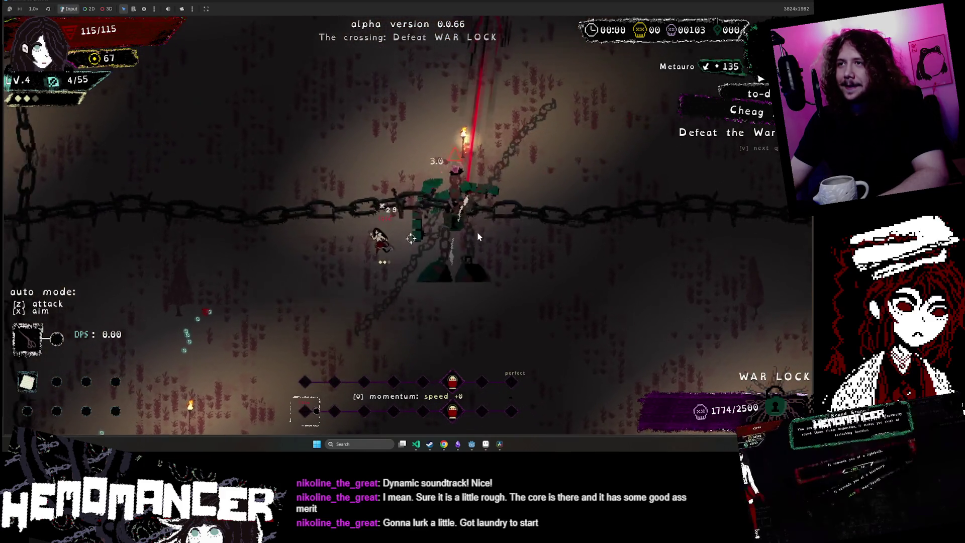
pyautogui.press('s')
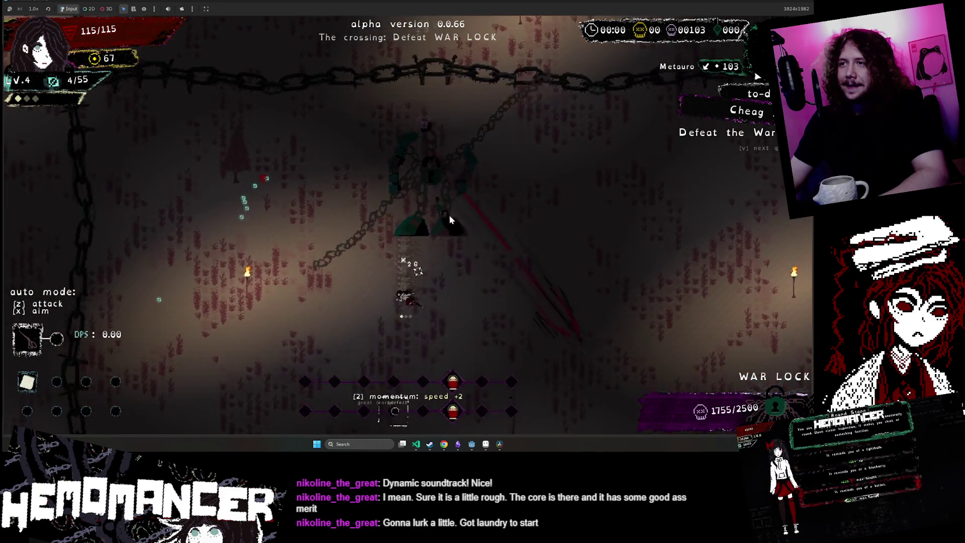
pyautogui.press('s')
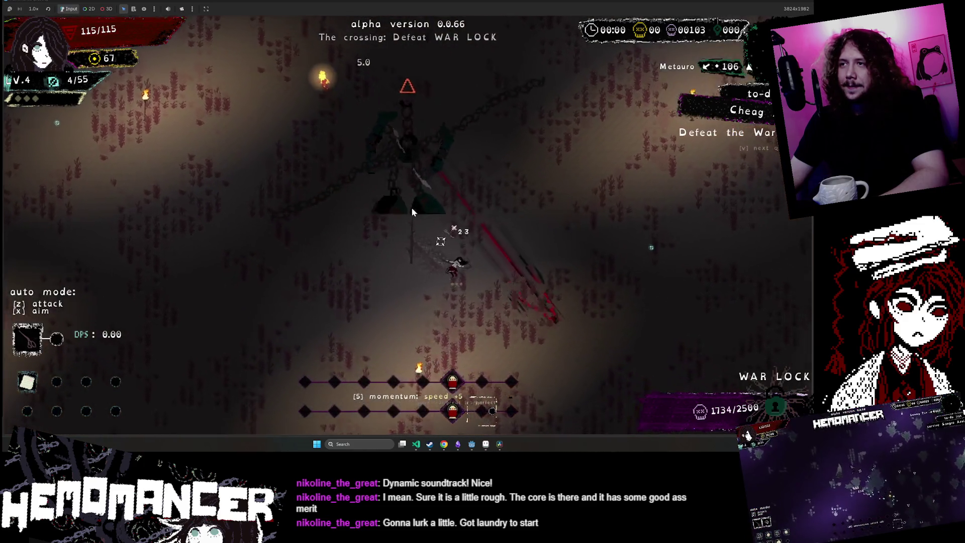
pyautogui.press('d')
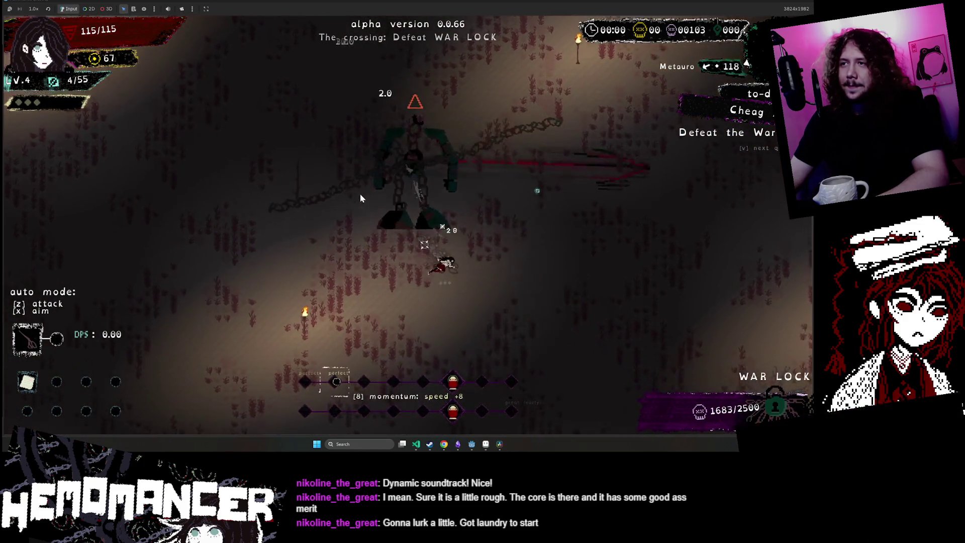
pyautogui.press('d')
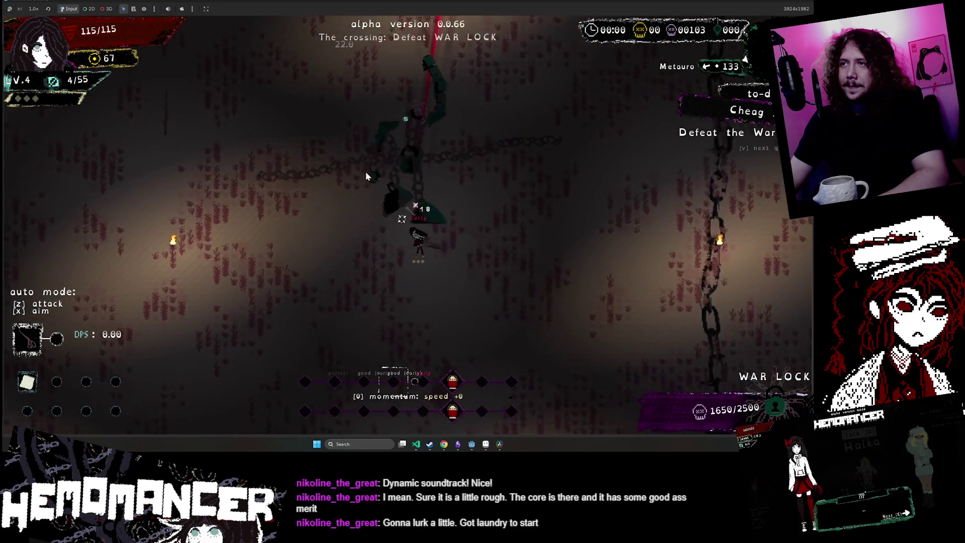
pyautogui.press('s')
pyautogui.press('a')
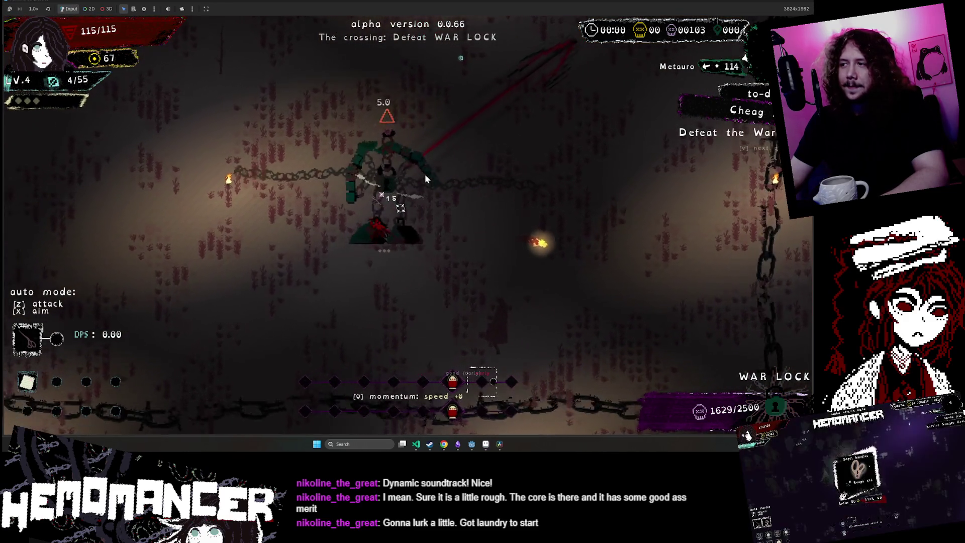
pyautogui.press('a')
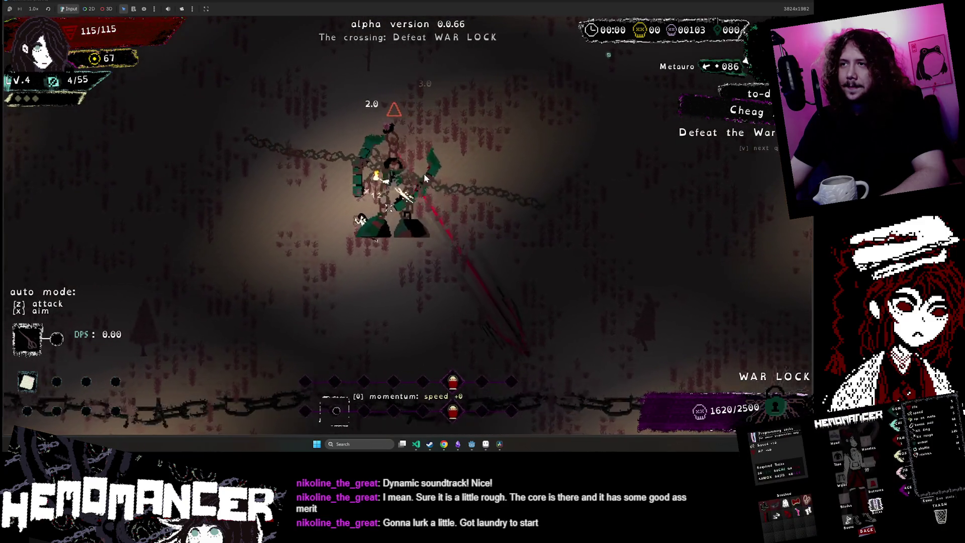
pyautogui.press('a')
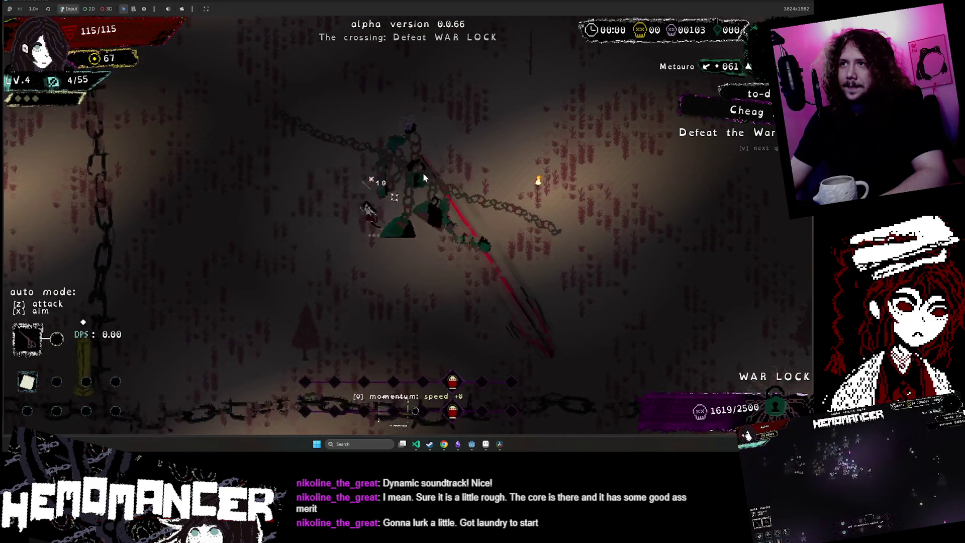
pyautogui.press('a')
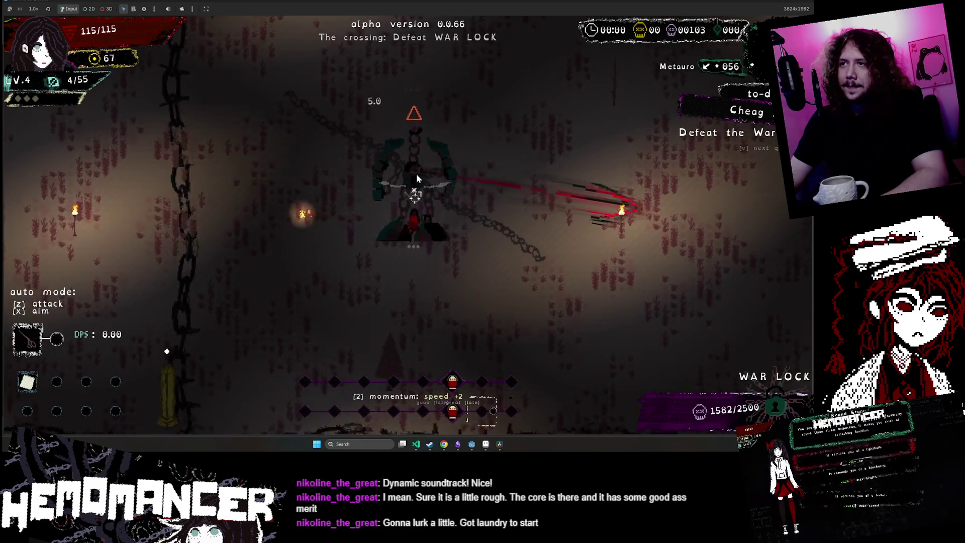
# - Dash left and right past the War Lock for perfect hits, building momentum
pyautogui.press('d')
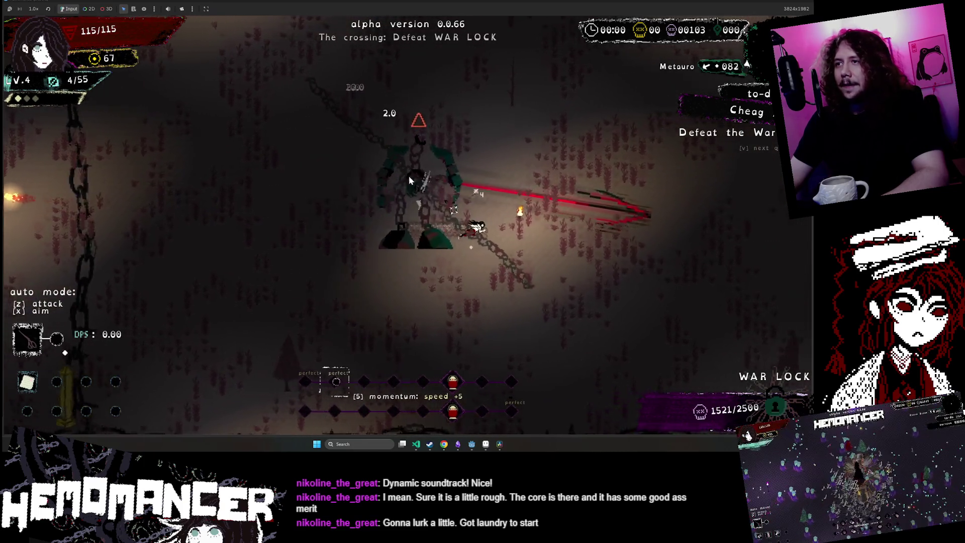
pyautogui.press('a')
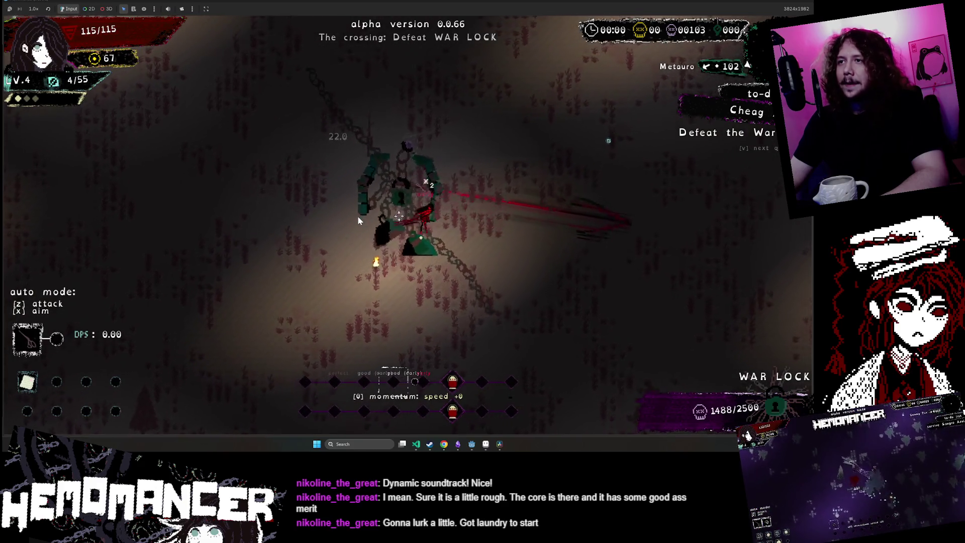
pyautogui.press('d')
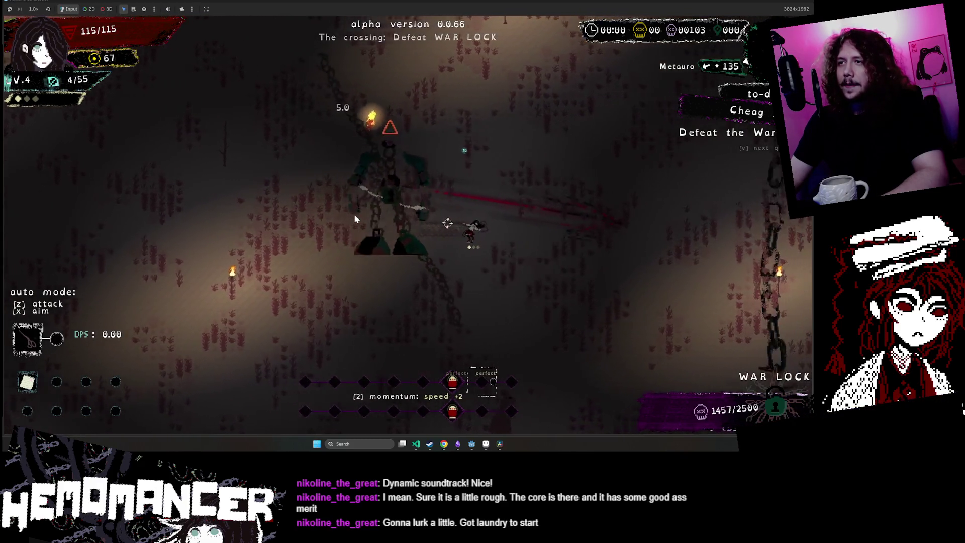
pyautogui.press('s')
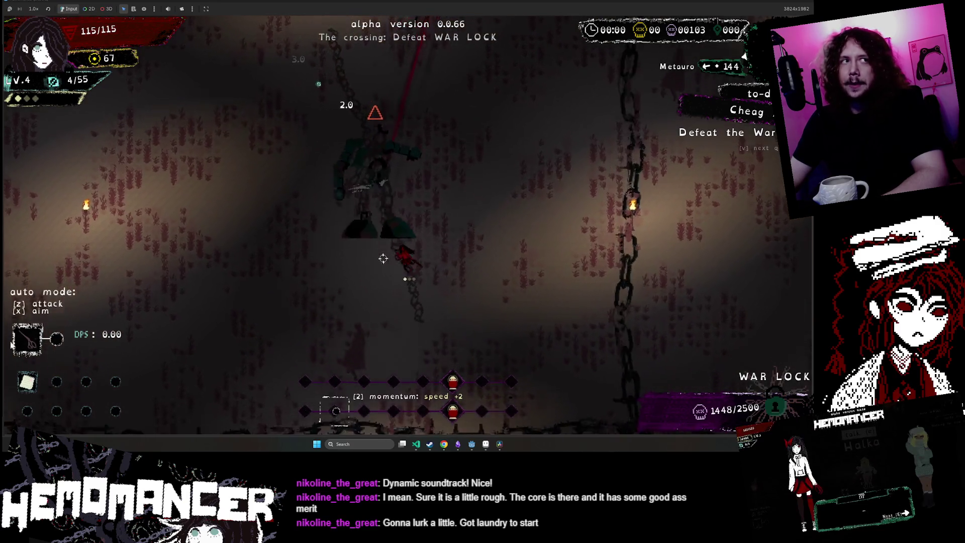
pyautogui.press('a')
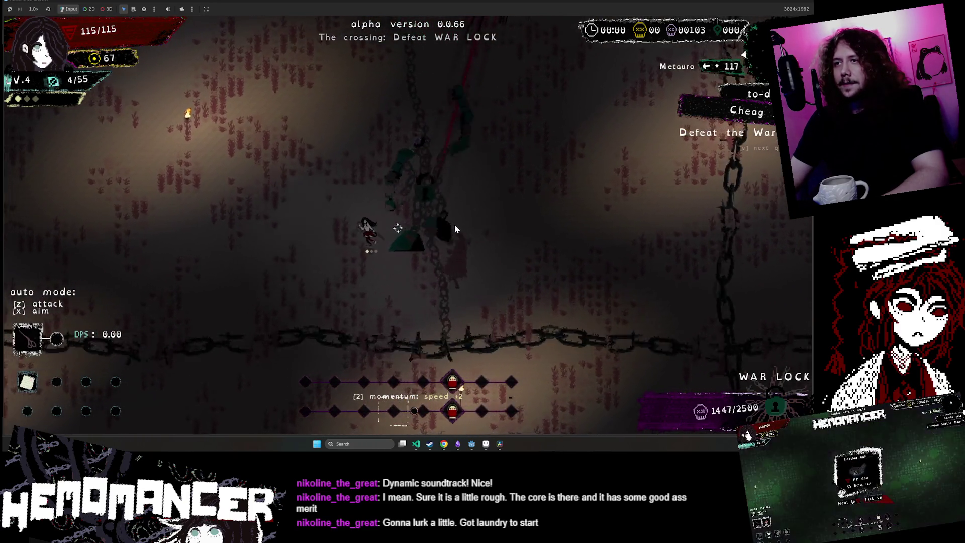
pyautogui.press('a')
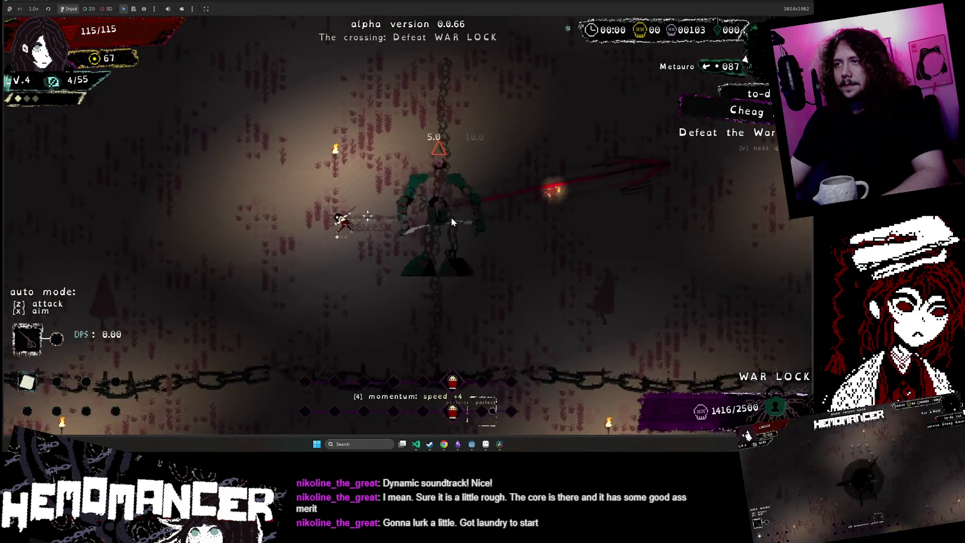
pyautogui.press('d')
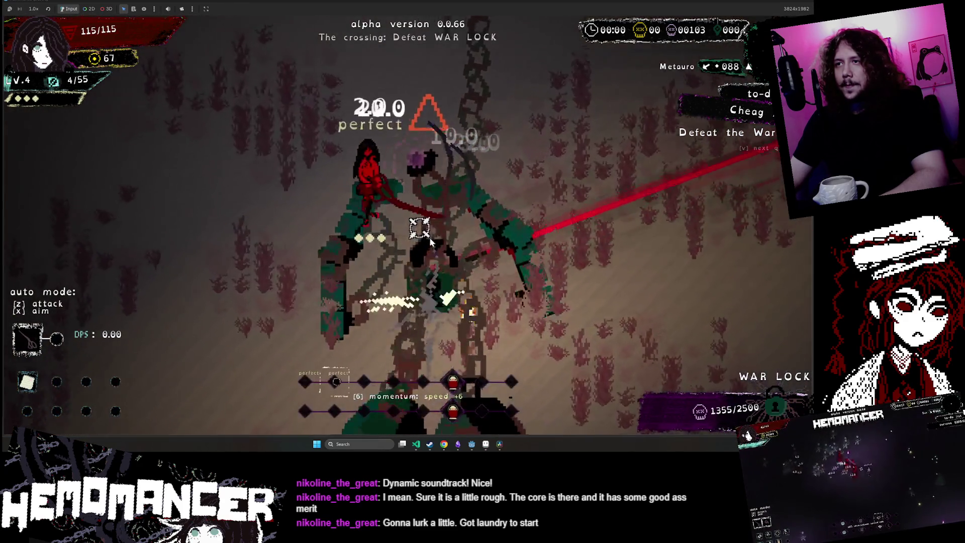
pyautogui.press('a')
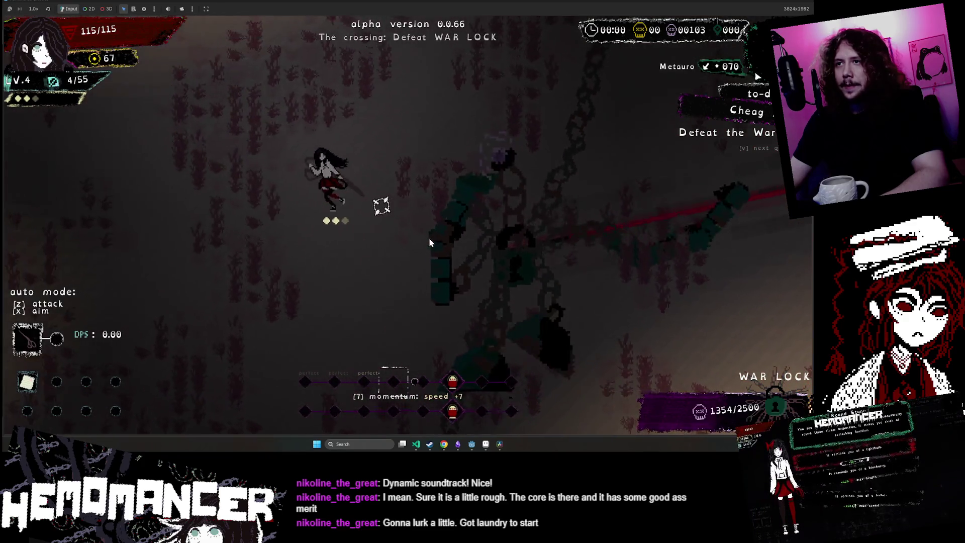
pyautogui.press('d')
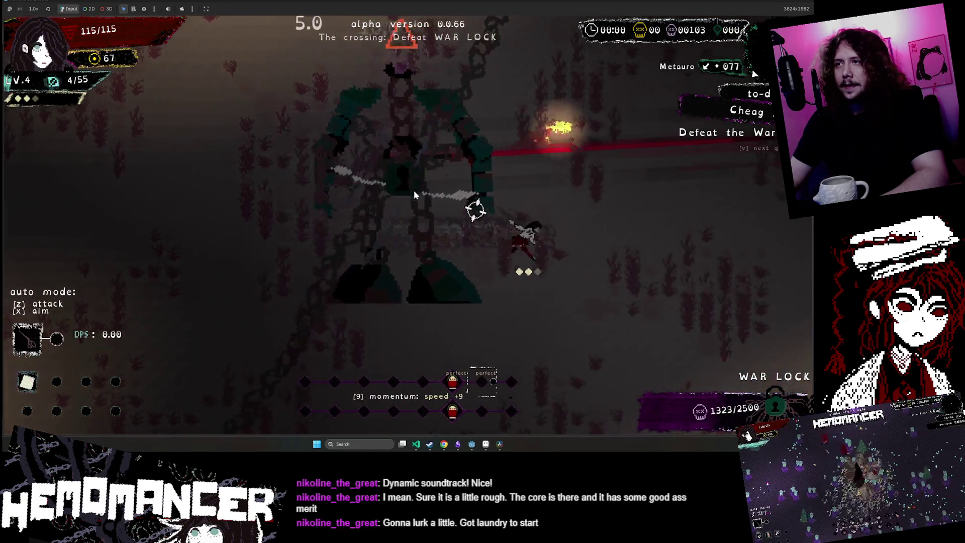
pyautogui.press('d')
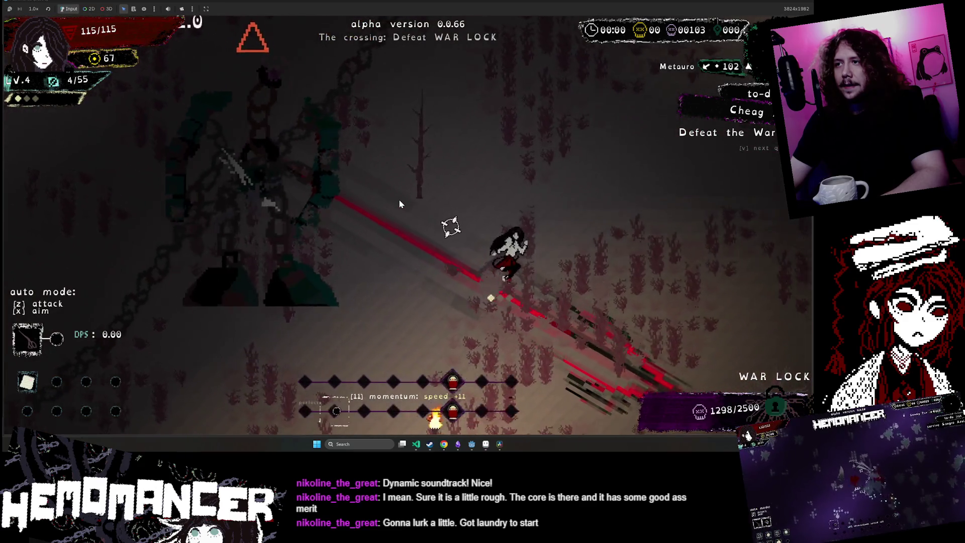
pyautogui.press('w')
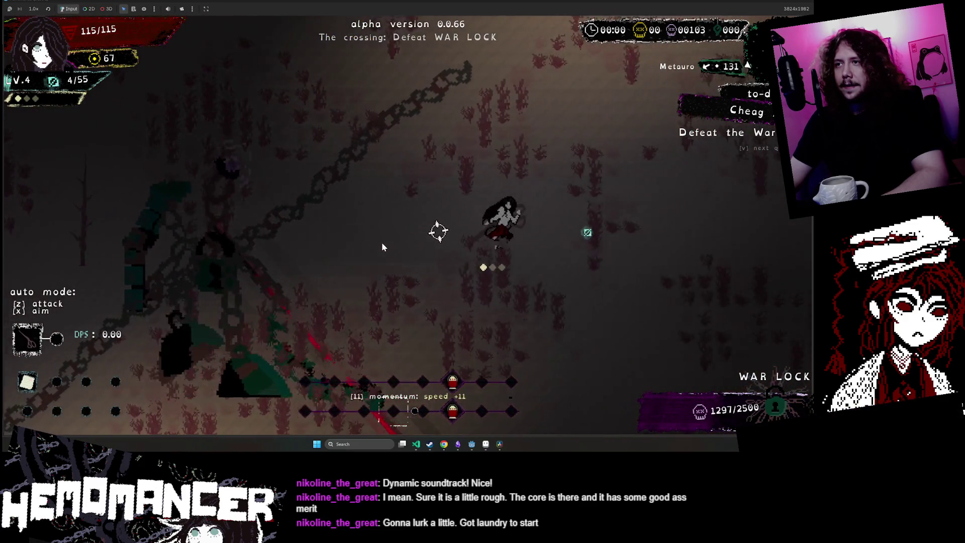
pyautogui.press('a')
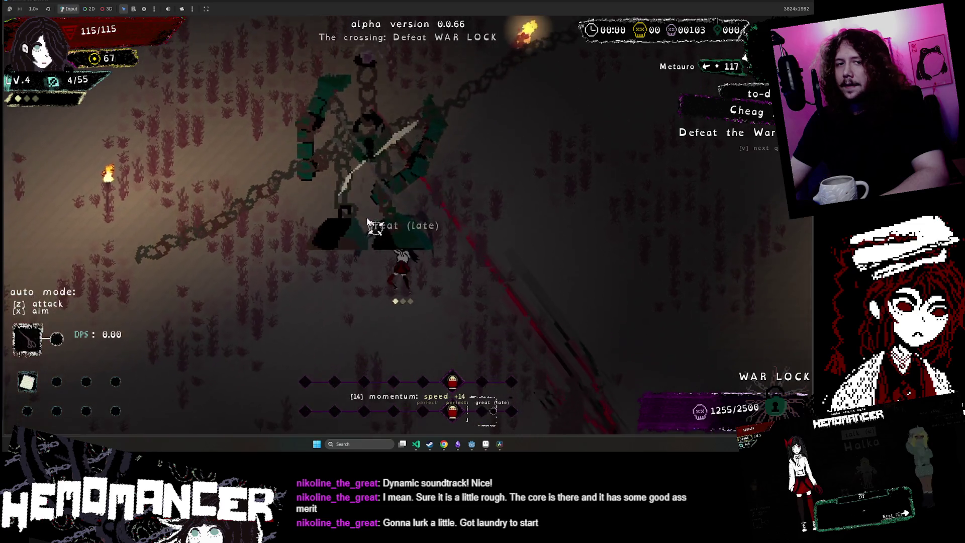
pyautogui.press('a')
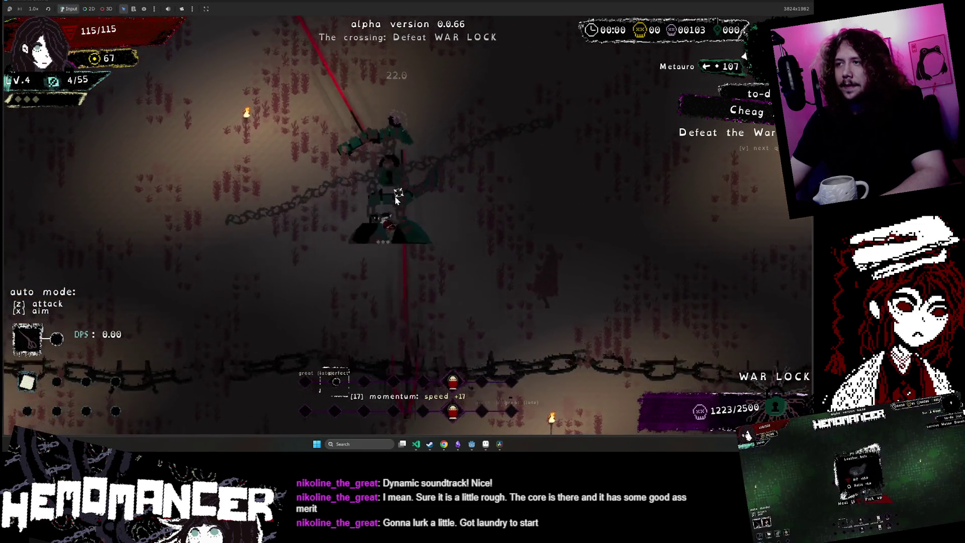
pyautogui.press('w')
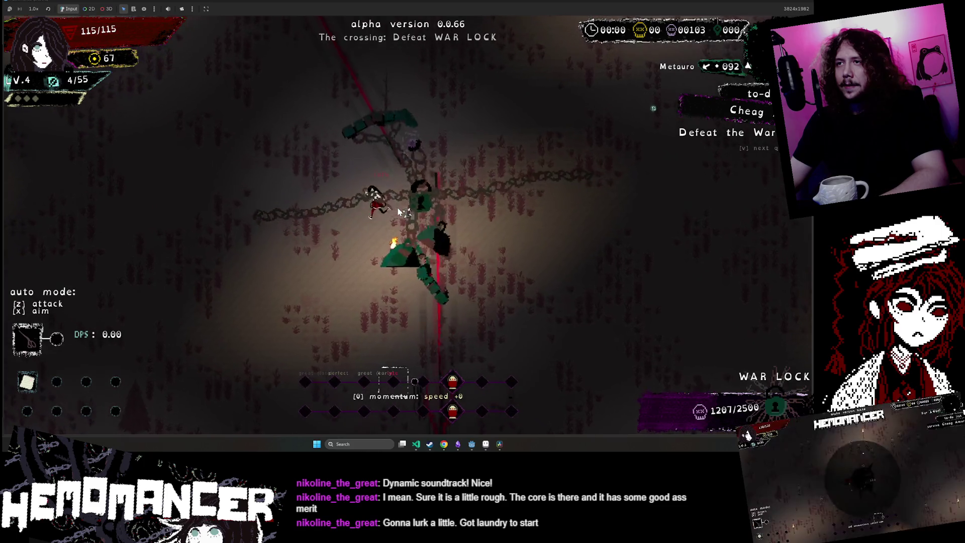
pyautogui.press('w')
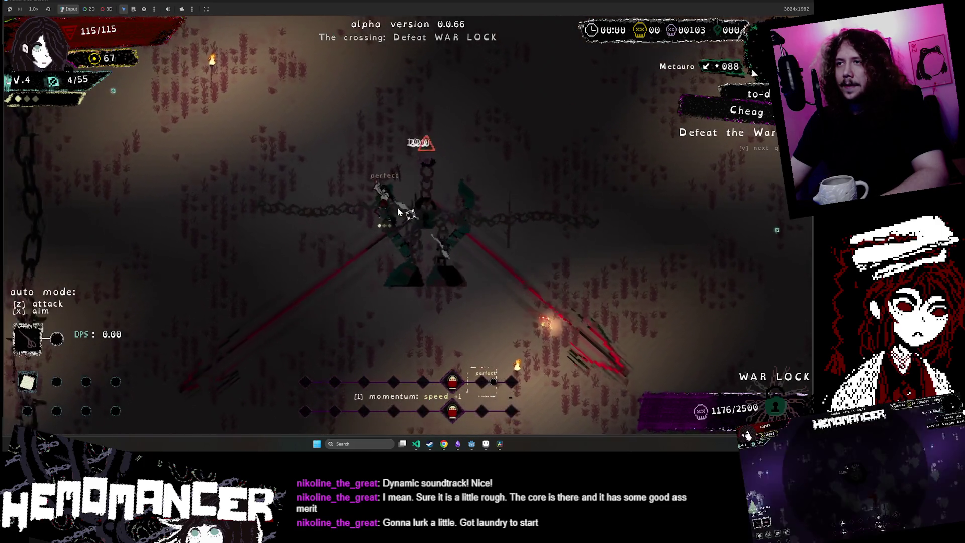
pyautogui.press('d')
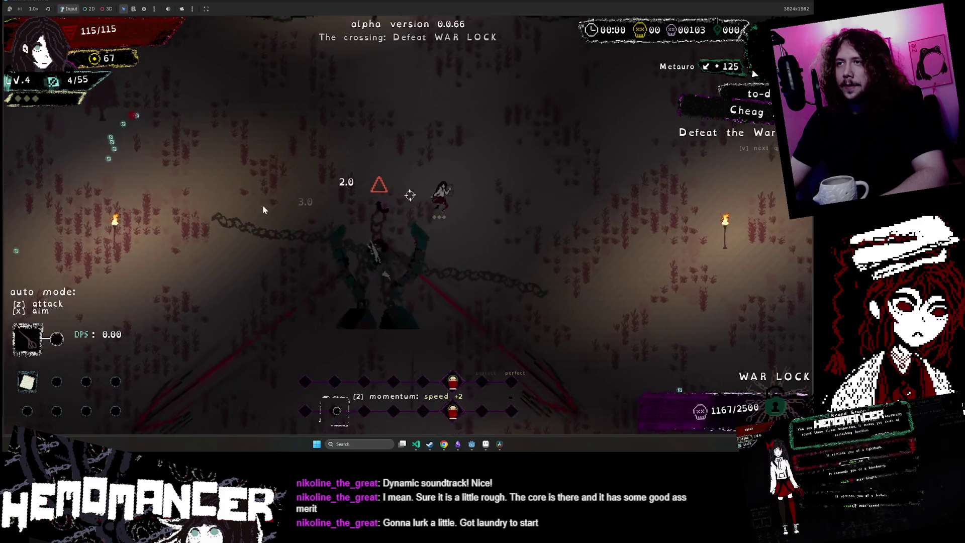
pyautogui.press('d')
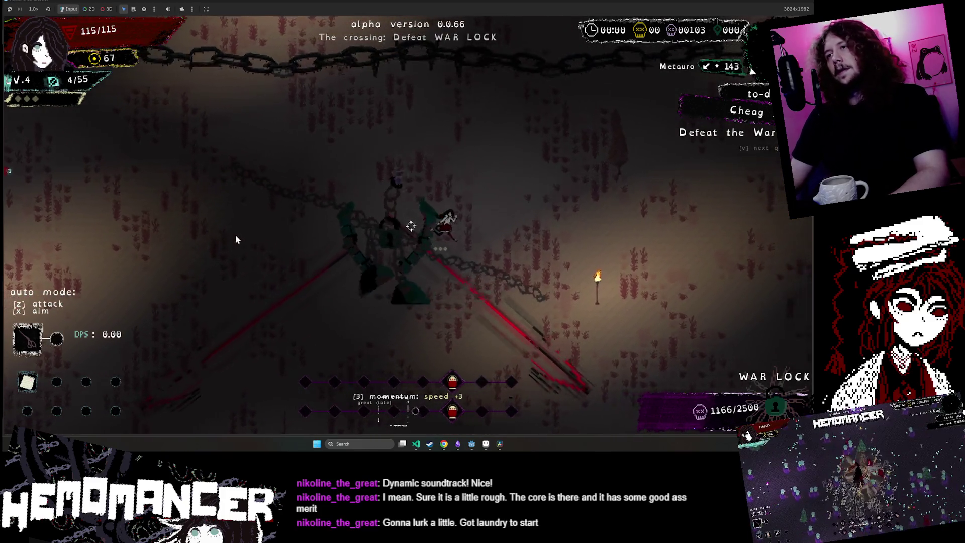
pyautogui.press('s')
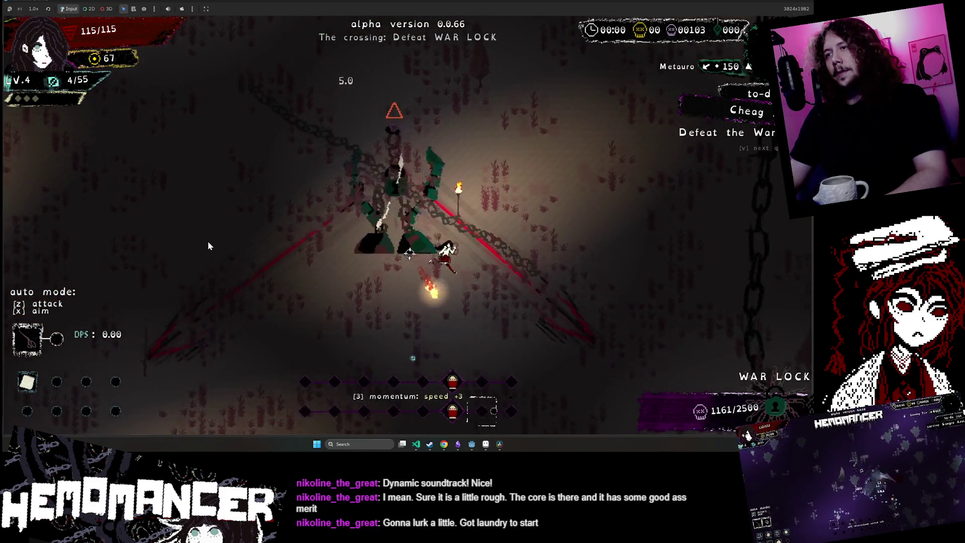
pyautogui.press('a')
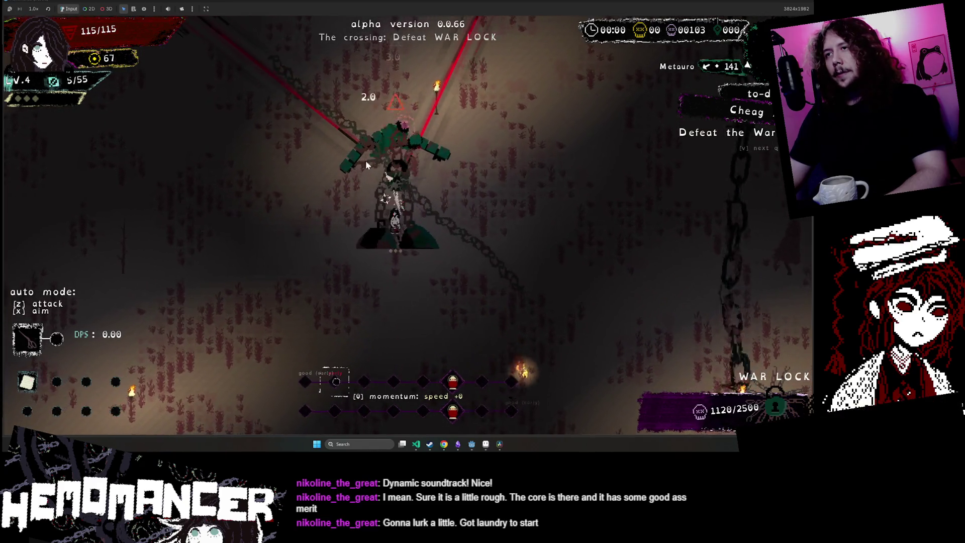
# - Dodge the War Lock's arm attacks and keep hitting it from below until it dies
pyautogui.press('w')
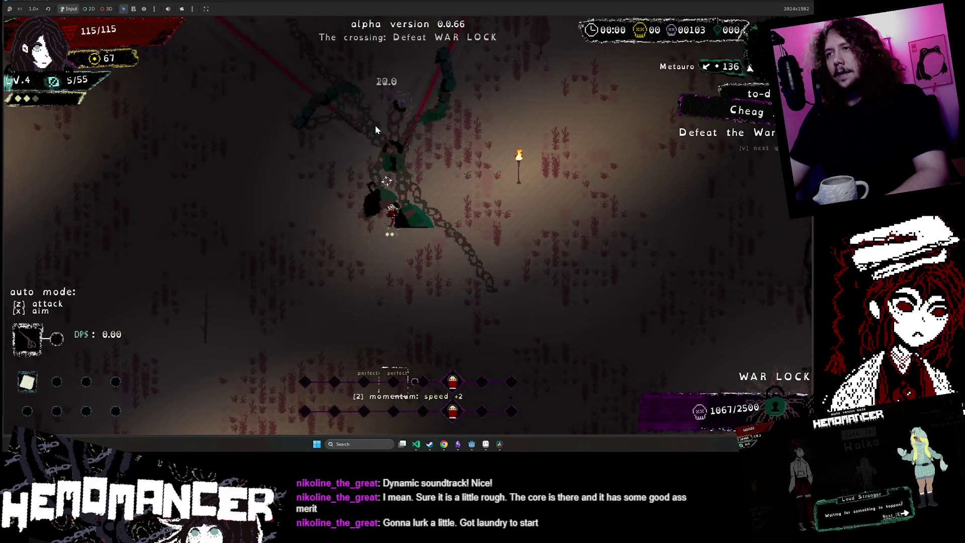
pyautogui.press('w')
pyautogui.press('a')
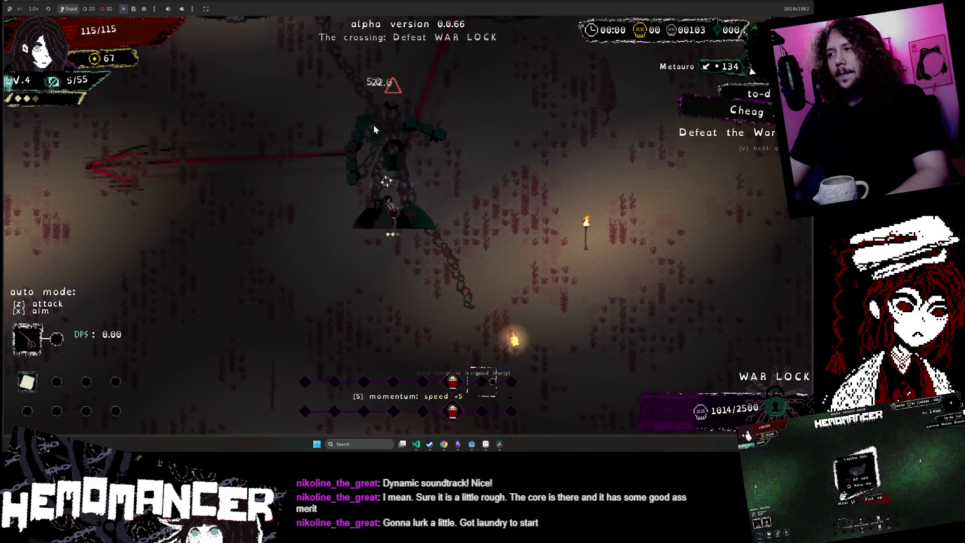
pyautogui.press('w')
pyautogui.press('a')
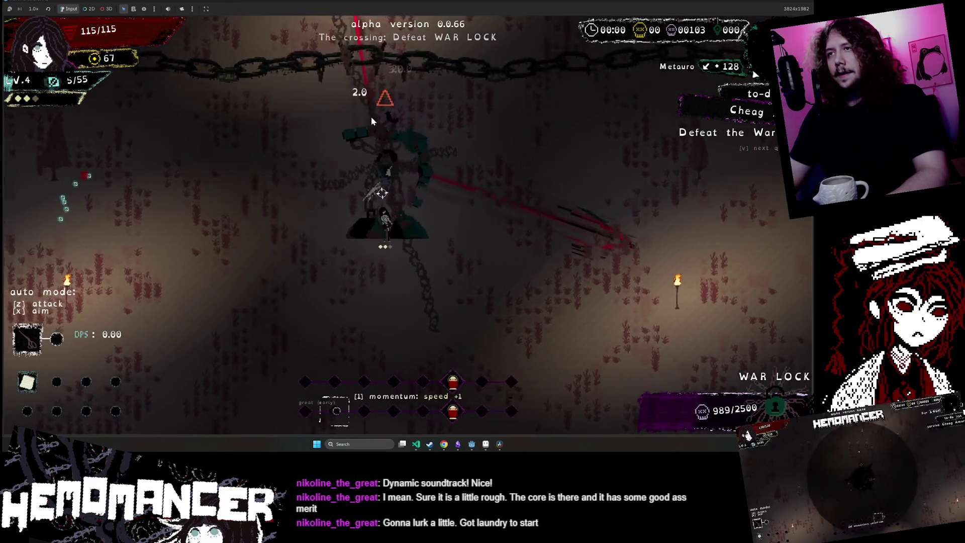
pyautogui.press('s')
pyautogui.press('a')
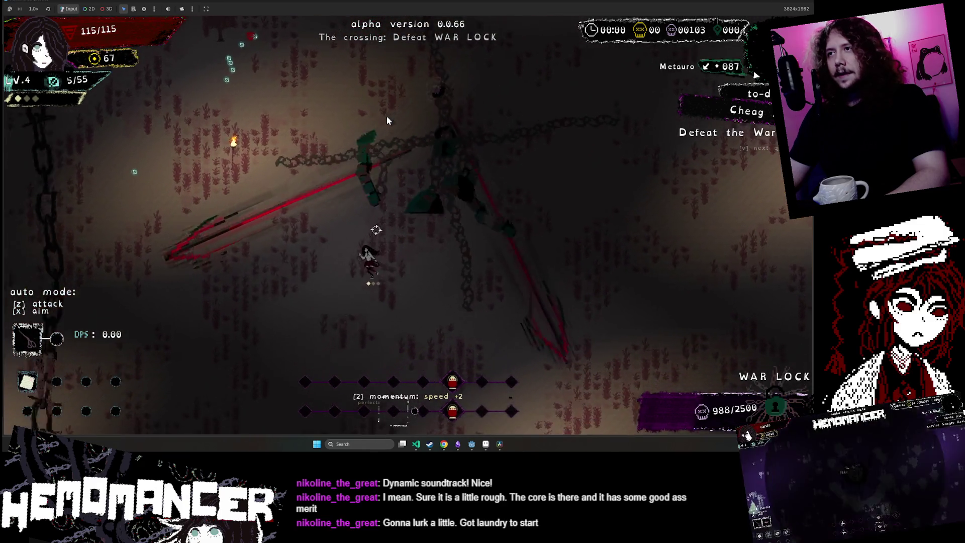
pyautogui.press('s')
pyautogui.press('d')
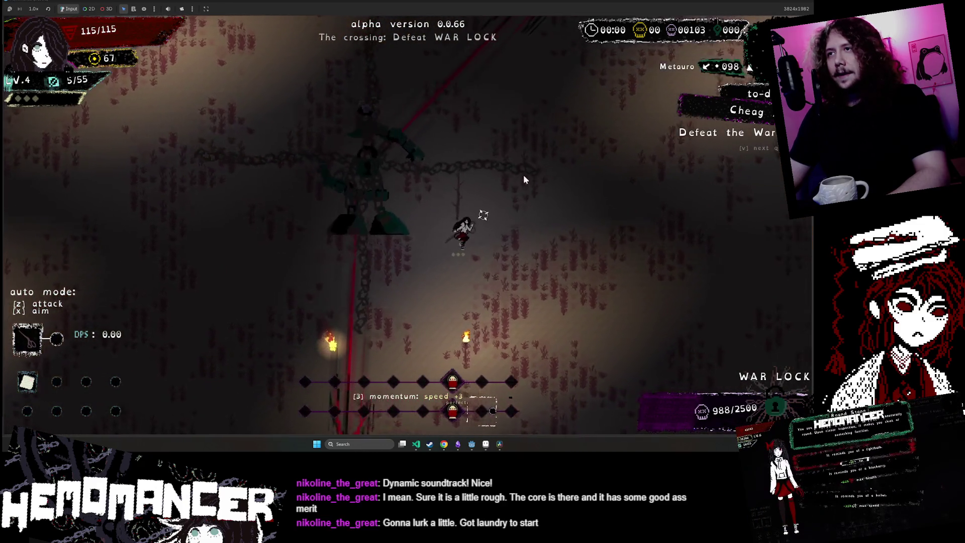
pyautogui.press('a')
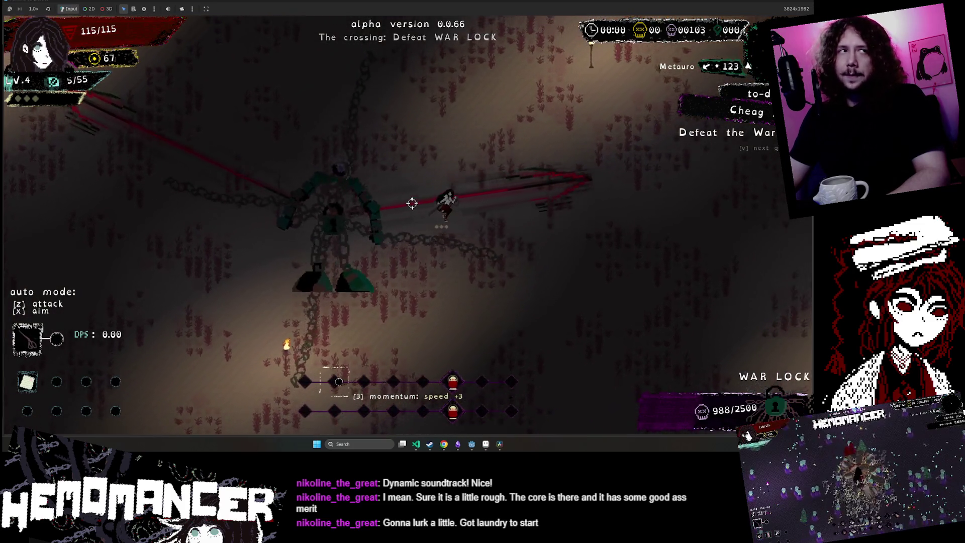
pyautogui.press('w')
pyautogui.press('d')
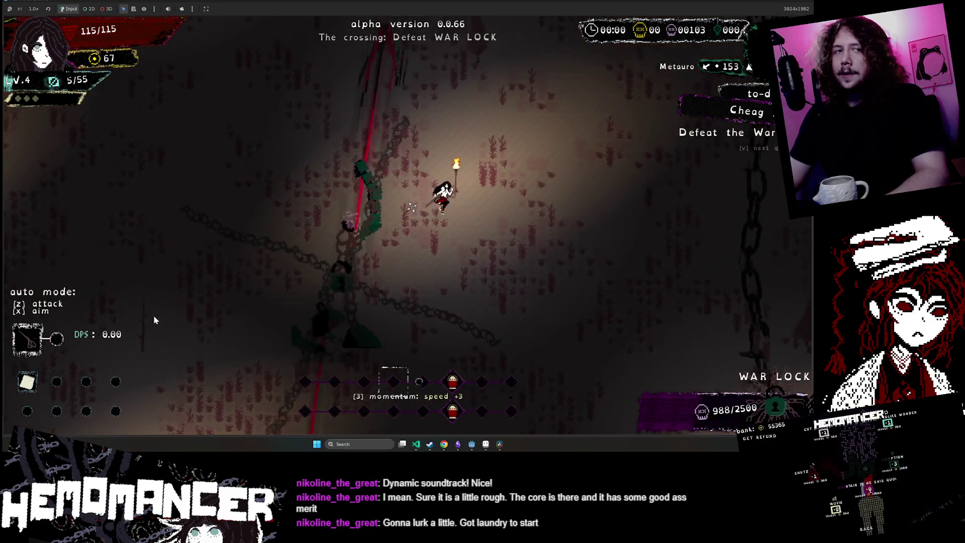
pyautogui.press('w')
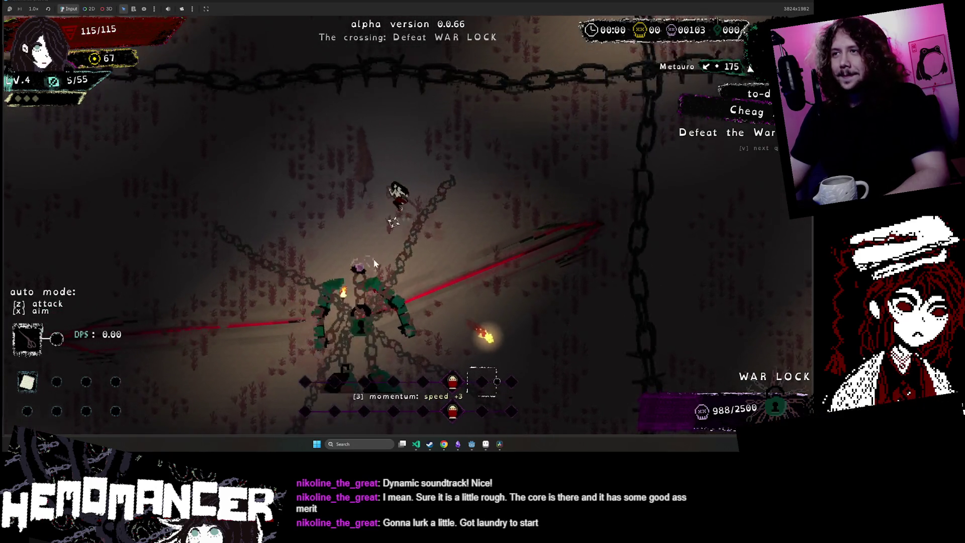
pyautogui.press('s')
pyautogui.press('a')
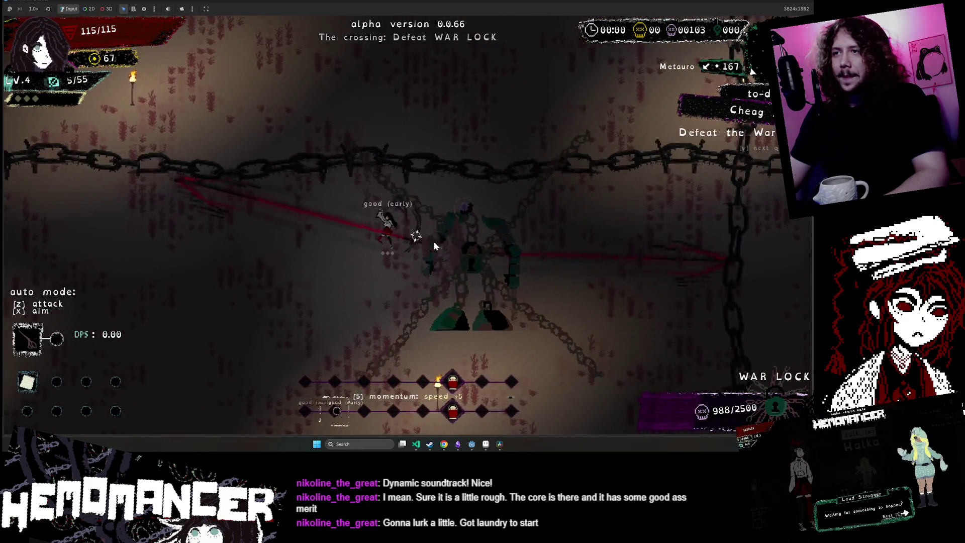
pyautogui.press('s')
pyautogui.press('a')
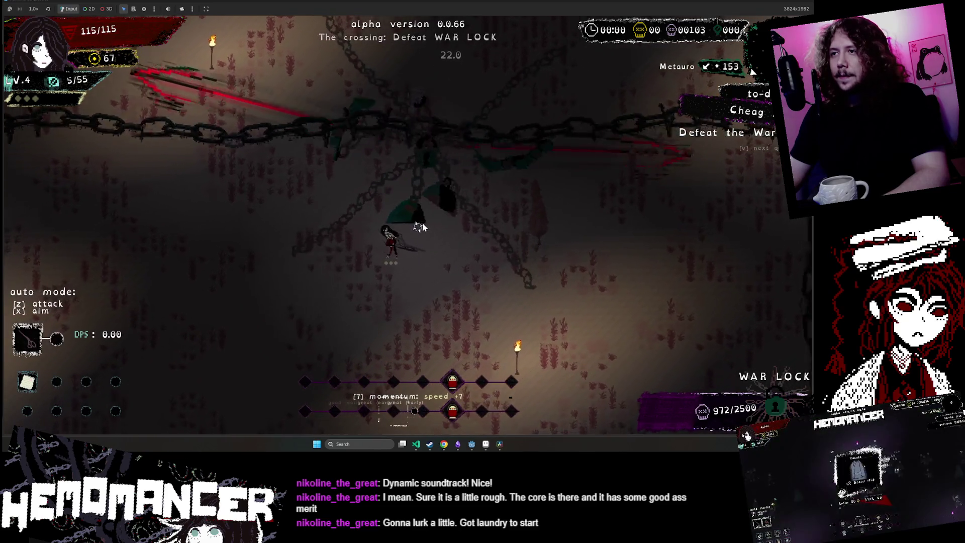
pyautogui.press('s')
pyautogui.press('a')
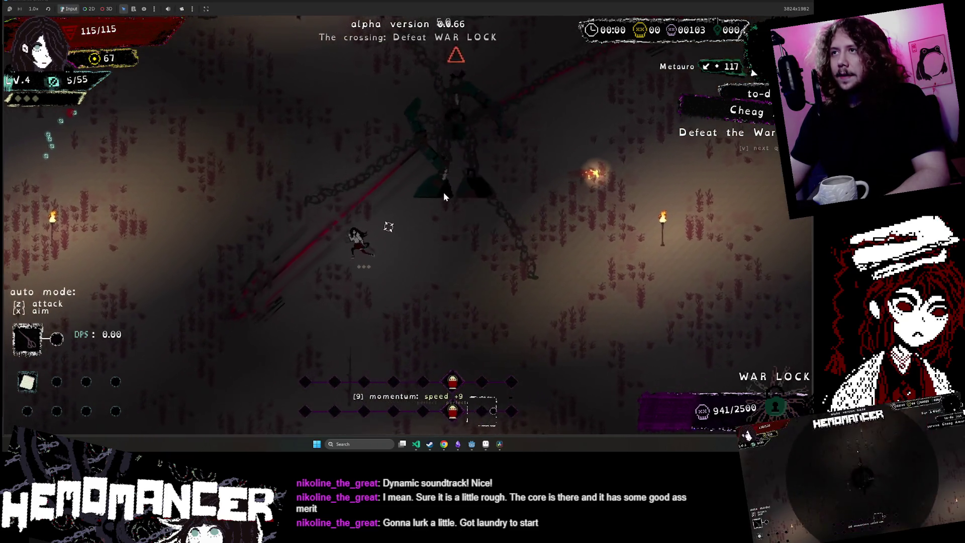
pyautogui.press('s')
pyautogui.press('a')
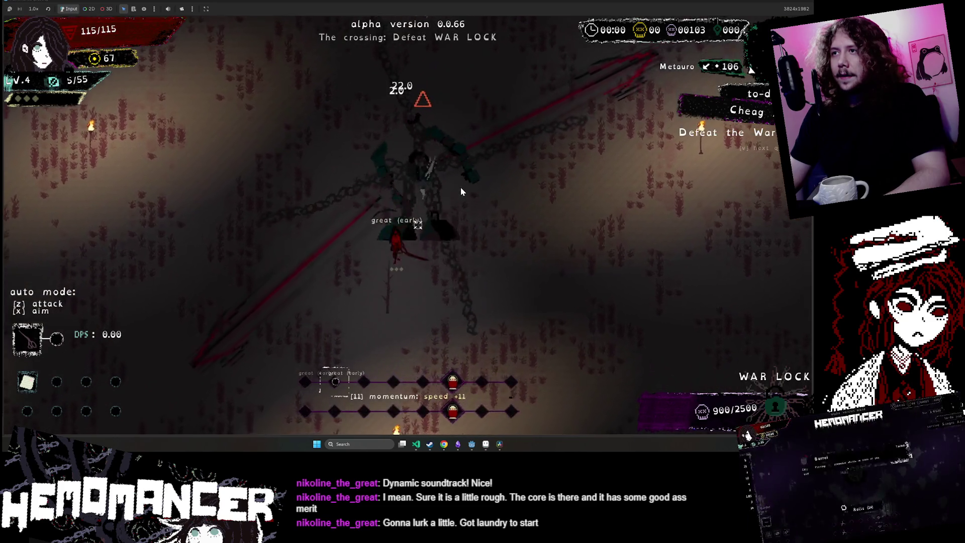
pyautogui.press('s')
pyautogui.press('d')
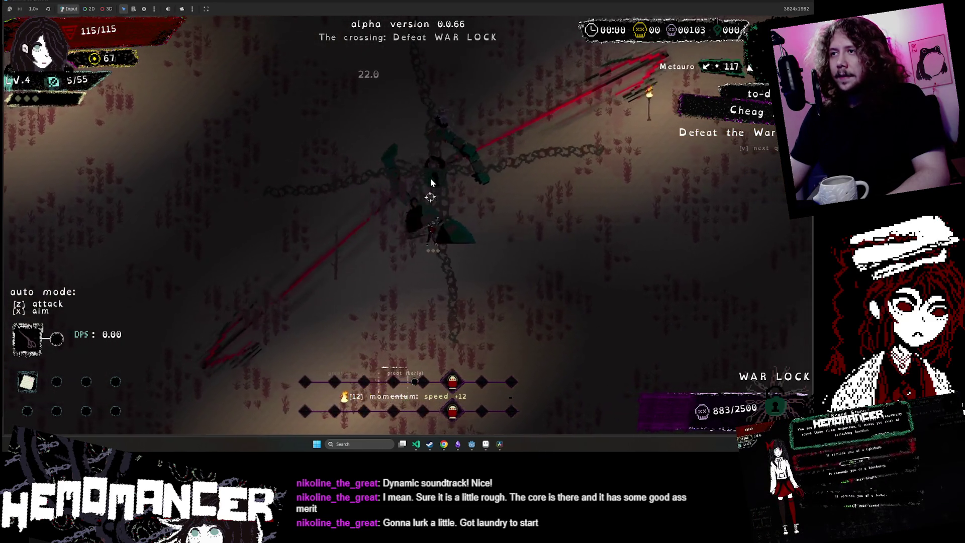
pyautogui.press('w')
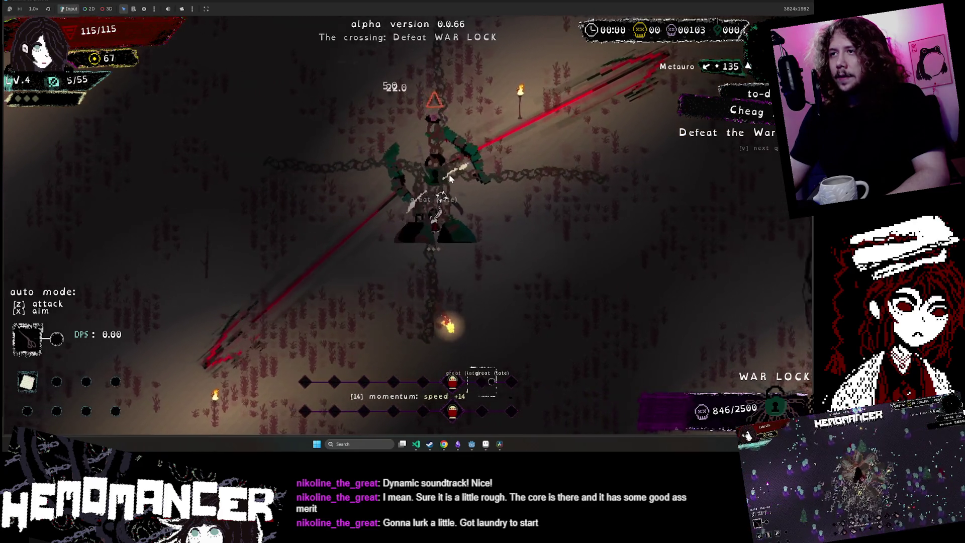
pyautogui.press('a')
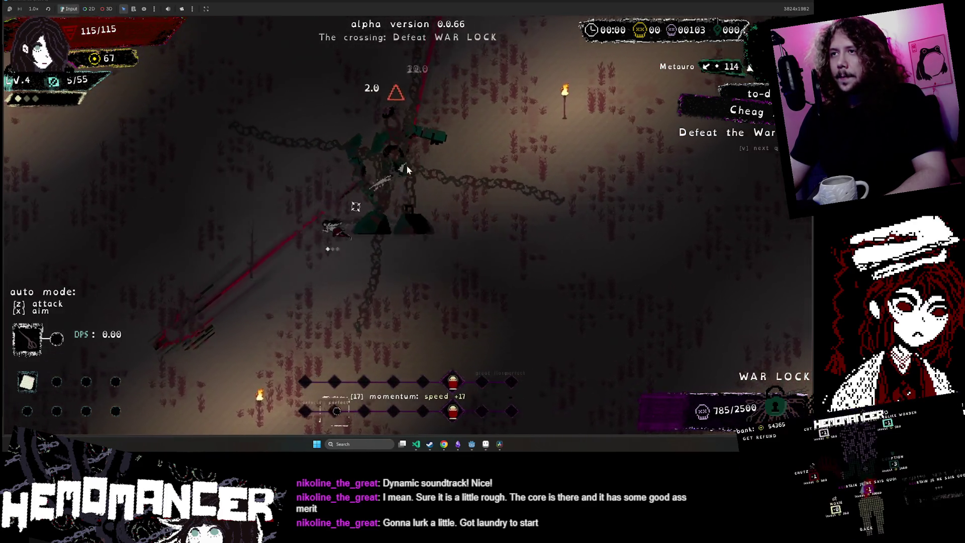
pyautogui.press('d')
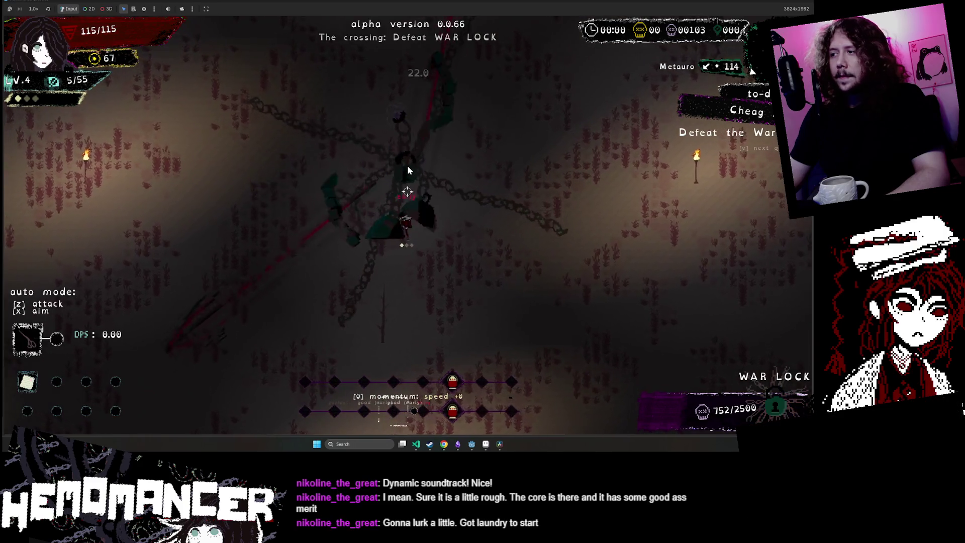
pyautogui.press('d')
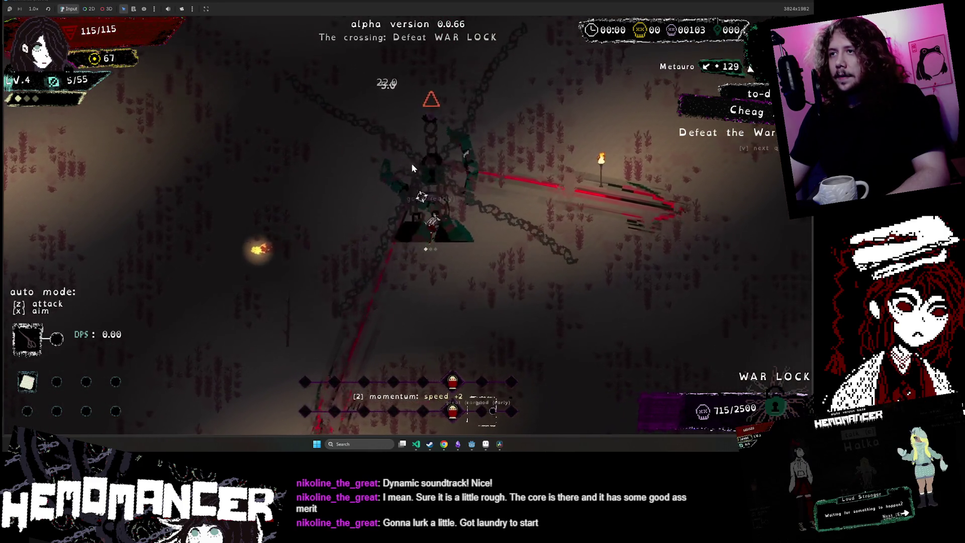
pyautogui.press('d')
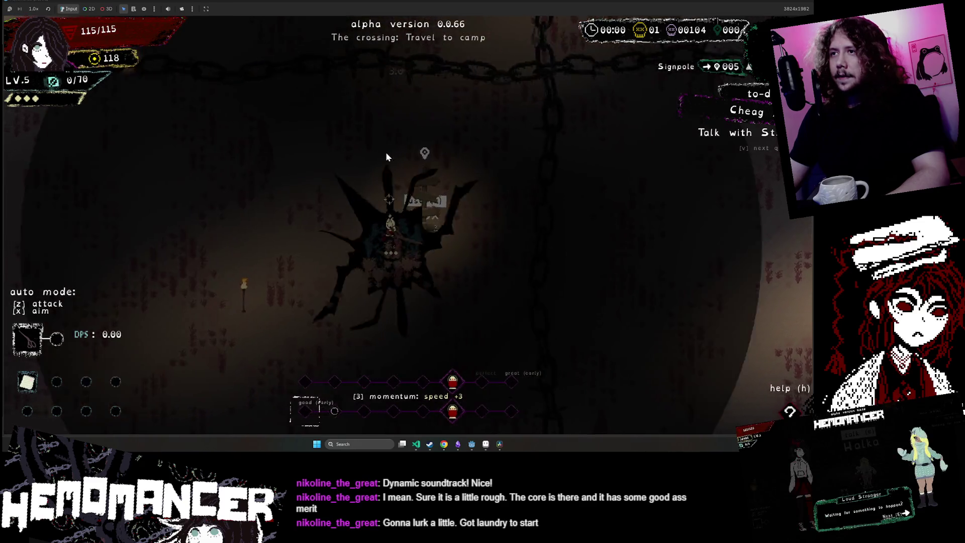
# - Choose the Matchbox upgrade from the level-up choices
pyautogui.click(400, 91)
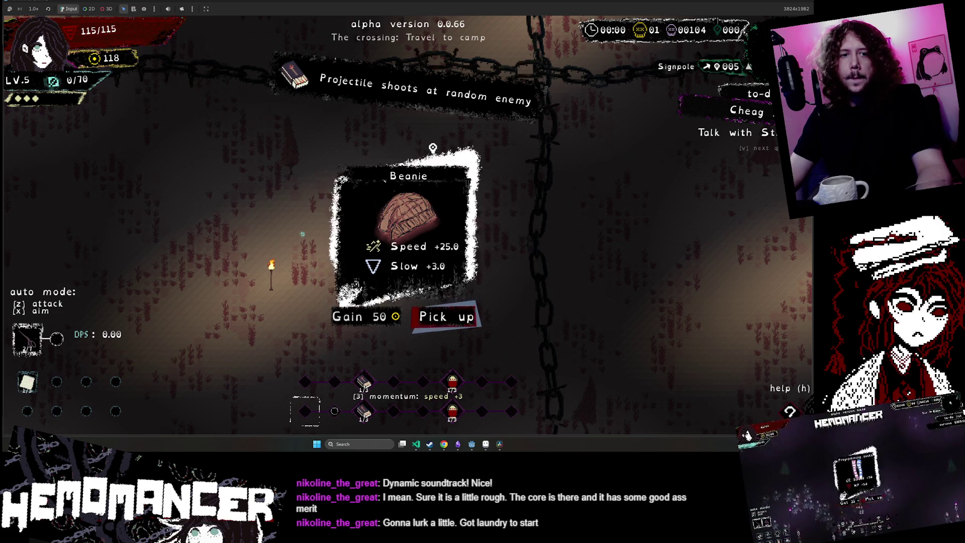
# - Take 50 gold instead of the Beanie and walk up-right past the signpole
pyautogui.click(374, 315)
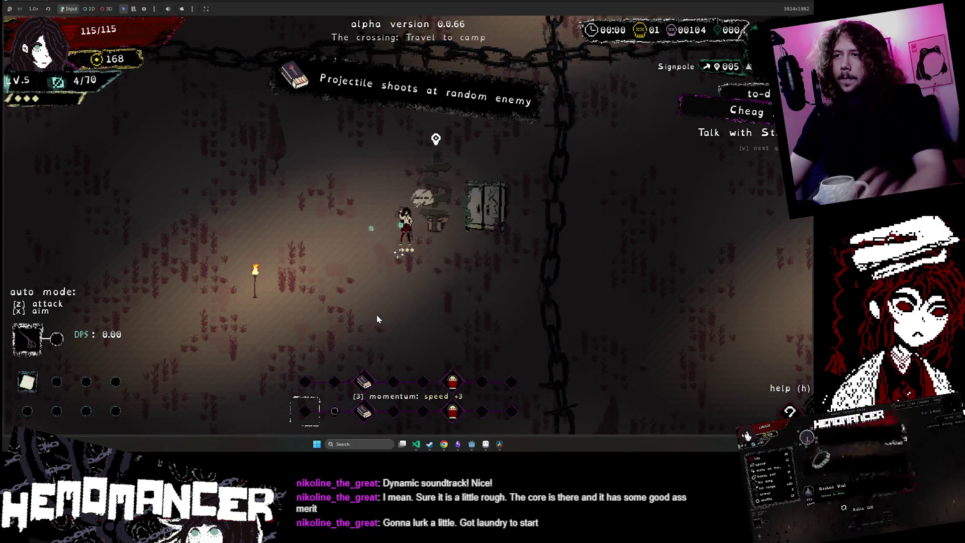
pyautogui.press('d')
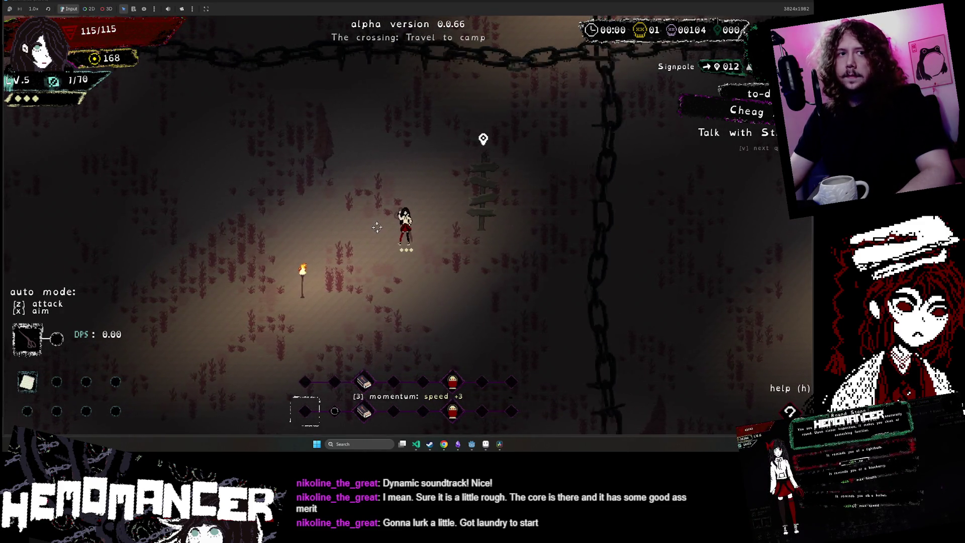
pyautogui.press('d')
pyautogui.press('w')
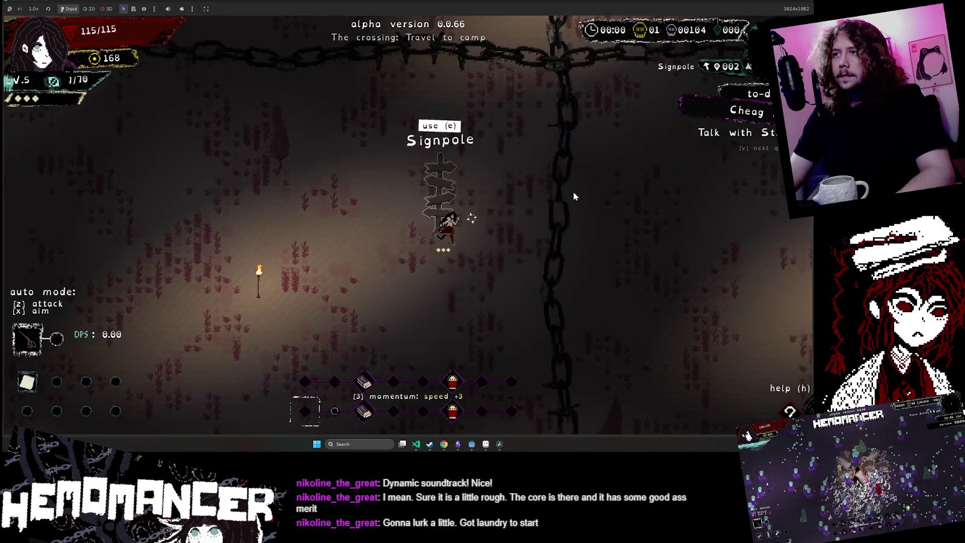
# - Walk down-left away from the signpole, then back up to stand beside it
pyautogui.press('a')
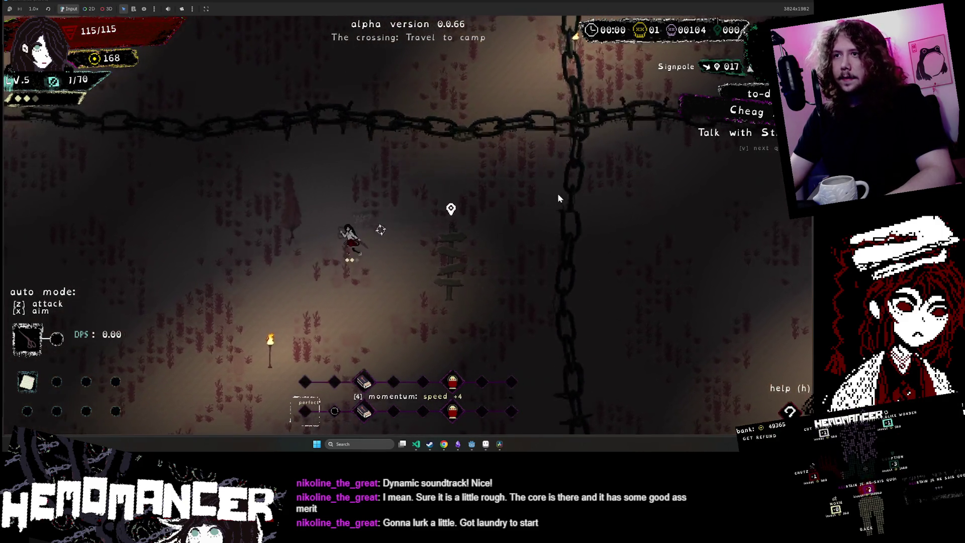
pyautogui.press('s')
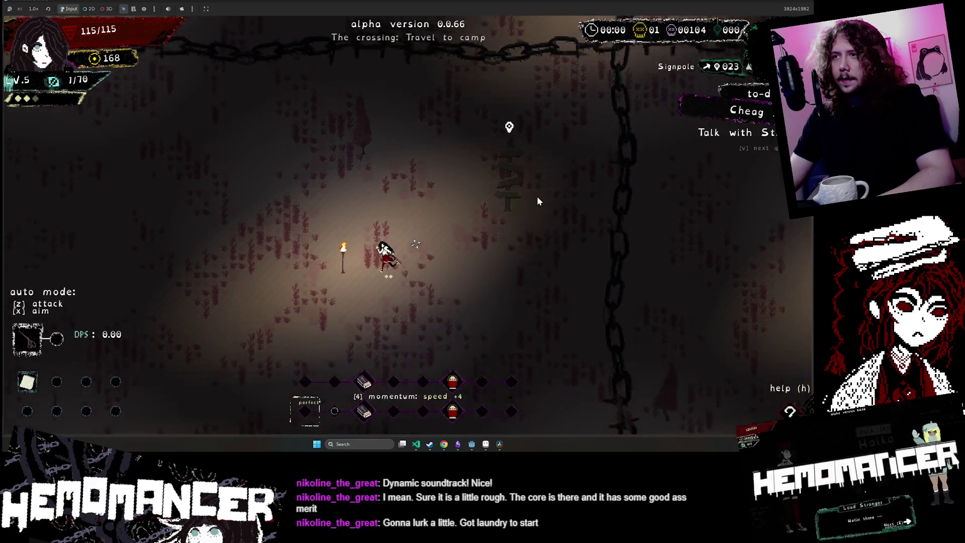
pyautogui.press('a')
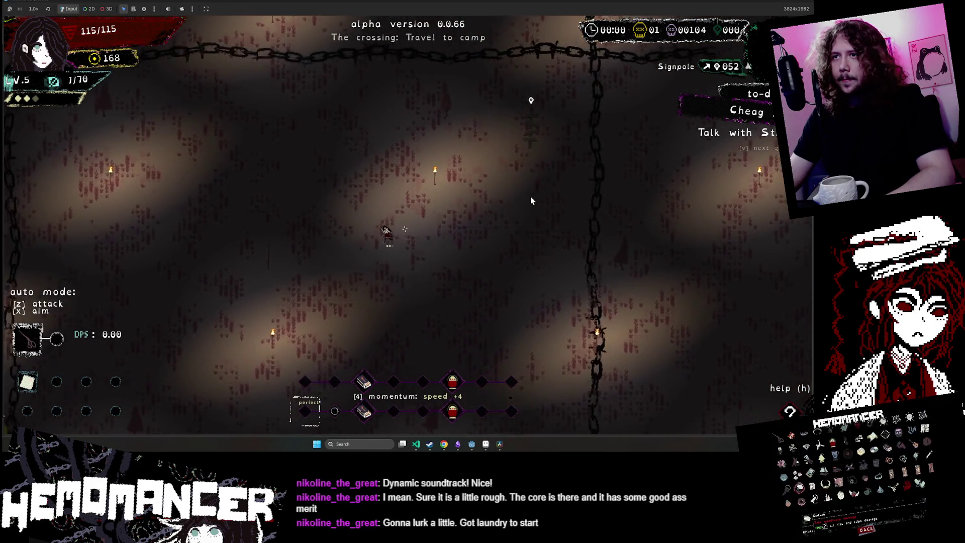
pyautogui.press('w')
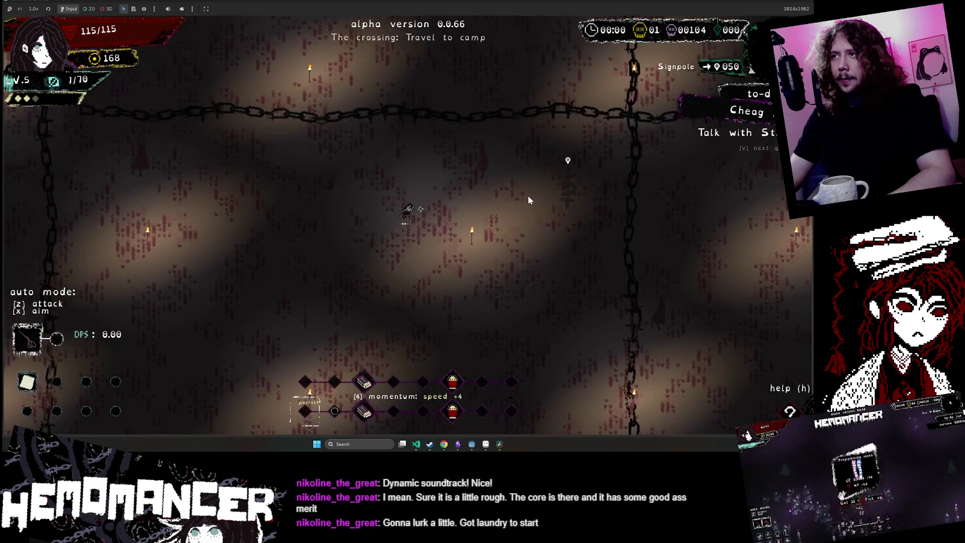
pyautogui.press('d')
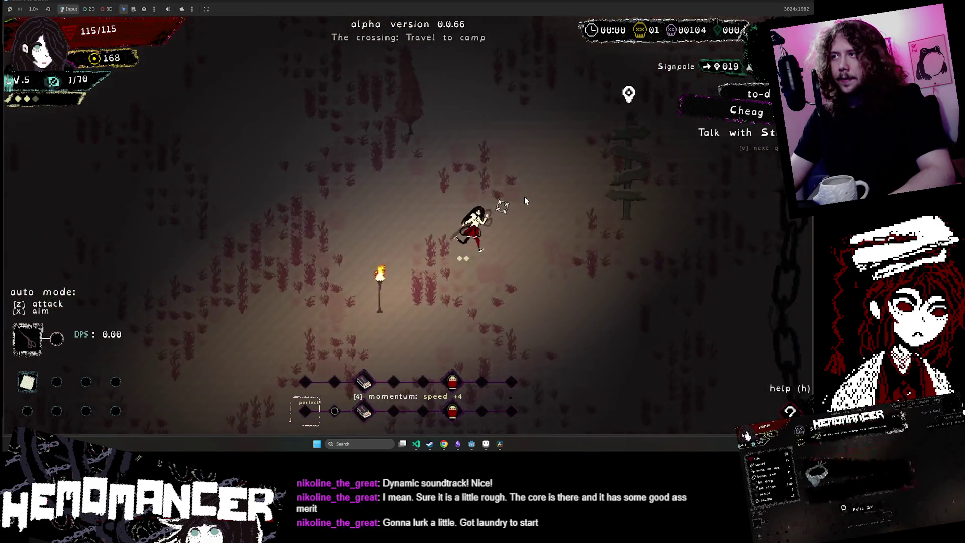
pyautogui.press('a')
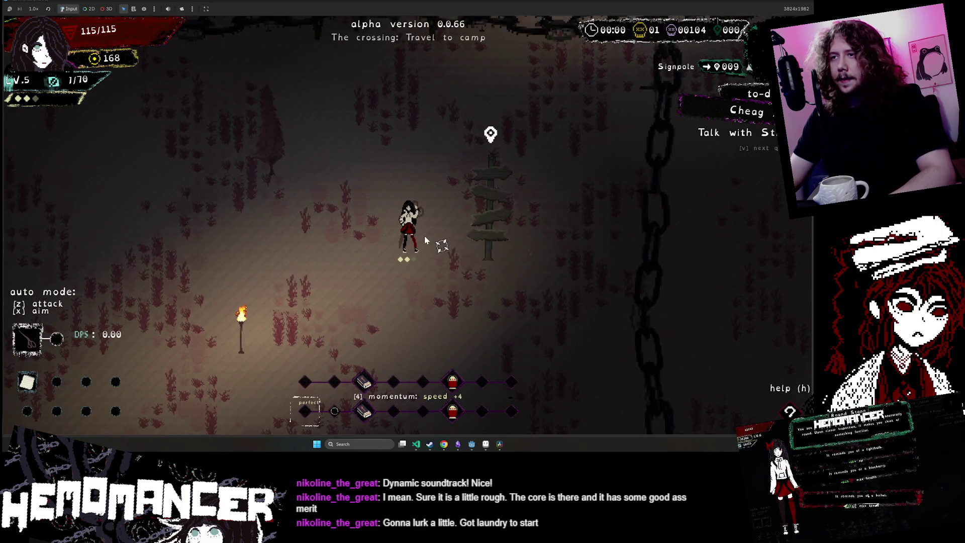
# - Choose Round Stone in the pause menu's debug interaction dropdown
pyautogui.press('Escape')
pyautogui.click(319, 325)
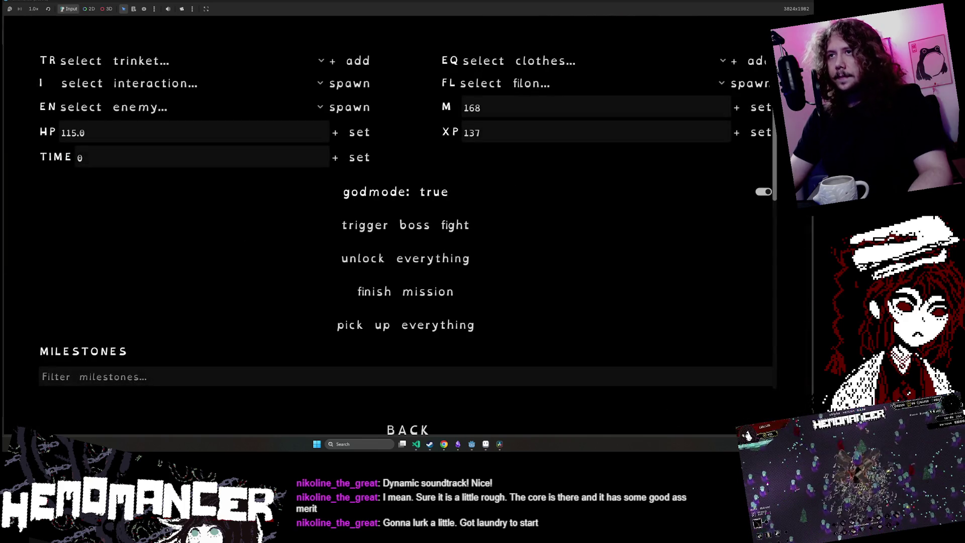
pyautogui.click(170, 85)
pyautogui.click(151, 122)
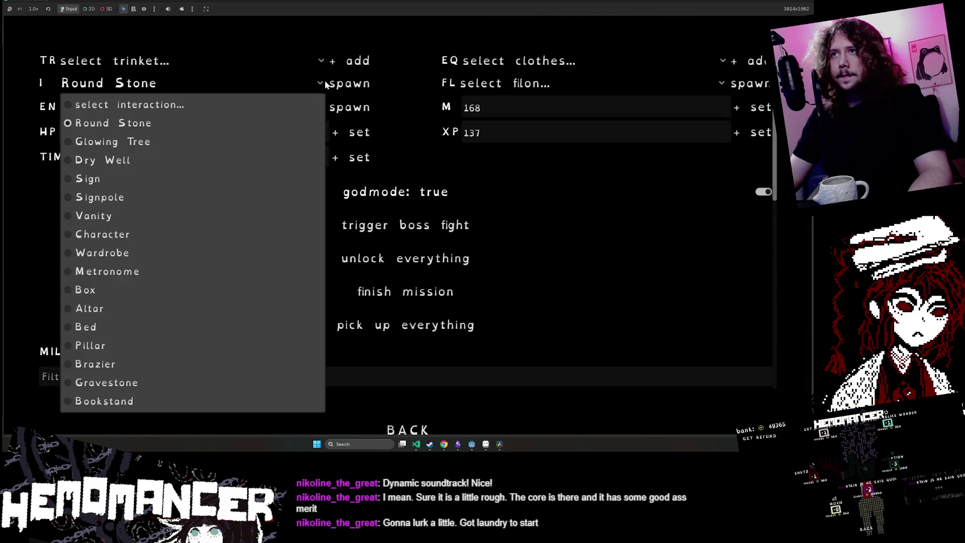
pyautogui.press('Escape')
pyautogui.press('Escape')
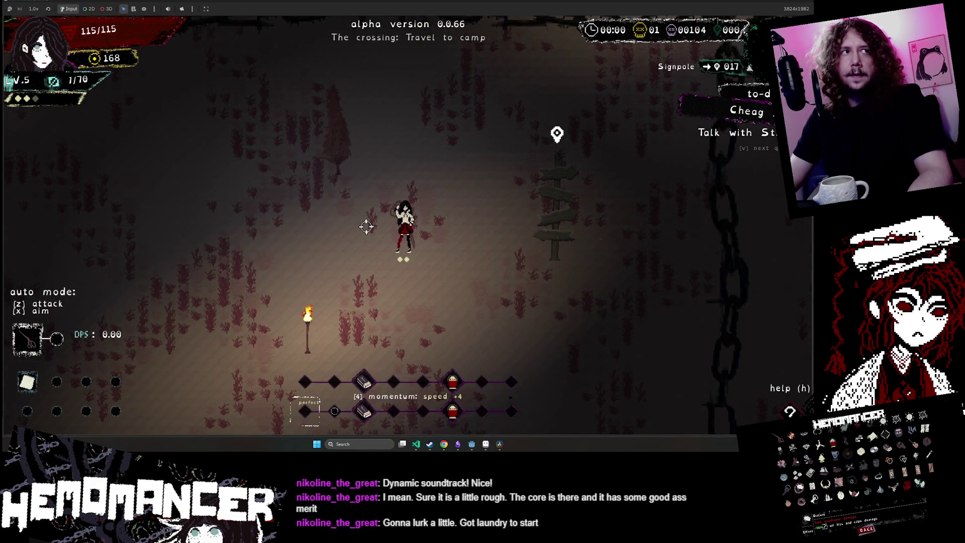
# - Spawn the Round Stone from the debug options, then walk down-right away from it
pyautogui.press('Escape')
pyautogui.click(293, 308)
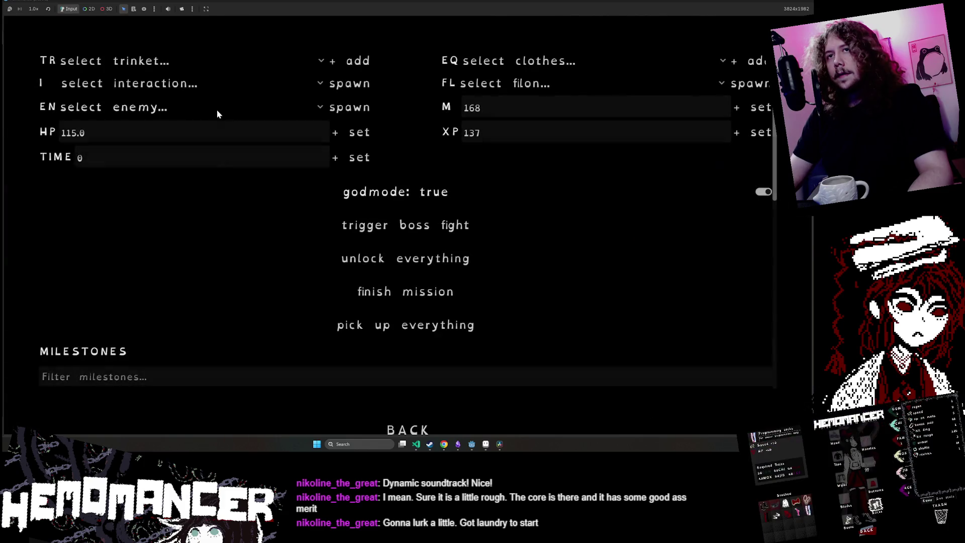
pyautogui.click(191, 85)
pyautogui.click(113, 123)
pyautogui.press('Escape')
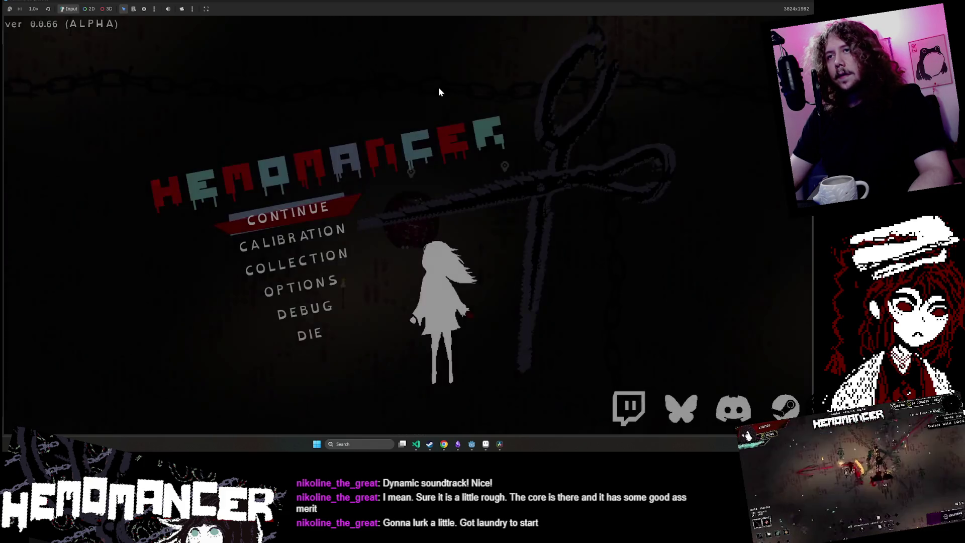
pyautogui.press('Escape')
pyautogui.press('d')
pyautogui.press('s')
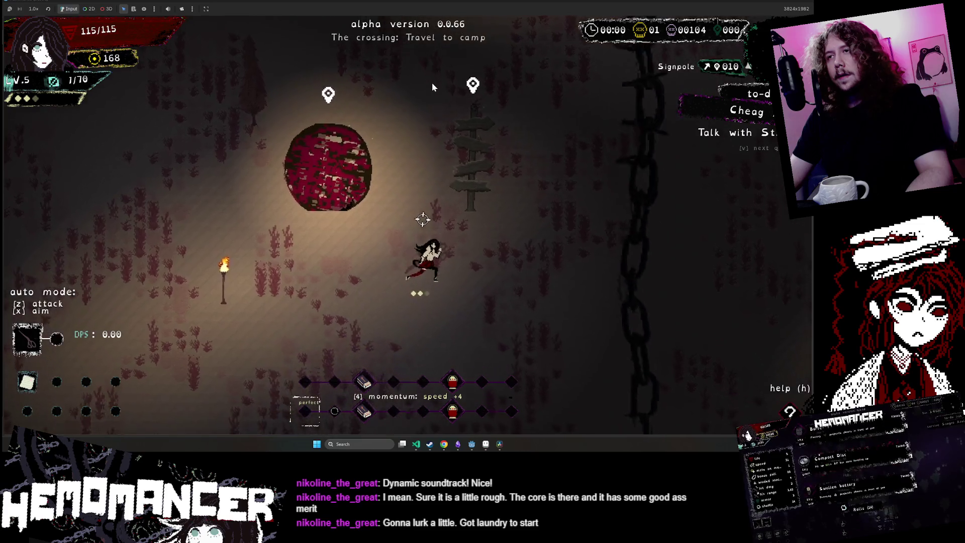
# - Walk north toward the chains and spawn a Glowing Tree there
pyautogui.press('w')
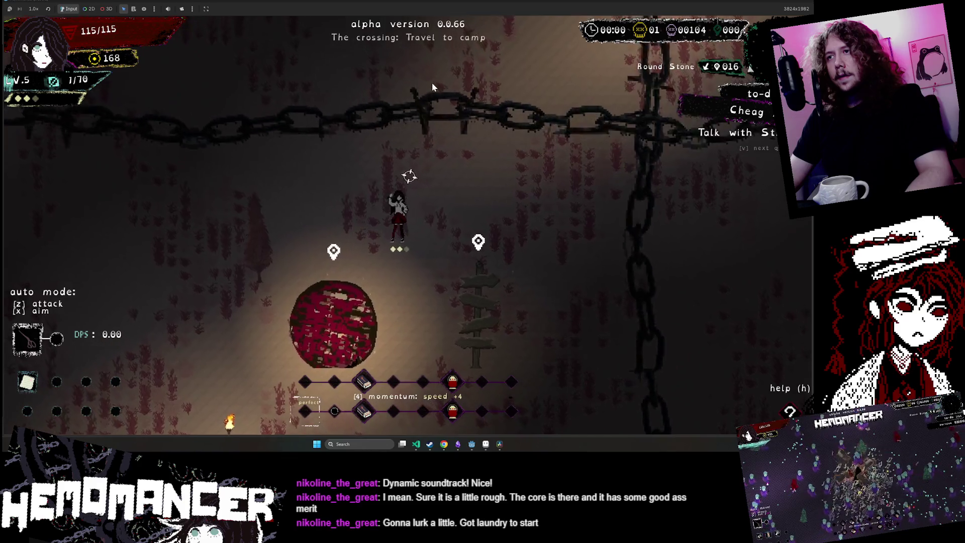
pyautogui.press('Escape')
pyautogui.click(305, 310)
pyautogui.click(174, 88)
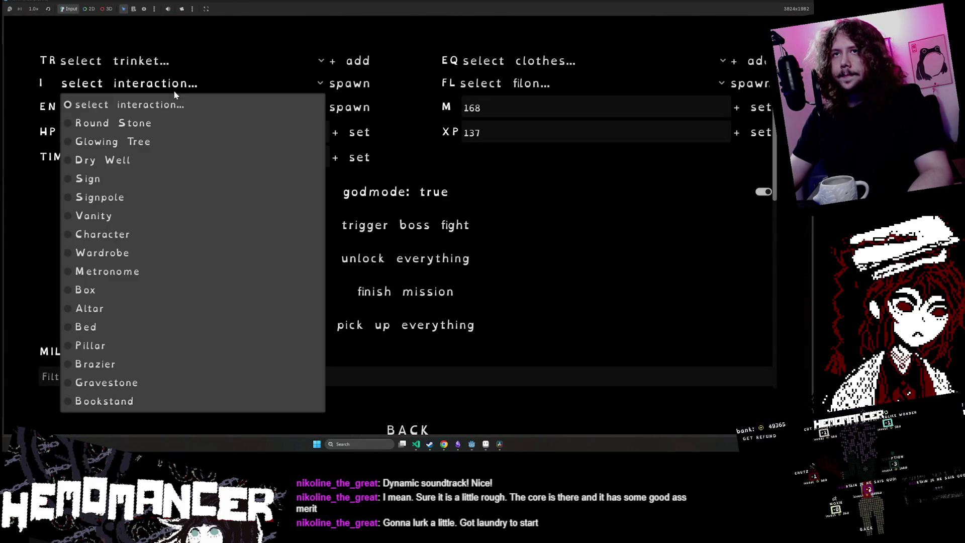
pyautogui.click(101, 140)
pyautogui.click(394, 96)
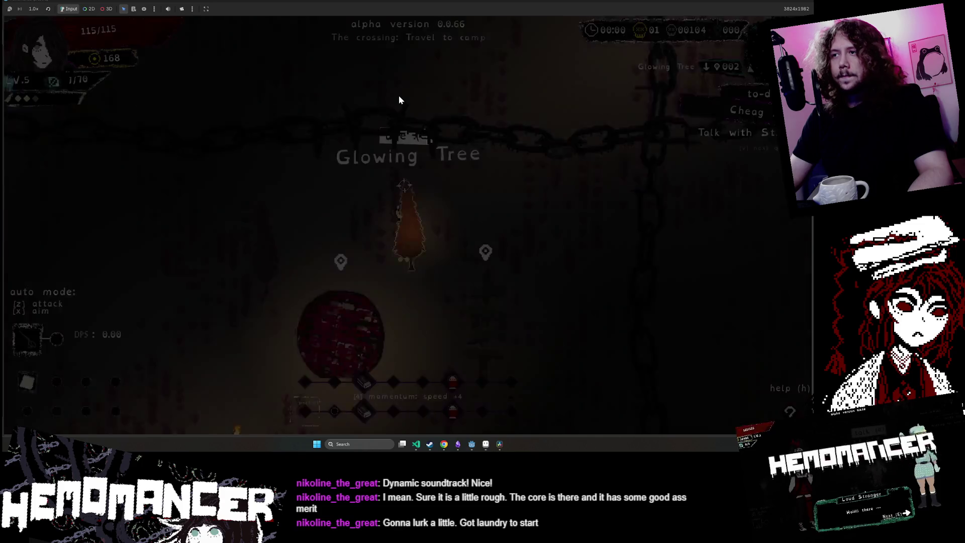
pyautogui.press('s')
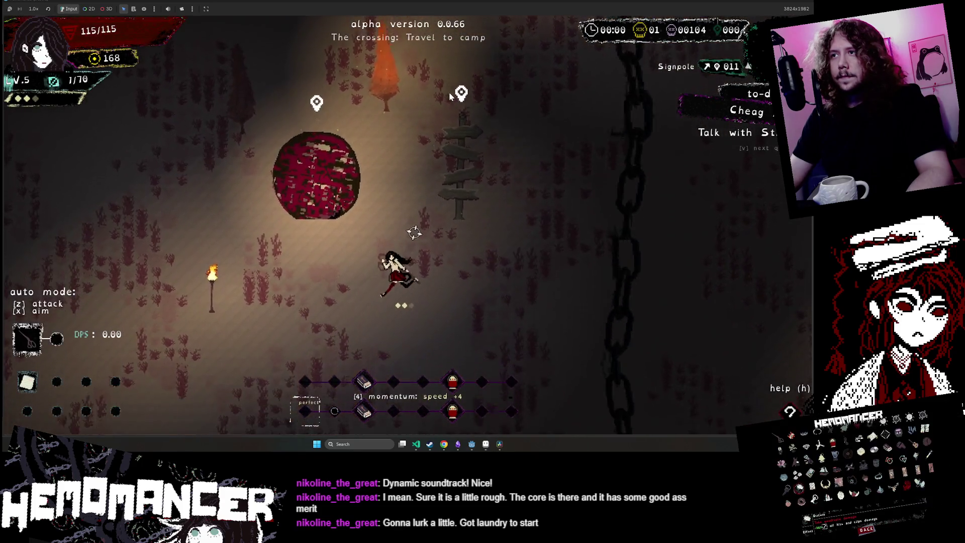
# - Spawn an Altar through the debug interaction list, switching from Sign to Altar
pyautogui.press('Escape')
pyautogui.press('Down')
pyautogui.press('Down')
pyautogui.press('Down')
pyautogui.press('Return')
pyautogui.click(197, 84)
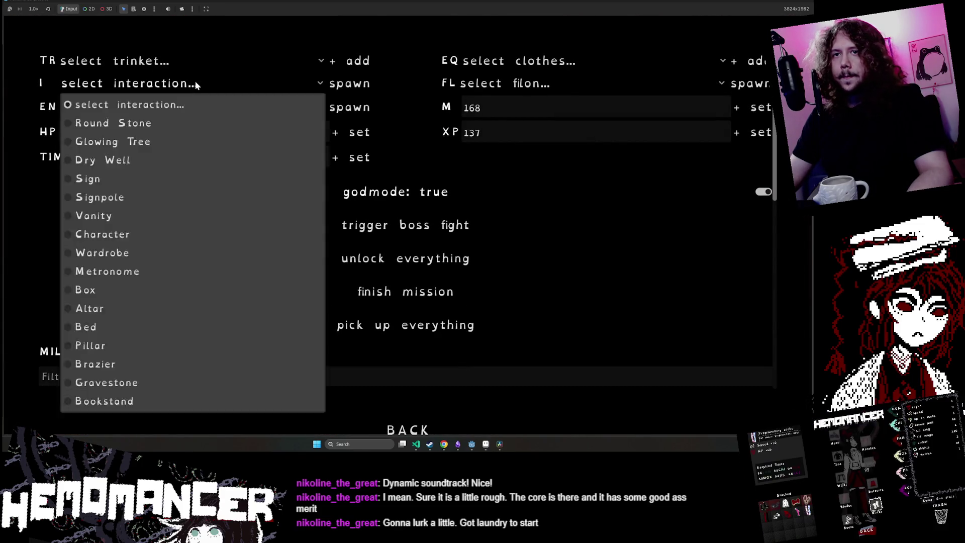
pyautogui.click(165, 179)
pyautogui.click(176, 83)
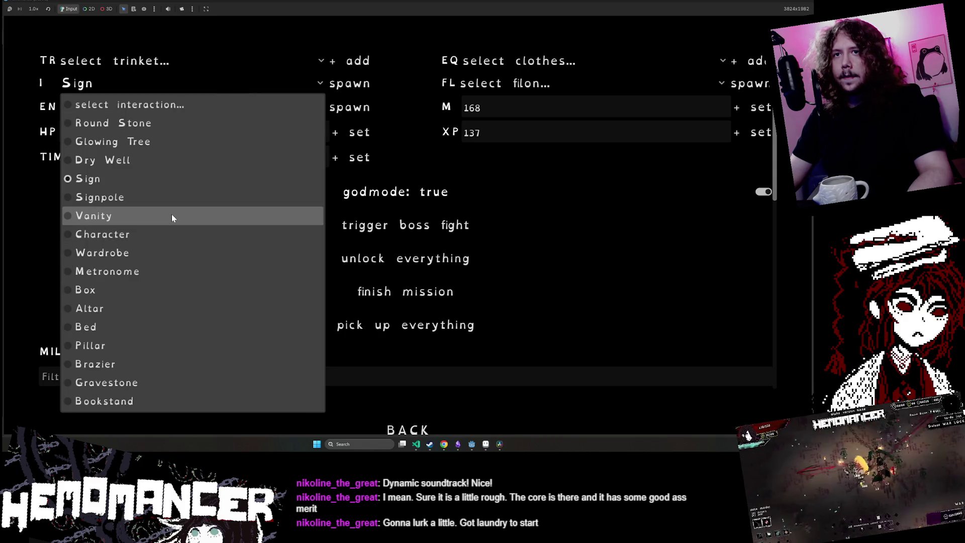
pyautogui.click(155, 308)
pyautogui.click(364, 85)
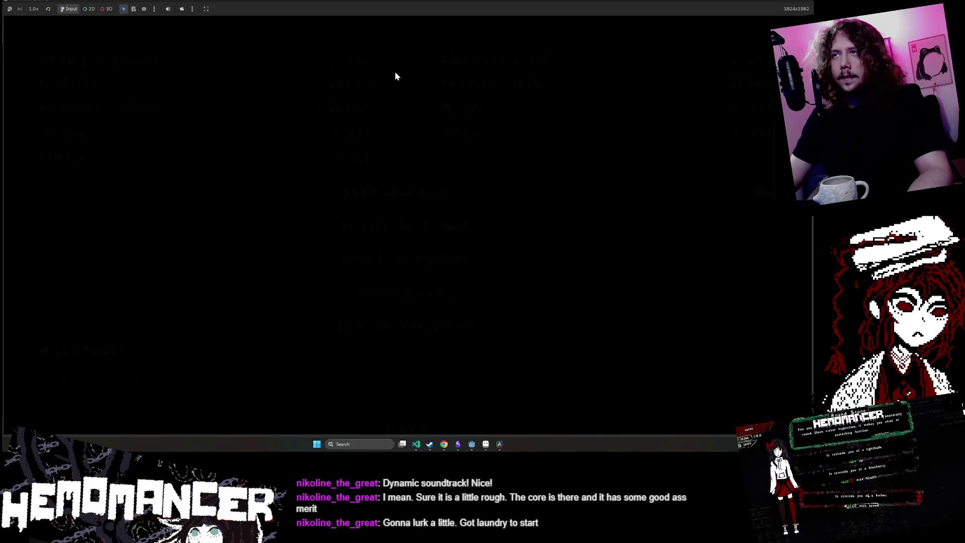
# - Run back to the signpole and spawn a Dry Well beside it
pyautogui.press('w')
pyautogui.press('d')
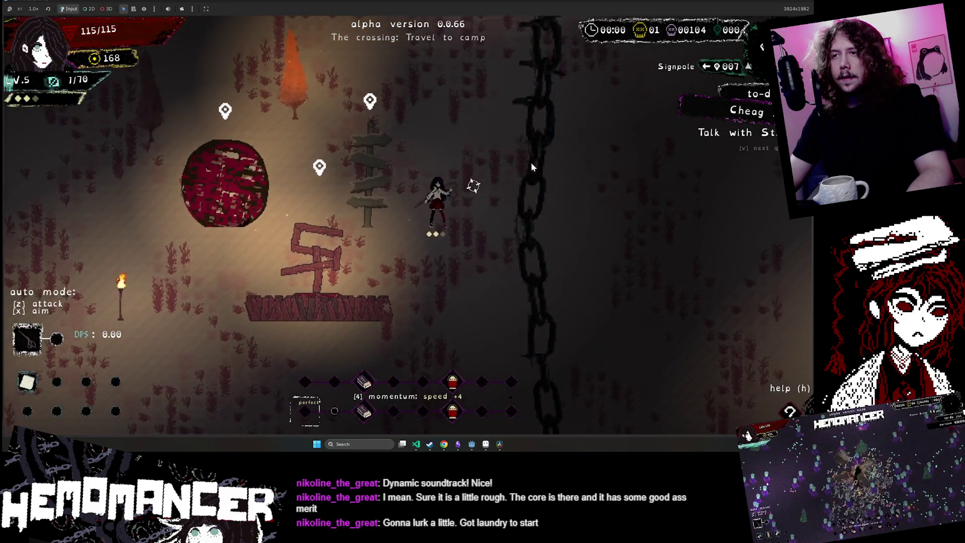
pyautogui.press('s')
pyautogui.press('a')
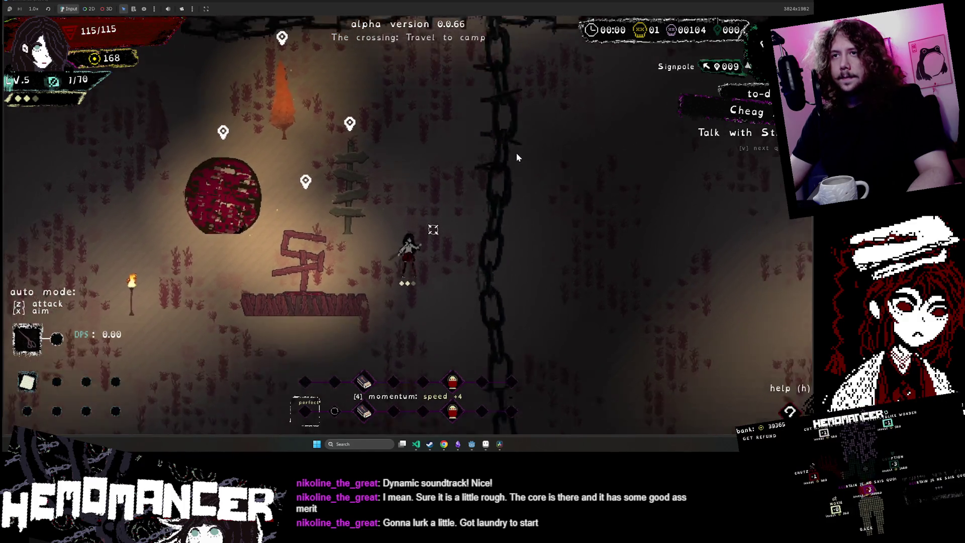
pyautogui.press('a')
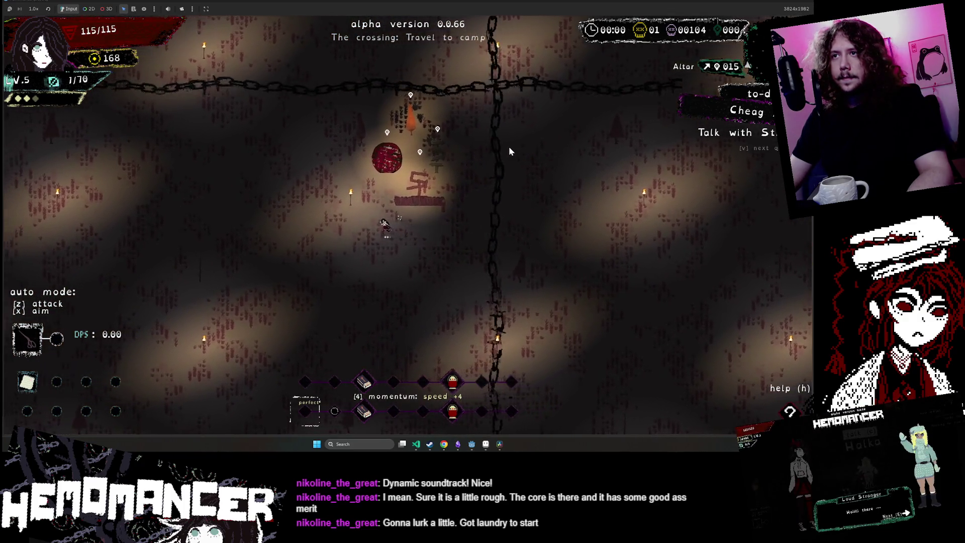
pyautogui.press('w')
pyautogui.press('d')
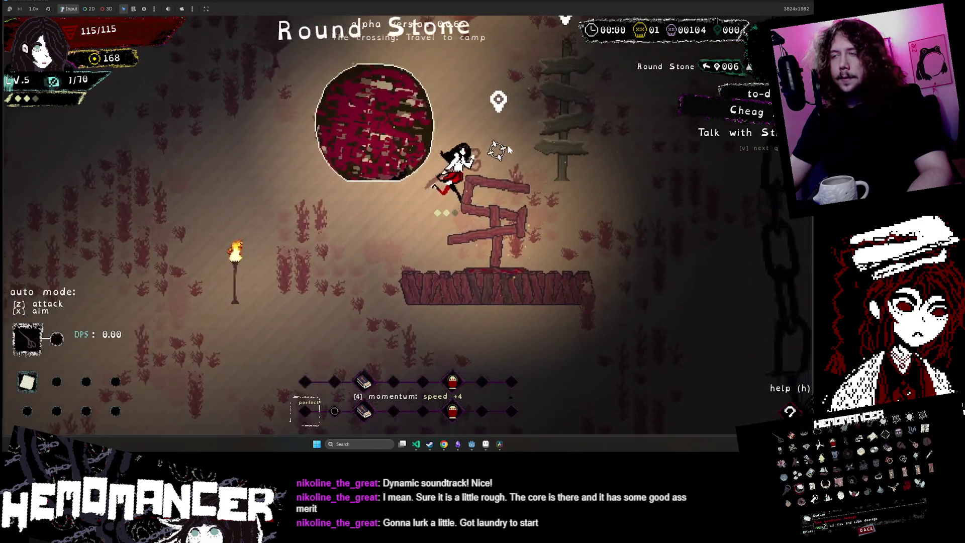
pyautogui.press('Escape')
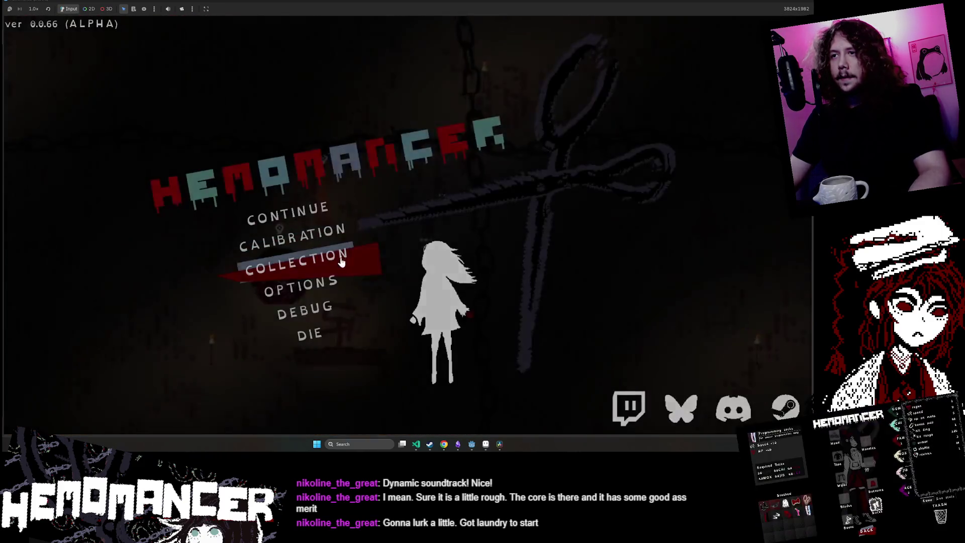
pyautogui.click(323, 303)
pyautogui.click(171, 82)
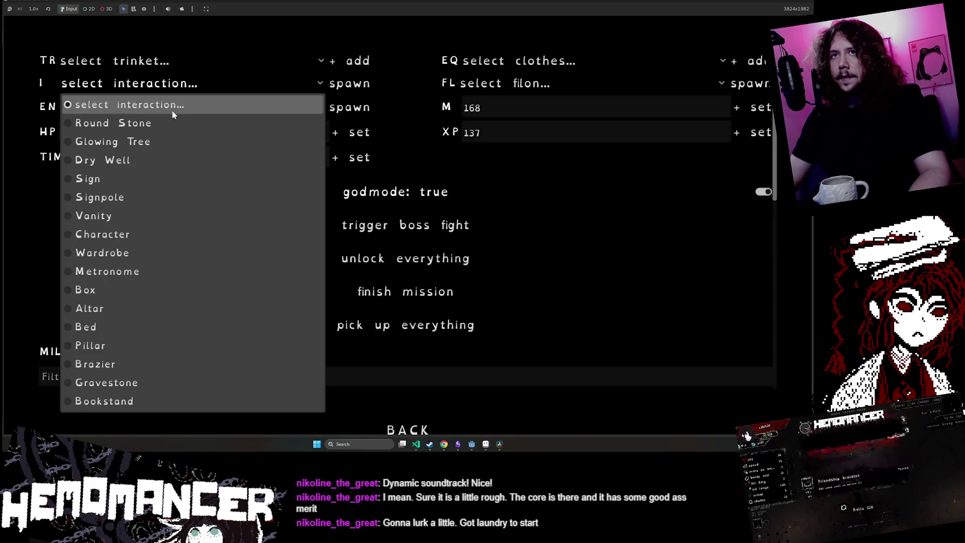
pyautogui.click(159, 160)
pyautogui.click(359, 86)
pyautogui.press('Escape')
# - Walk left across the crossing past the signpole to the Glowing Tree
pyautogui.press('a')
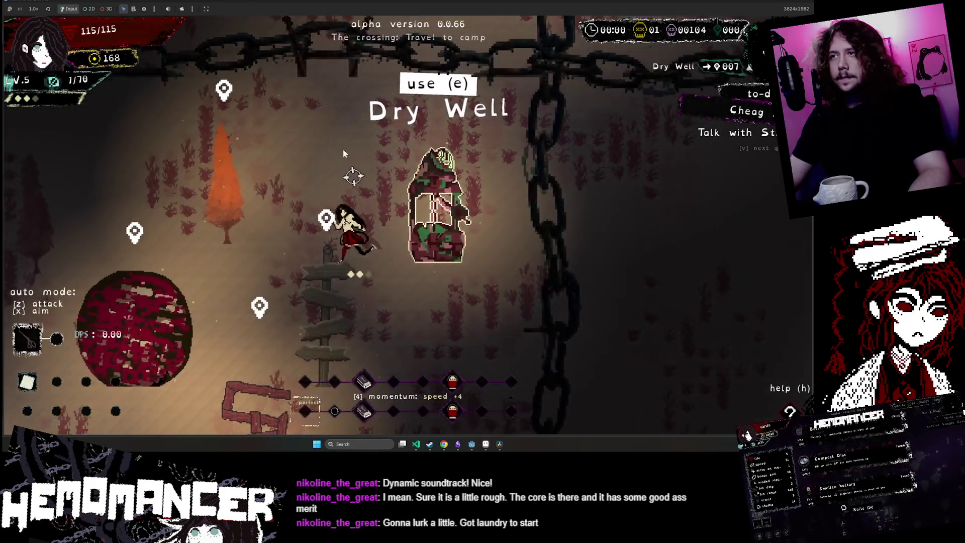
pyautogui.press('s')
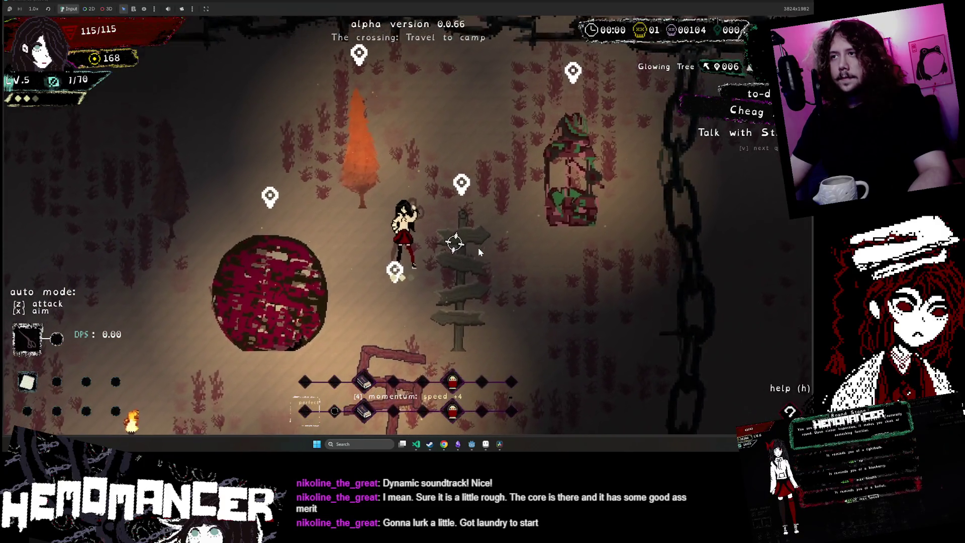
pyautogui.press('d')
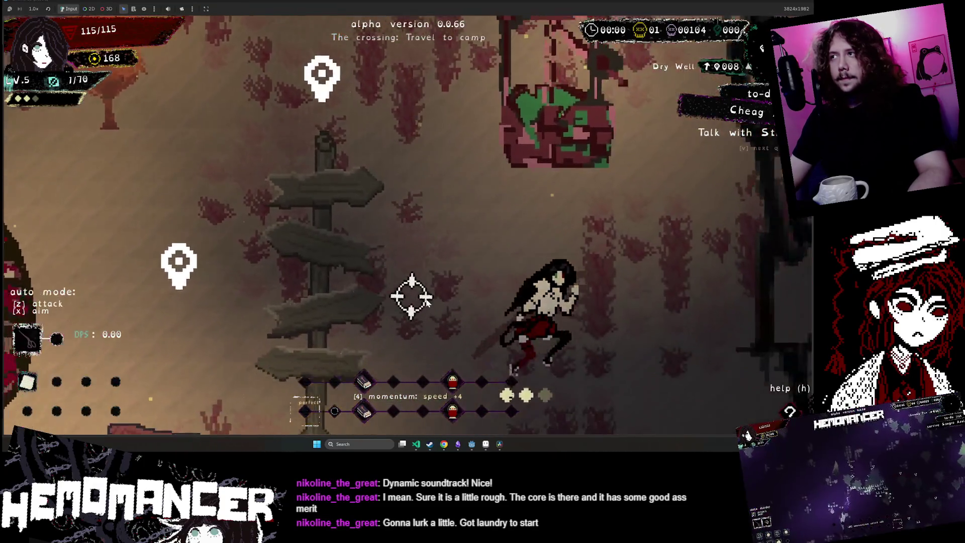
pyautogui.press('a')
pyautogui.press('w')
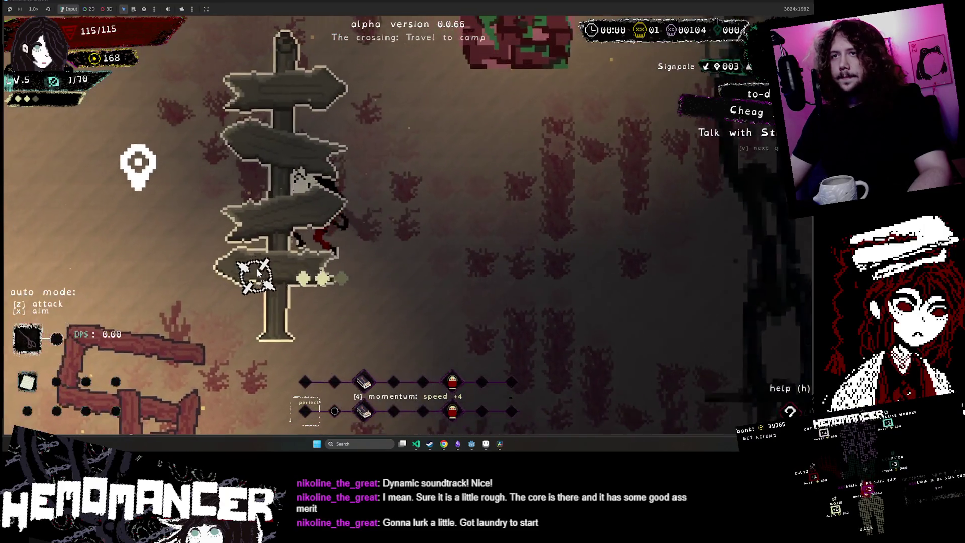
pyautogui.press('a')
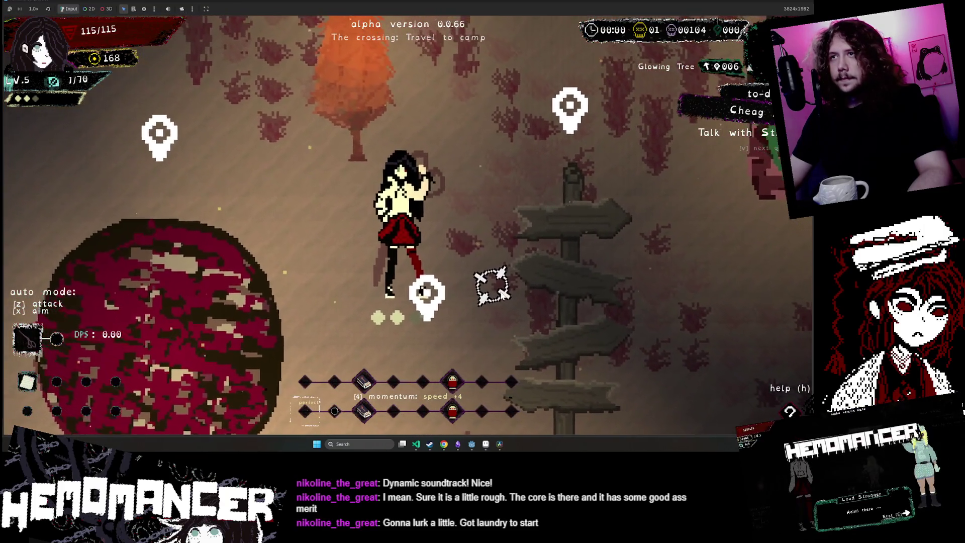
pyautogui.press('w')
pyautogui.press('a')
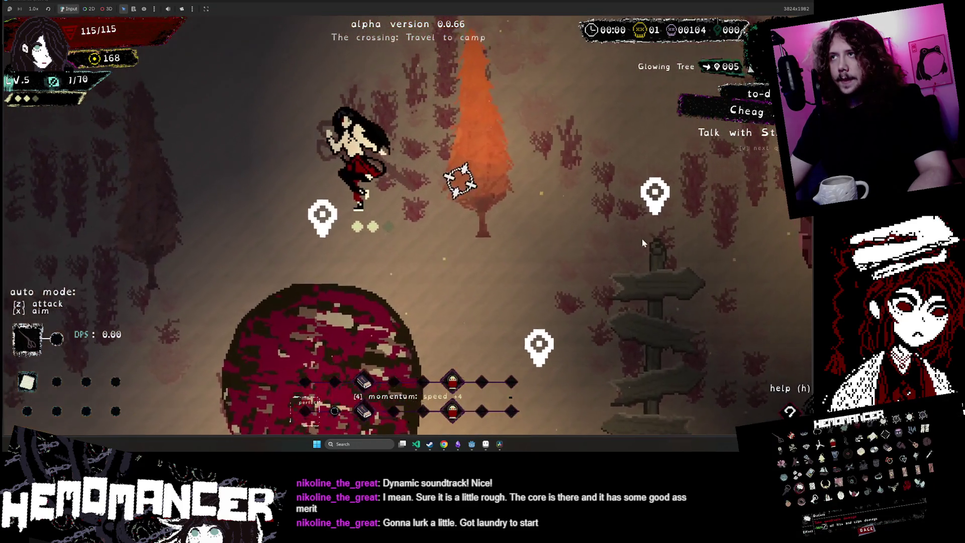
# - Head back past the Round Stone to the Altar and bring up its choices with E
pyautogui.press('w')
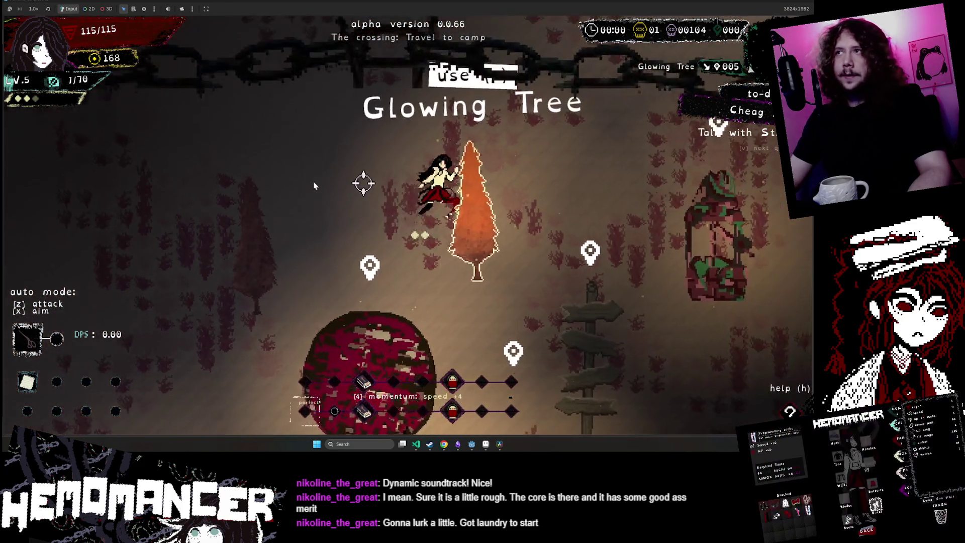
pyautogui.press('s')
pyautogui.press('a')
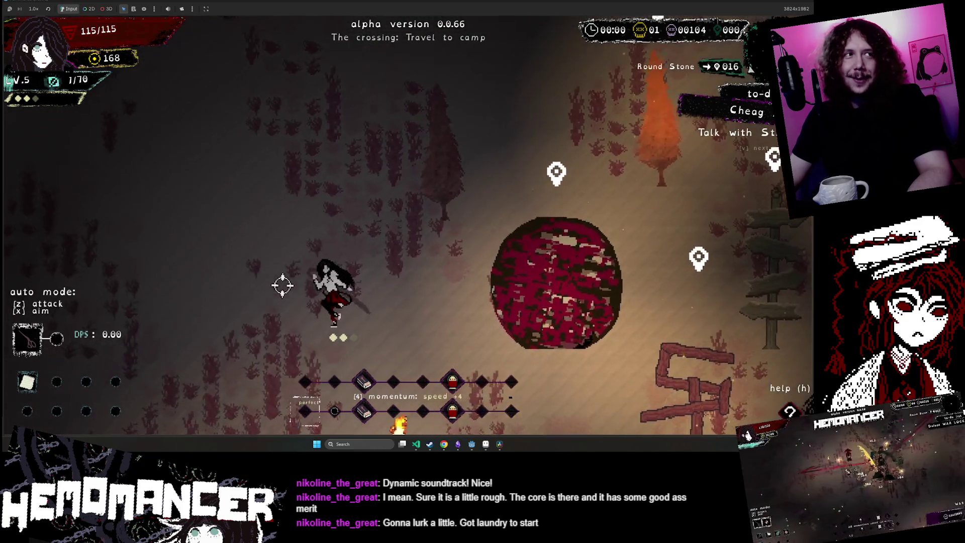
pyautogui.press('d')
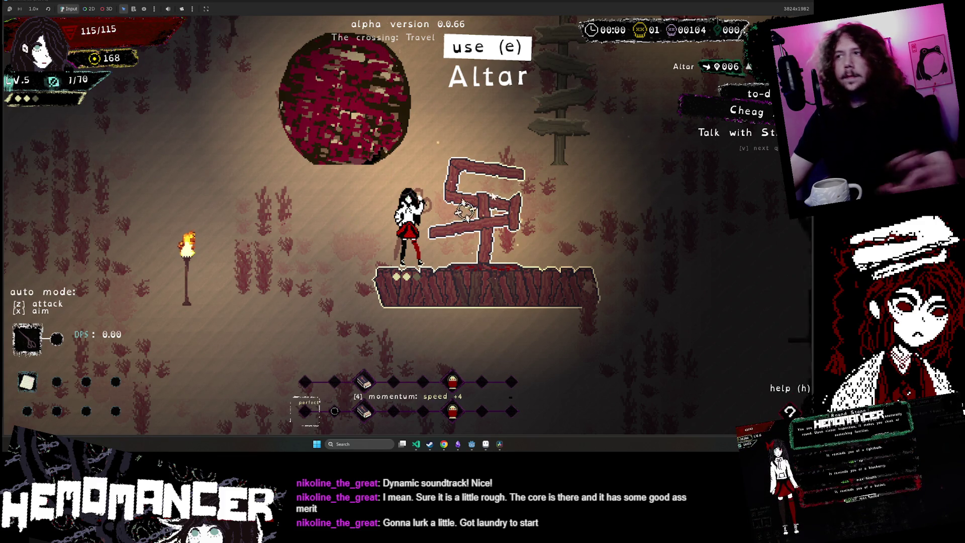
pyautogui.press('e')
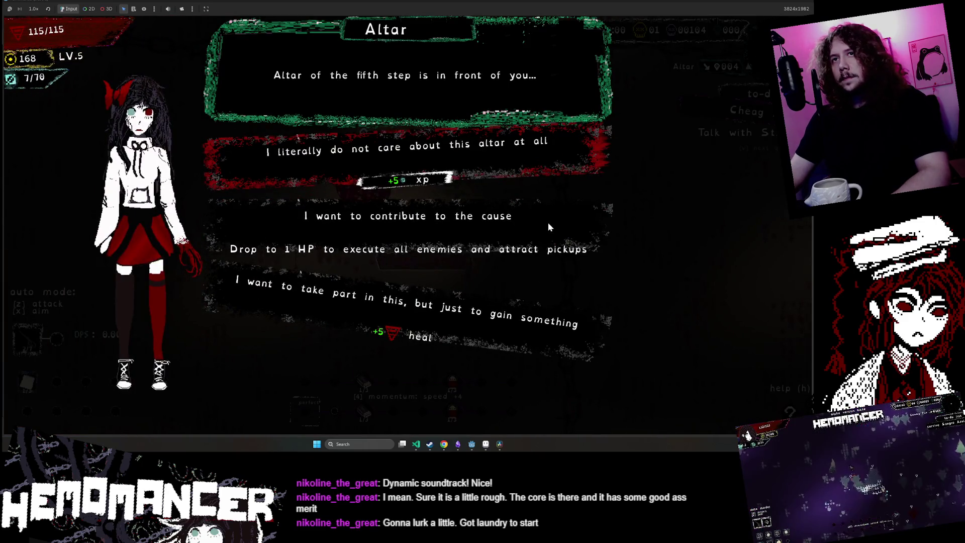
# - Take the Altar's drop to 1 HP, blueberry and Glowing Tree max HP, and a Dry Well sip
pyautogui.click(449, 235)
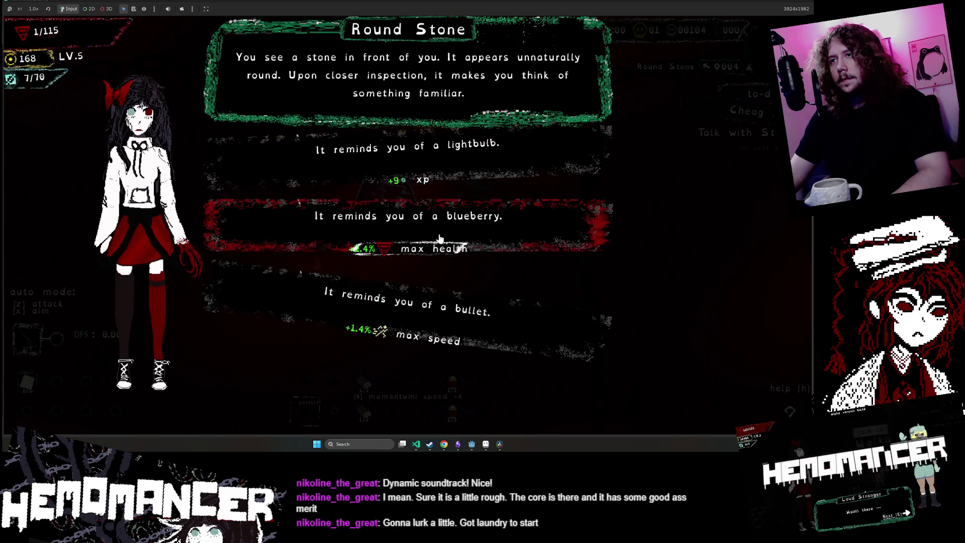
pyautogui.click(439, 238)
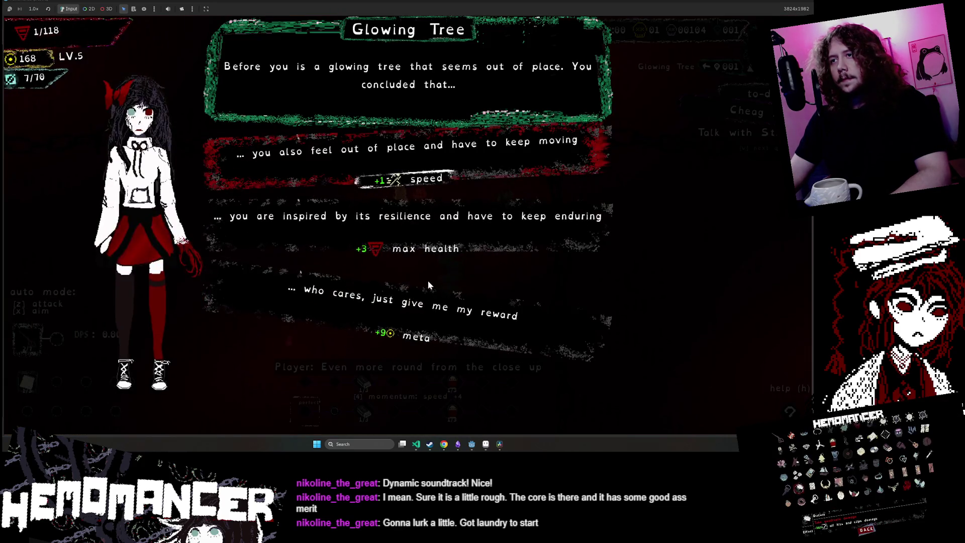
pyautogui.click(429, 240)
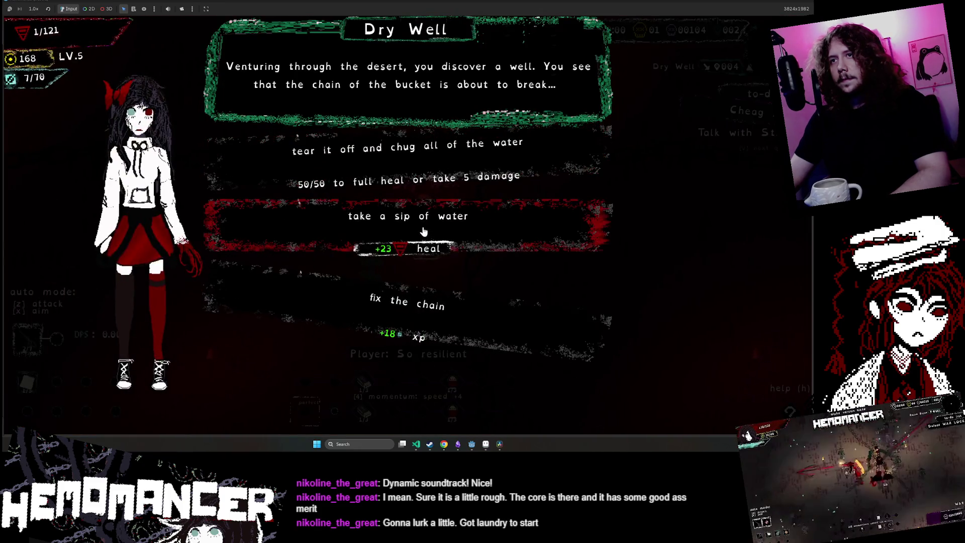
pyautogui.click(428, 239)
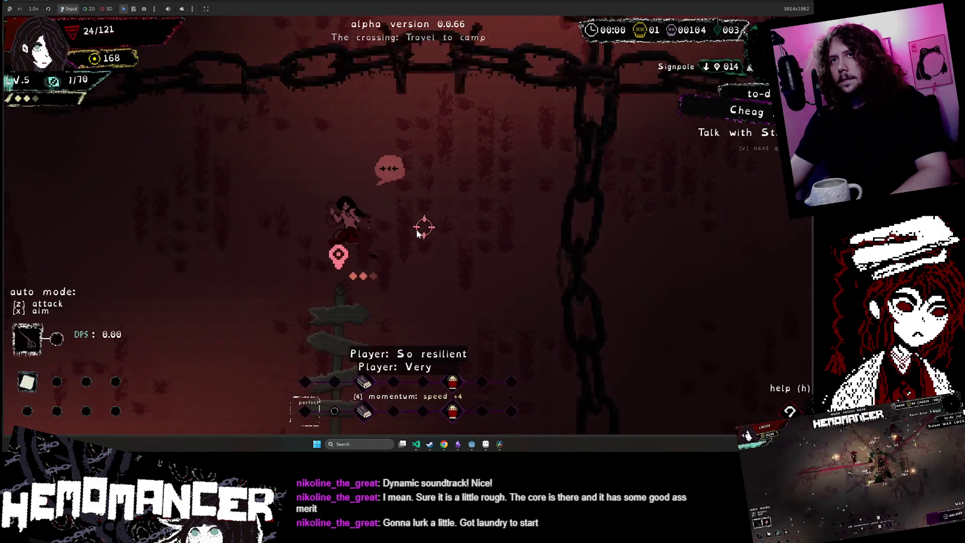
pyautogui.press('a')
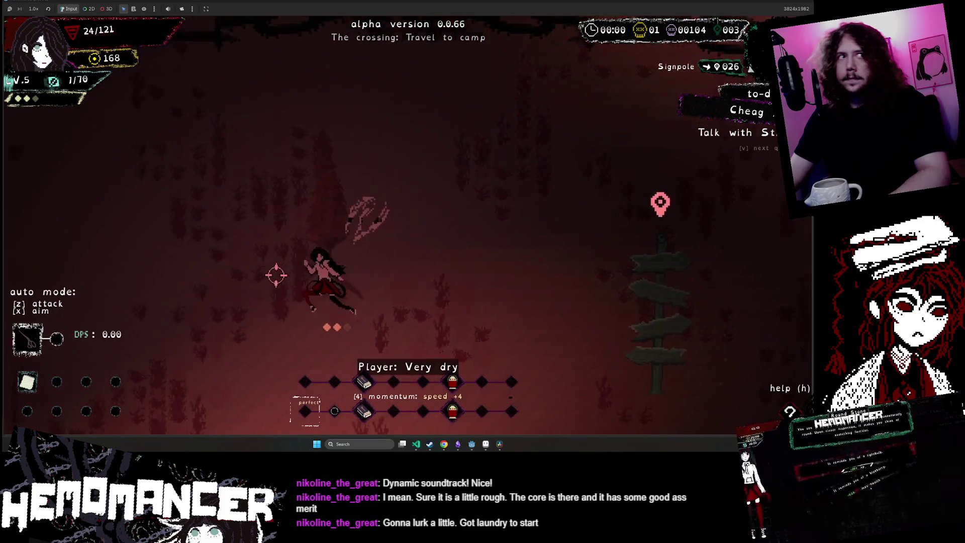
pyautogui.press('a')
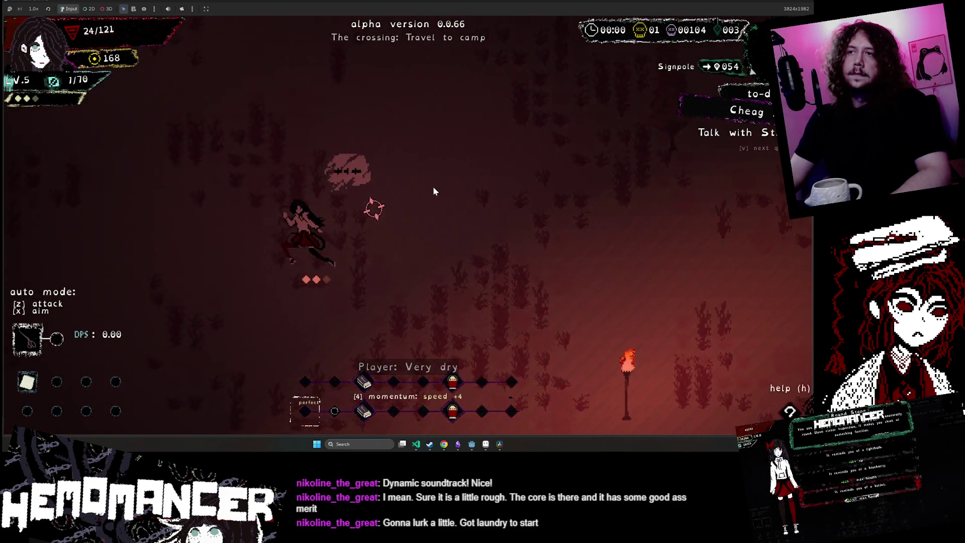
# - Run to the Signpole and travel by it back to camp
pyautogui.press('d')
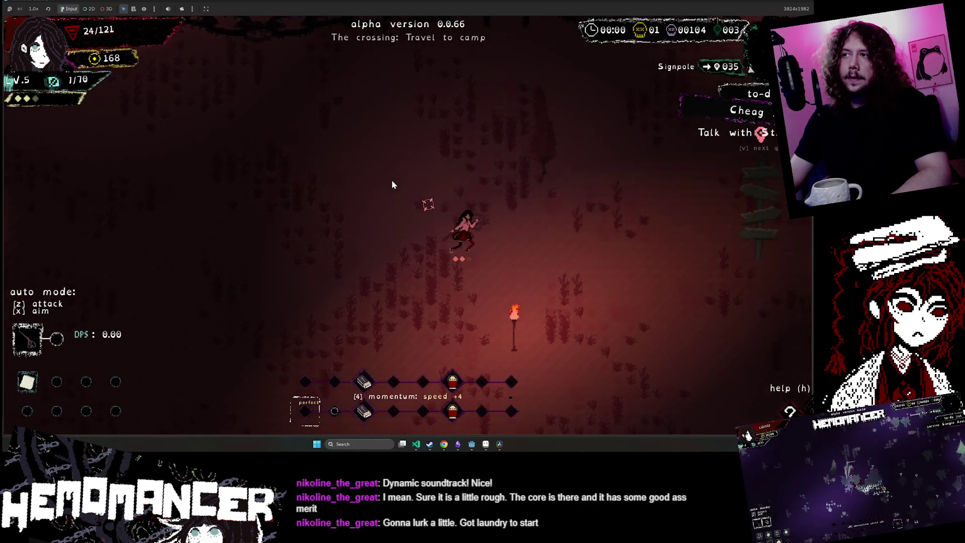
pyautogui.press('a')
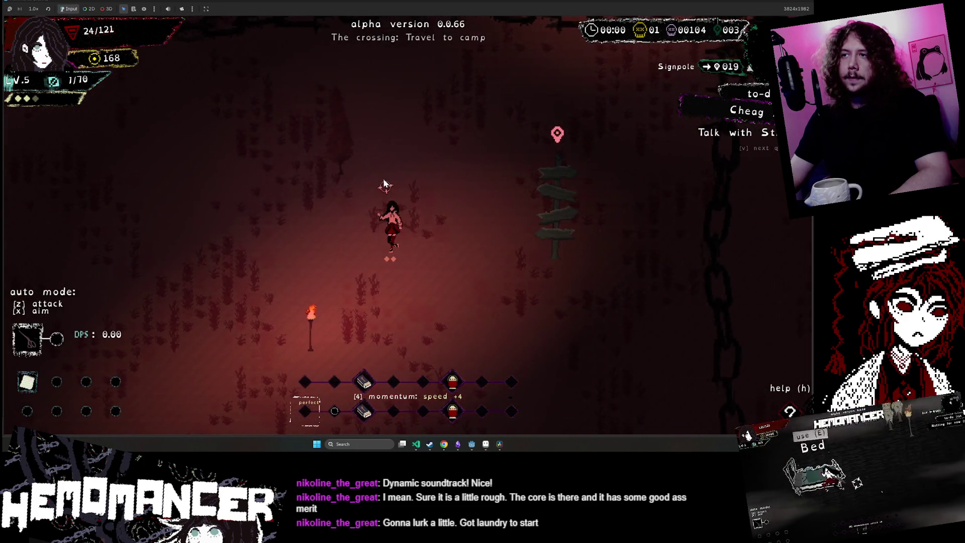
pyautogui.press('d')
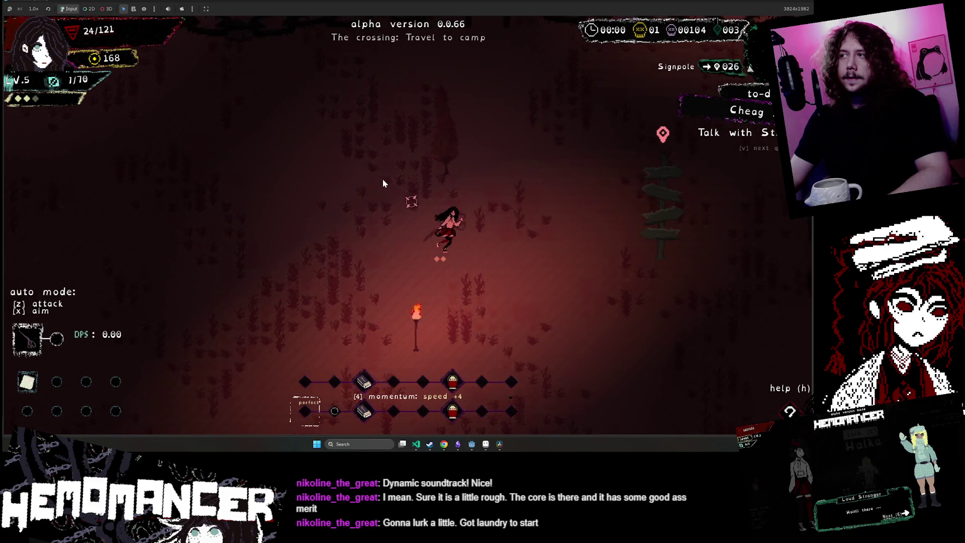
pyautogui.press('e')
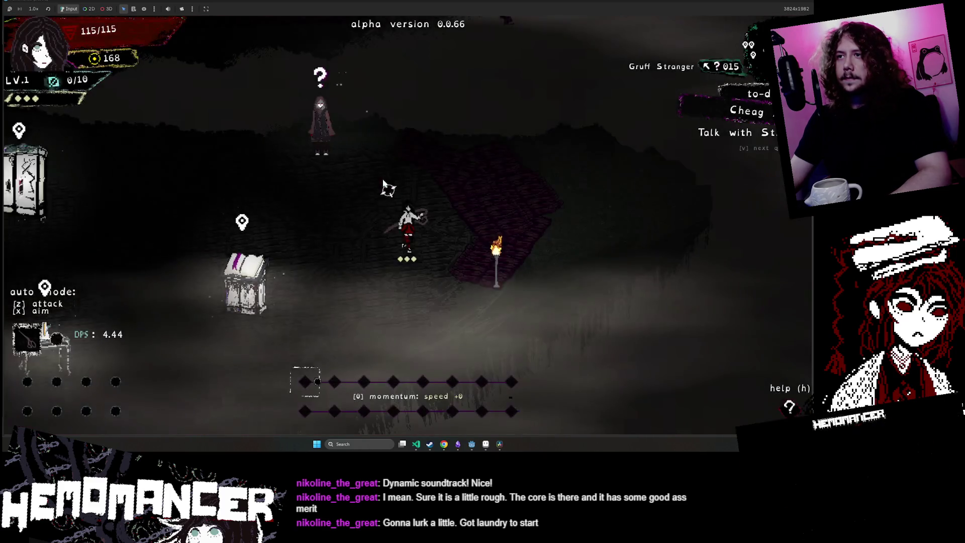
# - Talk to the Gruff Stranger, answer 'Barely. It was messy.', and advance his dialogue
pyautogui.press('w')
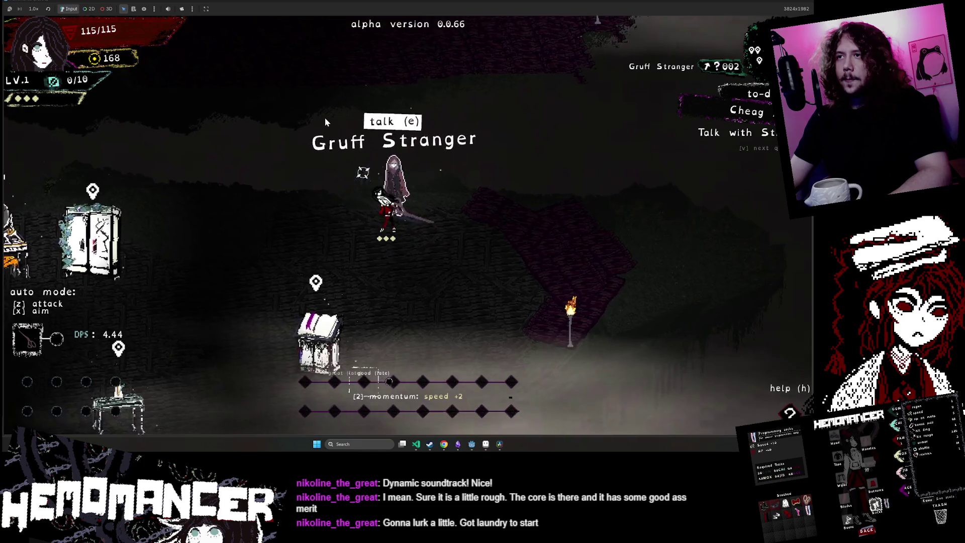
pyautogui.press('e')
pyautogui.press('e')
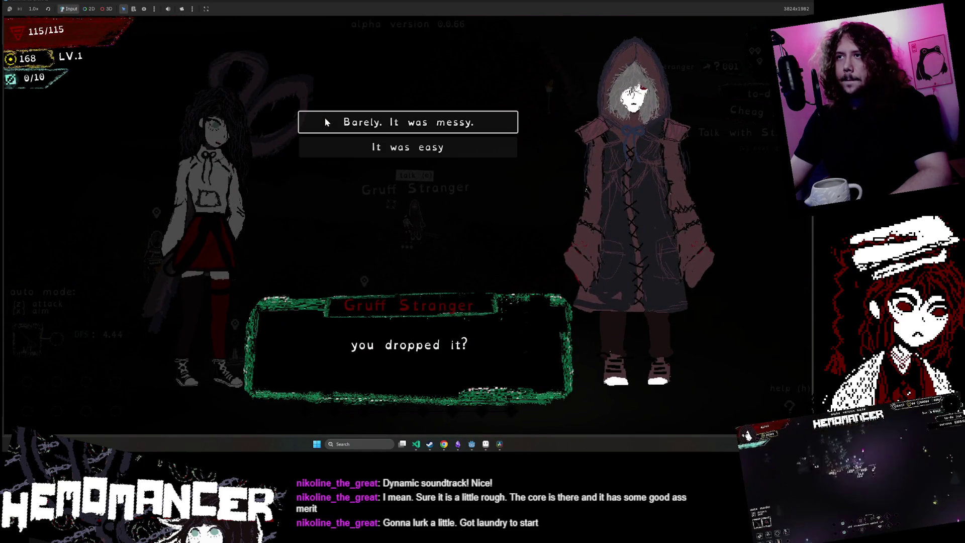
pyautogui.click(324, 119)
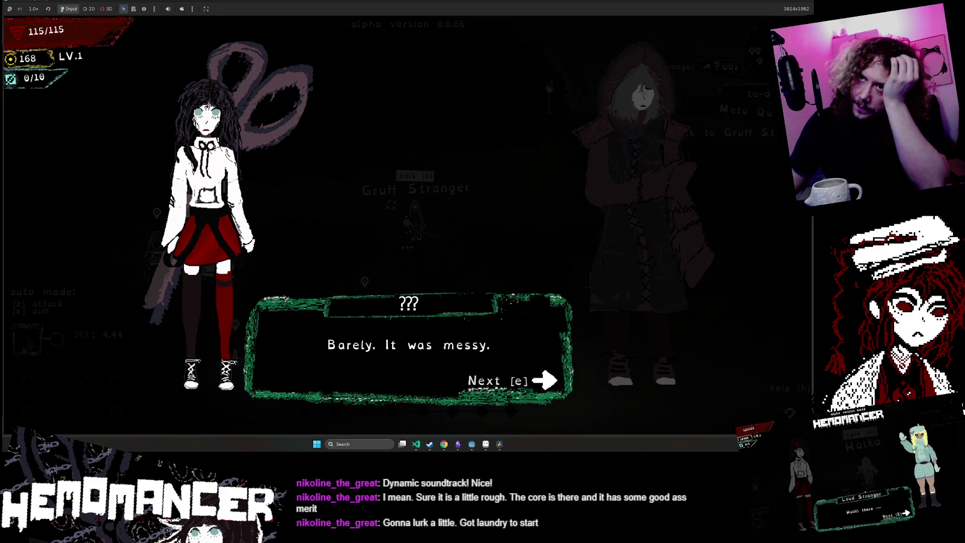
pyautogui.click(506, 386)
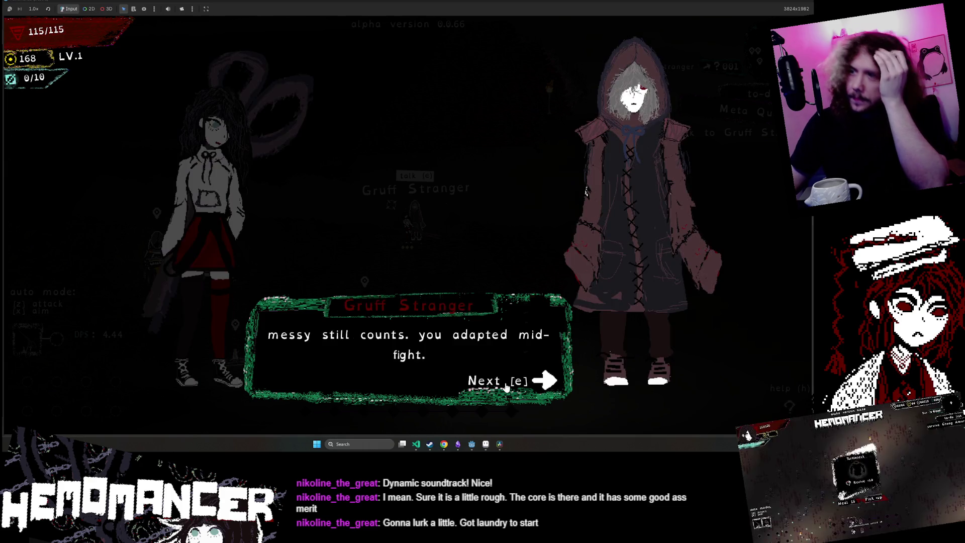
pyautogui.click(506, 386)
pyautogui.click(506, 386)
pyautogui.click(505, 385)
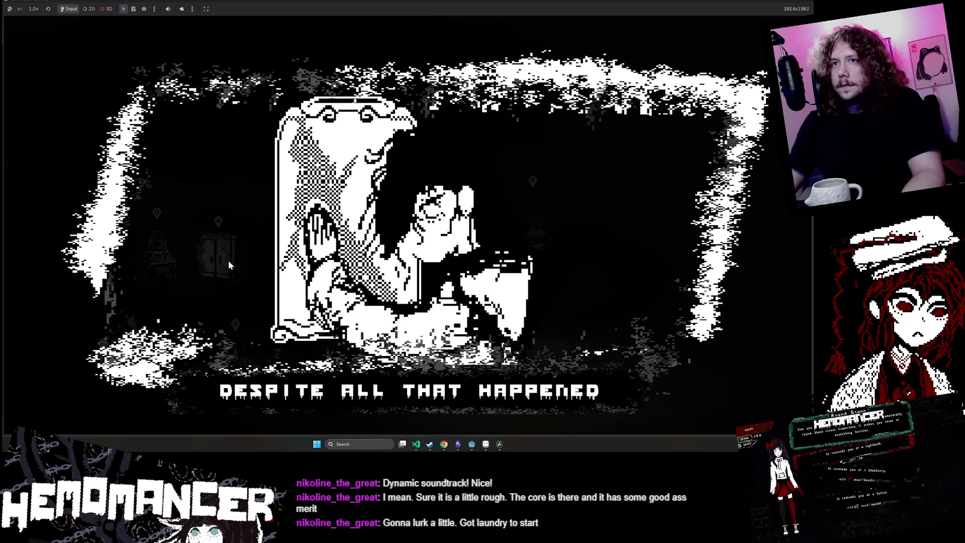
# - Walk over to the Bookstand and bring the other desktop windows forward
pyautogui.press('Down')
pyautogui.press('Left')
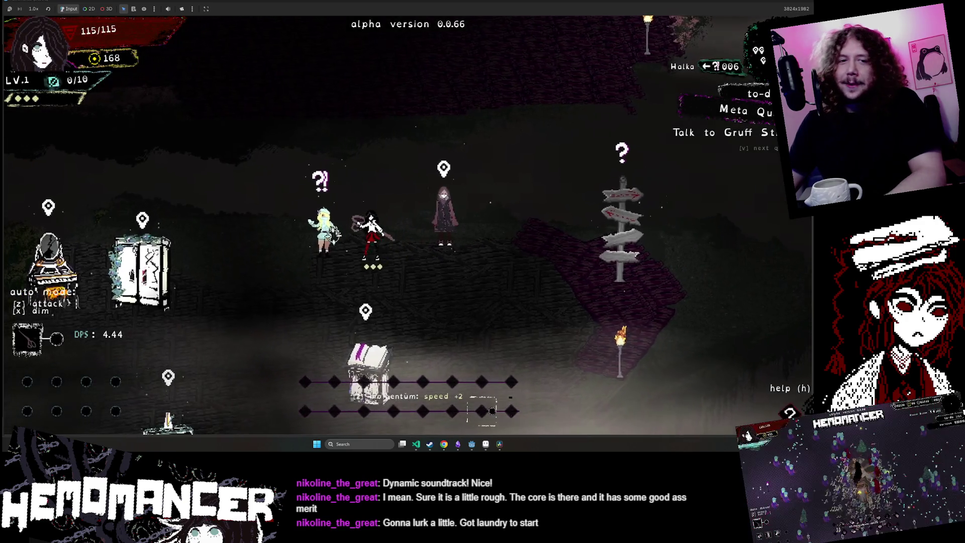
pyautogui.press('Up')
pyautogui.press('Right')
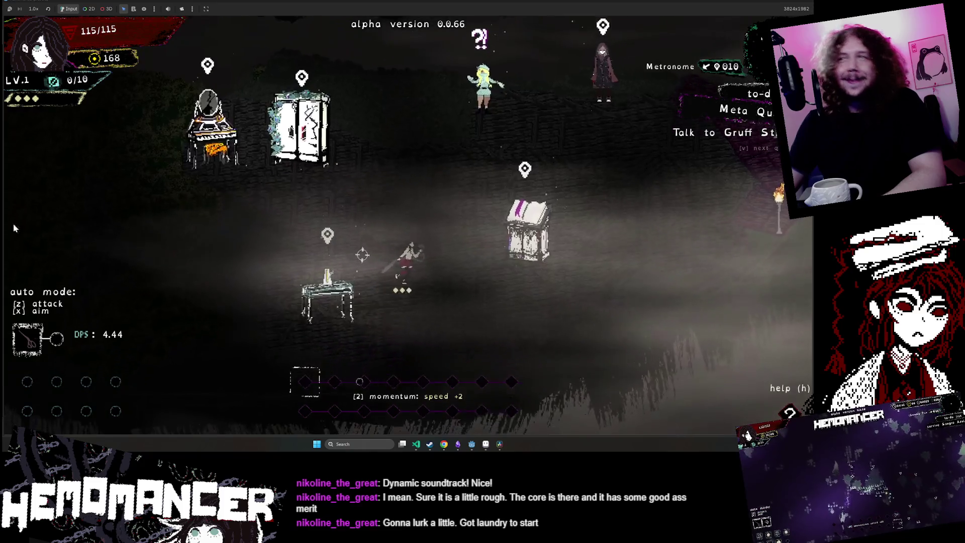
pyautogui.click(782, 3)
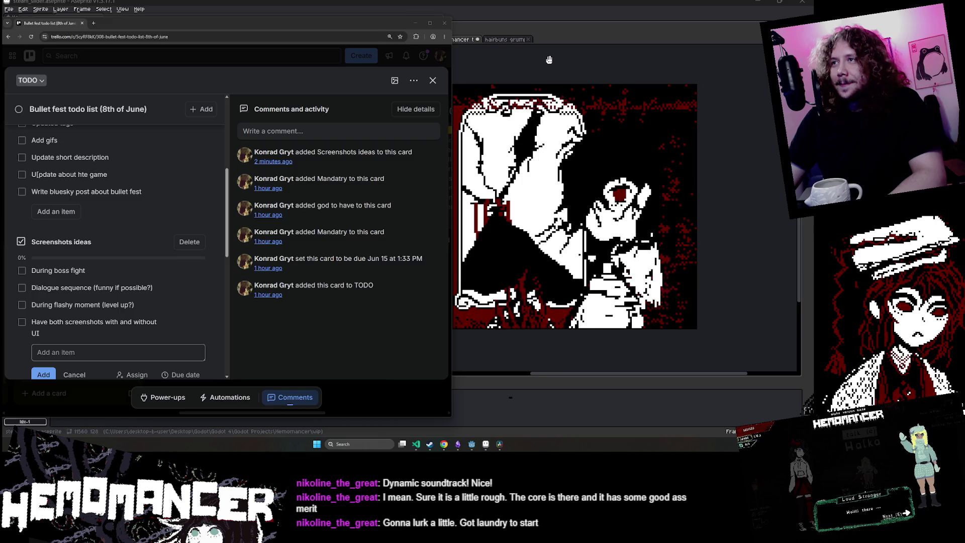
# - Cycle through the taskbar windows to the Godot editor and show its Game scene
pyautogui.click(473, 445)
pyautogui.moveTo(471, 445)
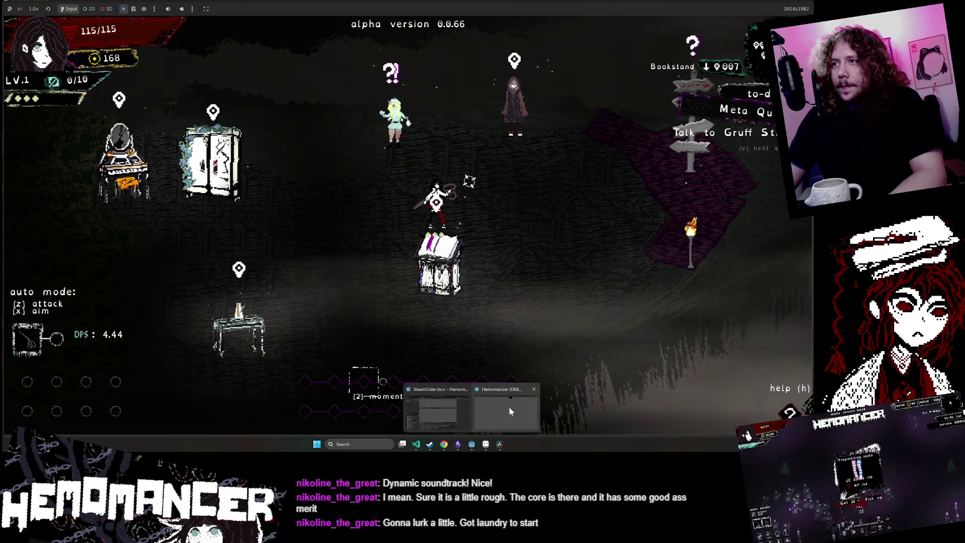
pyautogui.click(510, 411)
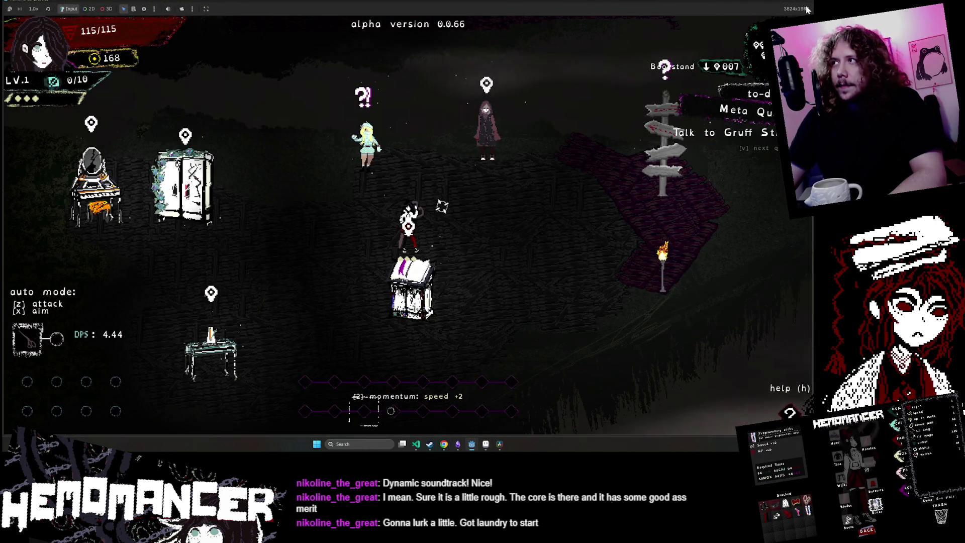
pyautogui.hotkey('alt', 'Tab')
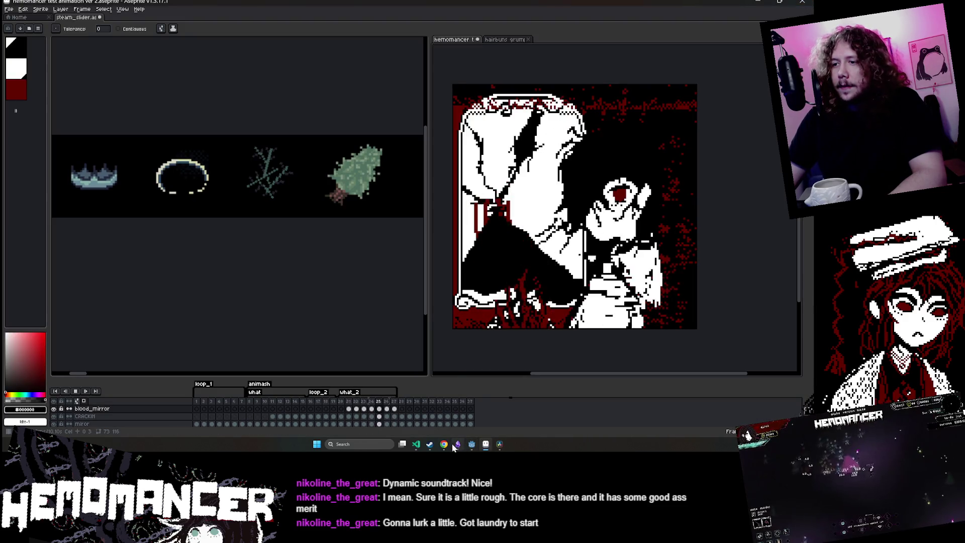
pyautogui.moveTo(444, 445)
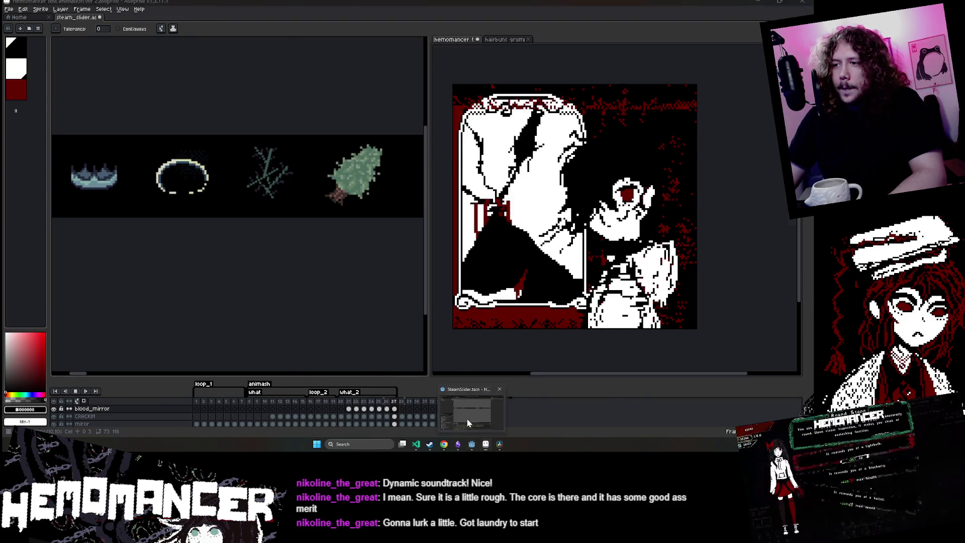
pyautogui.click(443, 411)
pyautogui.click(186, 21)
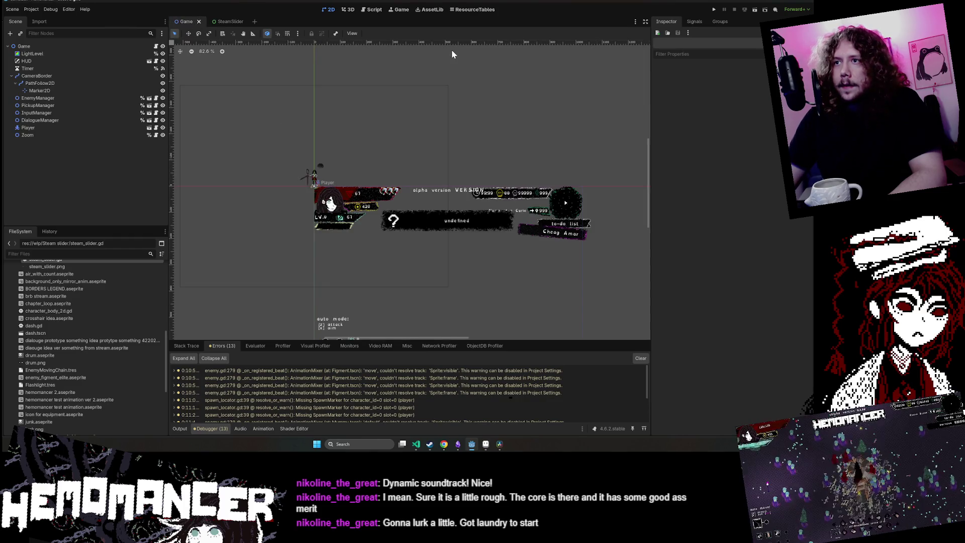
# - Quick-open ChapterSplashModal.tscn by searching 'Chapter' and inspect its Background node's colour
pyautogui.hotkey('alt', 'shift', 'o')
pyautogui.write('Chapter')
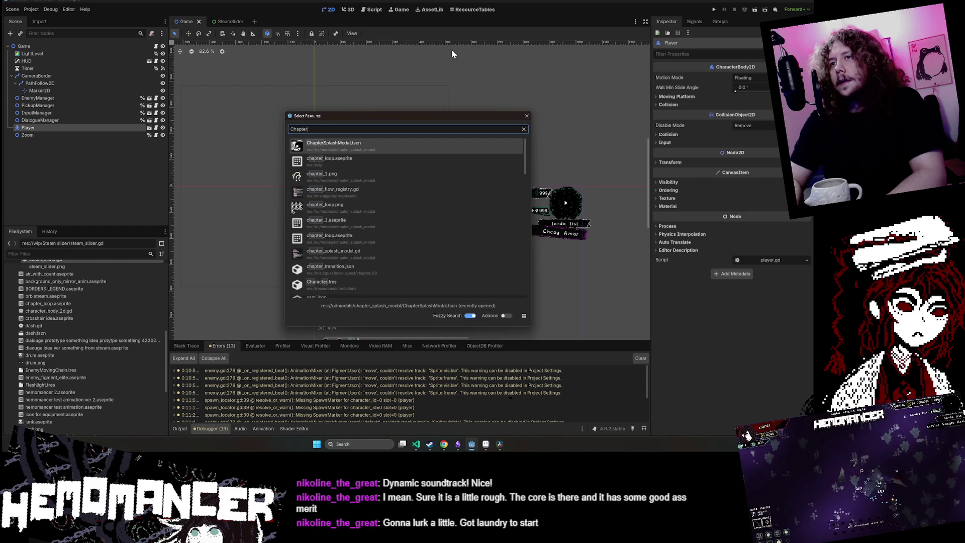
pyautogui.press('Return')
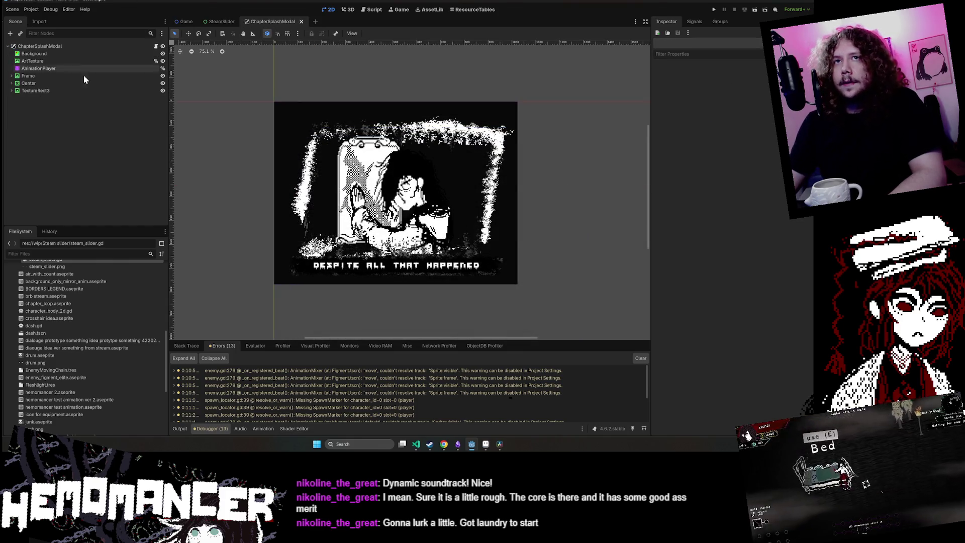
pyautogui.click(68, 60)
pyautogui.click(64, 54)
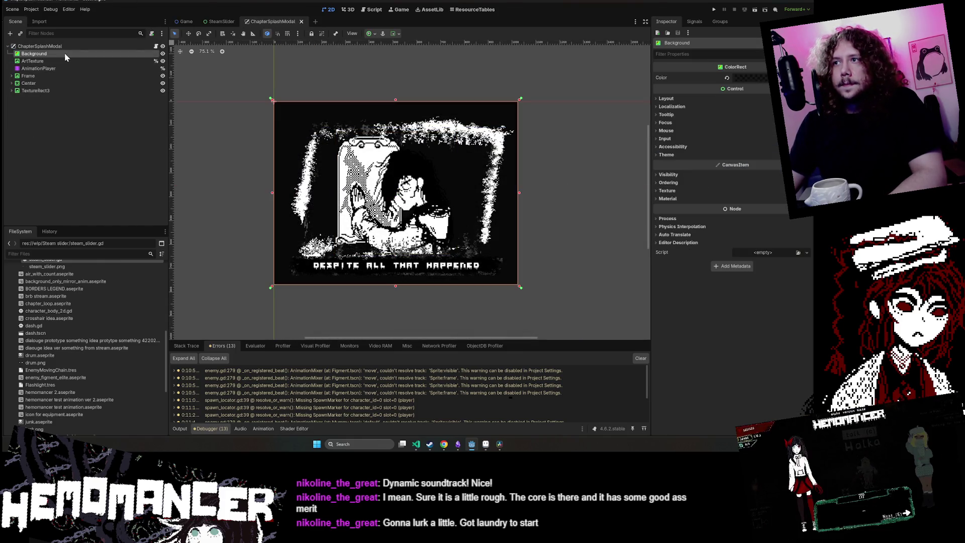
pyautogui.moveTo(762, 80)
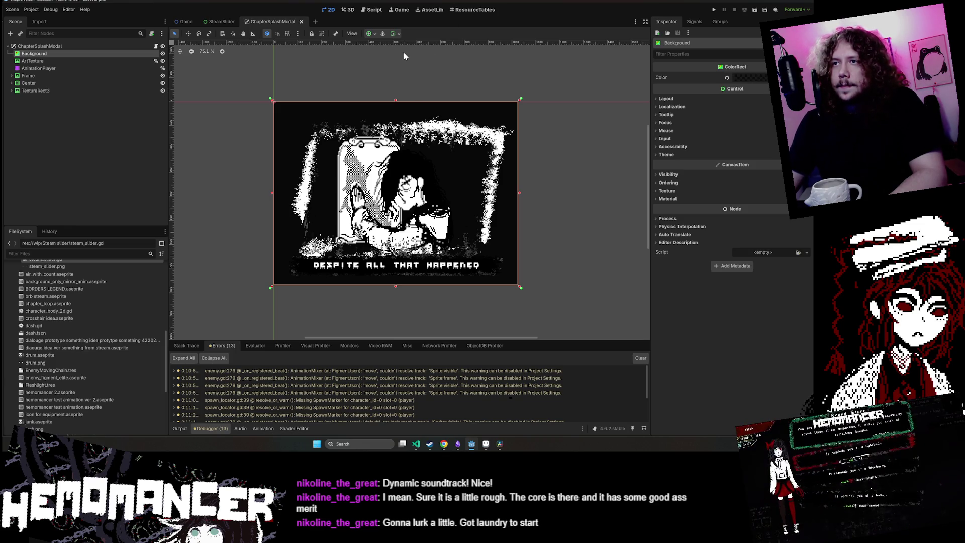
pyautogui.rightClick(39, 46)
# - Add a ColorRect as first child of ChapterSplashModal, named SolidBlackBackground
pyautogui.click(76, 65)
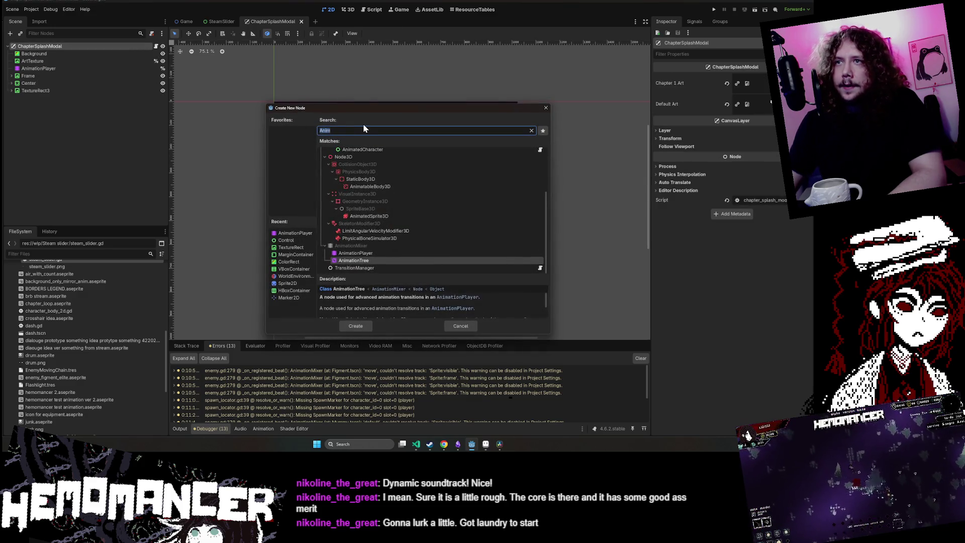
pyautogui.write('Co')
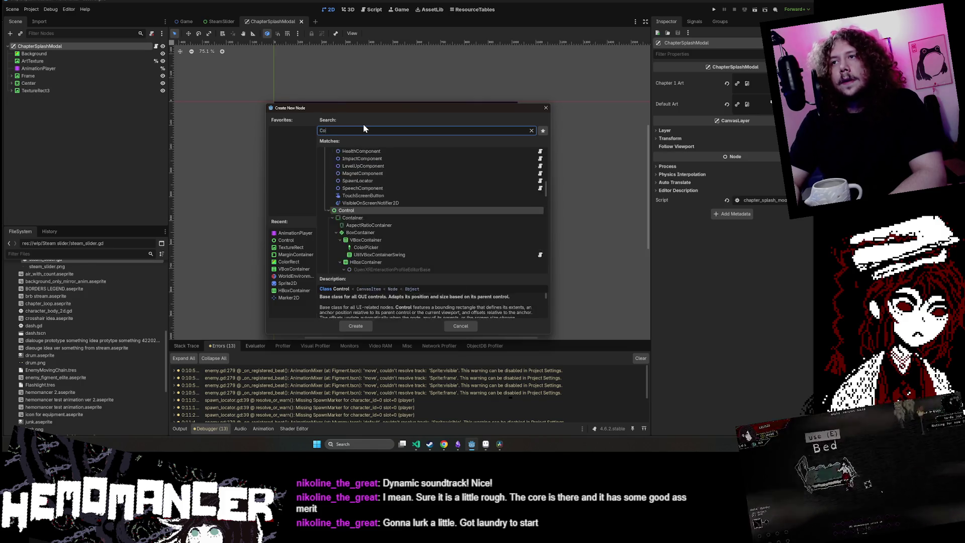
pyautogui.write('lorRect')
pyautogui.press('Return')
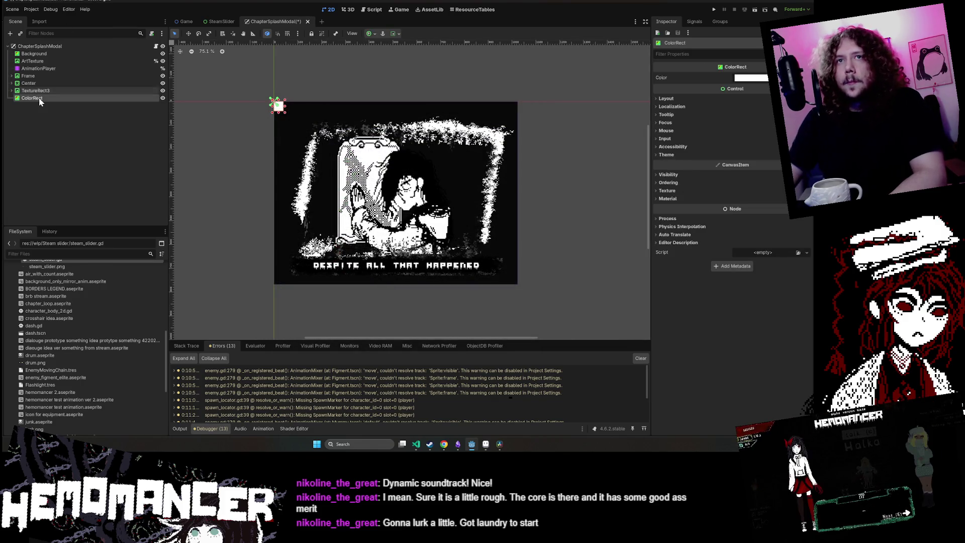
pyautogui.moveTo(45, 97); pyautogui.dragTo(40, 51)
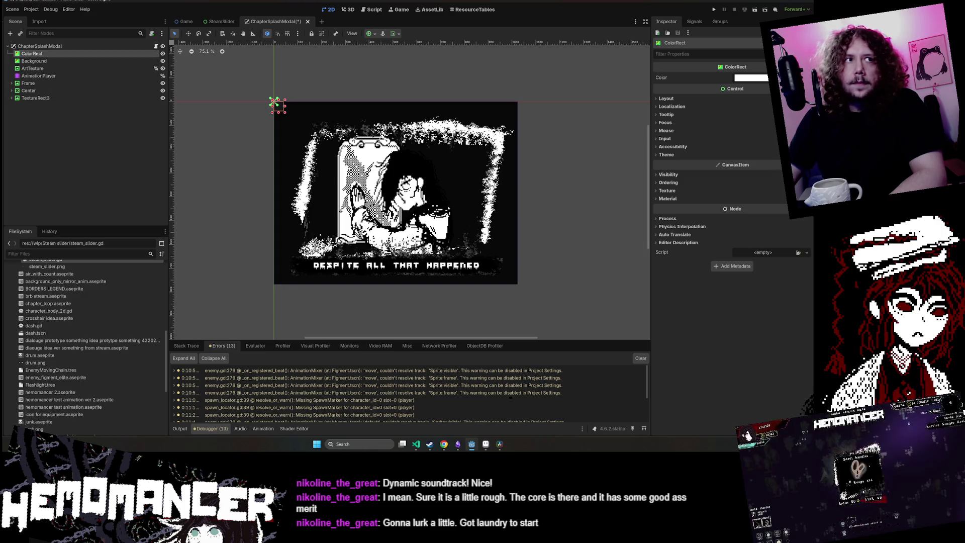
pyautogui.doubleClick(59, 53)
pyautogui.write('Sc')
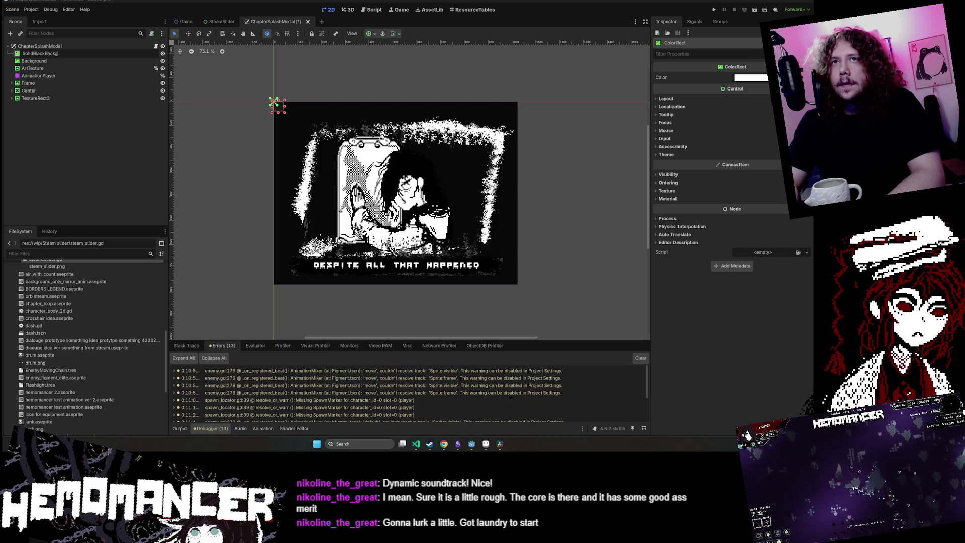
pyautogui.write('d')
pyautogui.press('Return')
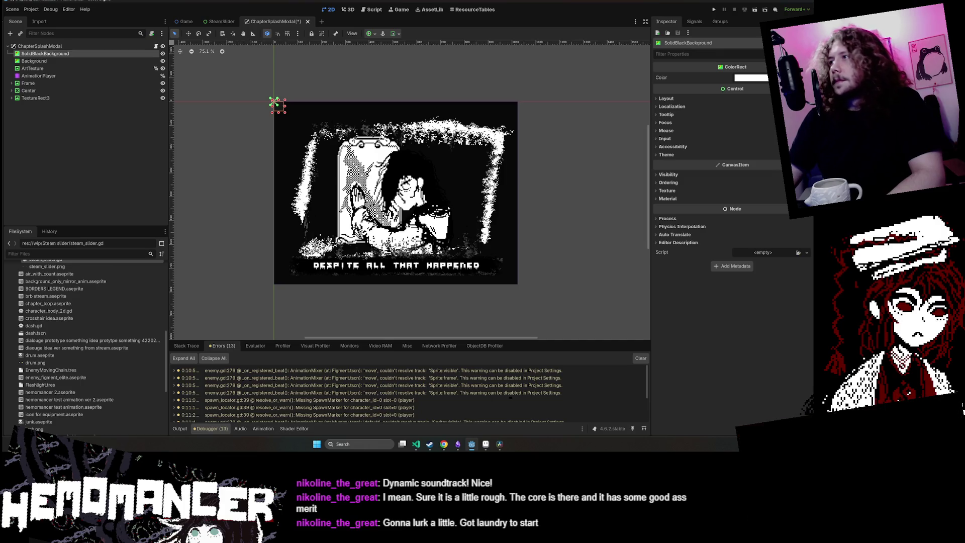
# - Set the SolidBlackBackground colour to 000000 and bring up its anchor presets
pyautogui.click(766, 78)
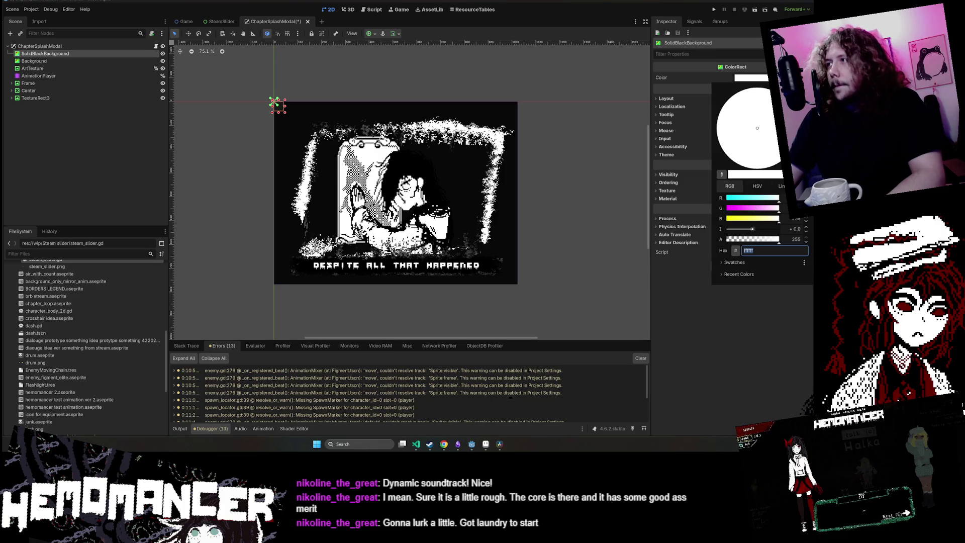
pyautogui.write('000000')
pyautogui.press('Return')
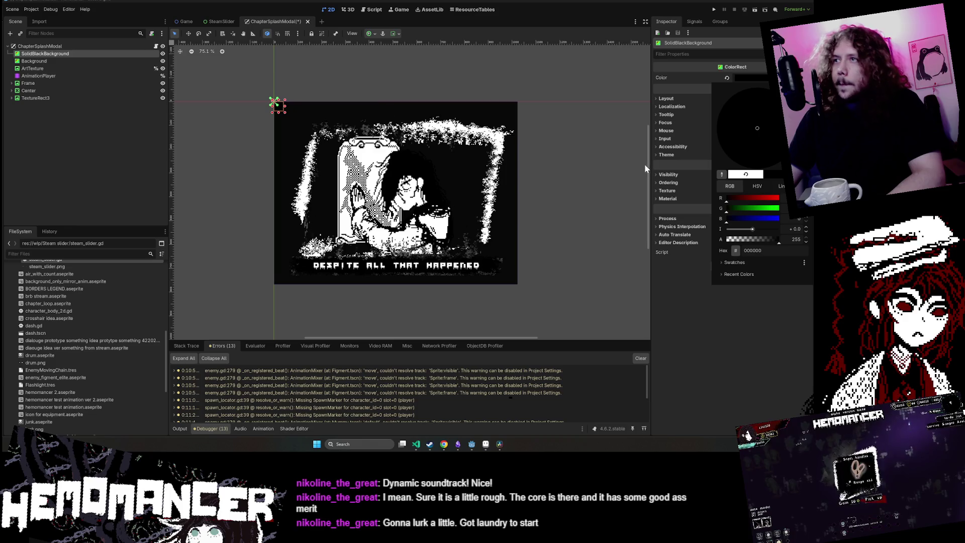
pyautogui.click(374, 34)
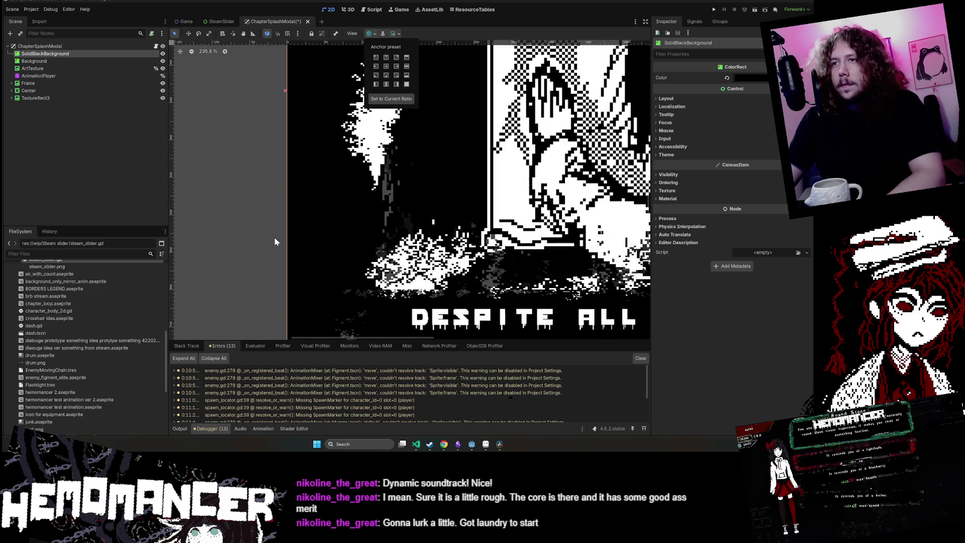
# - Apply an anchor layout preset to the black background rect and save the scene
pyautogui.hscroll(4, 522, 164)
pyautogui.click(511, 171)
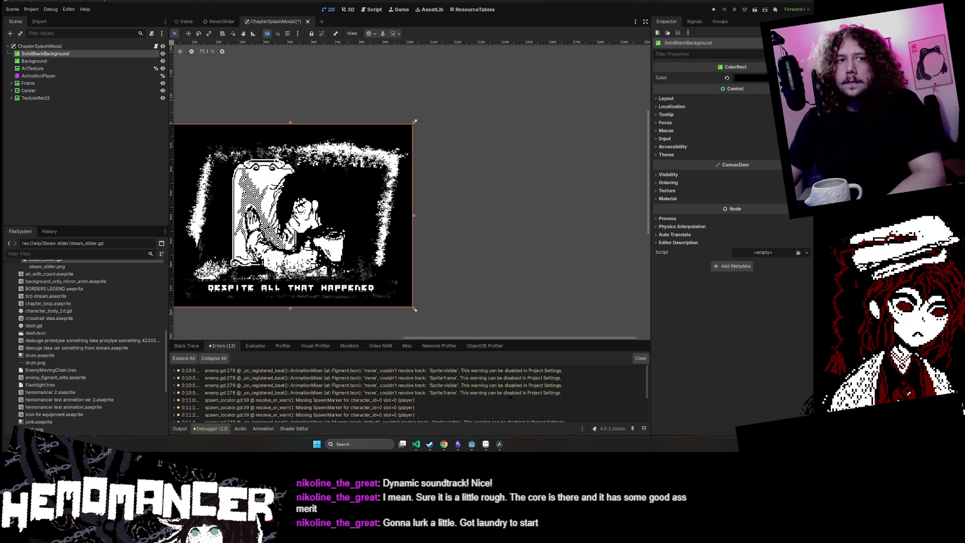
pyautogui.scroll(-4, 442, 126)
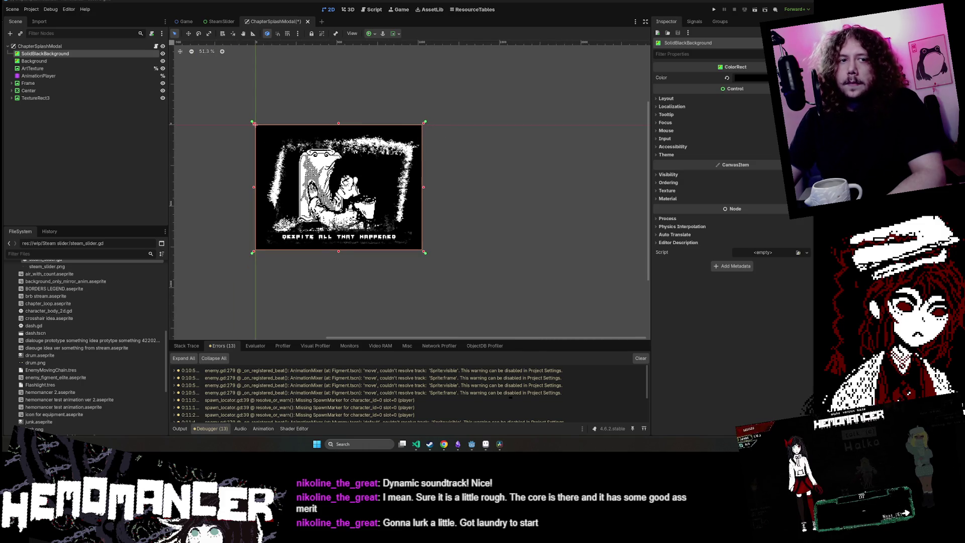
pyautogui.scroll(3, 236, 200)
pyautogui.hotkey('ctrl', 's')
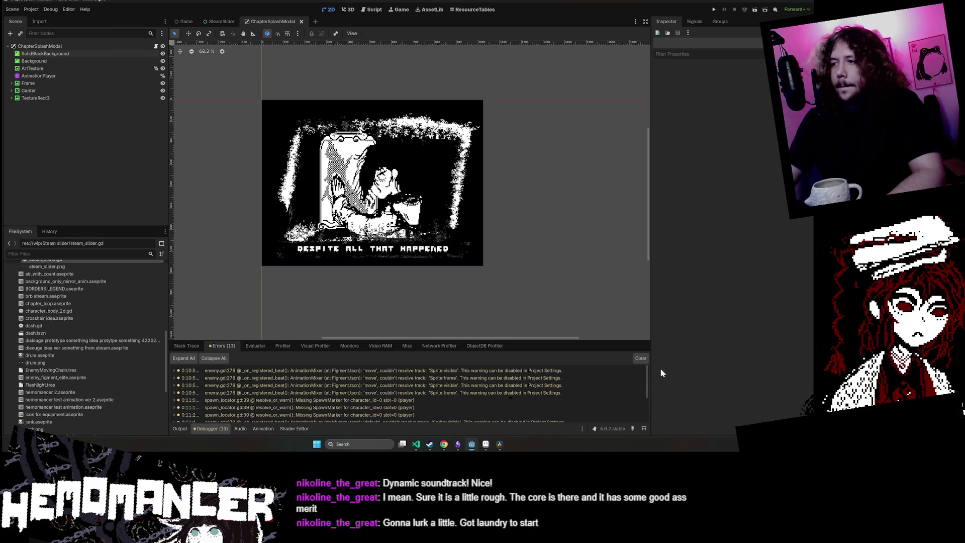
# - Check the enemy.gd warning, return to the 2D view and clear the errors list
pyautogui.doubleClick(642, 370)
pyautogui.click(327, 10)
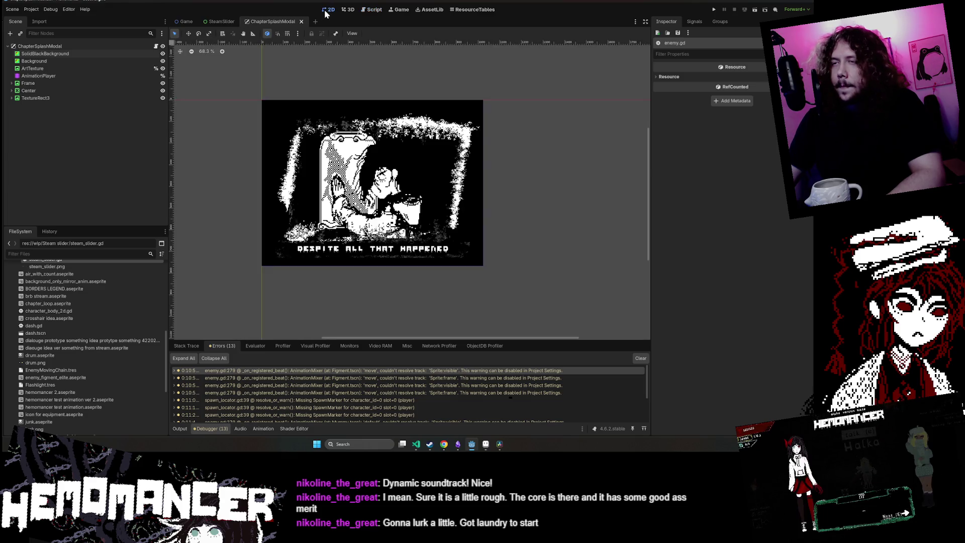
pyautogui.click(641, 358)
# - Look through the itch.io, Bluesky and Hades Chrome windows, ending on Hemomancer's Steam page
pyautogui.moveTo(441, 443)
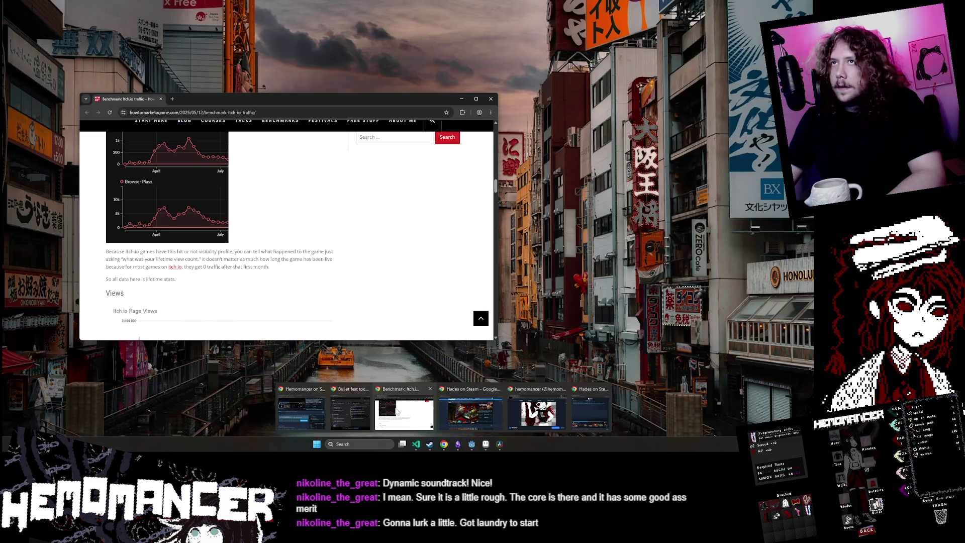
pyautogui.click(404, 412)
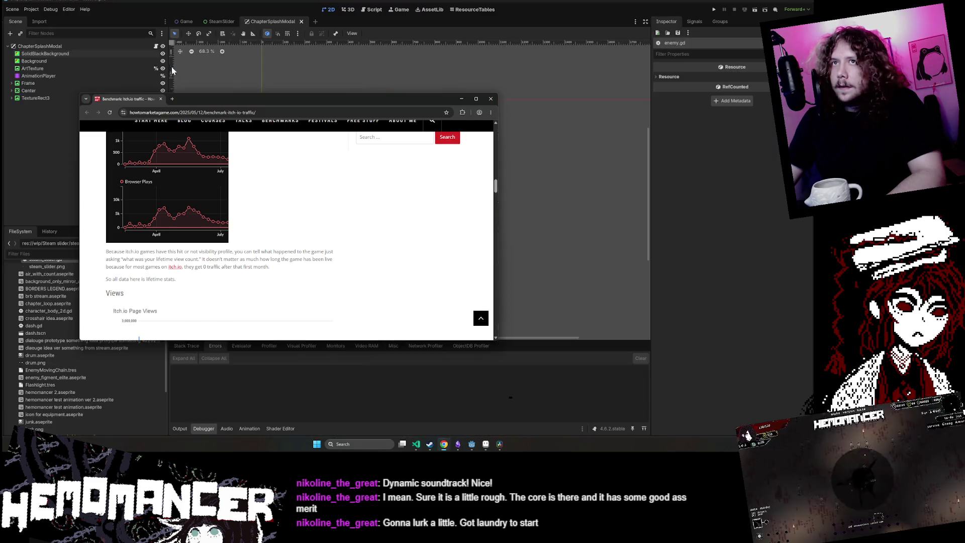
pyautogui.click(160, 98)
pyautogui.moveTo(444, 443)
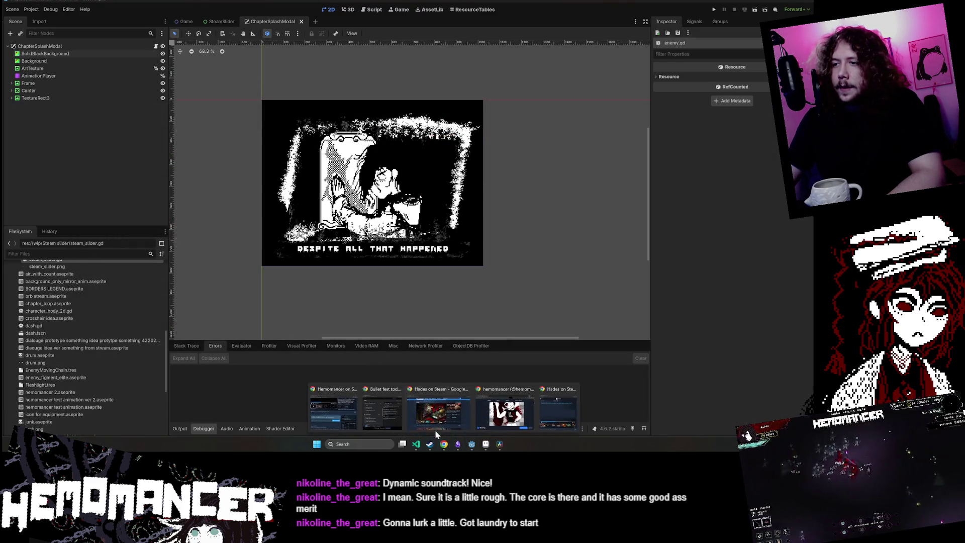
pyautogui.moveTo(400, 430)
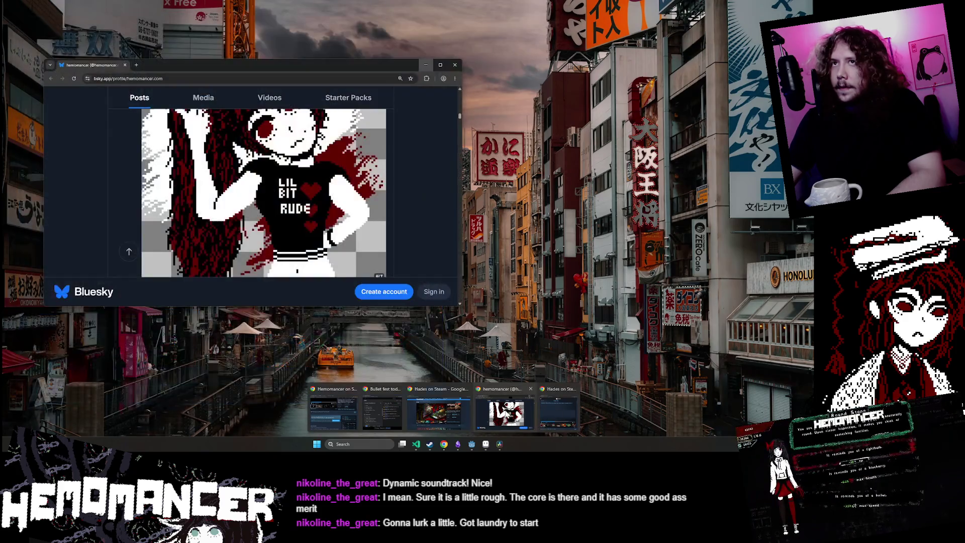
pyautogui.click(504, 413)
pyautogui.click(470, 285)
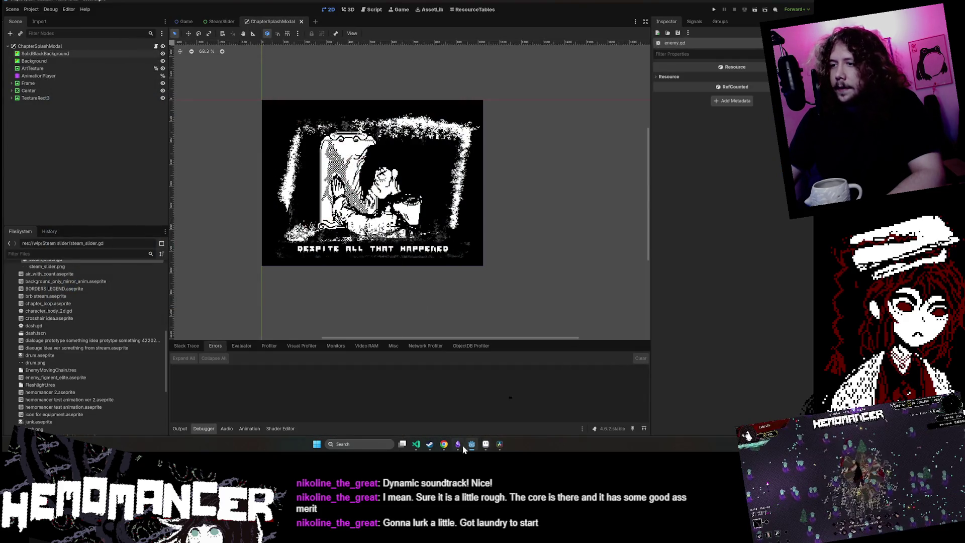
pyautogui.moveTo(447, 445)
pyautogui.click(534, 407)
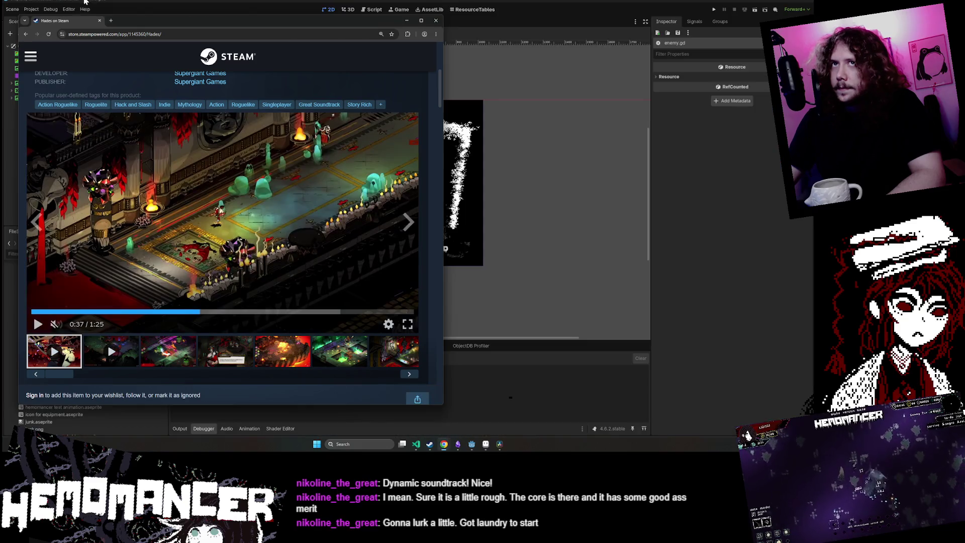
pyautogui.moveTo(451, 430)
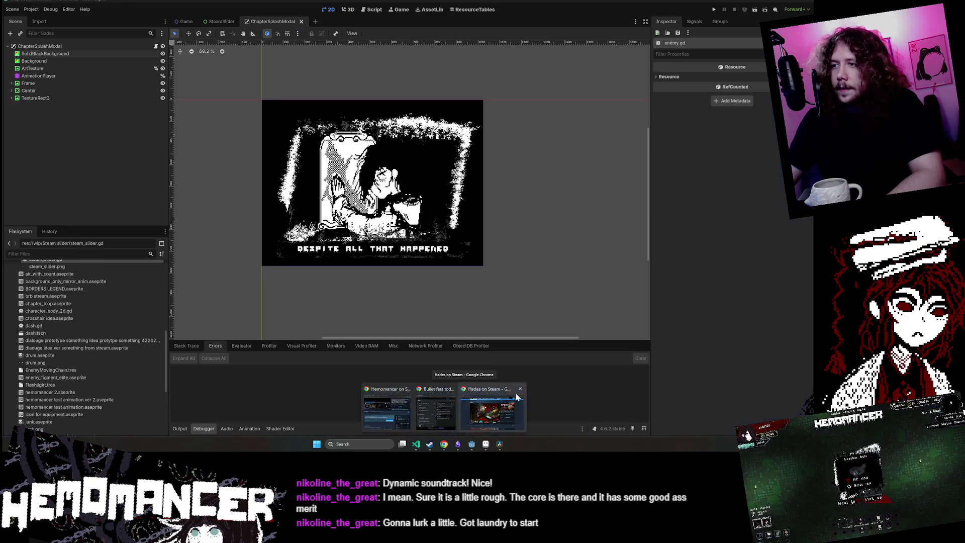
pyautogui.click(423, 409)
# - Reposition the Chrome window and focus the Steam store search box on the Hemomancer page
pyautogui.moveTo(357, 34)
pyautogui.mouseDown()
pyautogui.moveTo(430, 43)
pyautogui.moveTo(421, 43)
pyautogui.mouseUp()
pyautogui.scroll(-4, 366, 151)
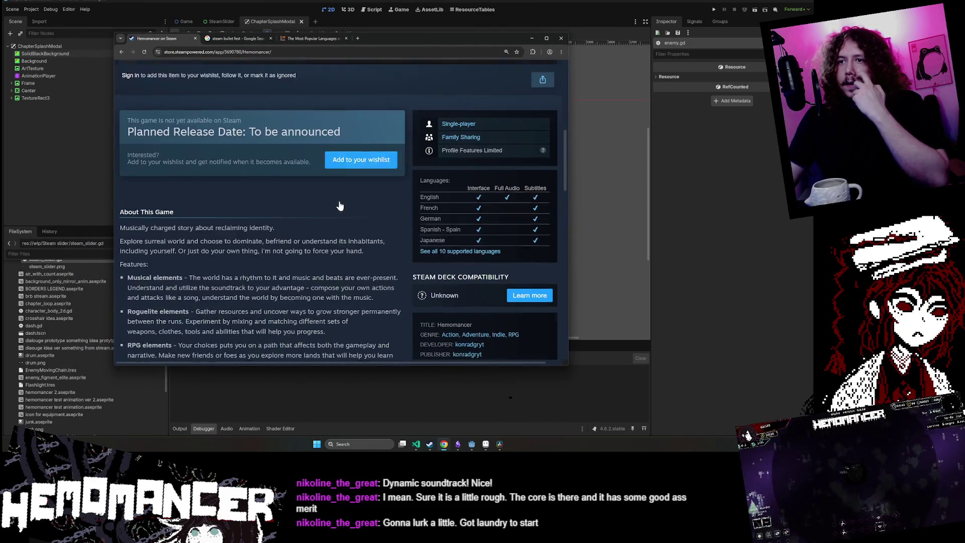
pyautogui.scroll(8, 365, 146)
pyautogui.click(372, 119)
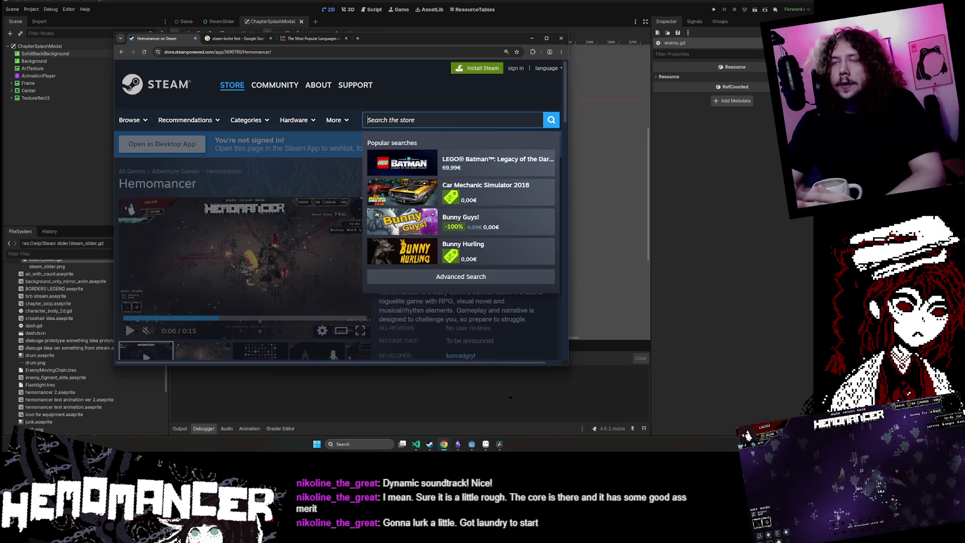
pyautogui.click(485, 447)
pyautogui.moveTo(444, 443)
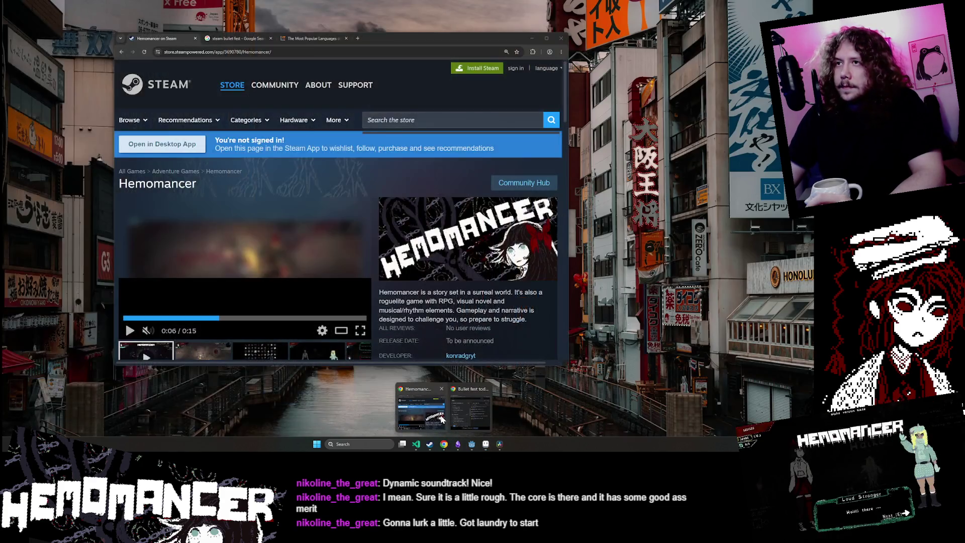
pyautogui.click(441, 418)
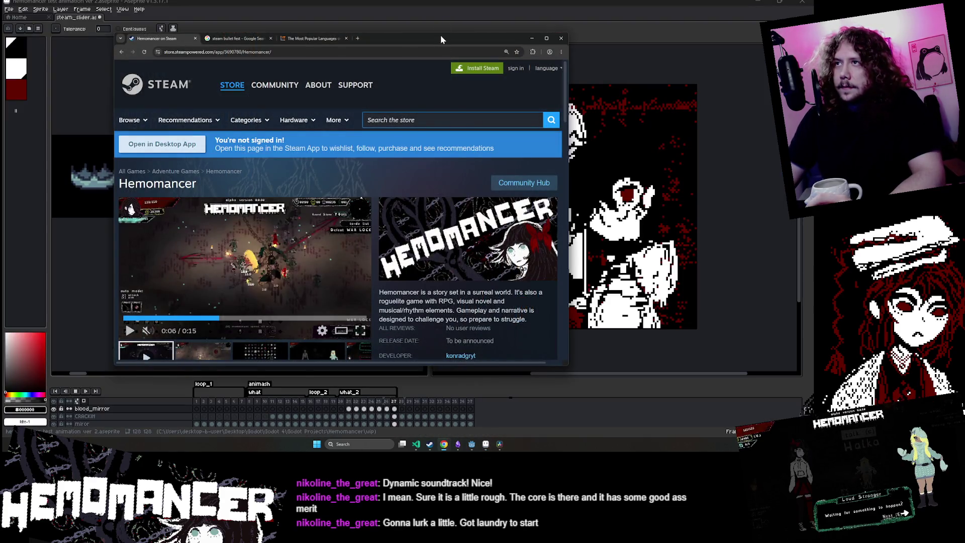
pyautogui.moveTo(441, 38)
pyautogui.mouseDown()
pyautogui.moveTo(318, 48)
pyautogui.moveTo(328, 37)
pyautogui.mouseUp()
pyautogui.write('halls')
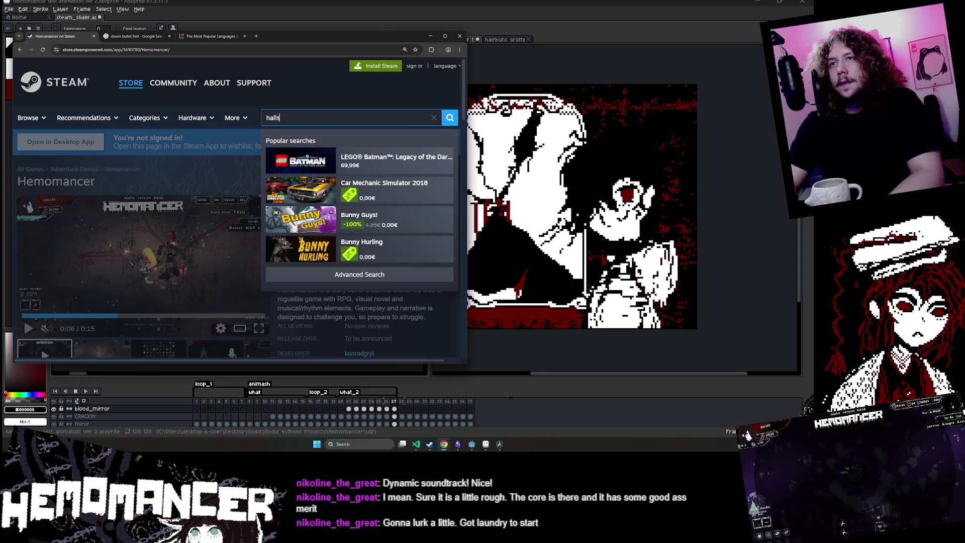
# - Open the Halls of Torment store page from the search suggestions
pyautogui.write(' of t')
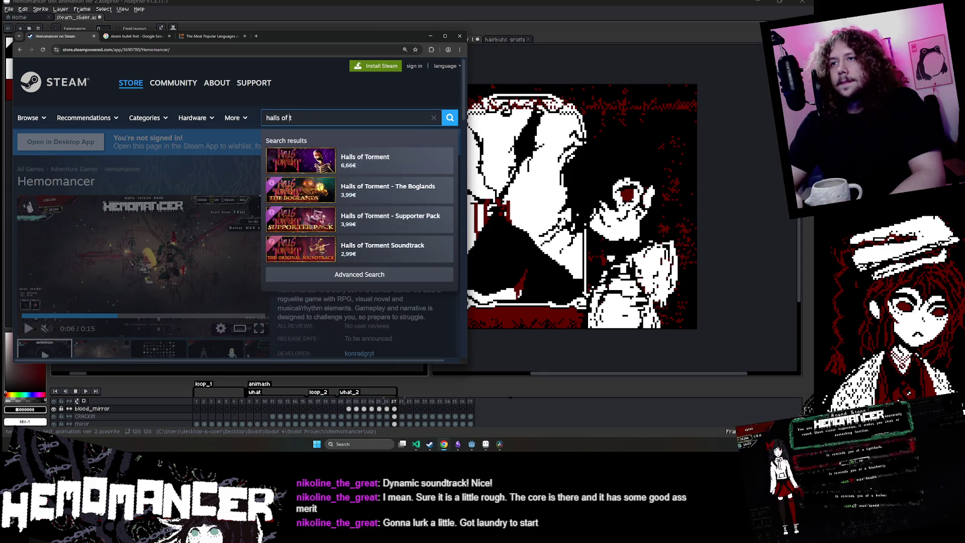
pyautogui.press('Down')
pyautogui.press('Return')
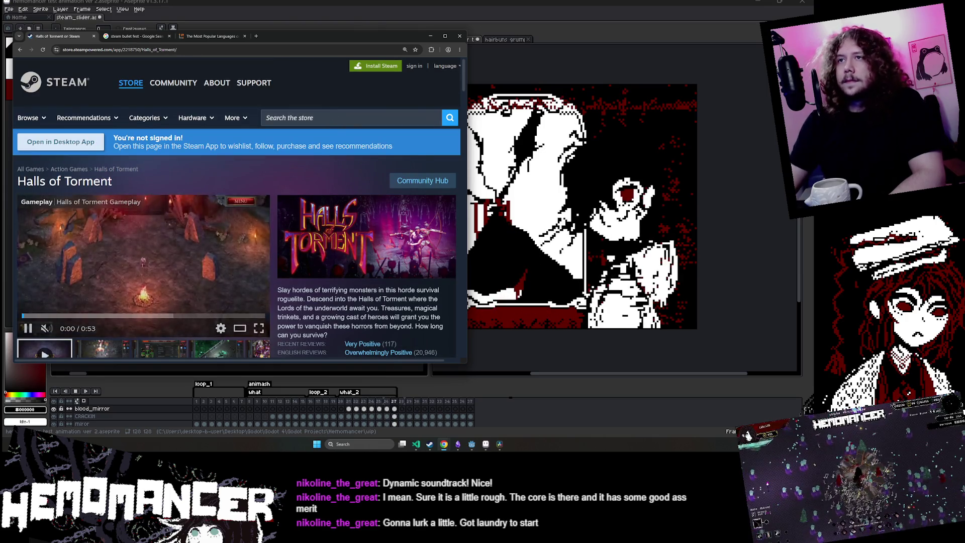
# - Search 'halls of' again and open the Halls of Torment – The Boglands DLC page
pyautogui.click(318, 118)
pyautogui.write('halls o')
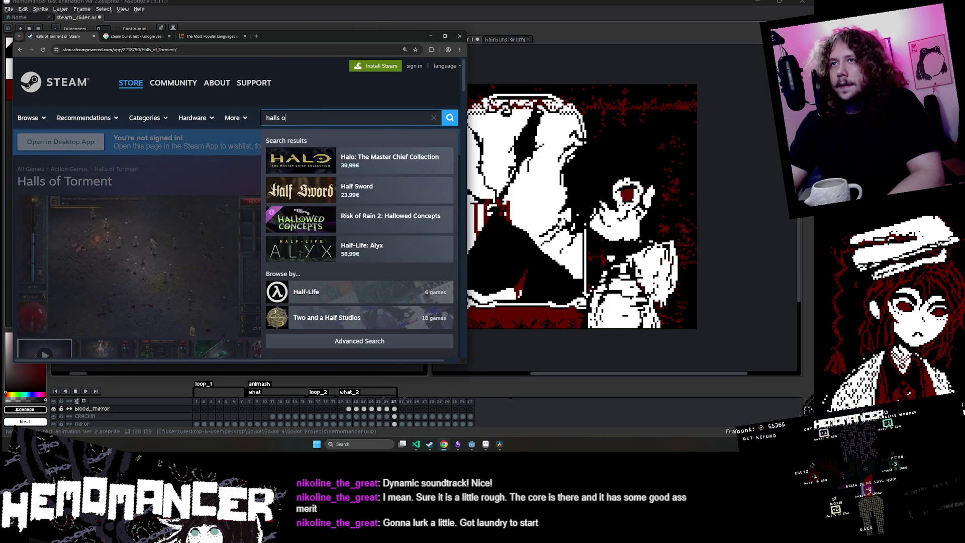
pyautogui.write('f')
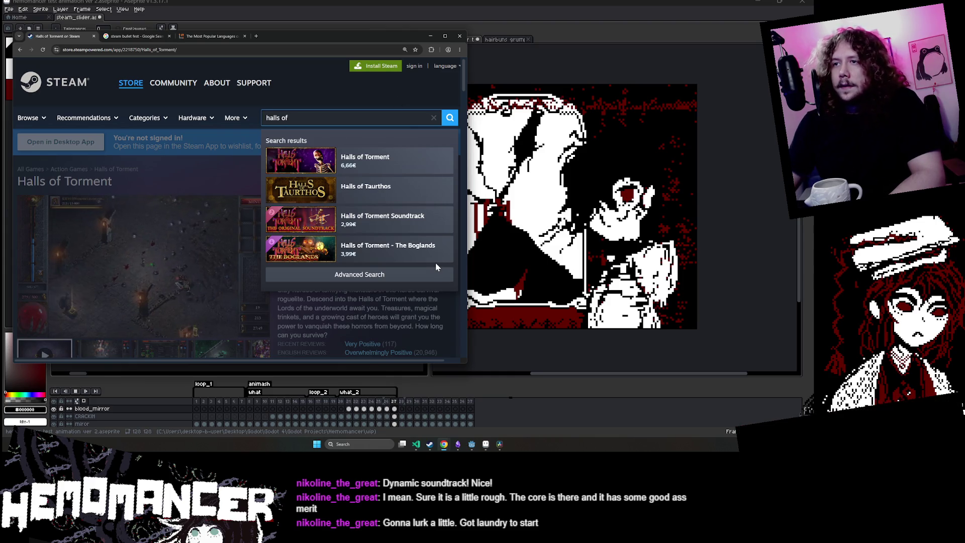
pyautogui.scroll(-1, 397, 252)
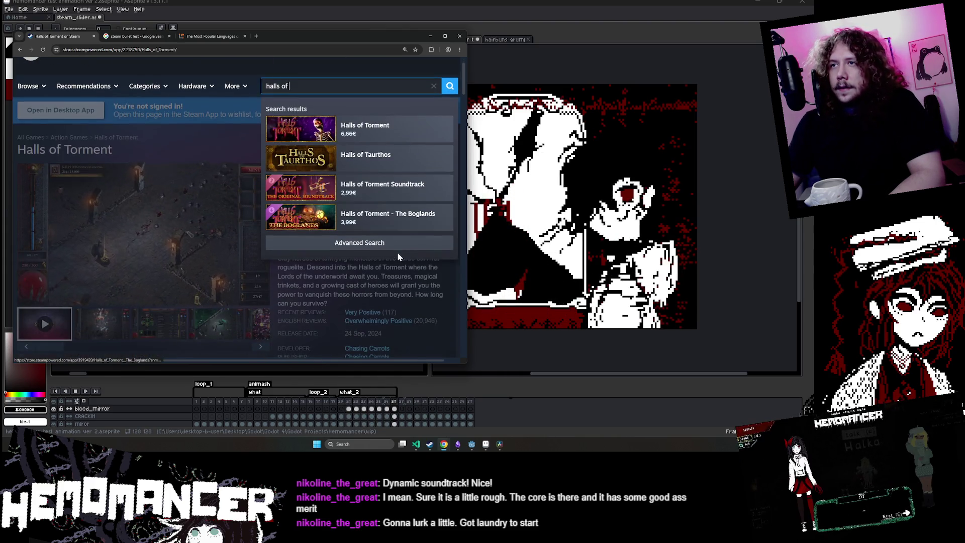
pyautogui.click(377, 217)
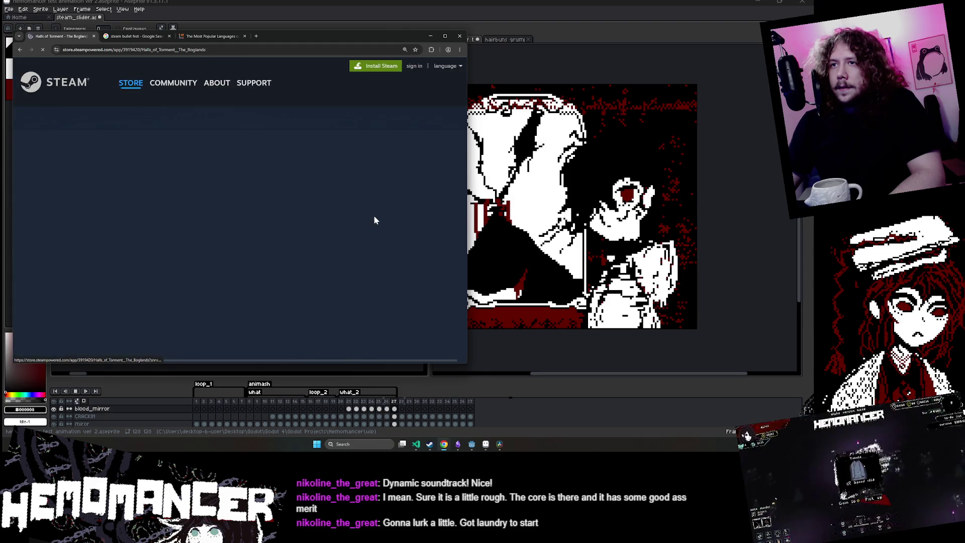
pyautogui.scroll(-3, 352, 220)
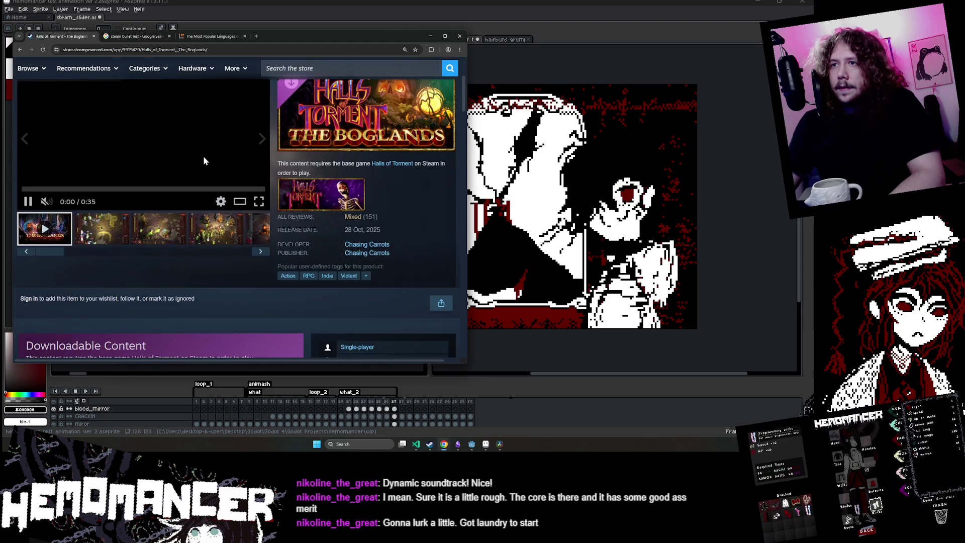
# - Jump to the Boglands reviews and expand the top review, highlighting its lines about poor balance
pyautogui.click(352, 216)
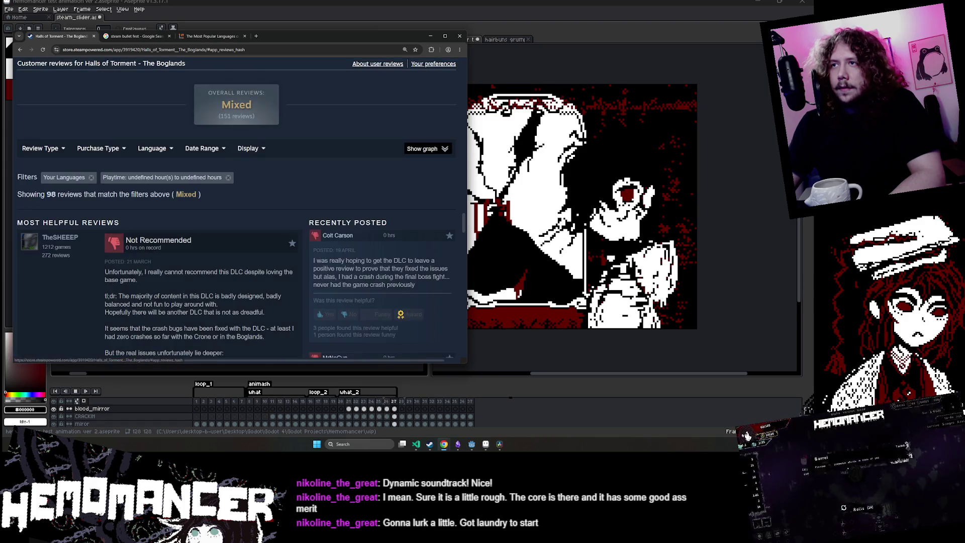
pyautogui.scroll(-2, 310, 191)
pyautogui.click(276, 286)
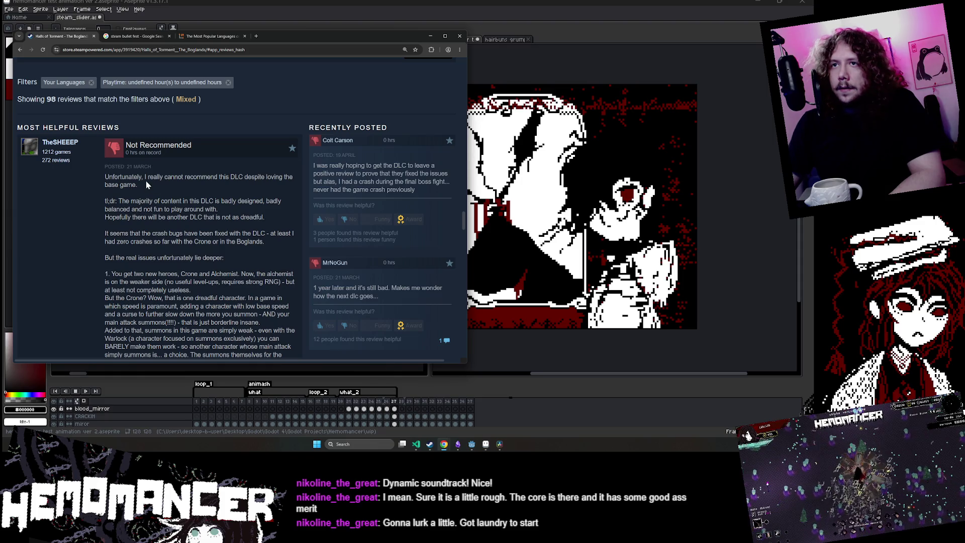
pyautogui.moveTo(150, 181); pyautogui.dragTo(181, 146)
pyautogui.click(181, 145)
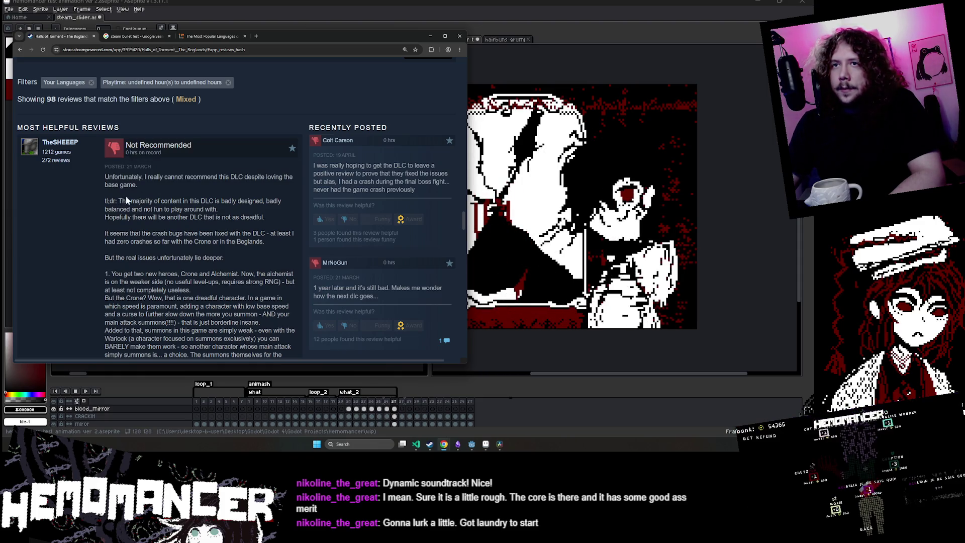
pyautogui.moveTo(126, 200); pyautogui.dragTo(288, 202)
pyautogui.click(288, 201)
pyautogui.moveTo(104, 209); pyautogui.dragTo(275, 218)
pyautogui.click(223, 210)
pyautogui.click(104, 209)
pyautogui.click(275, 218)
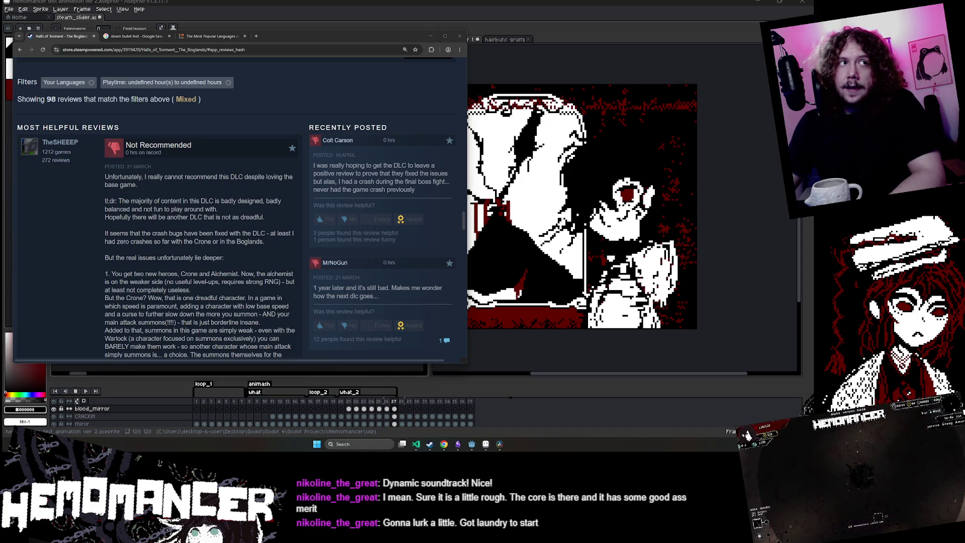
# - Open the Not Recommended review about locked content on its own Community page
pyautogui.moveTo(313, 165); pyautogui.dragTo(420, 188)
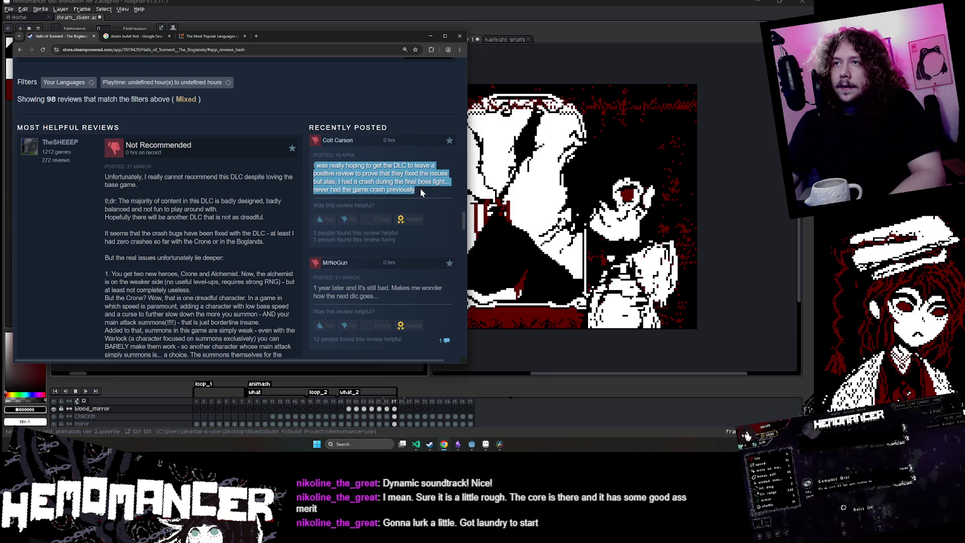
pyautogui.click(420, 186)
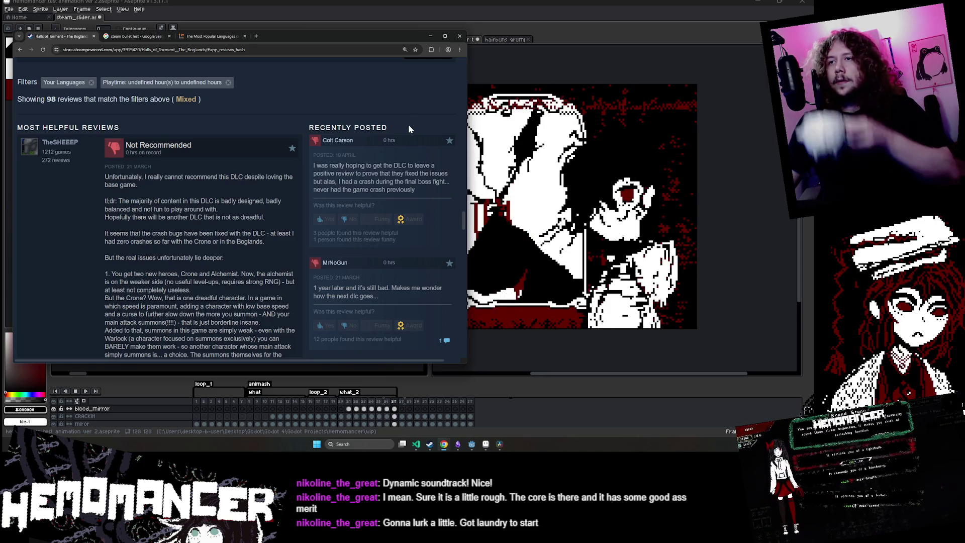
pyautogui.scroll(-2, 407, 131)
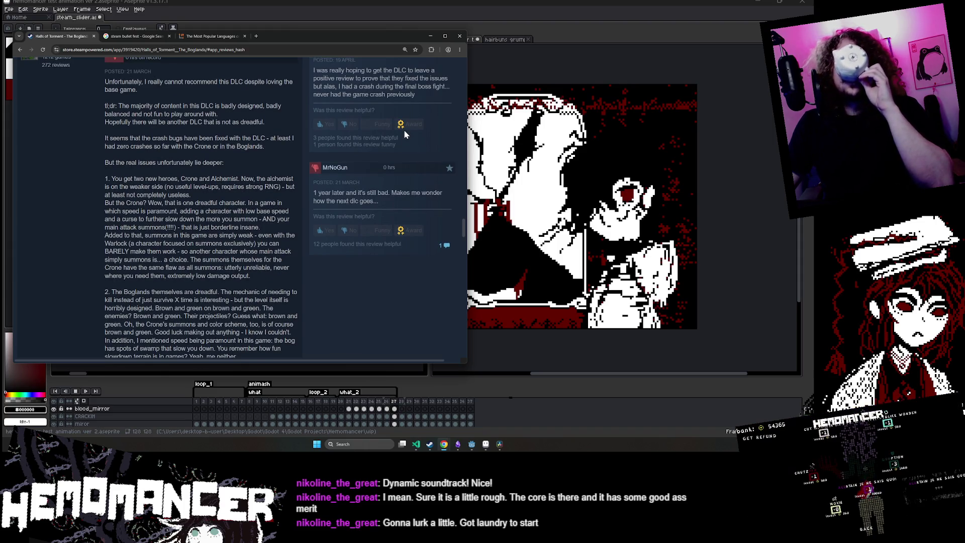
pyautogui.scroll(-12, 397, 138)
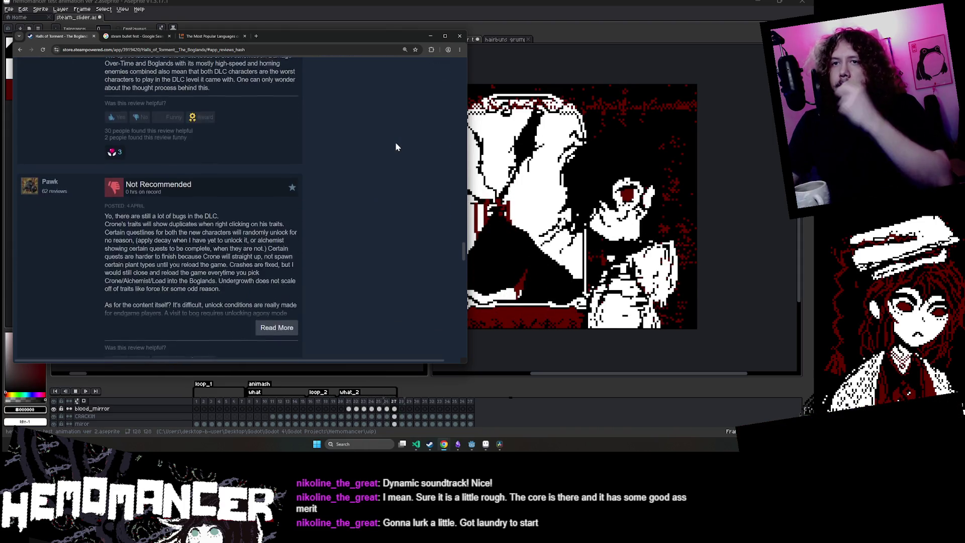
pyautogui.scroll(-10, 395, 141)
pyautogui.scroll(10, 394, 142)
pyautogui.scroll(-4, 394, 142)
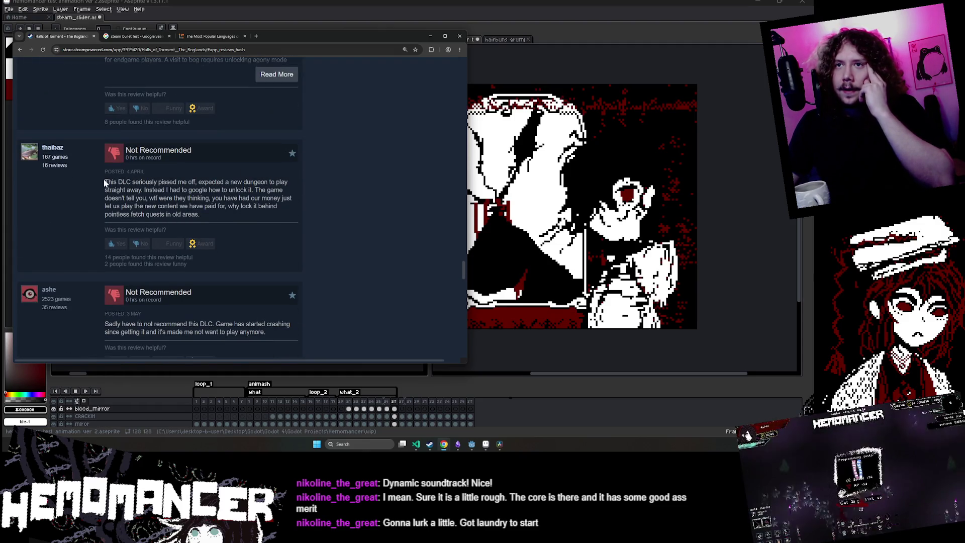
pyautogui.moveTo(104, 183)
pyautogui.mouseDown()
pyautogui.moveTo(281, 190)
pyautogui.moveTo(142, 166)
pyautogui.mouseUp()
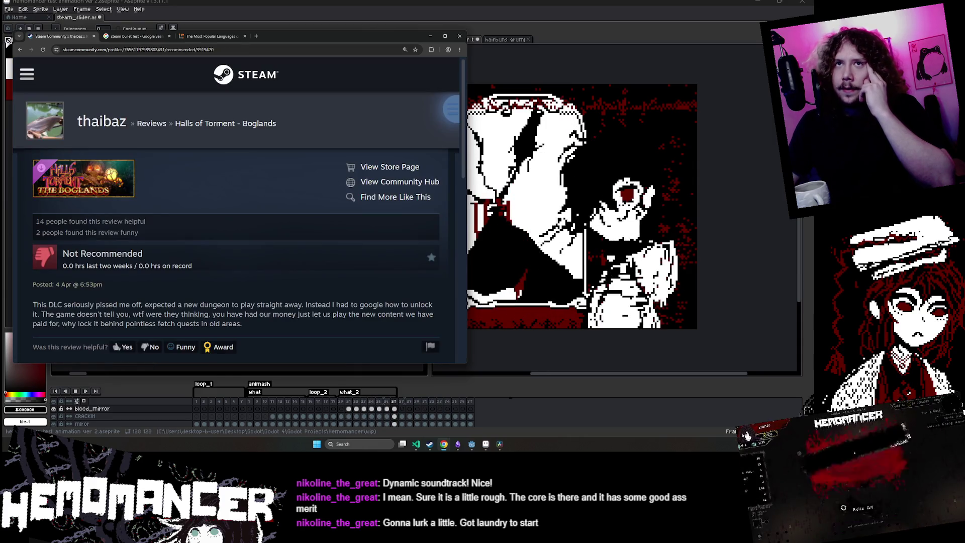
# - Go back to the Boglands store page and jump to its reviews section
pyautogui.click(18, 49)
pyautogui.scroll(10, 171, 196)
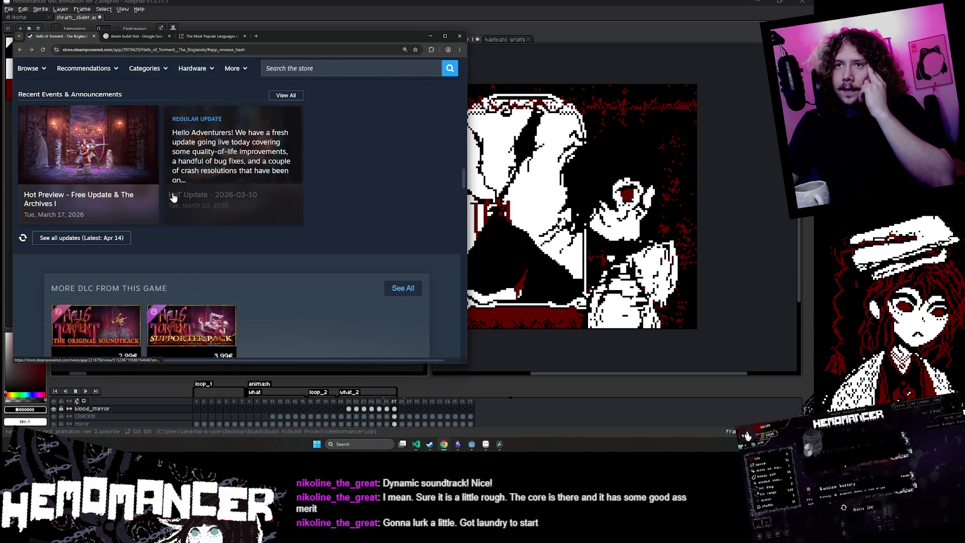
pyautogui.scroll(10, 175, 195)
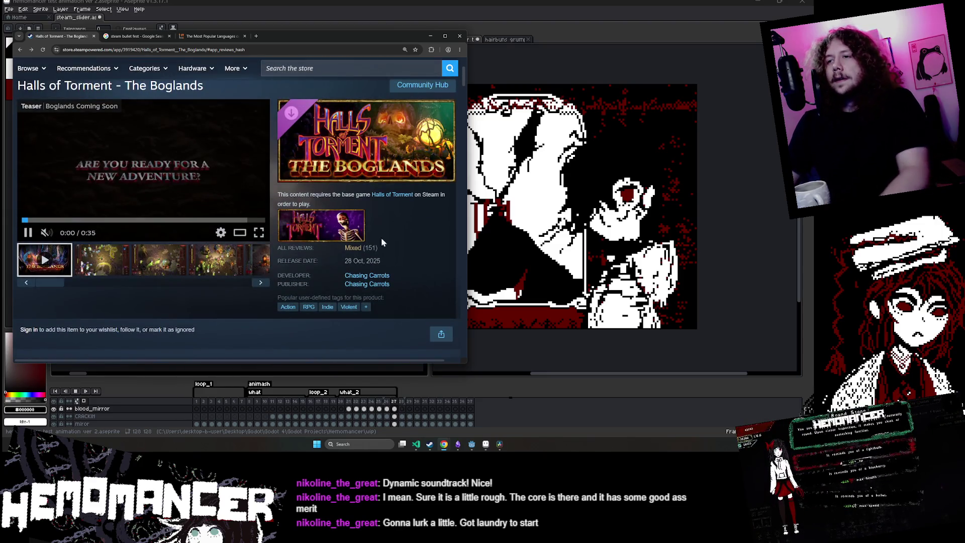
pyautogui.click(381, 237)
pyautogui.scroll(-15, 366, 247)
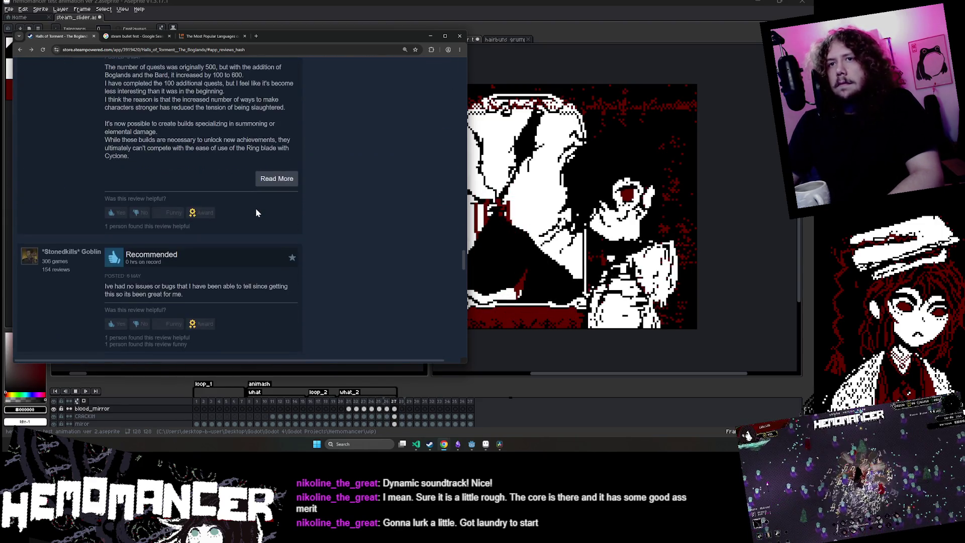
pyautogui.scroll(-7, 255, 211)
pyautogui.scroll(1, 256, 211)
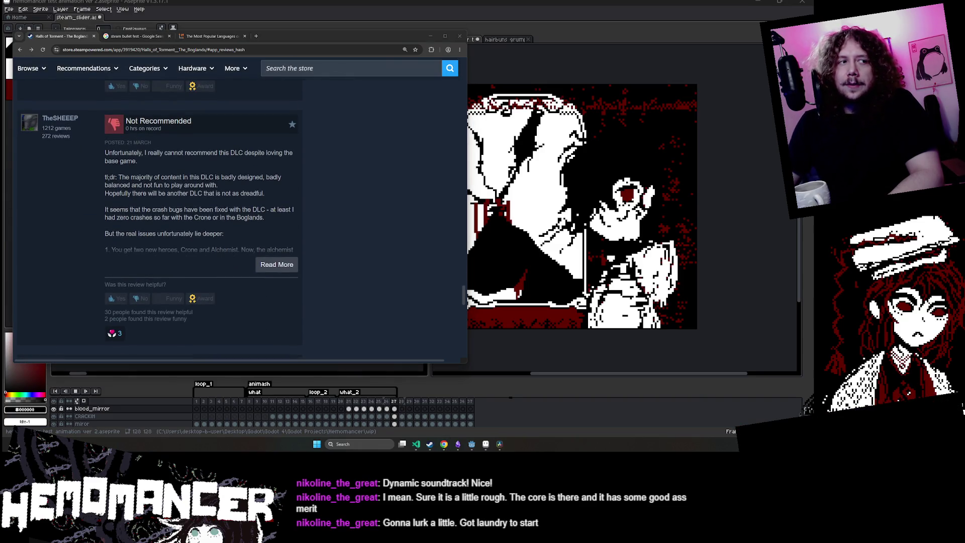
pyautogui.click(191, 162)
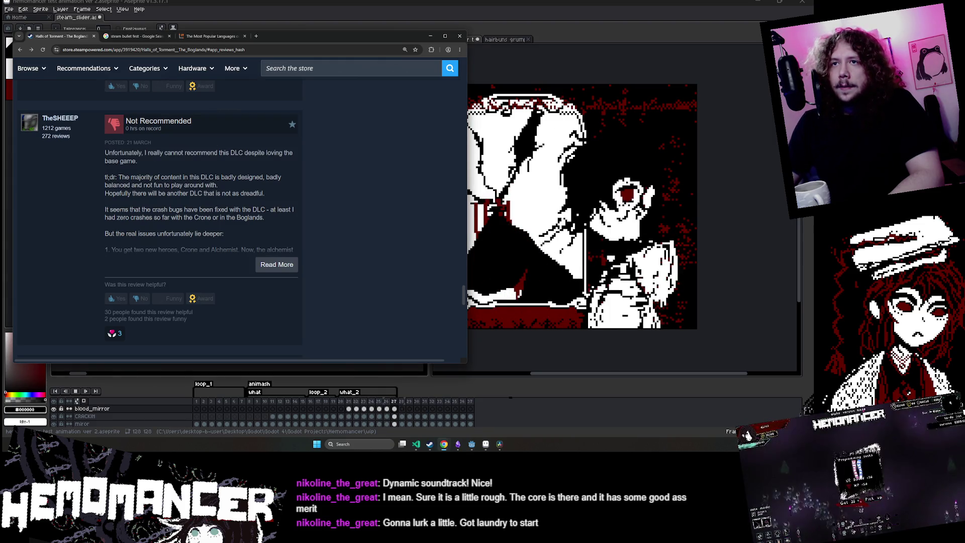
pyautogui.scroll(-4, 201, 166)
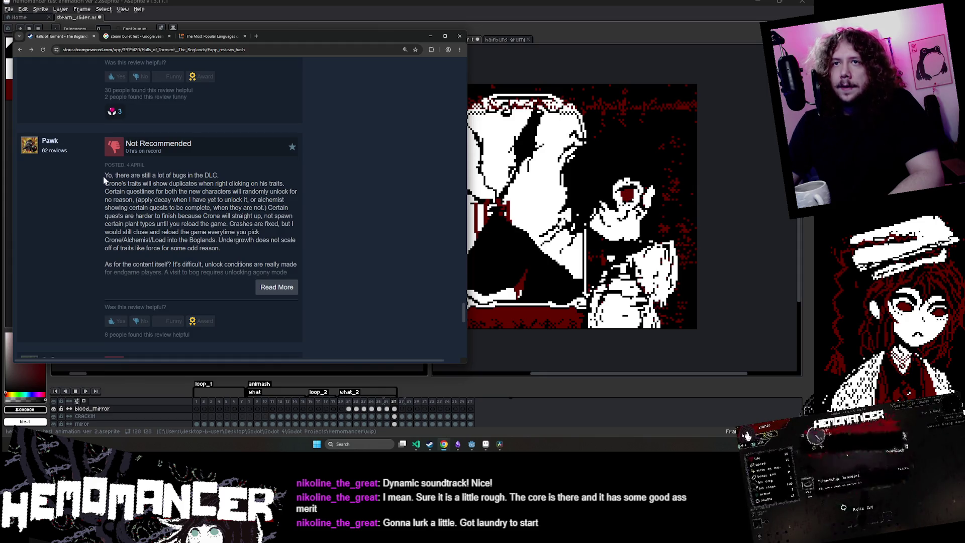
# - Expand the long bug-report review to its full text and scroll through it
pyautogui.moveTo(104, 191); pyautogui.dragTo(151, 144)
pyautogui.doubleClick(216, 191)
pyautogui.click(270, 161)
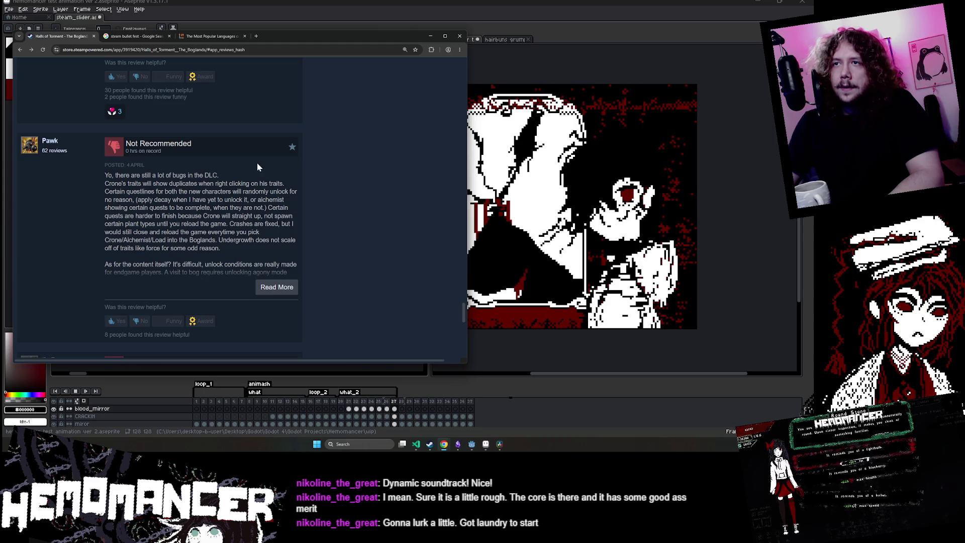
pyautogui.doubleClick(247, 192)
pyautogui.click(138, 200)
pyautogui.moveTo(138, 199); pyautogui.dragTo(284, 200)
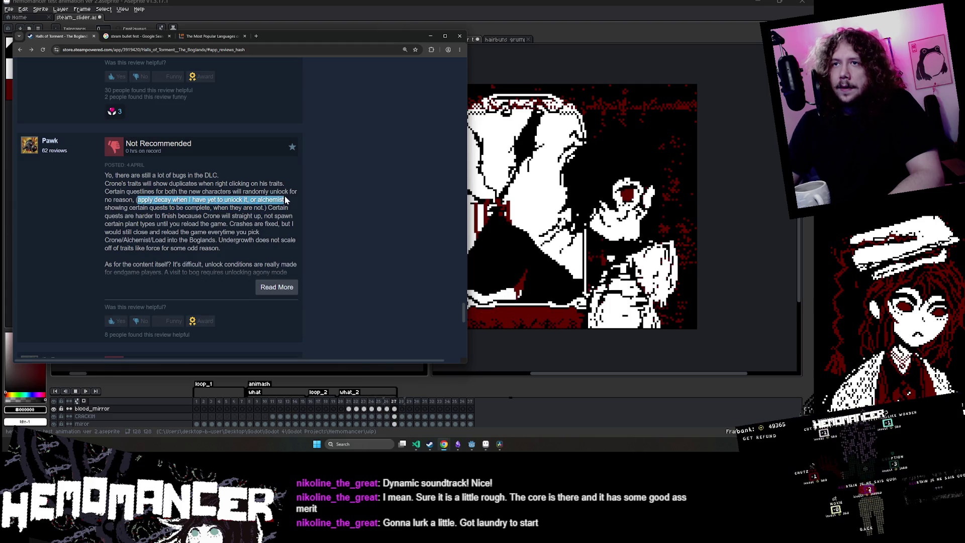
pyautogui.click(276, 287)
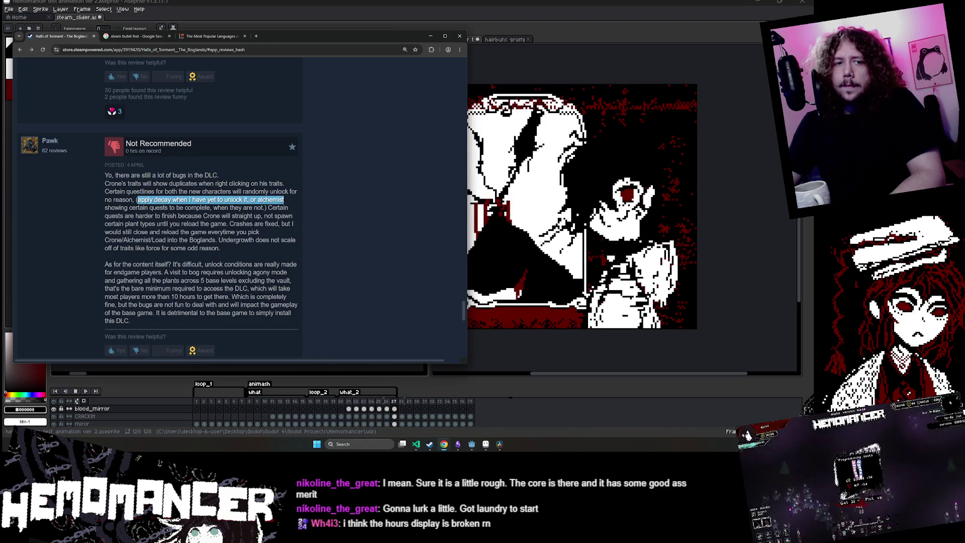
pyautogui.scroll(-10, 335, 238)
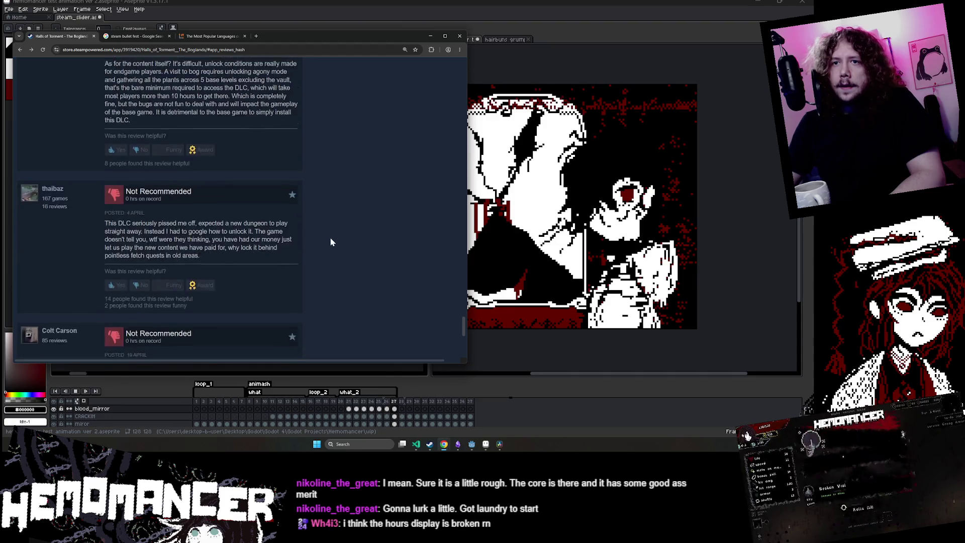
pyautogui.scroll(10, 330, 242)
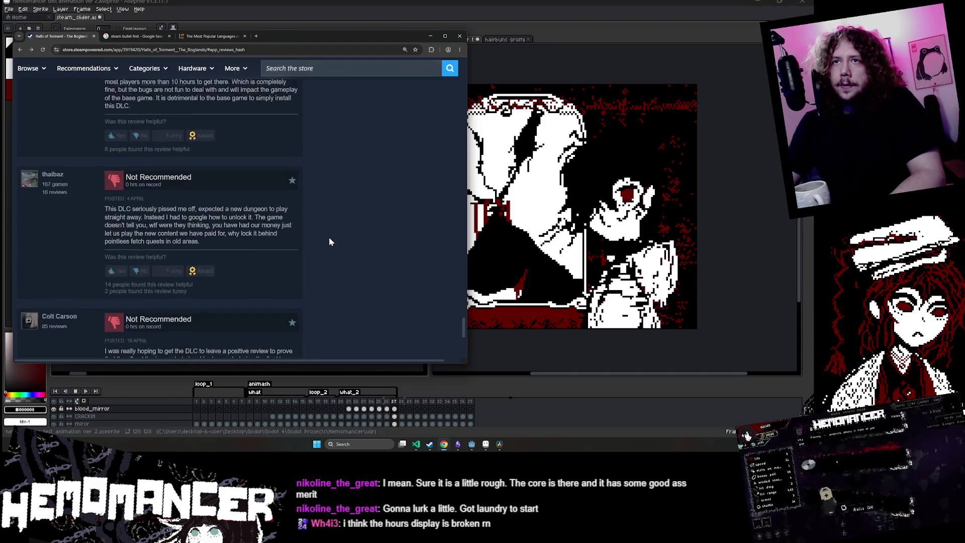
pyautogui.scroll(8, 328, 240)
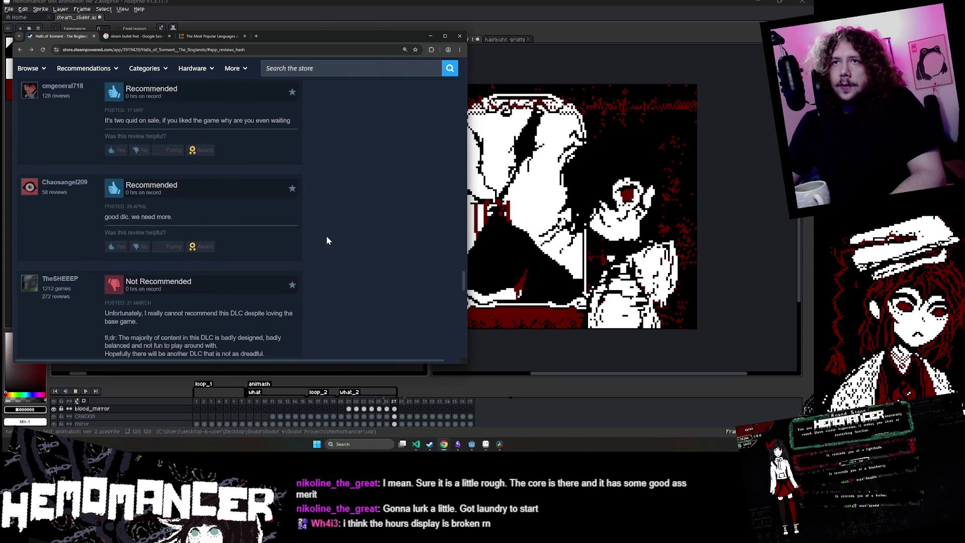
pyautogui.scroll(5, 326, 239)
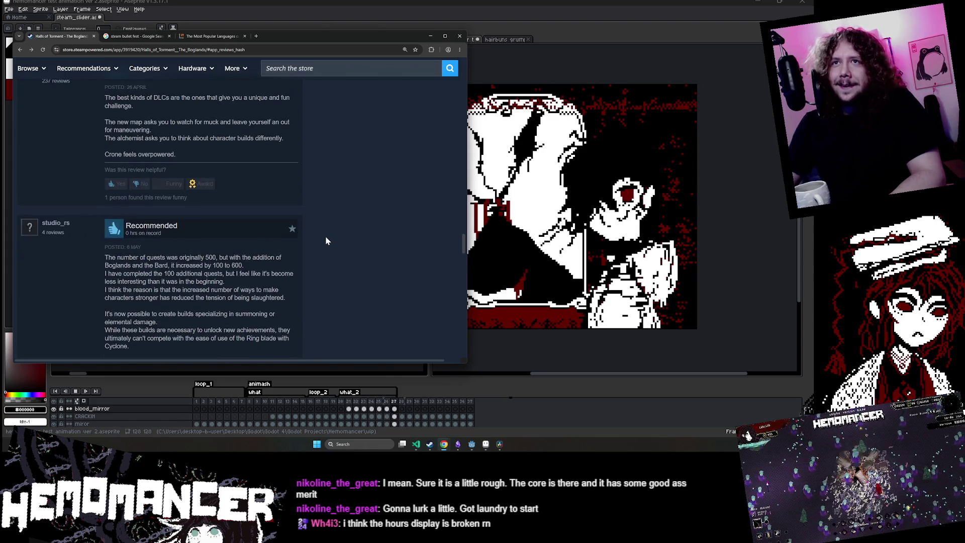
pyautogui.scroll(2, 325, 240)
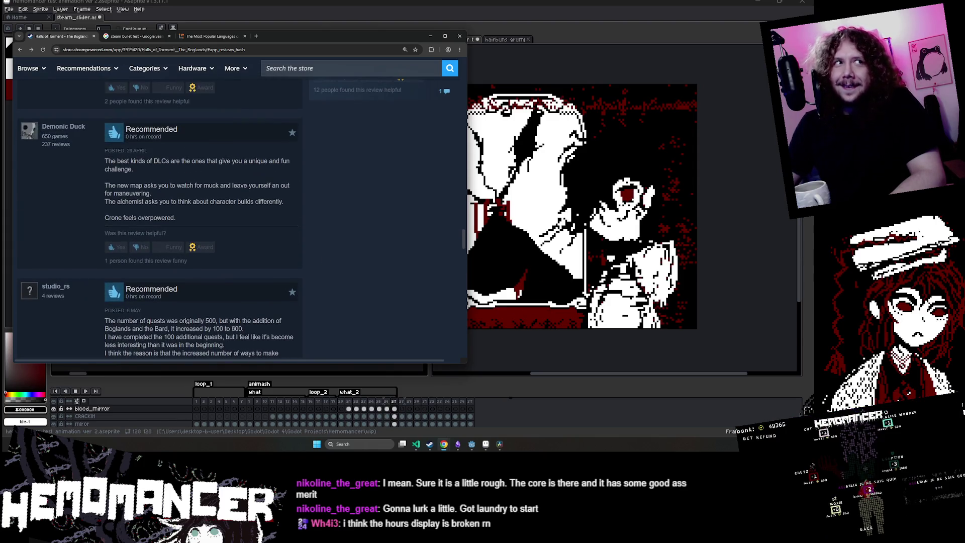
pyautogui.scroll(5, 200, 215)
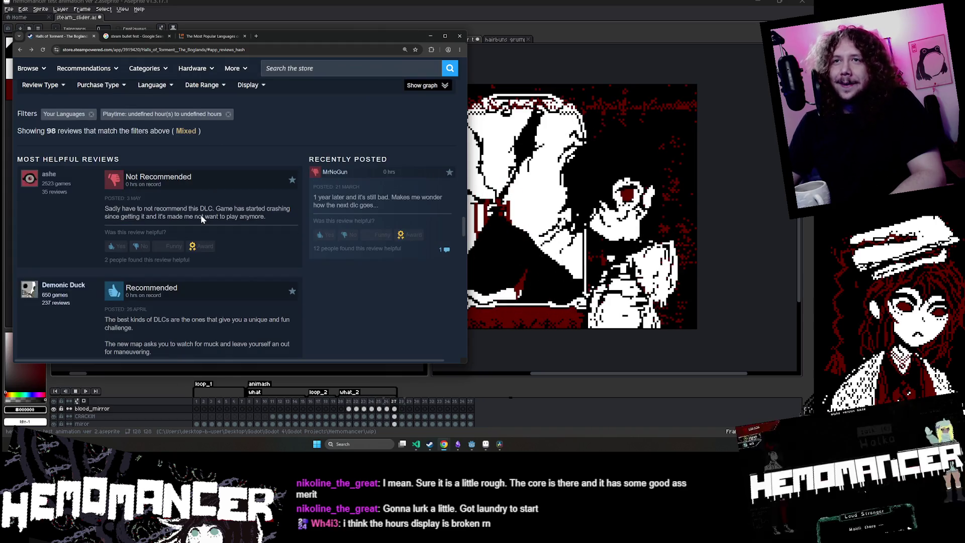
pyautogui.scroll(-12, 200, 215)
pyautogui.scroll(4, 203, 207)
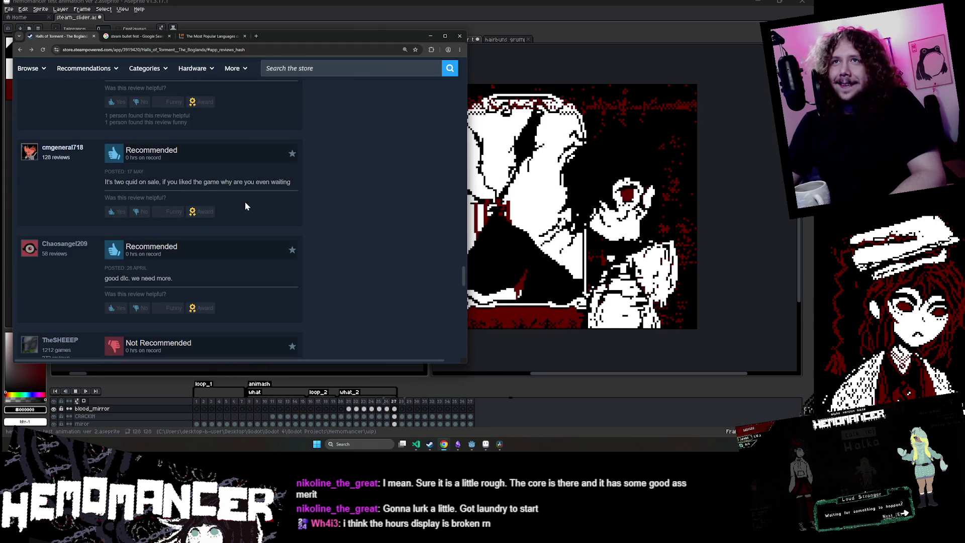
# - Load The Dles directory in a new tab and open steamdle.com from its Steam entry
pyautogui.click(257, 36)
pyautogui.write('dles')
pyautogui.press('Return')
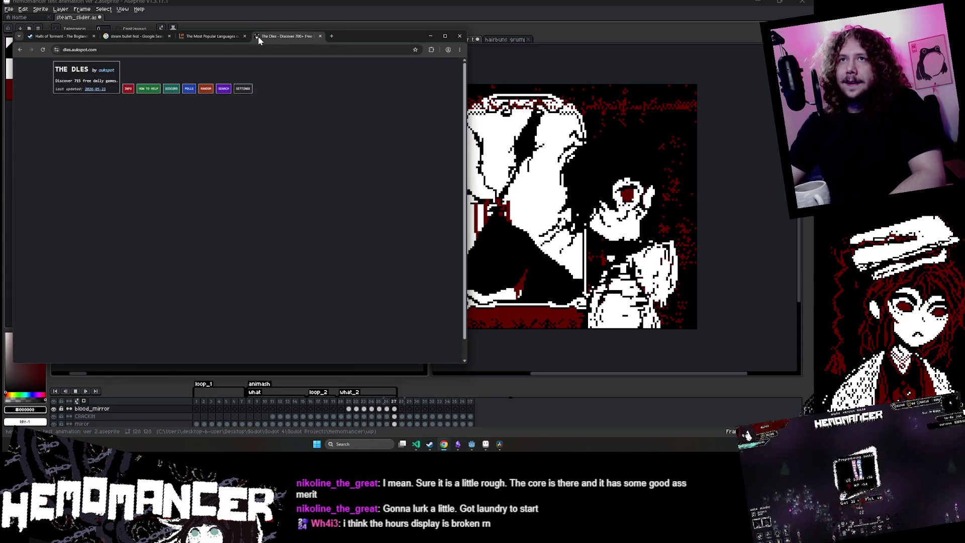
pyautogui.hotkey('ctrl', 'f')
pyautogui.write('steam')
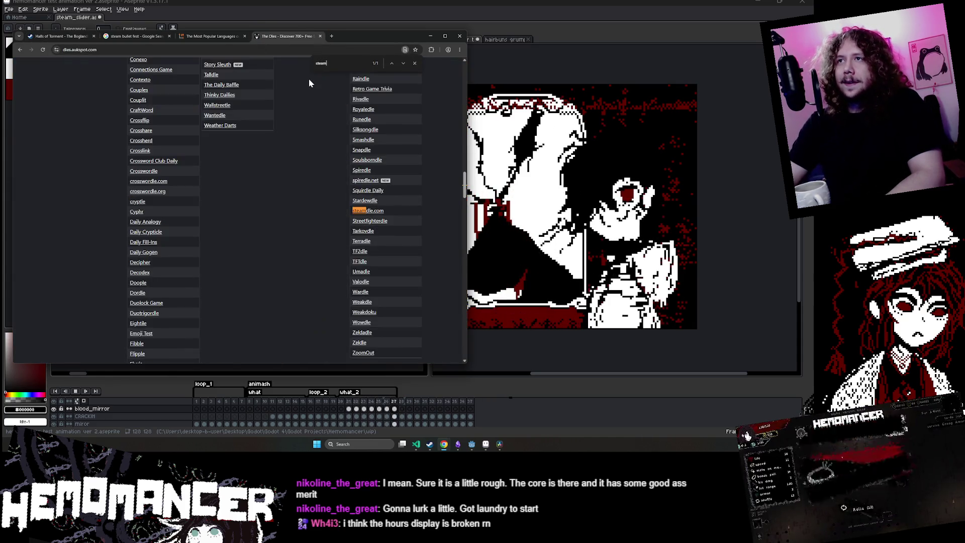
pyautogui.click(368, 211)
pyautogui.click(373, 201)
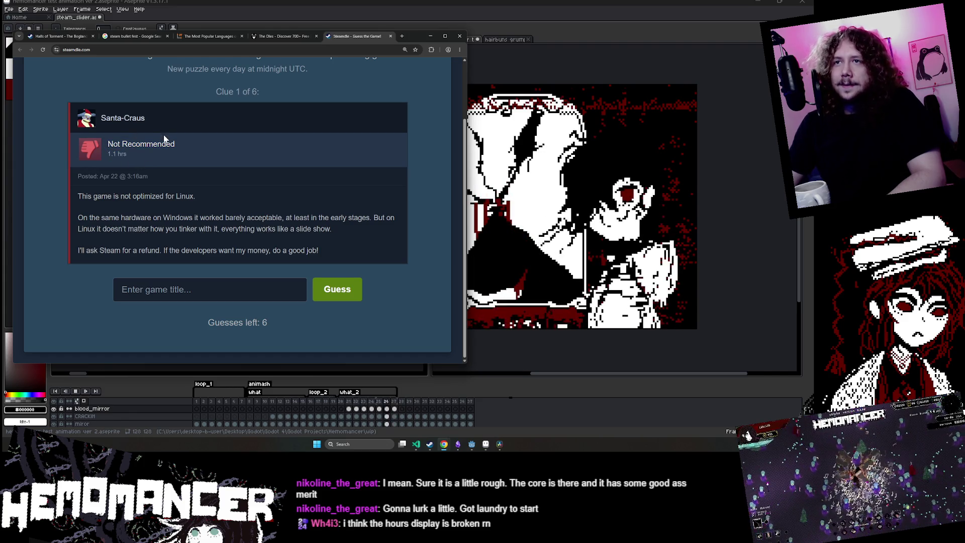
# - Read Steamdle's clue 1 of 6, highlighting lines of the Linux performance review
pyautogui.scroll(1, 163, 131)
pyautogui.scroll(1, 164, 133)
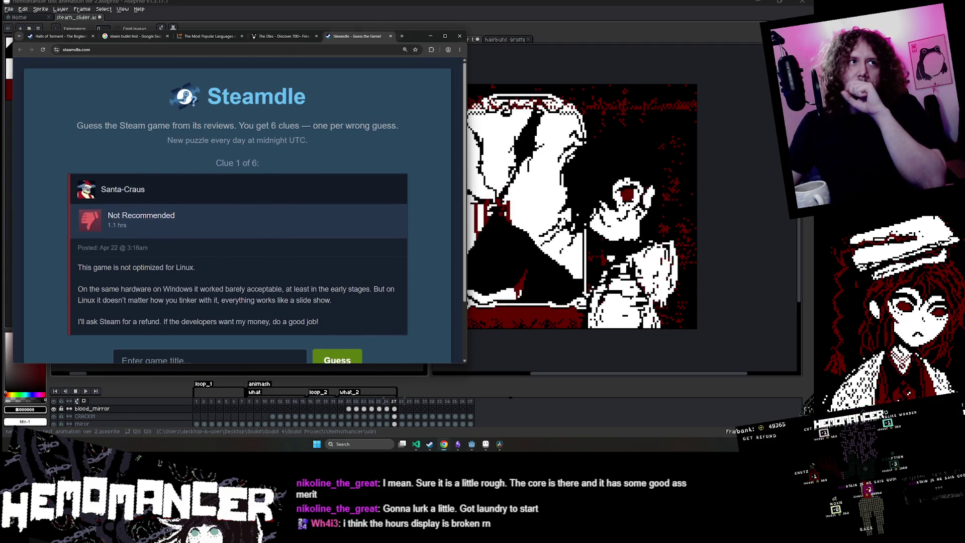
pyautogui.scroll(-1, 316, 231)
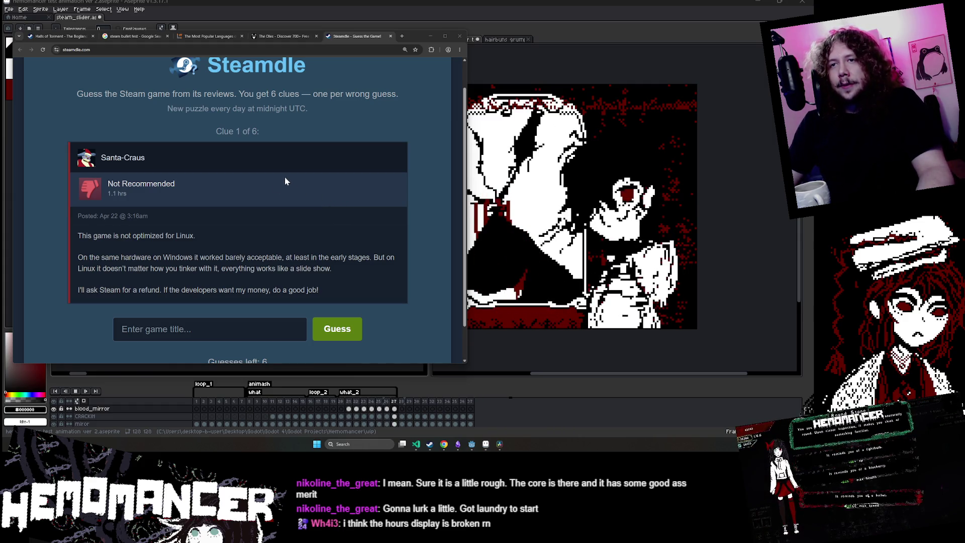
pyautogui.moveTo(198, 234)
pyautogui.mouseDown()
pyautogui.moveTo(48, 242)
pyautogui.moveTo(211, 268)
pyautogui.mouseUp()
pyautogui.click(45, 271)
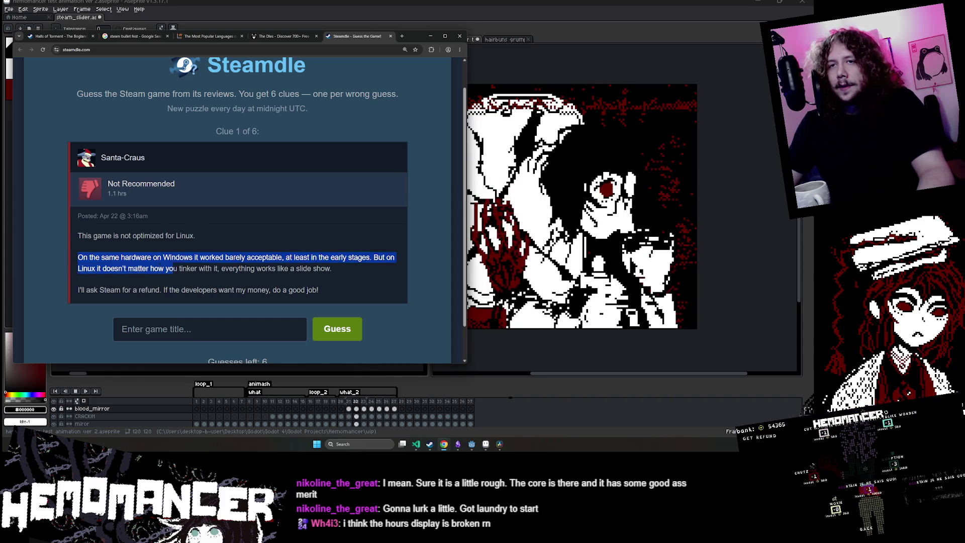
pyautogui.click(306, 241)
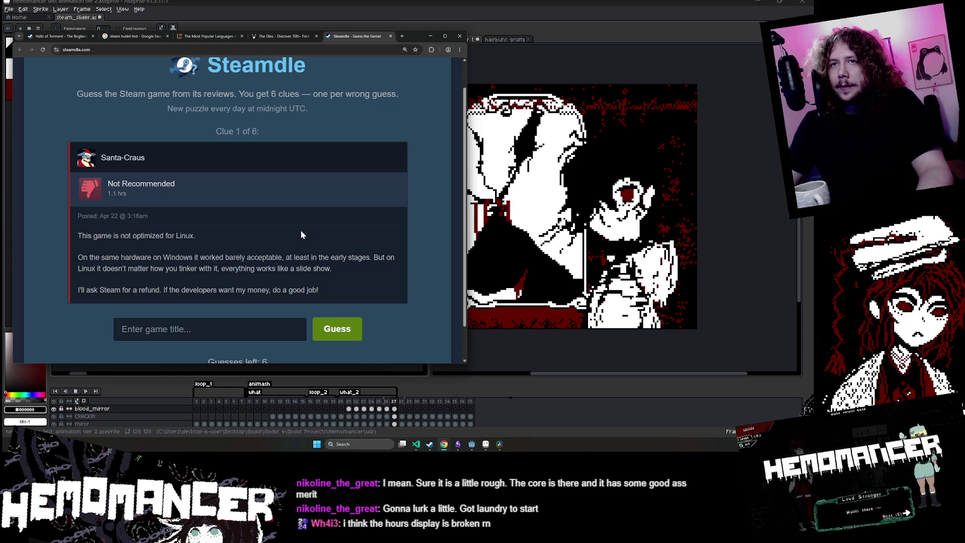
pyautogui.doubleClick(266, 66)
pyautogui.hotkey('ctrl', 'c')
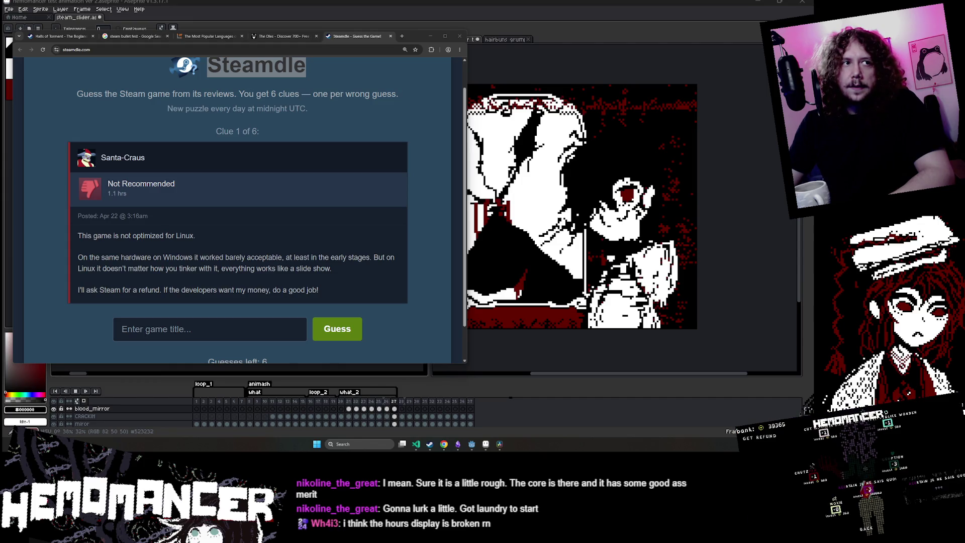
# - Add a new custom reward named Steamdle with description 'Play Steamdle with chat'
pyautogui.hotkey('alt', 'Tab')
pyautogui.scroll(-10, 251, 226)
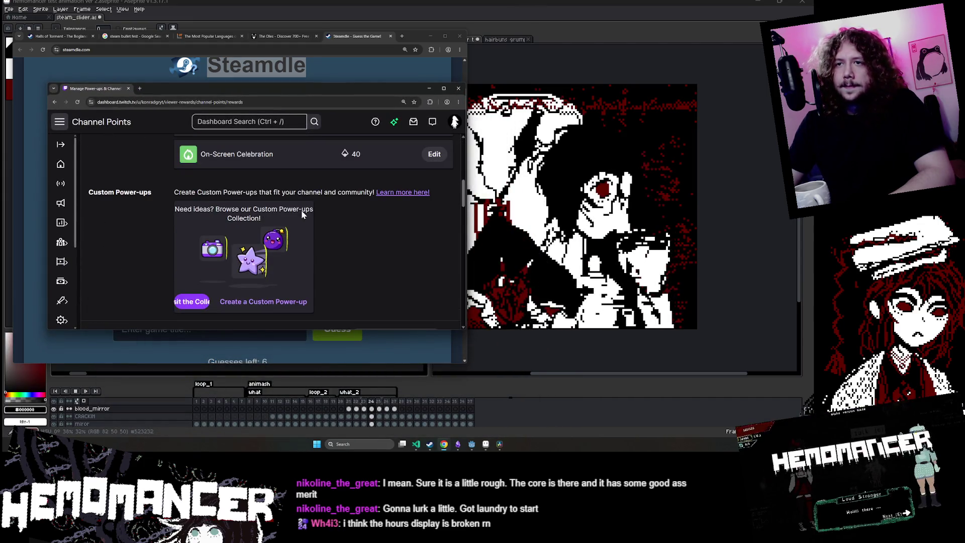
pyautogui.scroll(-5, 300, 211)
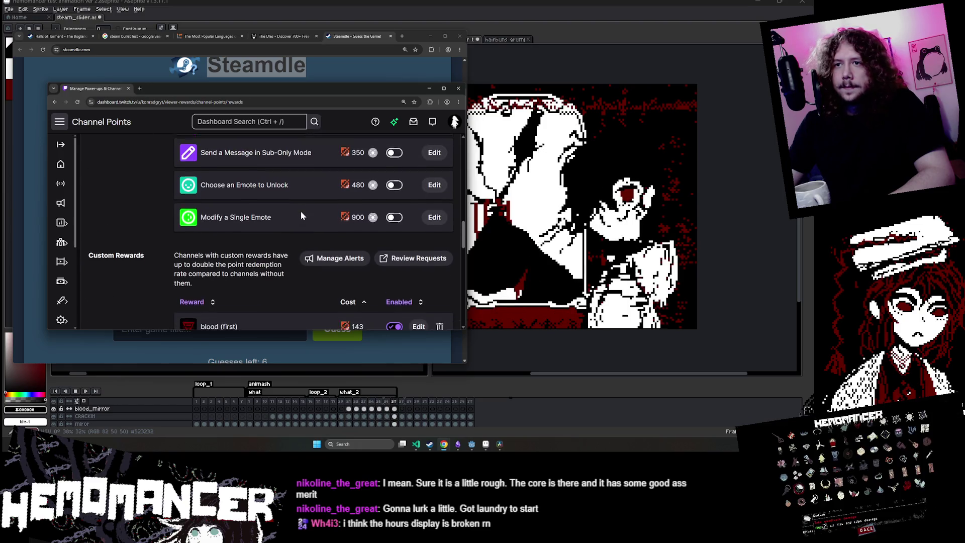
pyautogui.scroll(-10, 316, 203)
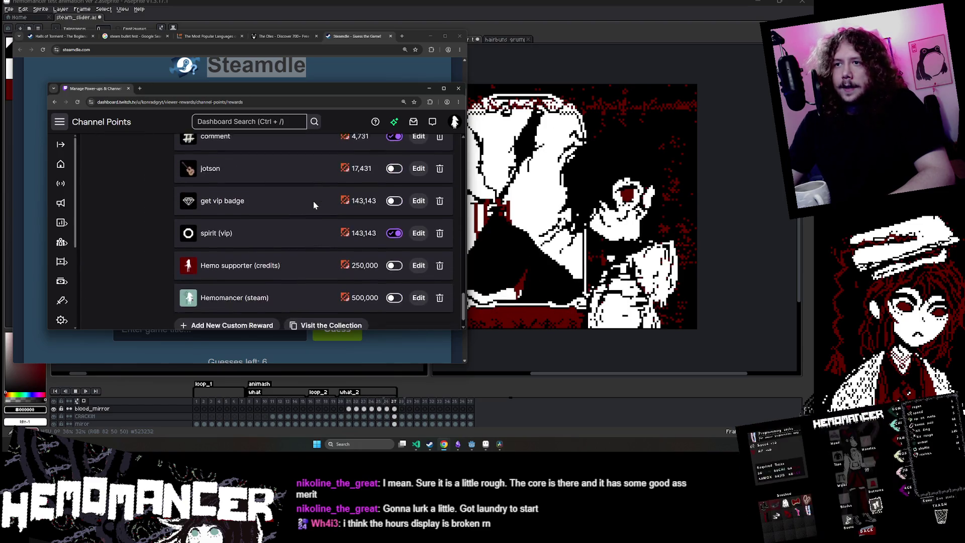
pyautogui.click(251, 304)
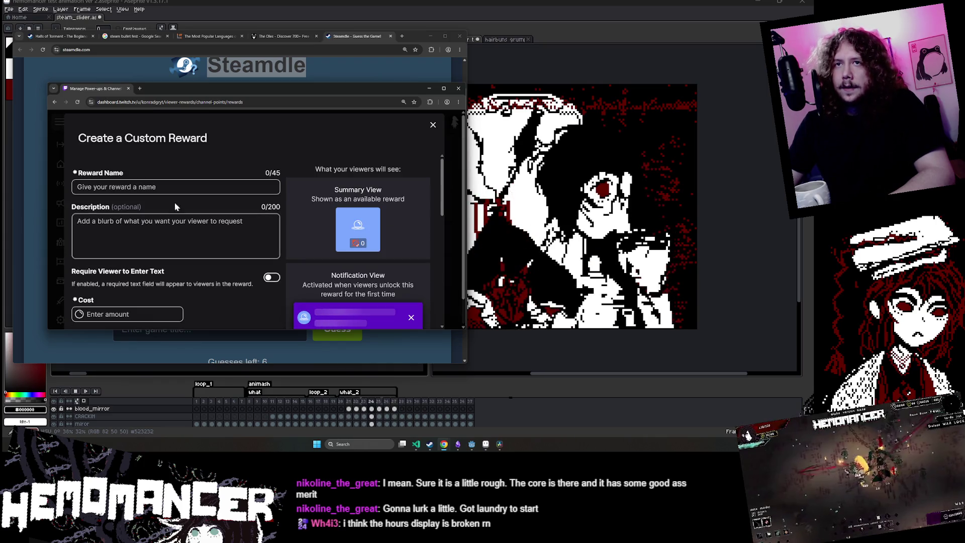
pyautogui.hotkey('ctrl', 'v')
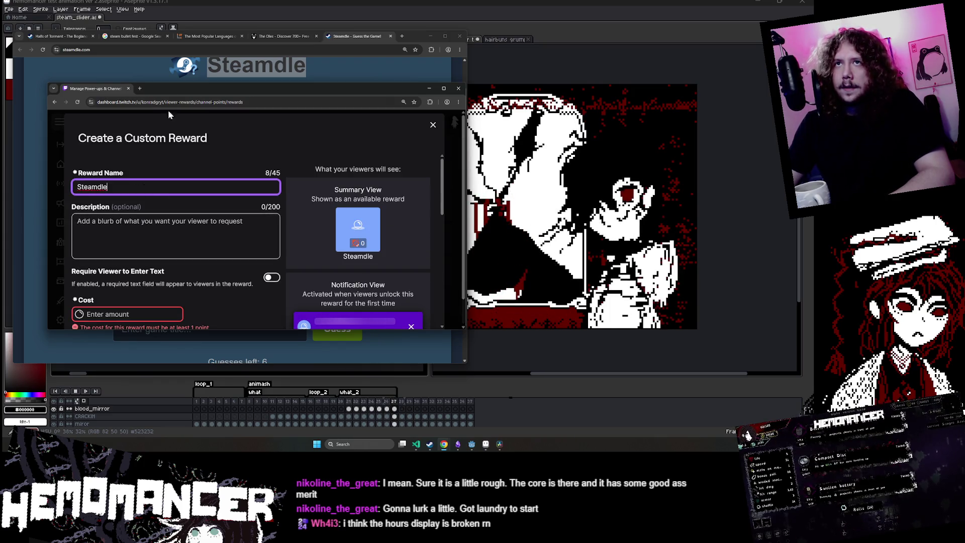
pyautogui.moveTo(177, 90)
pyautogui.mouseDown()
pyautogui.moveTo(180, 109)
pyautogui.moveTo(210, 74)
pyautogui.moveTo(196, 80)
pyautogui.mouseUp()
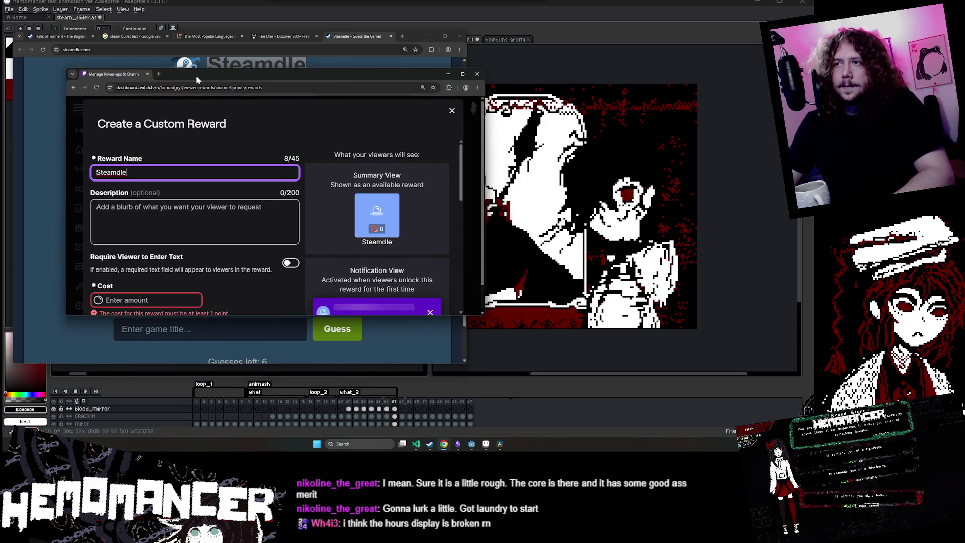
pyautogui.press('Tab')
pyautogui.write('Play Steamd')
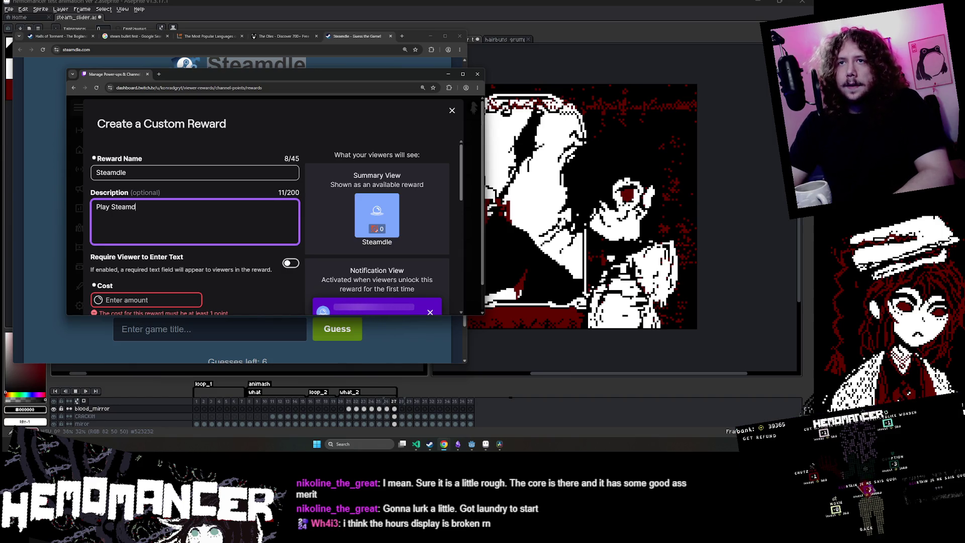
pyautogui.write('le with chat')
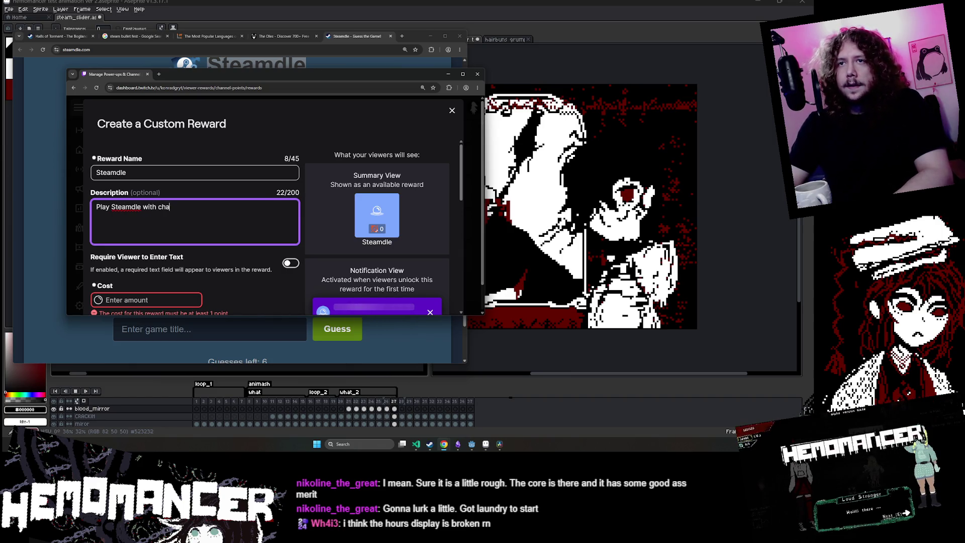
# - Set the reward cost to 1437 channel points
pyautogui.scroll(-1, 184, 220)
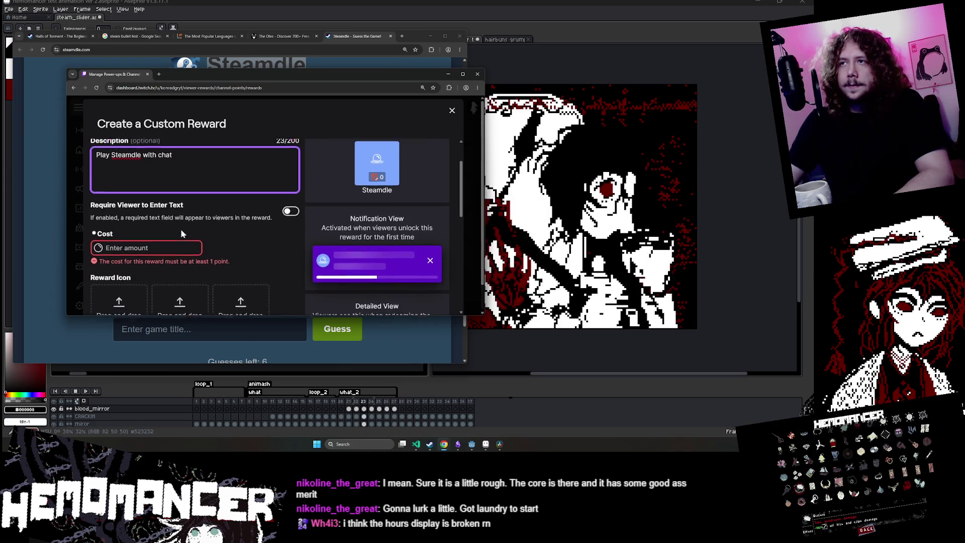
pyautogui.click(180, 235)
pyautogui.write('14')
pyautogui.press('BackSpace')
pyautogui.write('53')
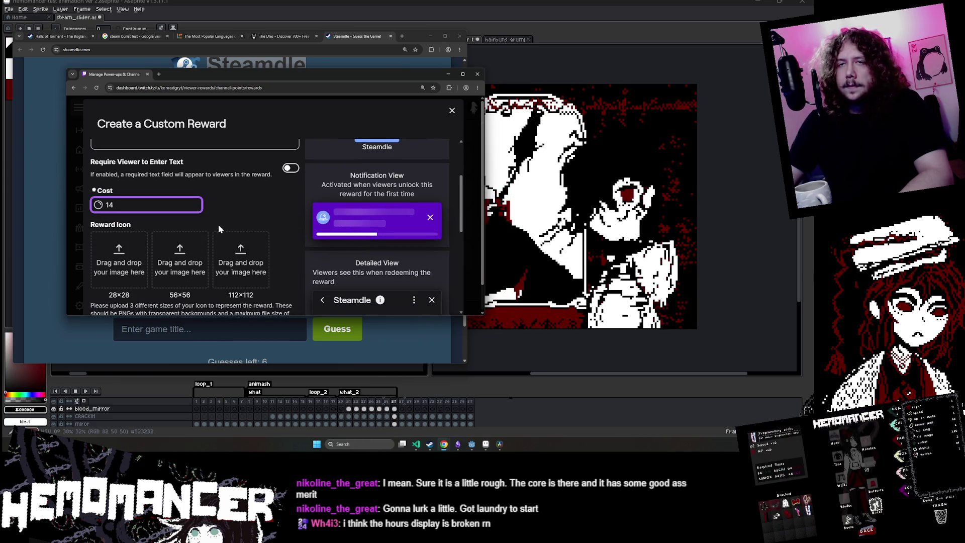
pyautogui.scroll(1, 218, 225)
pyautogui.press('BackSpace')
pyautogui.press('BackSpace')
pyautogui.write('5')
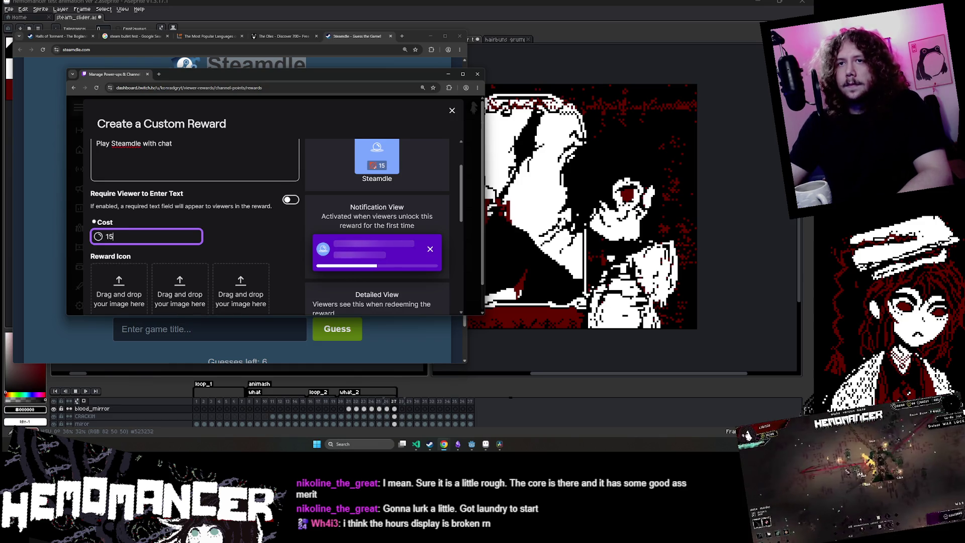
pyautogui.write('437')
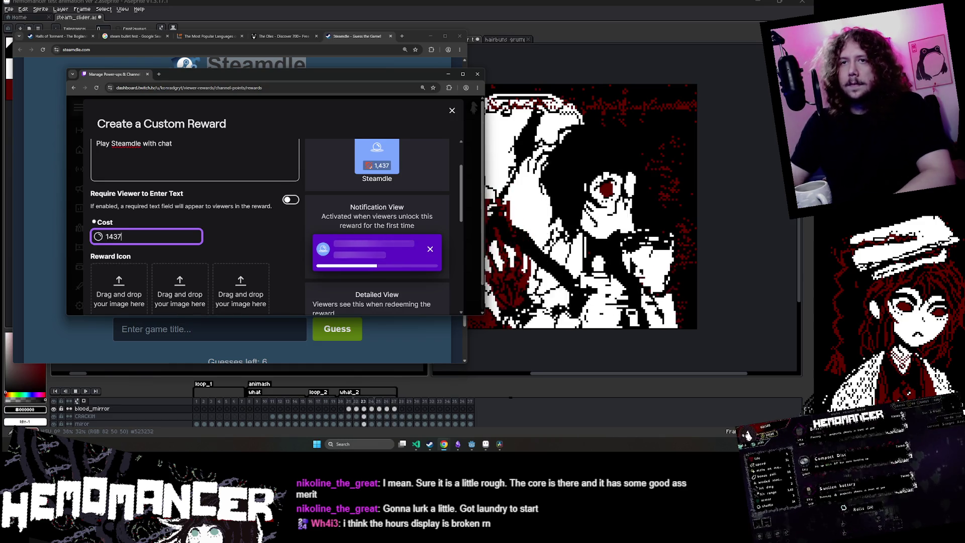
pyautogui.click(250, 242)
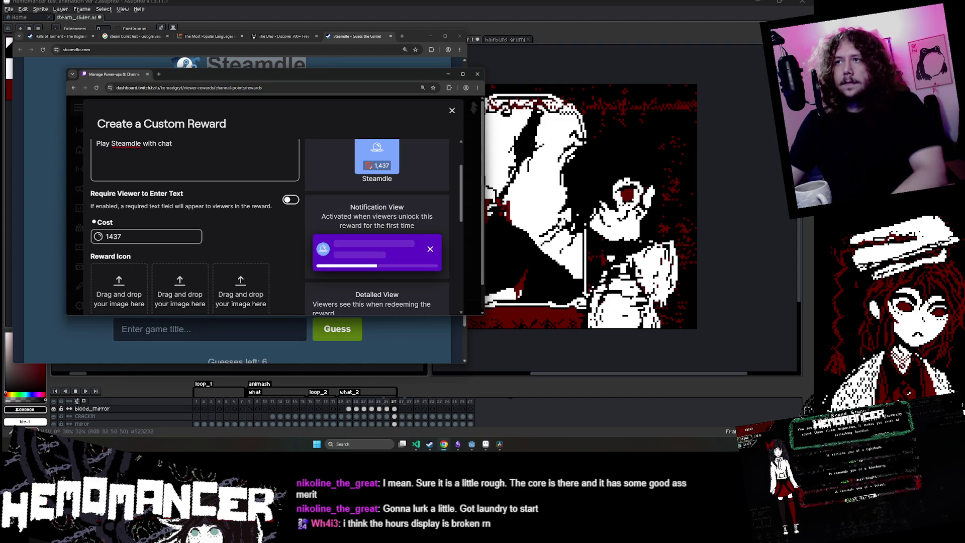
pyautogui.scroll(-2, 158, 228)
pyautogui.scroll(-4, 158, 228)
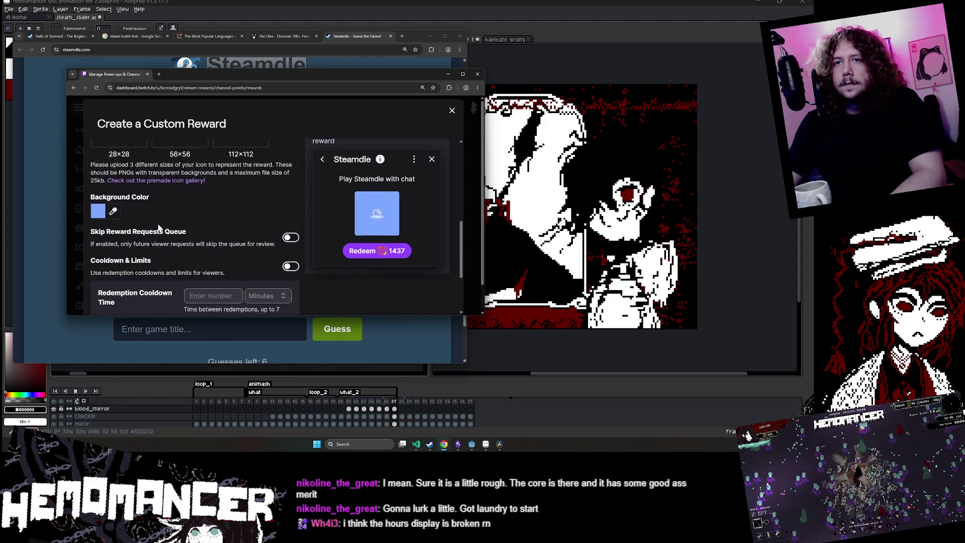
pyautogui.scroll(5, 161, 221)
pyautogui.scroll(3, 164, 222)
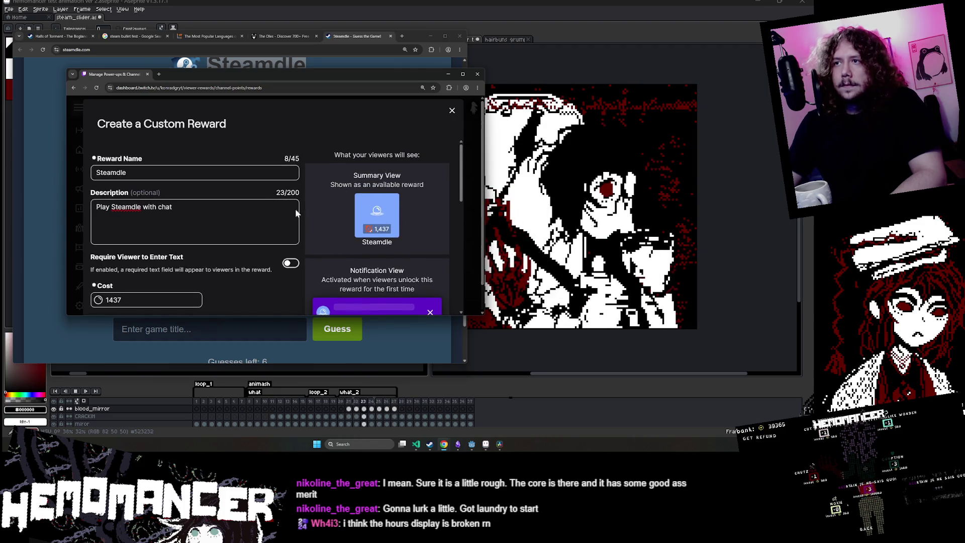
pyautogui.scroll(-1, 163, 223)
pyautogui.scroll(-5, 246, 204)
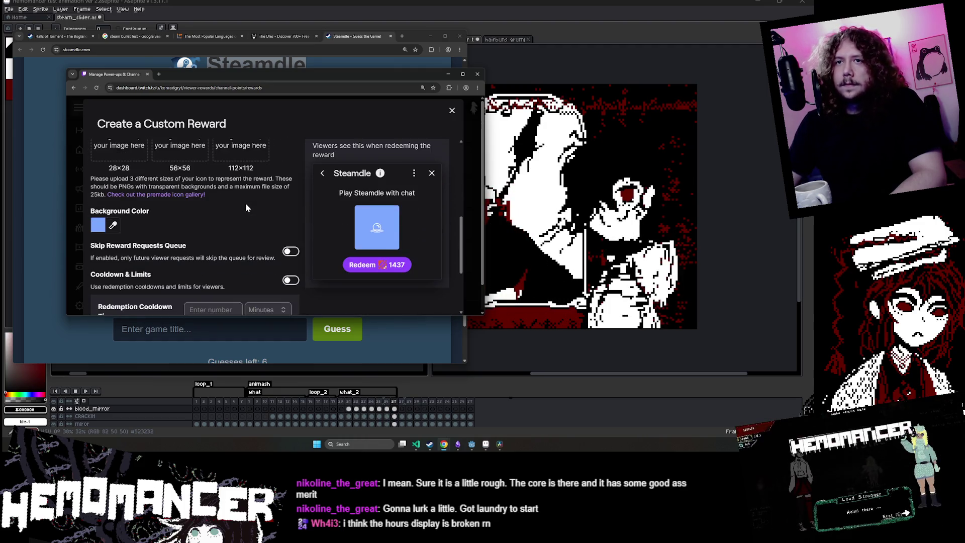
pyautogui.scroll(-2, 245, 203)
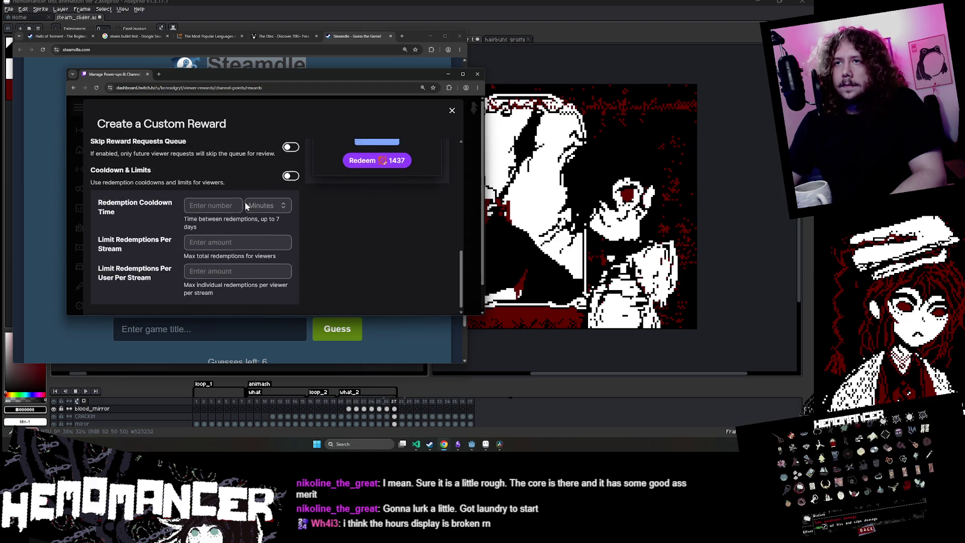
pyautogui.scroll(4, 99, 244)
# - Set the reward background colour to black
pyautogui.click(112, 244)
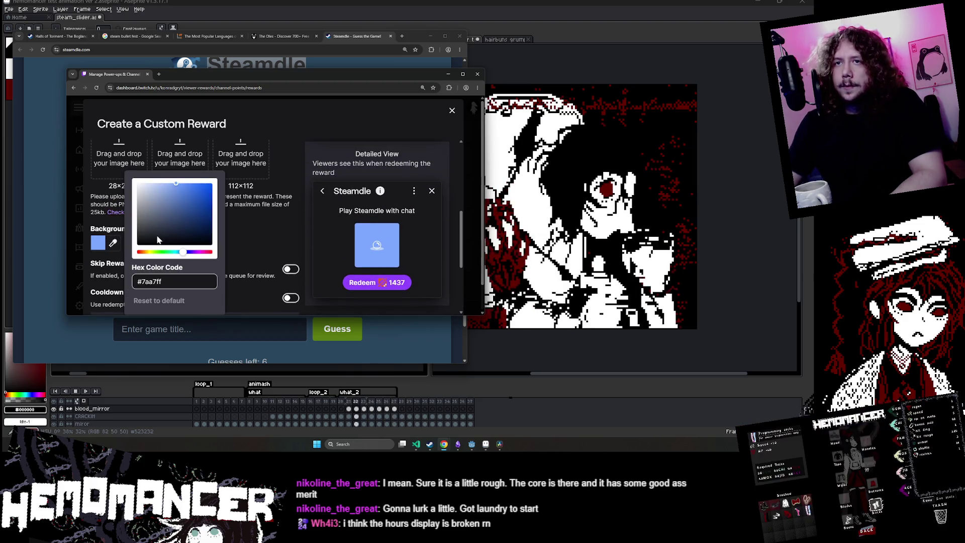
pyautogui.click(134, 246)
pyautogui.click(261, 246)
pyautogui.scroll(-2, 347, 261)
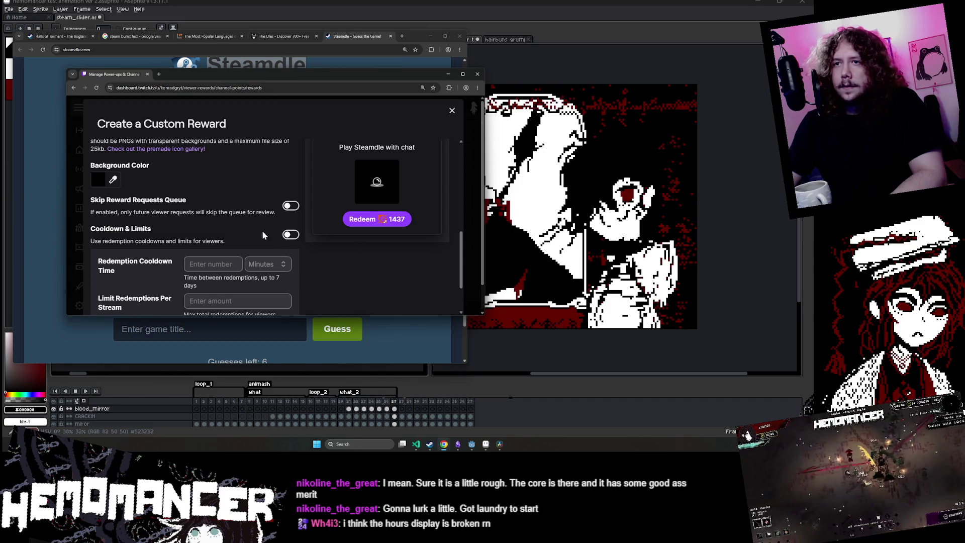
pyautogui.scroll(-1, 261, 230)
pyautogui.scroll(1, 258, 233)
pyautogui.scroll(-1, 284, 207)
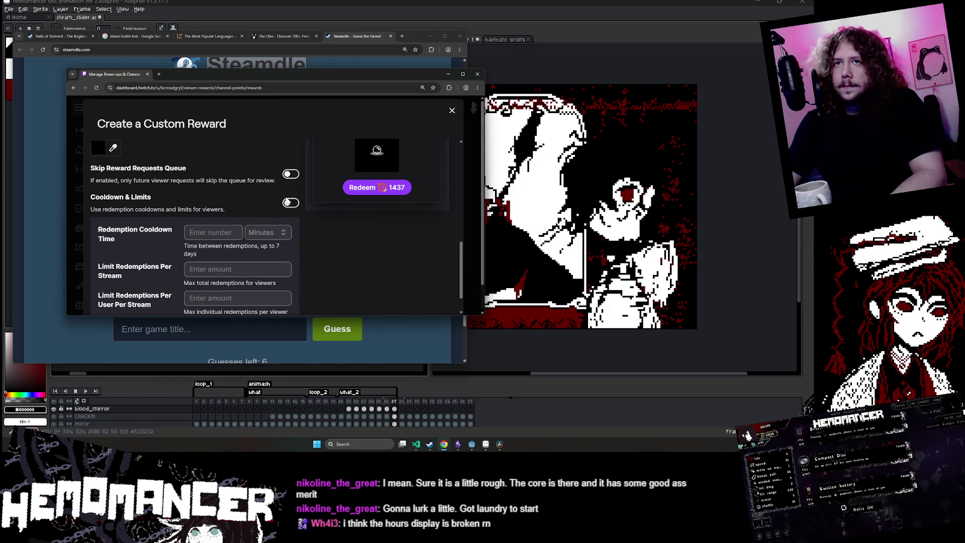
# - Enable Cooldown & Limits and limit the reward to 1 redemption per stream
pyautogui.click(290, 203)
pyautogui.scroll(-2, 290, 203)
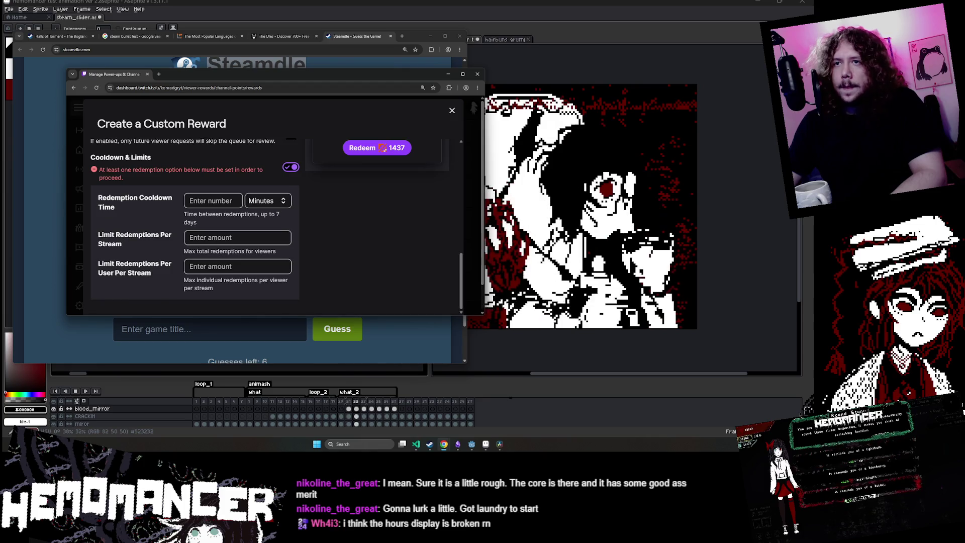
pyautogui.click(238, 238)
pyautogui.write('1')
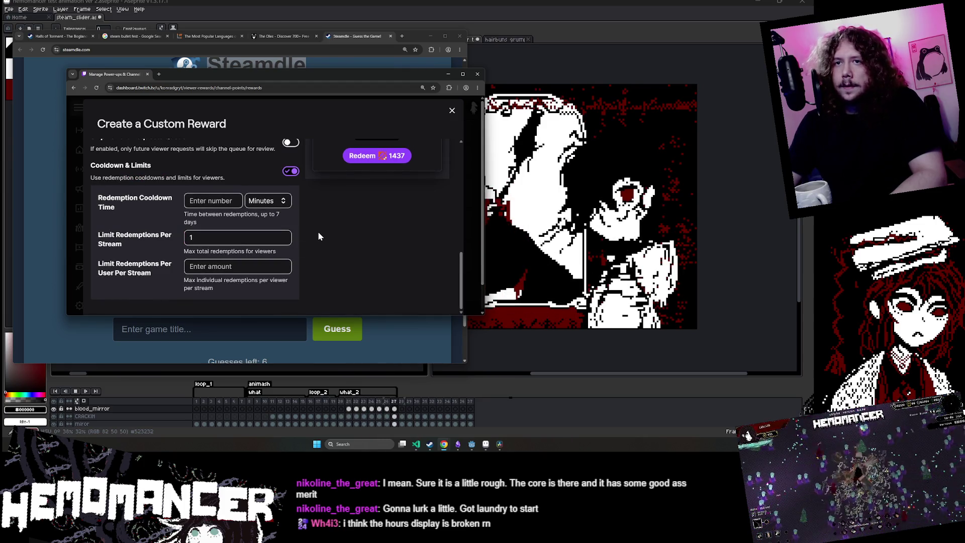
pyautogui.scroll(3, 317, 231)
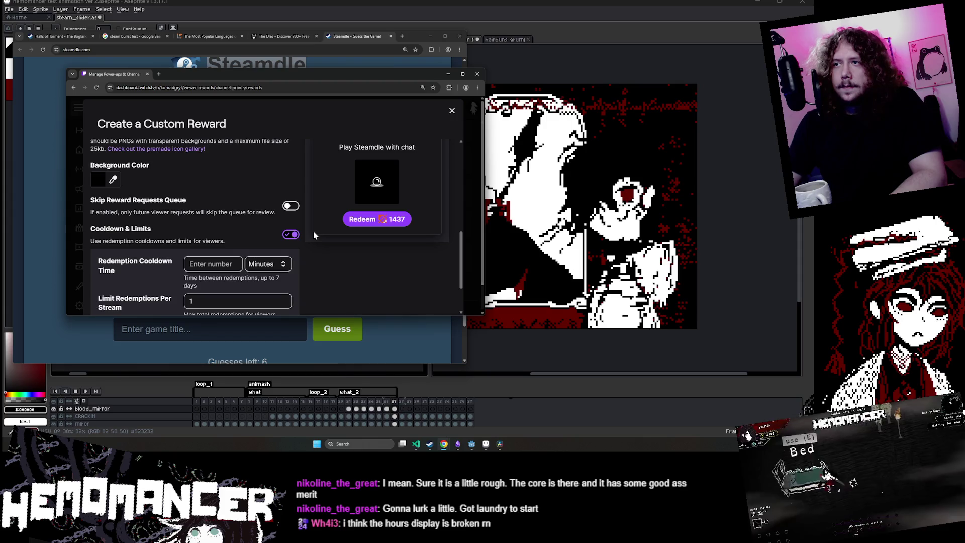
pyautogui.scroll(3, 313, 231)
pyautogui.scroll(3, 313, 233)
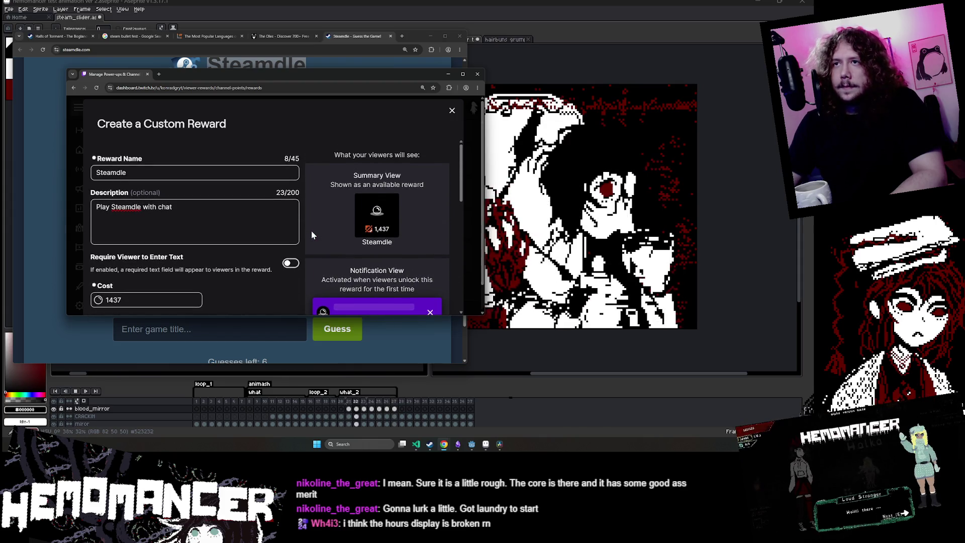
pyautogui.scroll(-10, 312, 231)
pyautogui.hotkey('ctrl', '-')
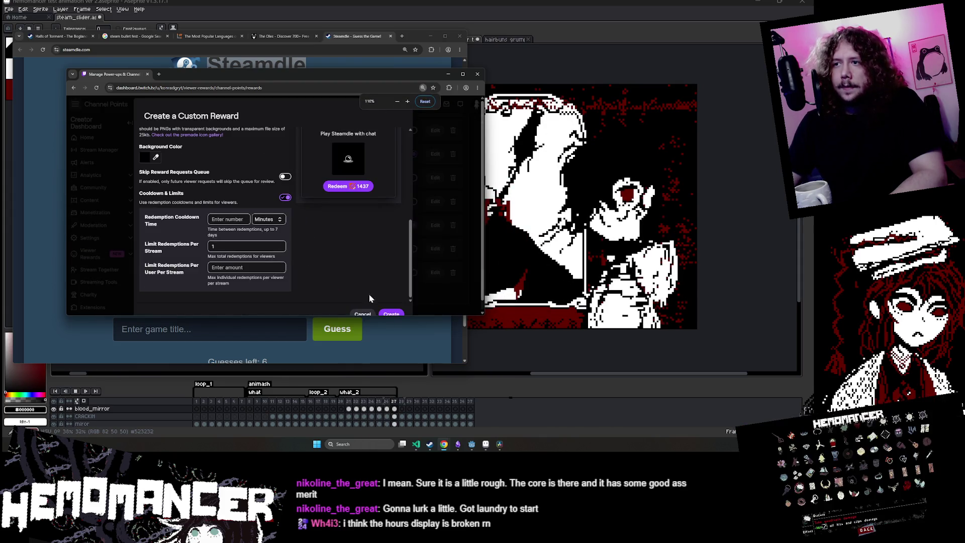
# - Create the Steamdle reward, confirm it is enabled at 1,437, and minimize the dashboard to show Steamdle
pyautogui.click(399, 315)
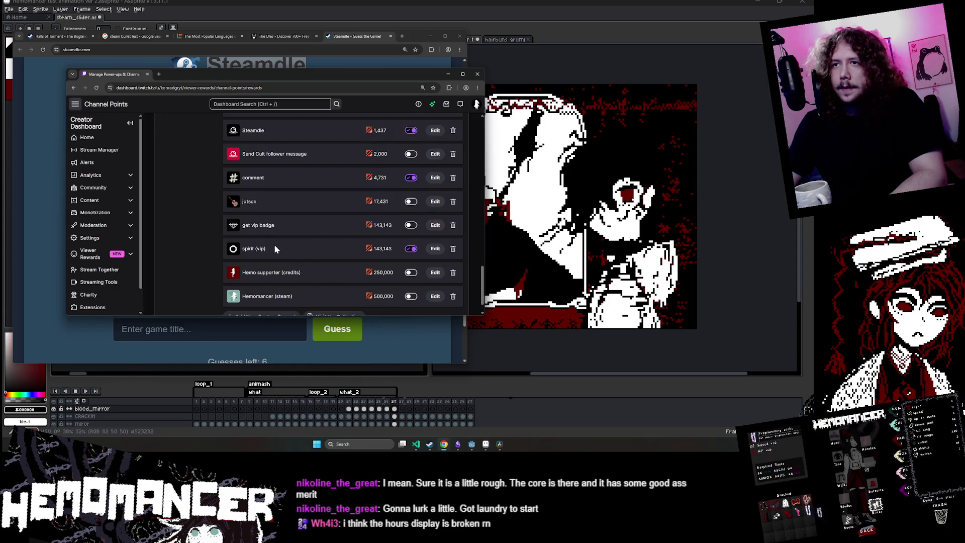
pyautogui.scroll(10, 274, 248)
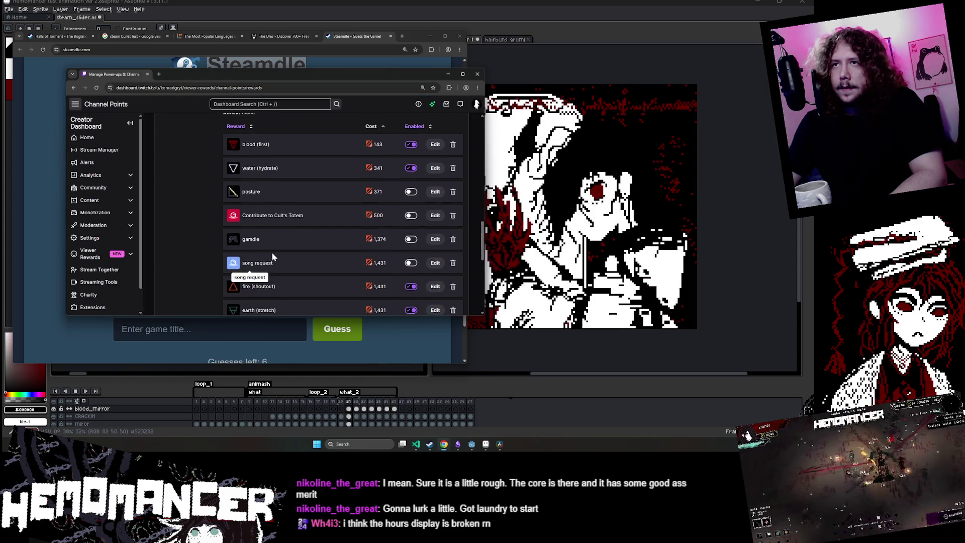
pyautogui.scroll(-3, 272, 252)
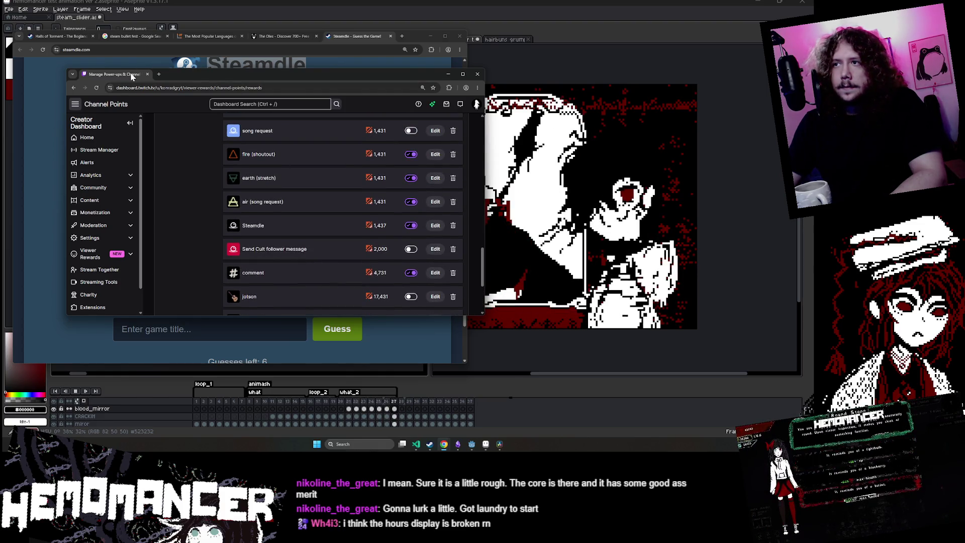
pyautogui.click(148, 74)
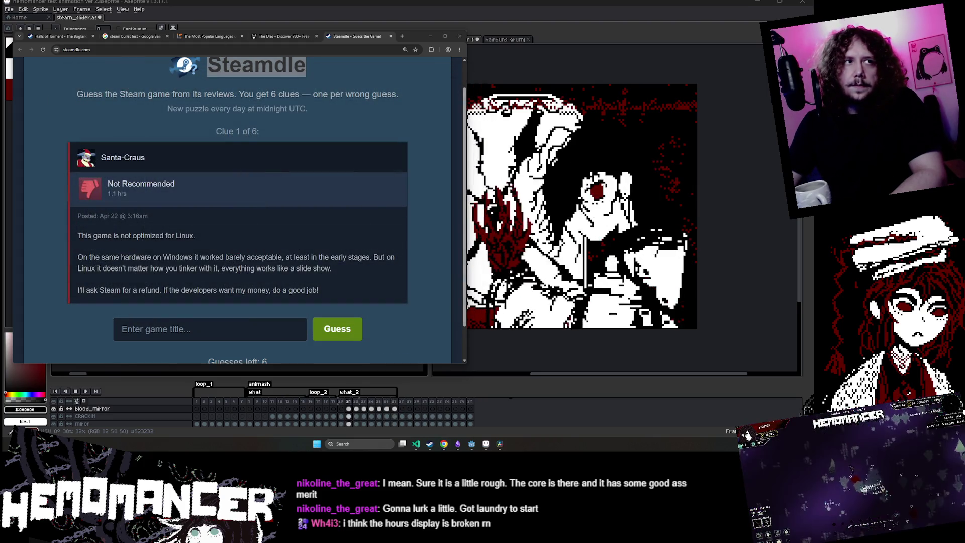
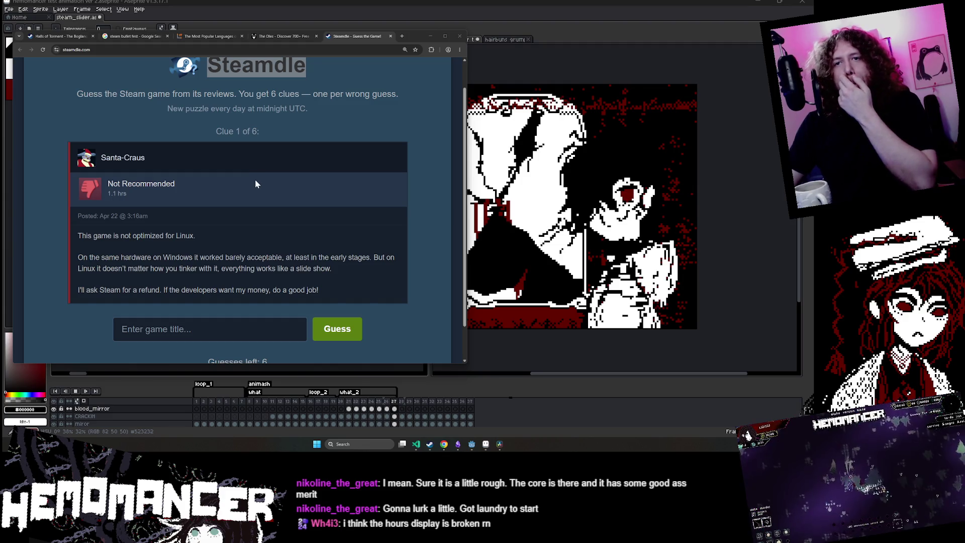
# - Read the first Steamdle review clue, highlighting its lines
pyautogui.click(201, 330)
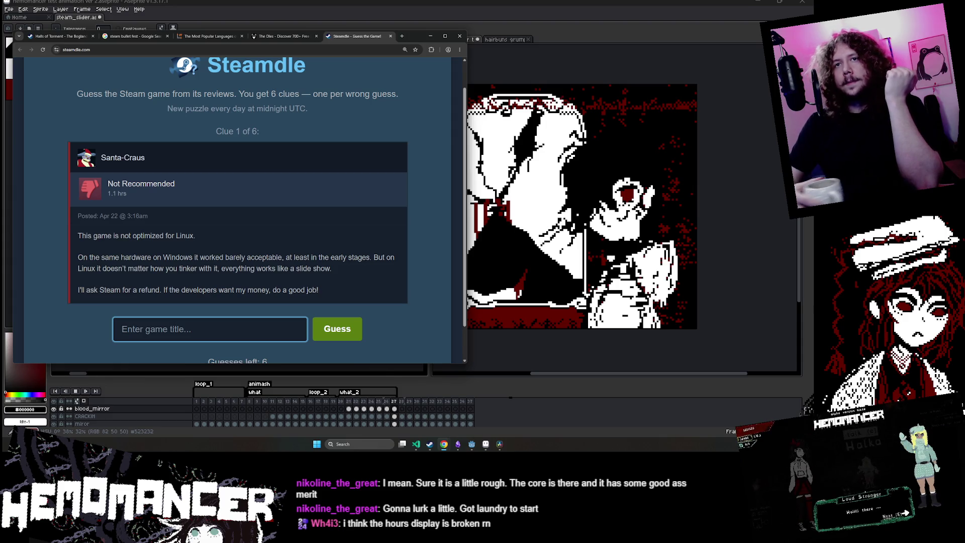
pyautogui.moveTo(114, 250); pyautogui.dragTo(211, 225)
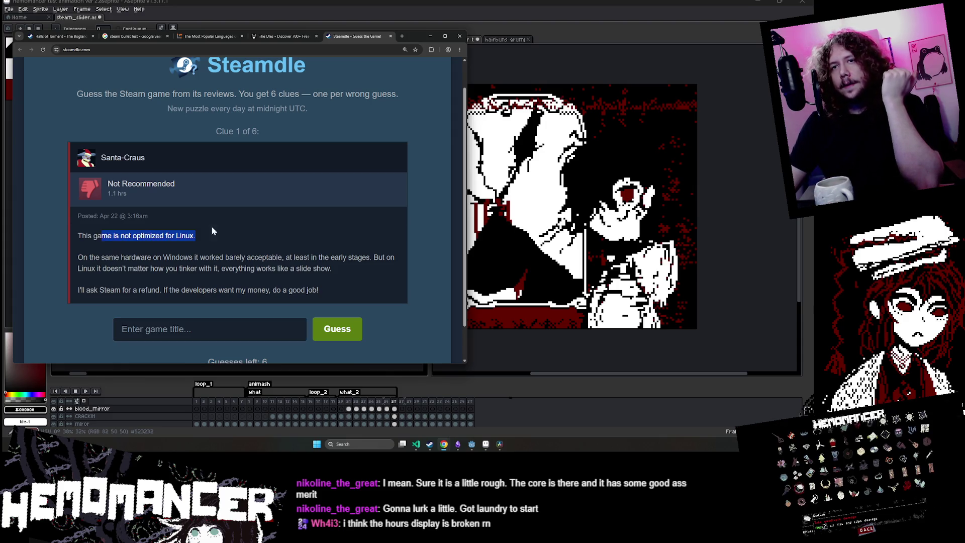
pyautogui.moveTo(78, 257)
pyautogui.mouseDown()
pyautogui.moveTo(317, 257)
pyautogui.moveTo(373, 272)
pyautogui.mouseUp()
pyautogui.click(316, 257)
# - Type 'clai' and submit Clair Obscur: Expedition 33 as the first guess
pyautogui.click(261, 329)
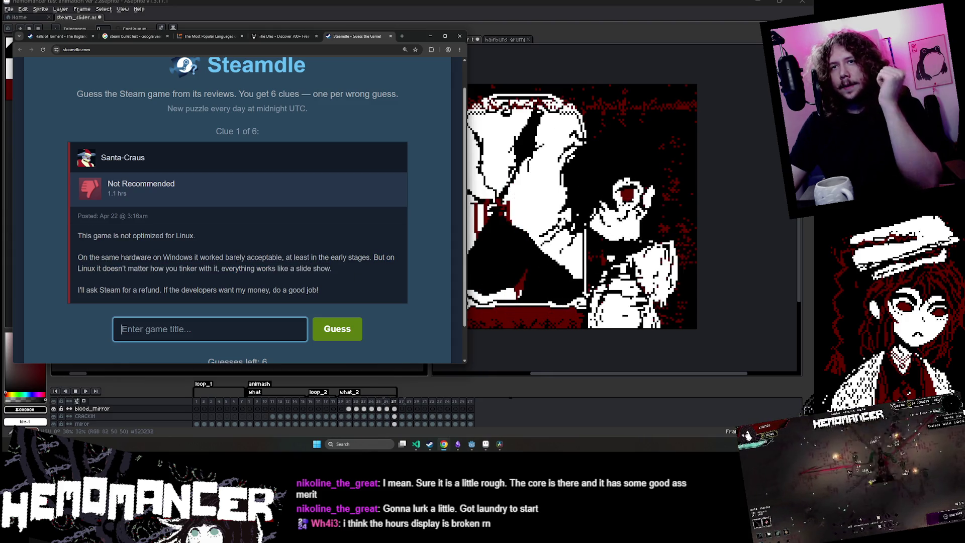
pyautogui.write('w')
pyautogui.press('BackSpace')
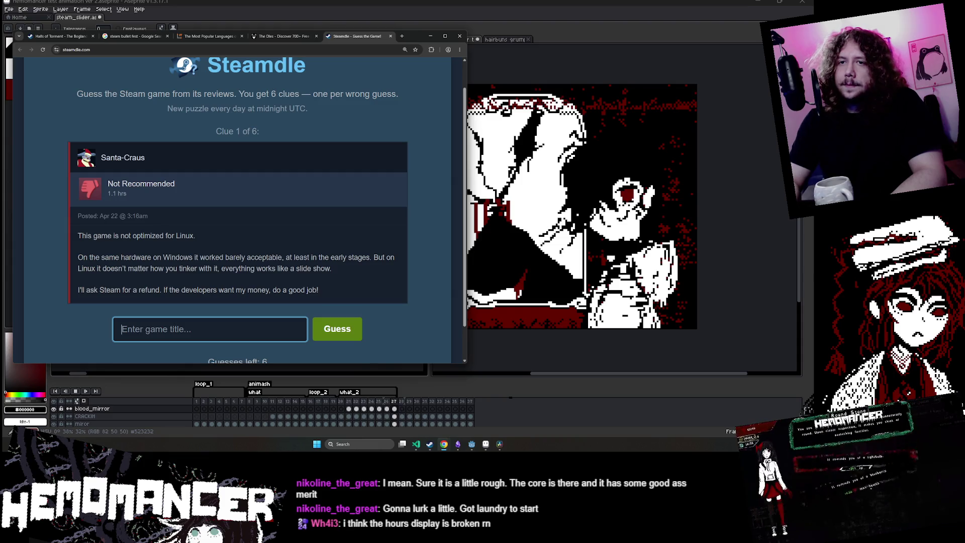
pyautogui.scroll(-1, 238, 201)
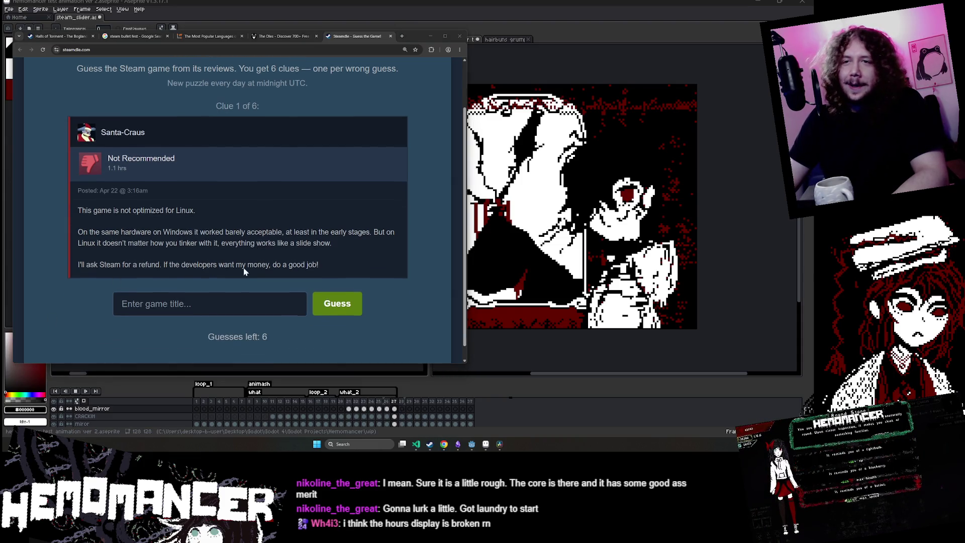
pyautogui.write('clair')
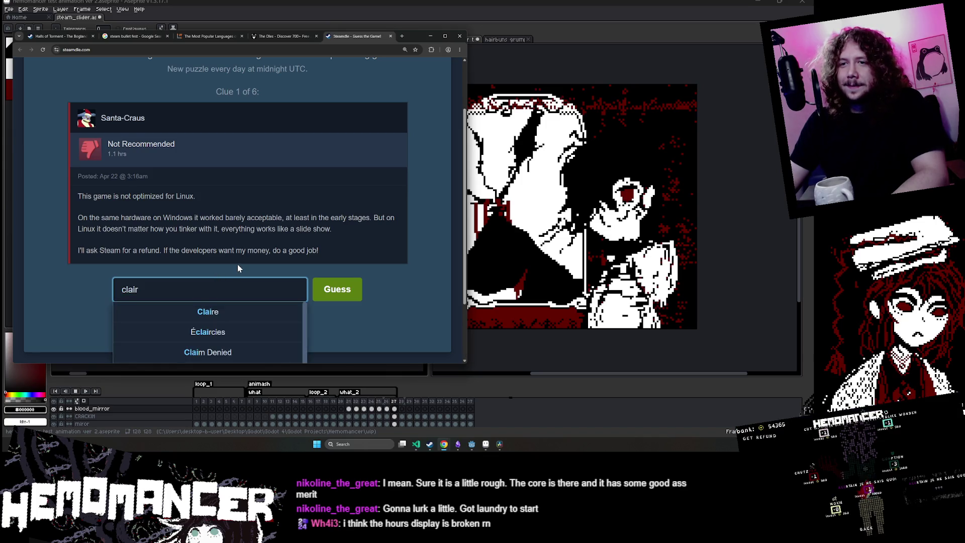
pyautogui.scroll(-2, 237, 264)
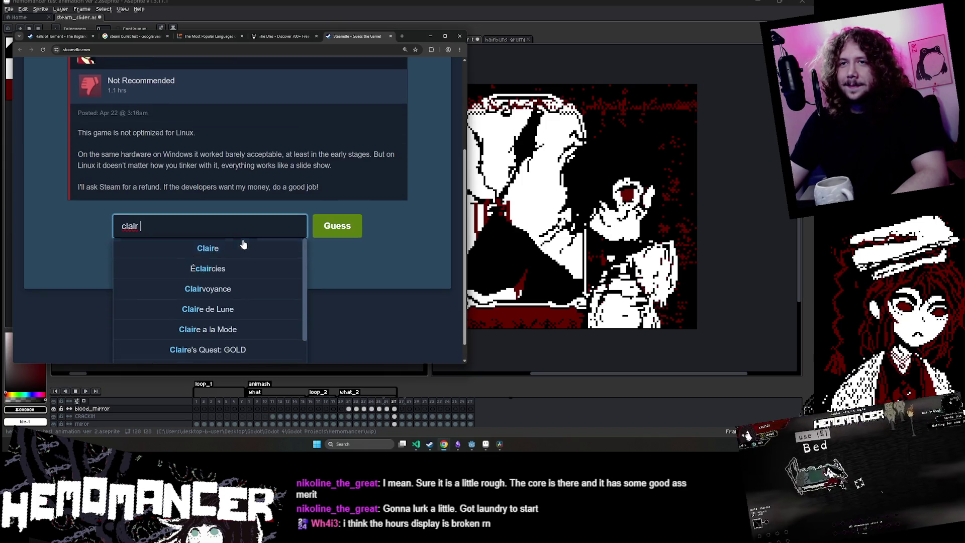
pyautogui.scroll(-2, 241, 272)
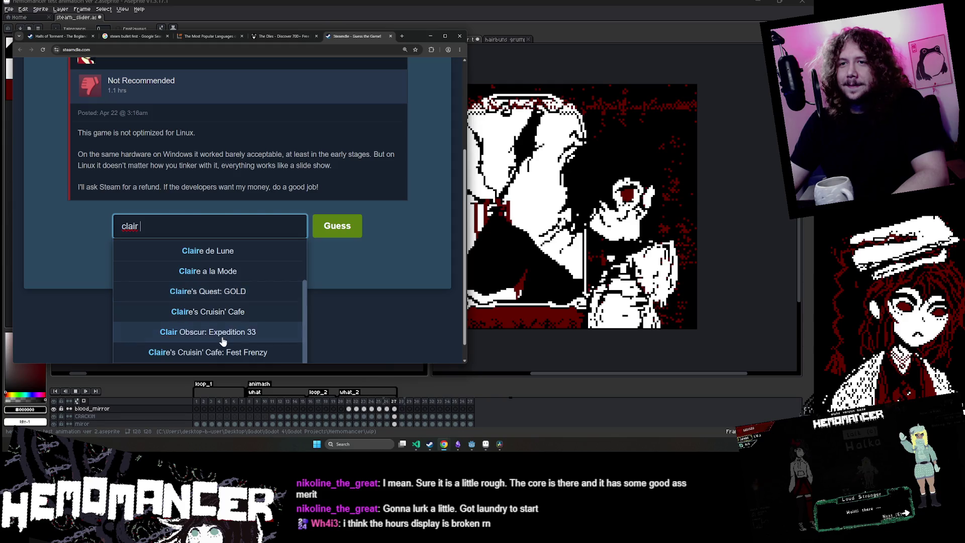
pyautogui.click(222, 332)
pyautogui.press('Return')
# - Read the second review quote revealed after the wrong guess
pyautogui.scroll(2, 249, 272)
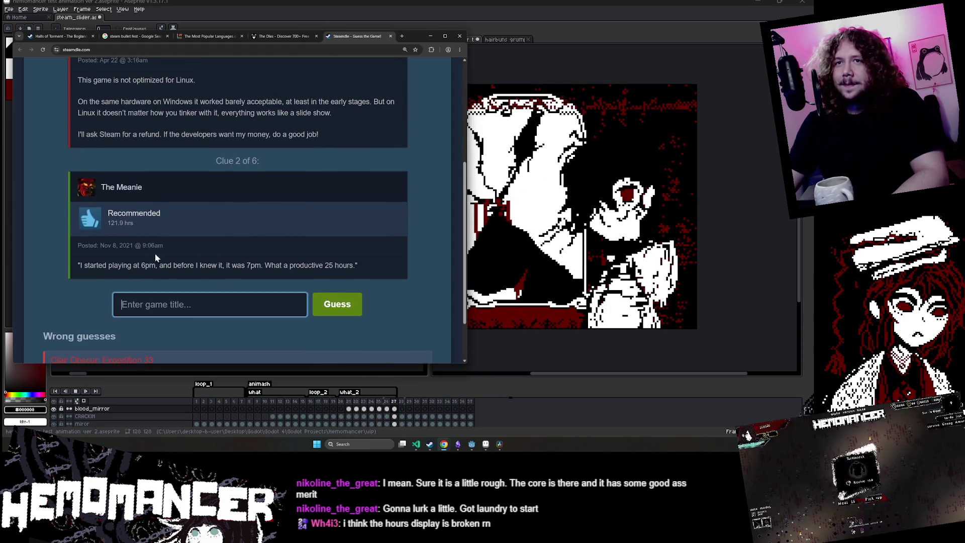
pyautogui.moveTo(77, 264); pyautogui.dragTo(217, 265)
pyautogui.click(168, 270)
pyautogui.click(217, 265)
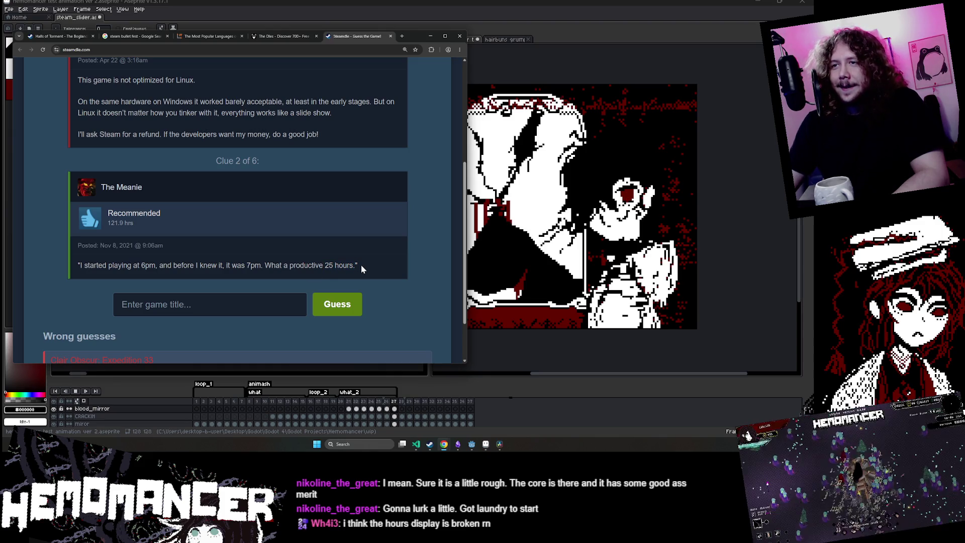
# - Submit Vampire Survivors as the second guess
pyautogui.click(151, 304)
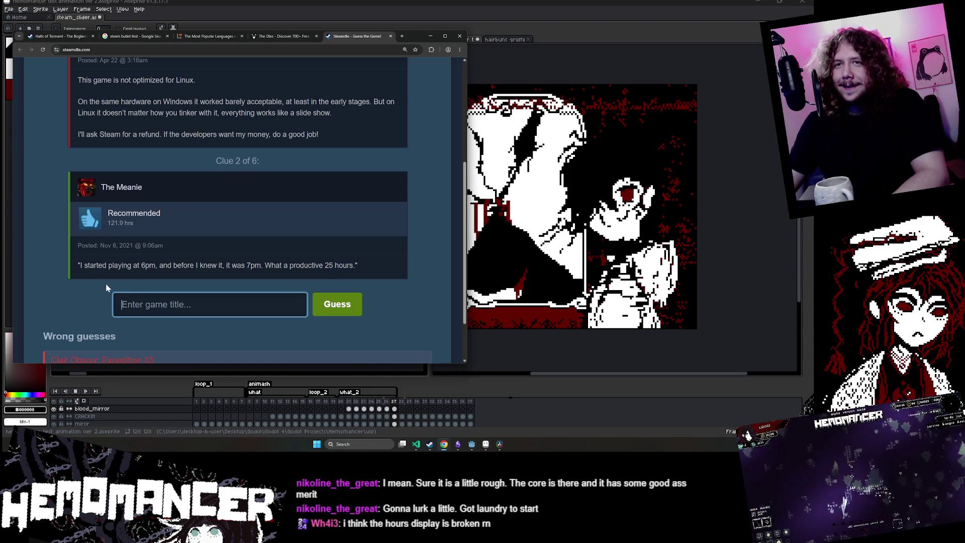
pyautogui.write('va')
pyautogui.write('sur')
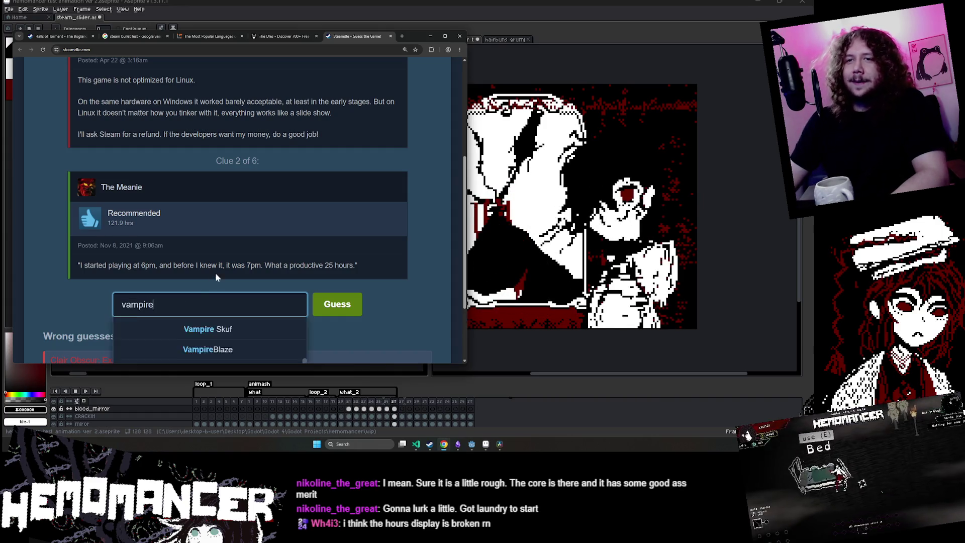
pyautogui.scroll(-2, 215, 273)
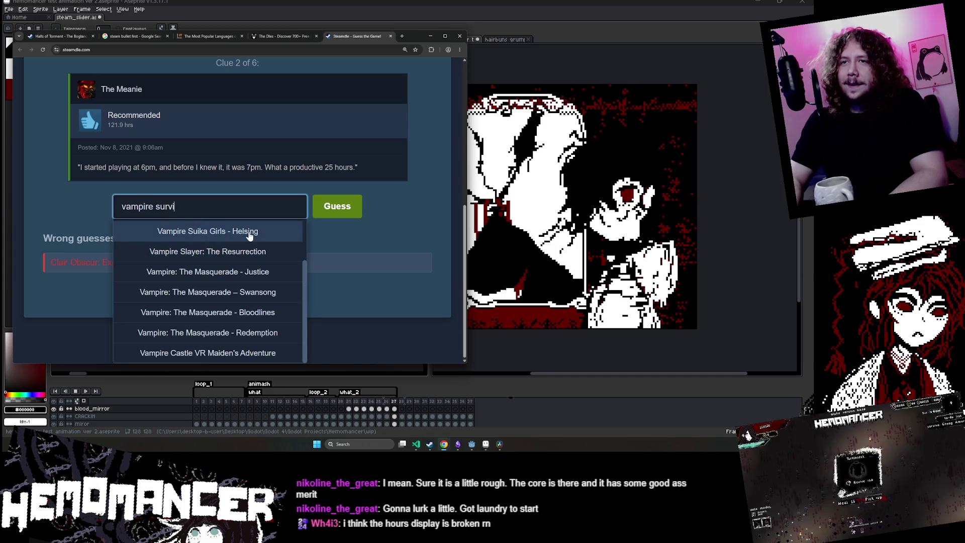
pyautogui.write('vor')
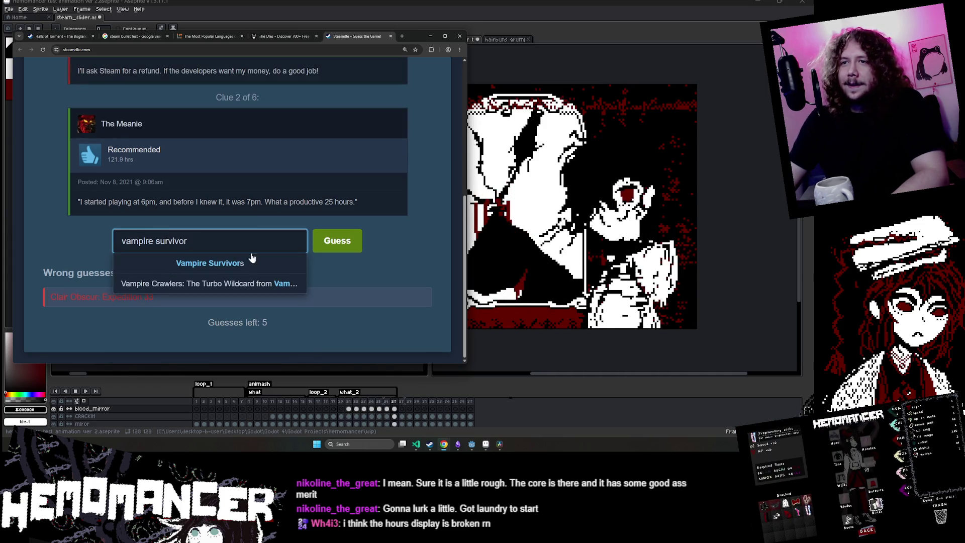
pyautogui.click(252, 258)
pyautogui.click(317, 240)
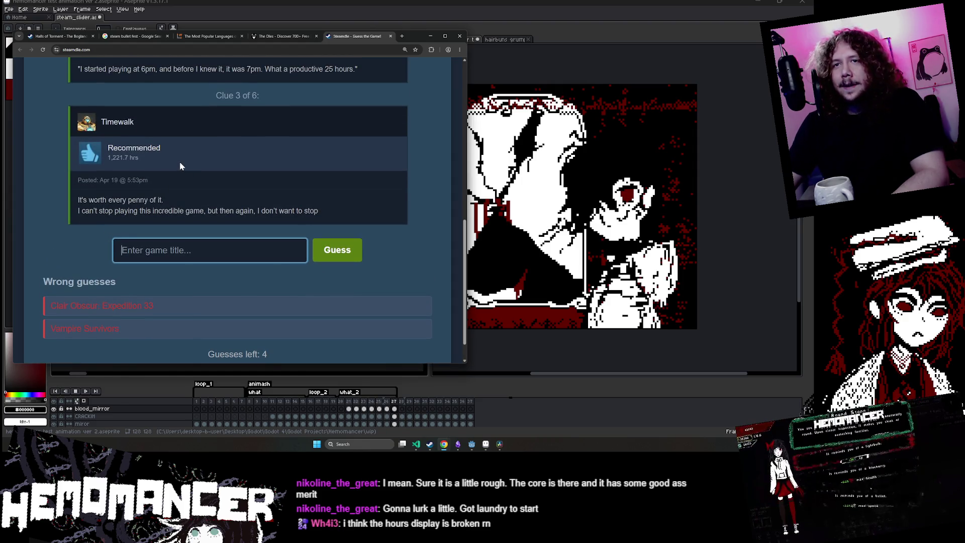
# - Finish the third review and submit Satisfactory as the guess
pyautogui.moveTo(319, 211); pyautogui.dragTo(314, 211)
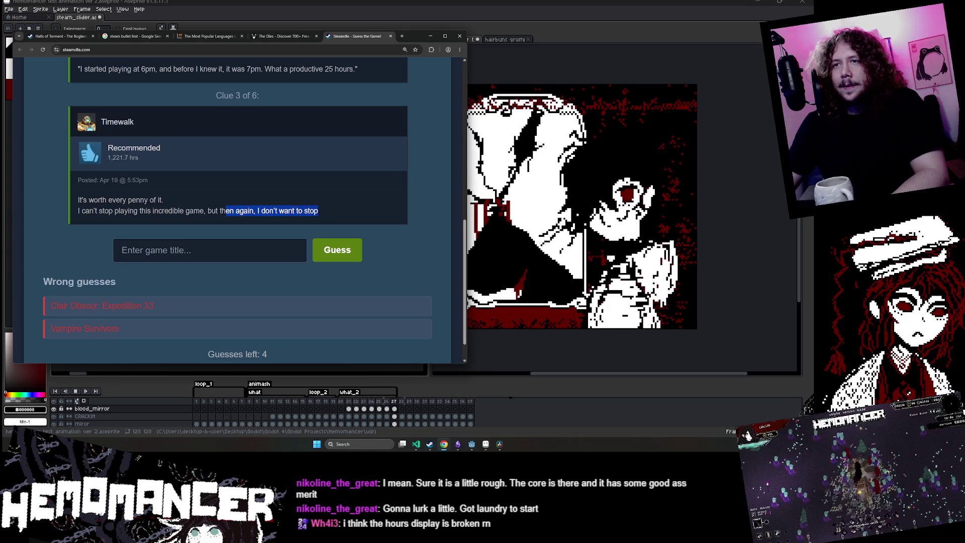
pyautogui.click(75, 239)
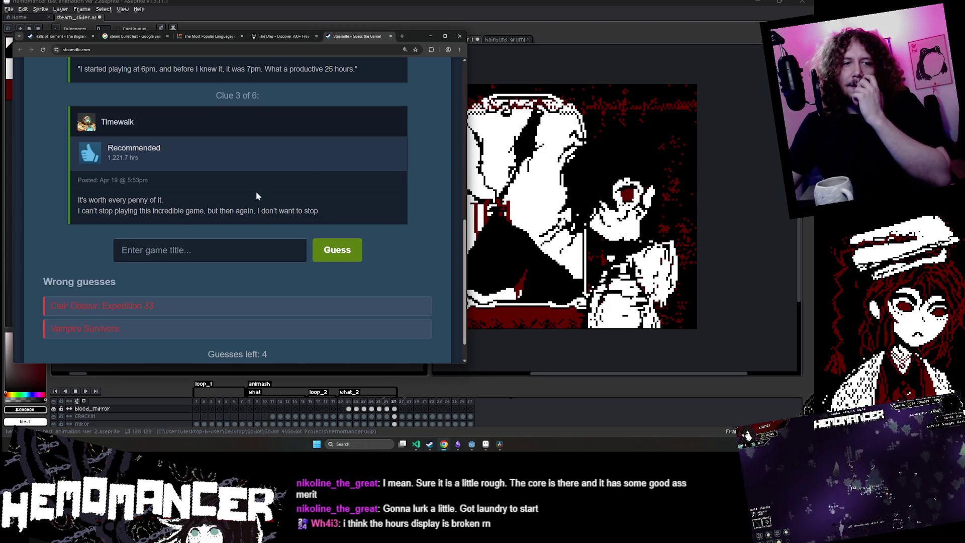
pyautogui.scroll(3, 255, 191)
pyautogui.scroll(-3, 207, 212)
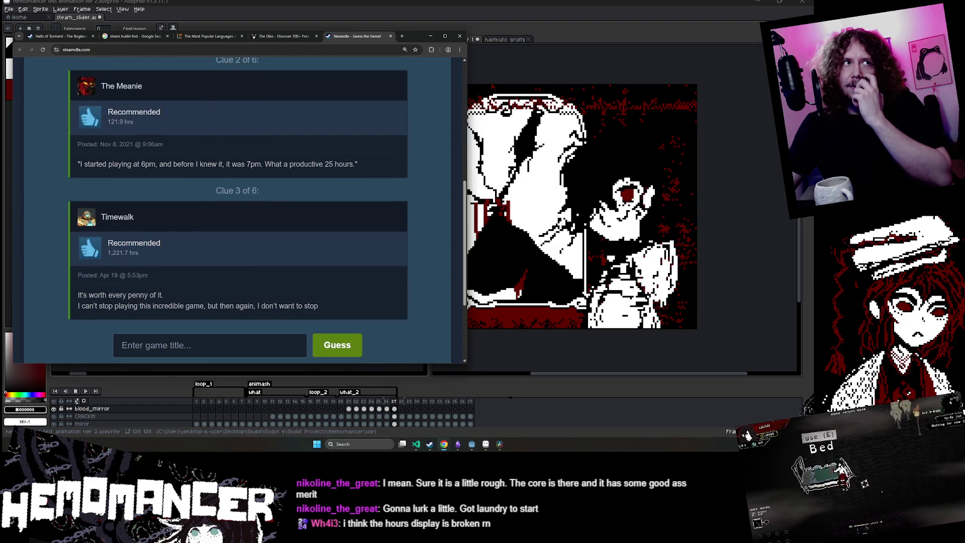
pyautogui.scroll(-1, 252, 242)
pyautogui.write('s')
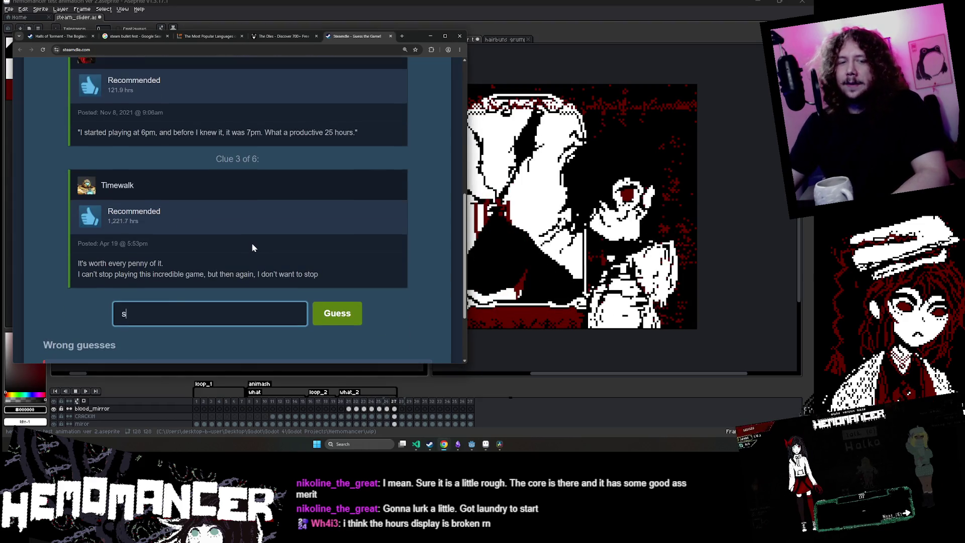
pyautogui.write('atisfactory')
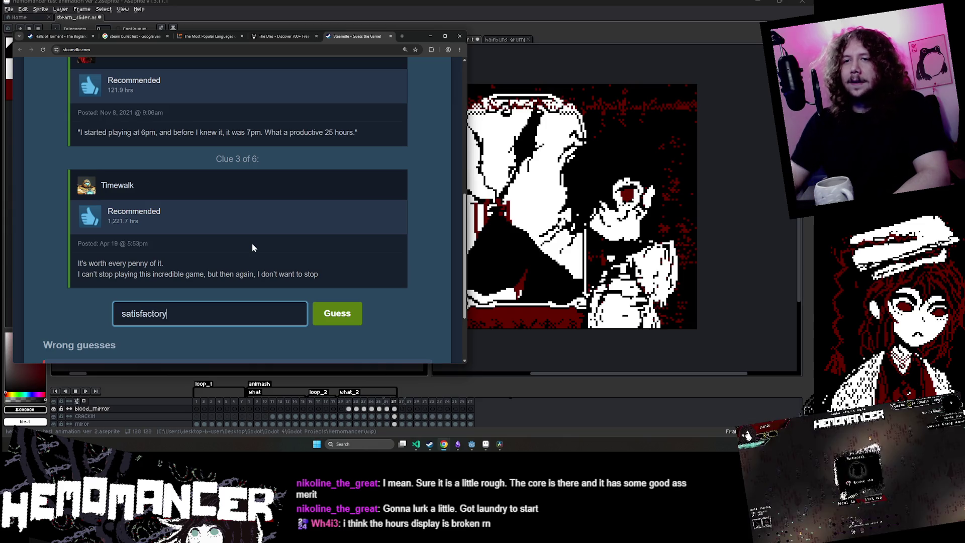
pyautogui.click(337, 216)
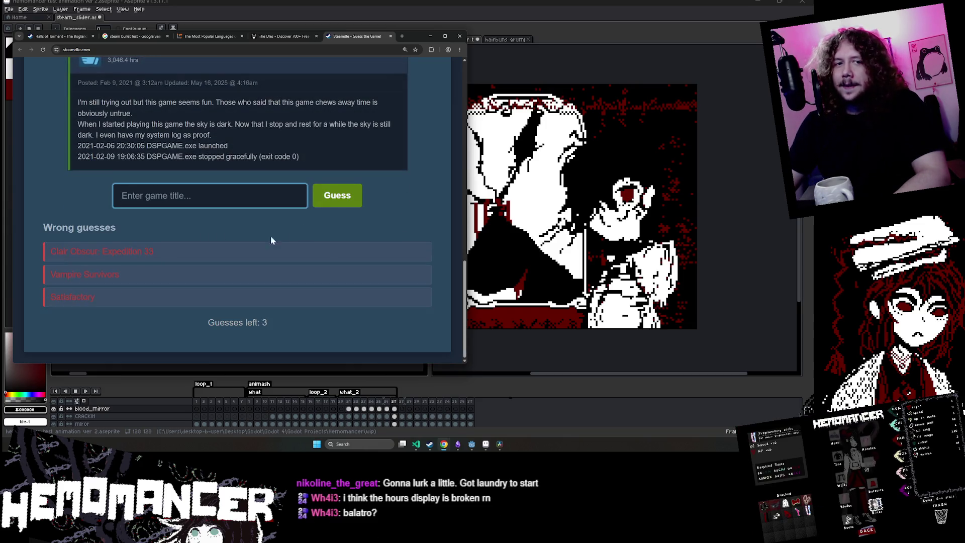
# - Read the fourth clue's sentences about the dark sky
pyautogui.scroll(2, 221, 246)
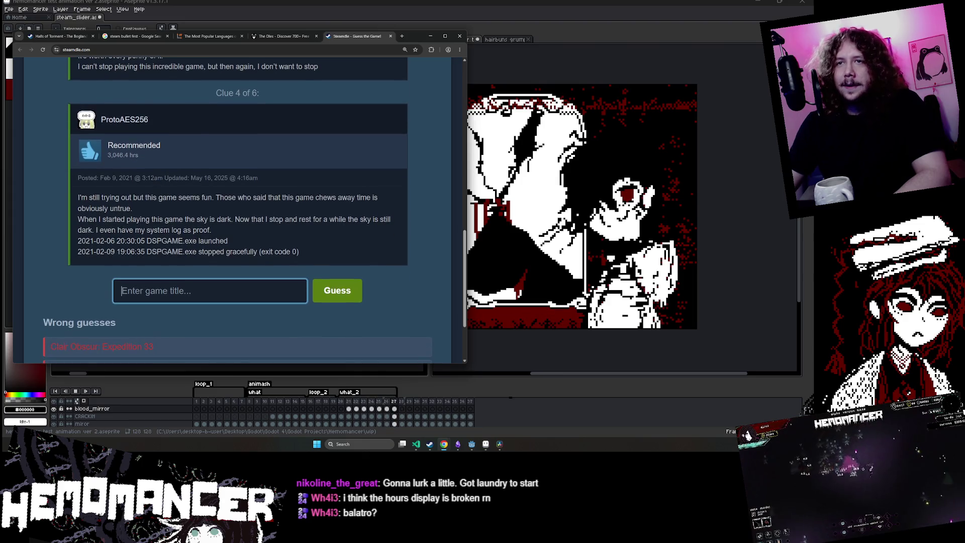
pyautogui.moveTo(77, 198)
pyautogui.mouseDown()
pyautogui.moveTo(243, 199)
pyautogui.moveTo(267, 210)
pyautogui.moveTo(358, 201)
pyautogui.moveTo(338, 213)
pyautogui.moveTo(138, 216)
pyautogui.mouseUp()
pyautogui.click(214, 207)
pyautogui.click(138, 216)
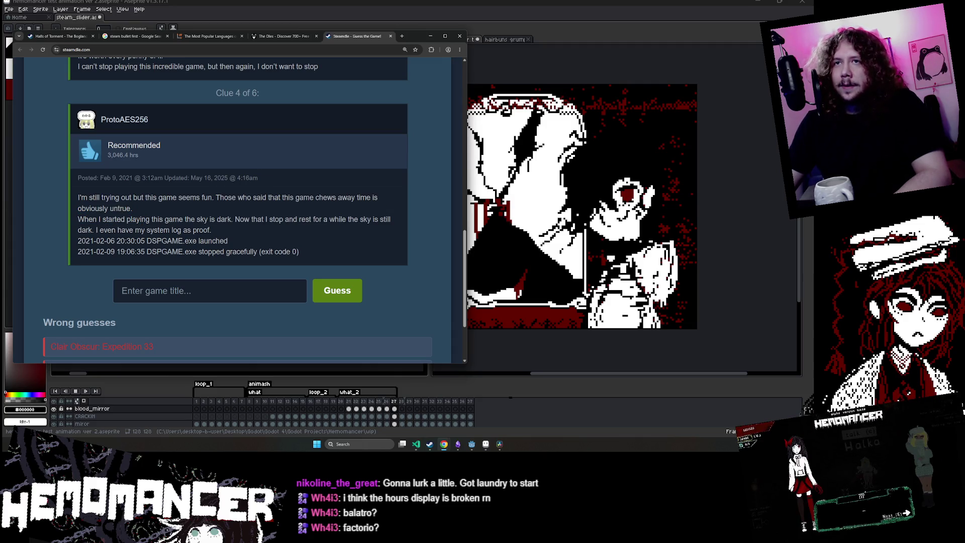
pyautogui.moveTo(78, 219); pyautogui.dragTo(133, 219)
pyautogui.click(167, 154)
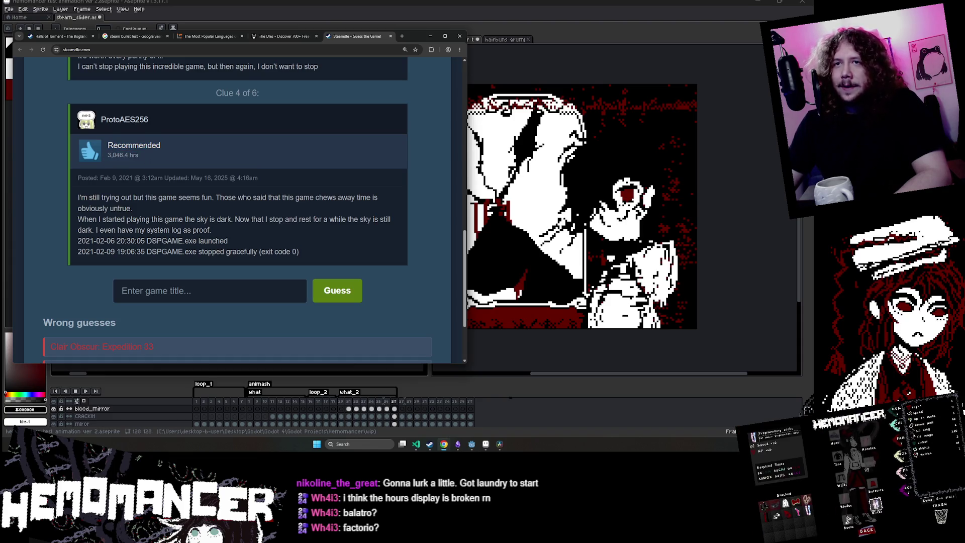
pyautogui.moveTo(78, 219); pyautogui.dragTo(184, 219)
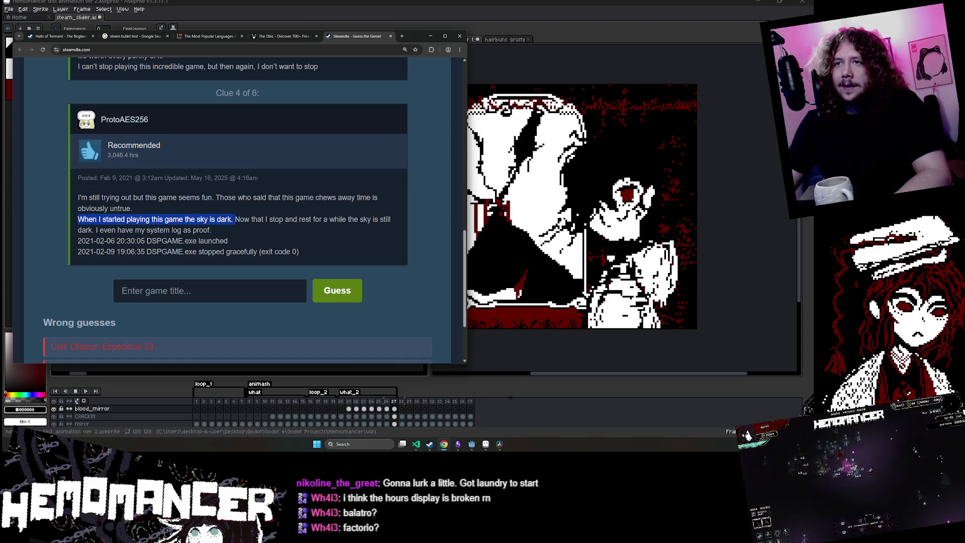
pyautogui.click(234, 219)
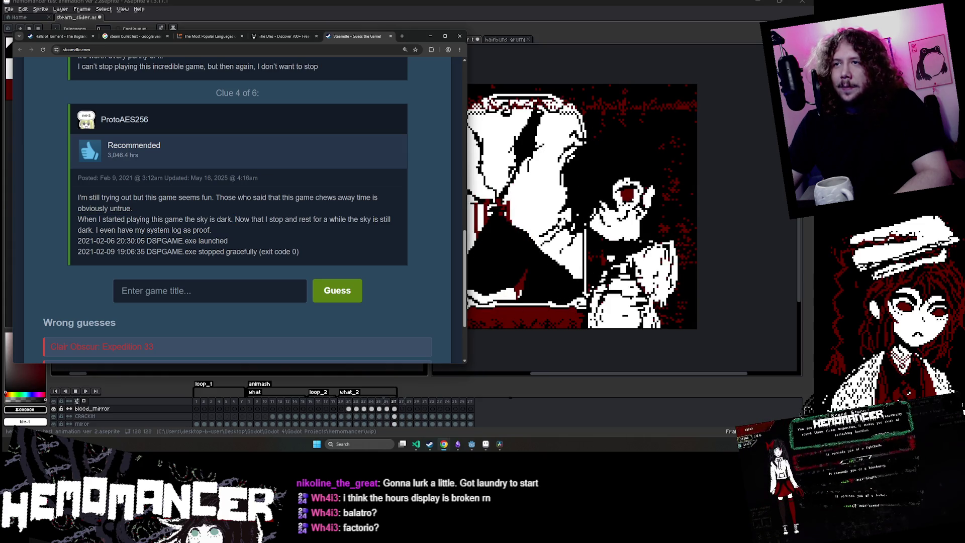
pyautogui.moveTo(288, 219)
pyautogui.mouseDown()
pyautogui.moveTo(117, 241)
pyautogui.moveTo(125, 229)
pyautogui.moveTo(206, 240)
pyautogui.moveTo(224, 231)
pyautogui.mouseUp()
pyautogui.click(231, 233)
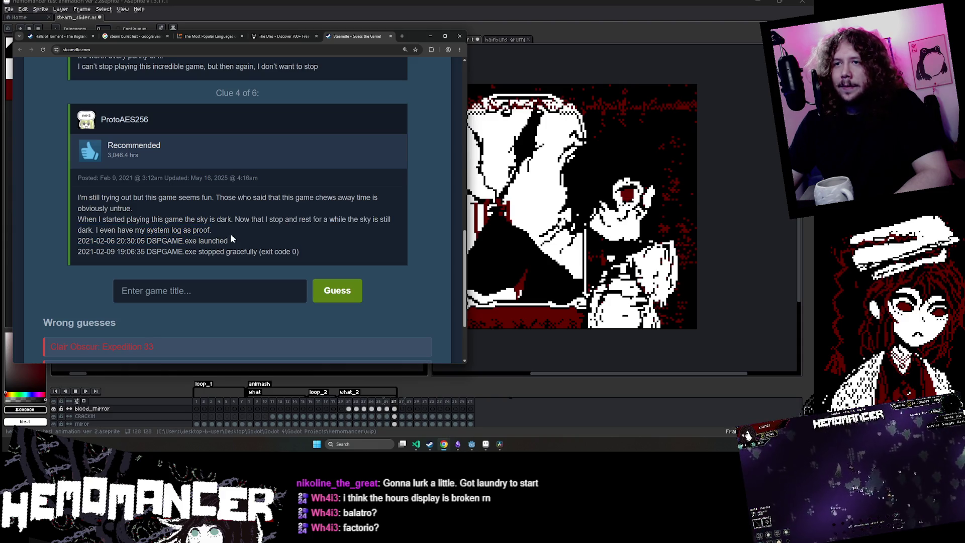
# - Select the DSPGAME log lines and word, then focus the game title box
pyautogui.moveTo(309, 256)
pyautogui.mouseDown()
pyautogui.moveTo(79, 241)
pyautogui.moveTo(156, 252)
pyautogui.mouseUp()
pyautogui.moveTo(232, 252)
pyautogui.mouseDown()
pyautogui.moveTo(286, 251)
pyautogui.moveTo(104, 252)
pyautogui.moveTo(76, 241)
pyautogui.moveTo(320, 254)
pyautogui.mouseUp()
pyautogui.click(75, 246)
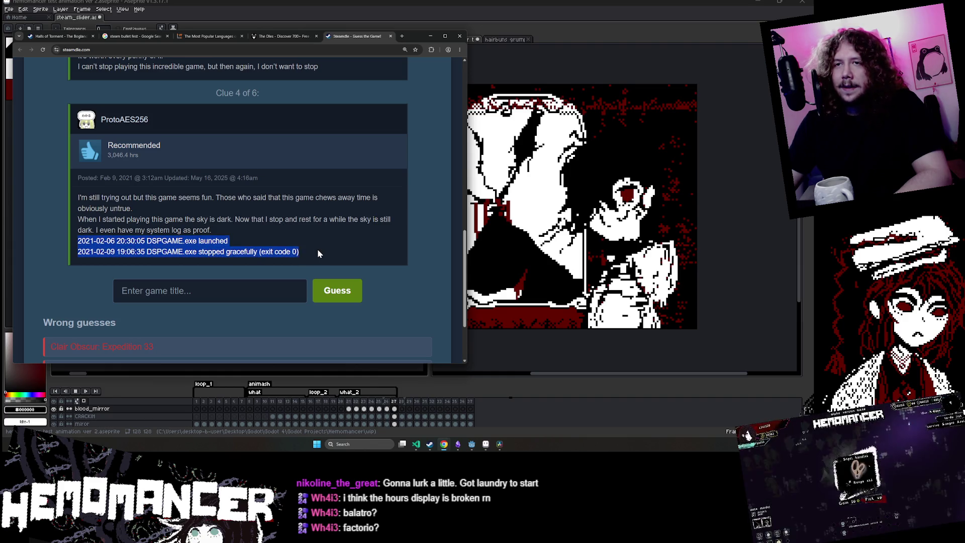
pyautogui.click(320, 253)
pyautogui.doubleClick(165, 240)
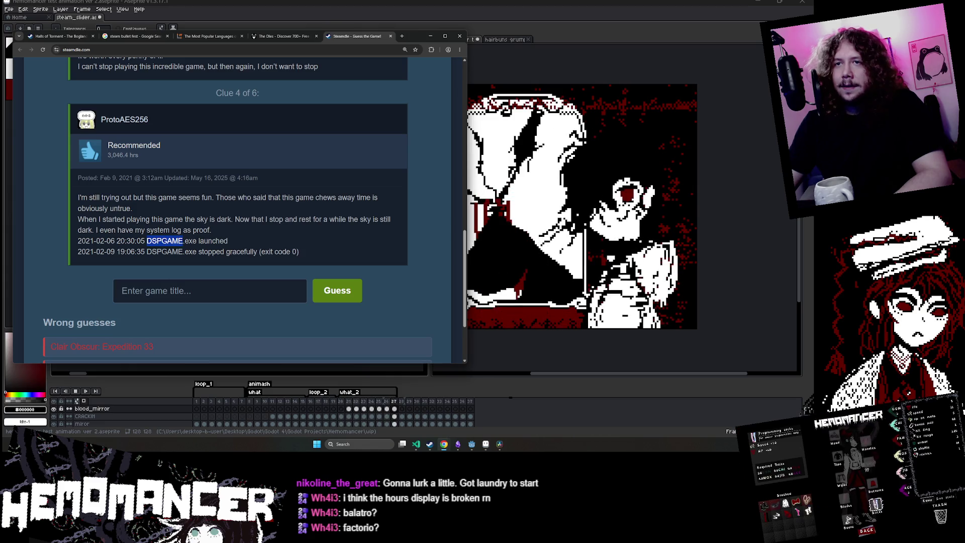
pyautogui.click(209, 290)
pyautogui.scroll(-1, 200, 160)
# - Try 'dsp' in the title box, trim it back to d, and return to the field
pyautogui.write('d')
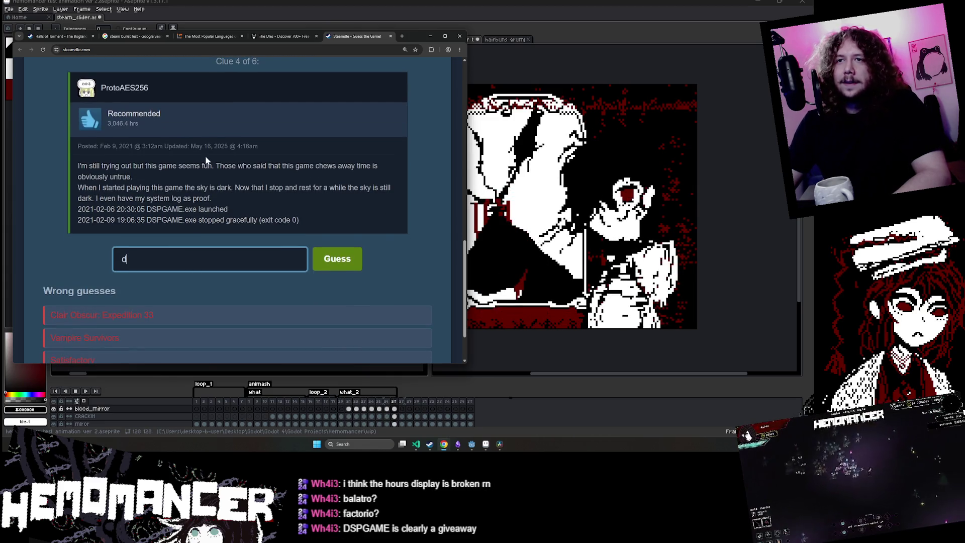
pyautogui.scroll(-1, 239, 201)
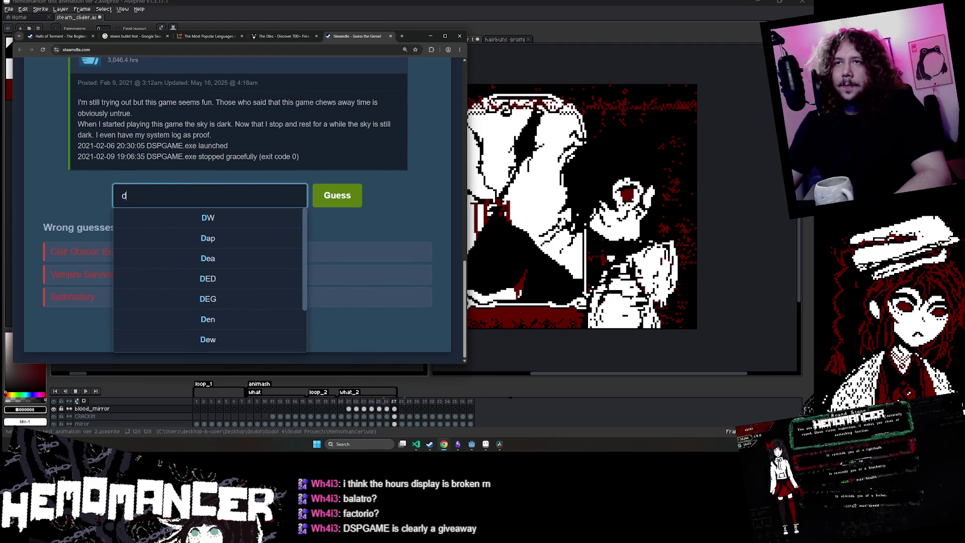
pyautogui.press('BackSpace')
pyautogui.write('ds')
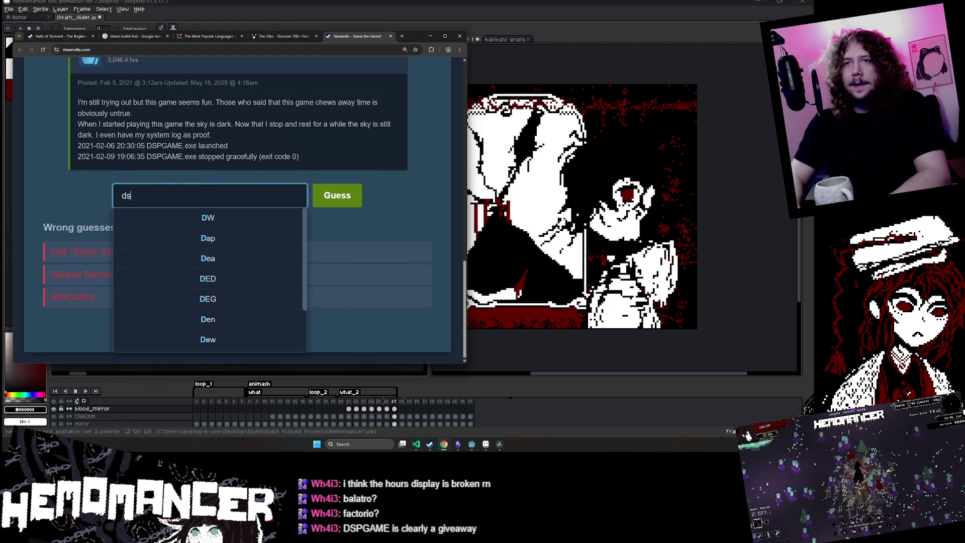
pyautogui.write('p')
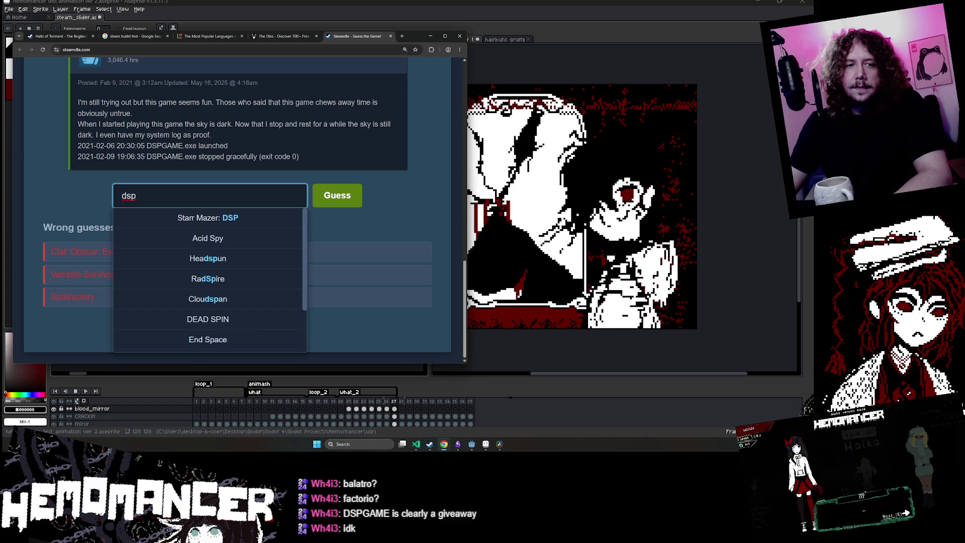
pyautogui.scroll(-1, 216, 280)
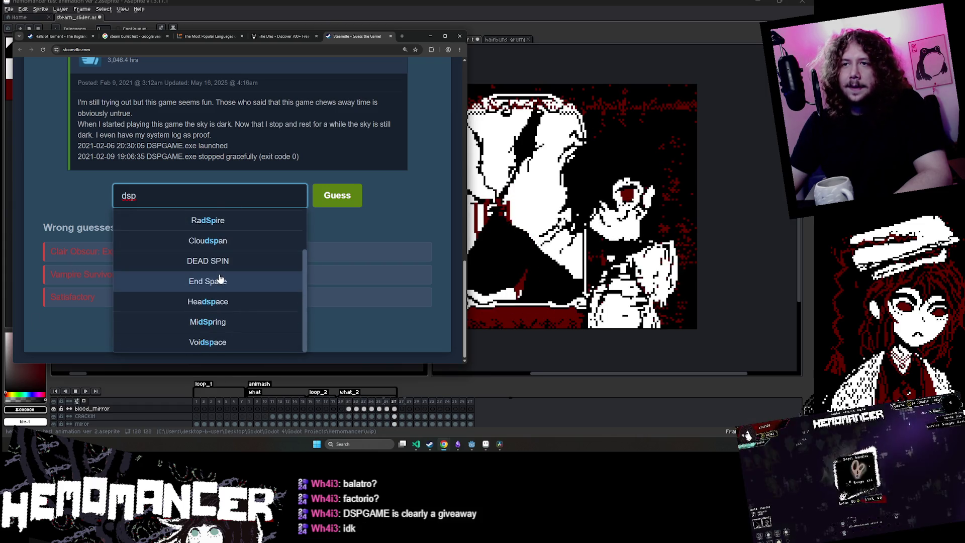
pyautogui.scroll(1, 219, 280)
pyautogui.press('BackSpace')
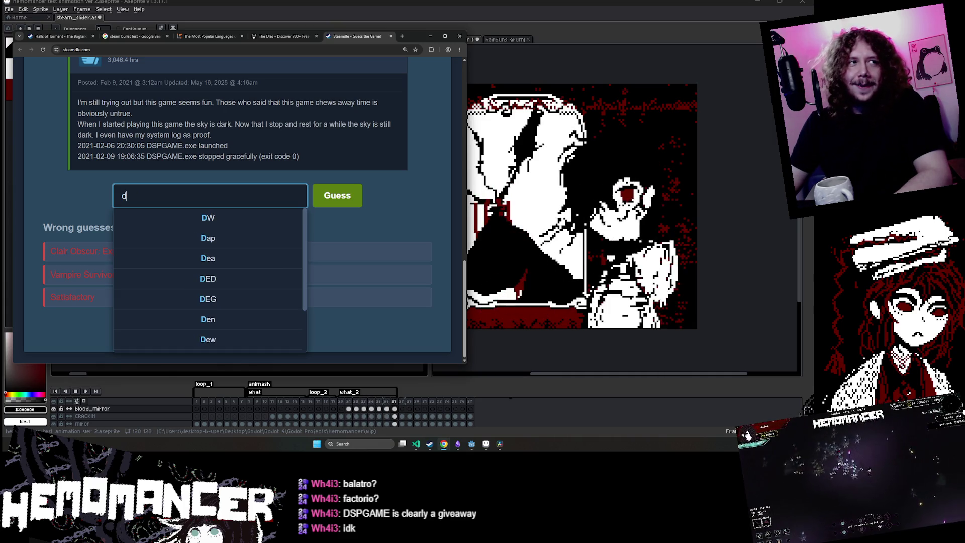
pyautogui.hotkey('alt', 'Tab')
pyautogui.click(206, 201)
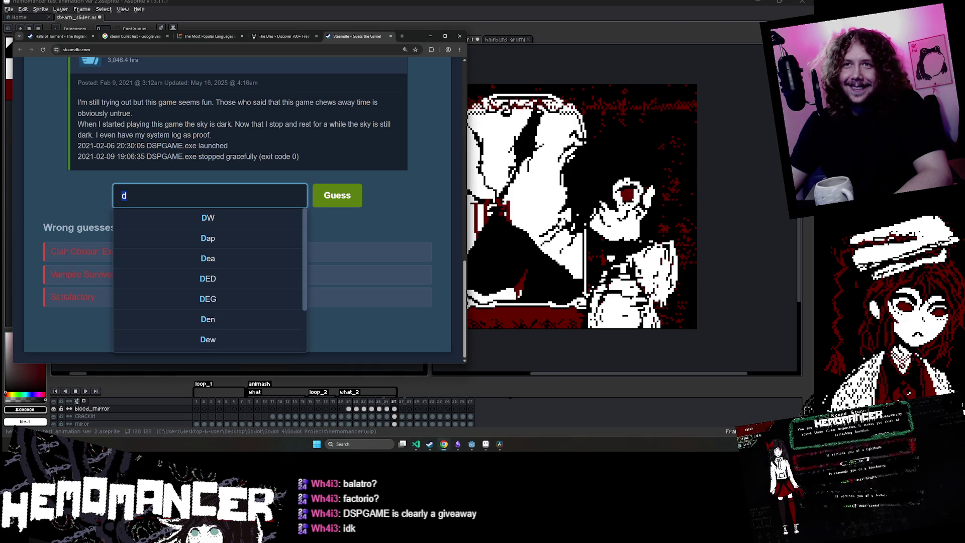
# - Replace the text with 'balatro' and submit Balatro as the guess
pyautogui.scroll(1, 207, 209)
pyautogui.press('BackSpace')
pyautogui.write('balat')
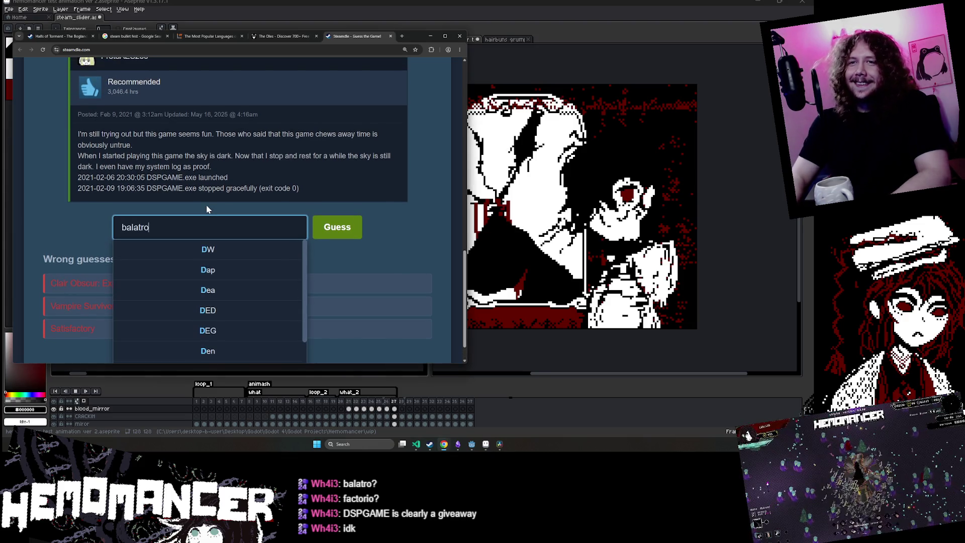
pyautogui.write('ro')
pyautogui.click(208, 250)
pyautogui.click(317, 234)
# - Read the new review's sentences about key binding and 90s UX
pyautogui.scroll(4, 316, 241)
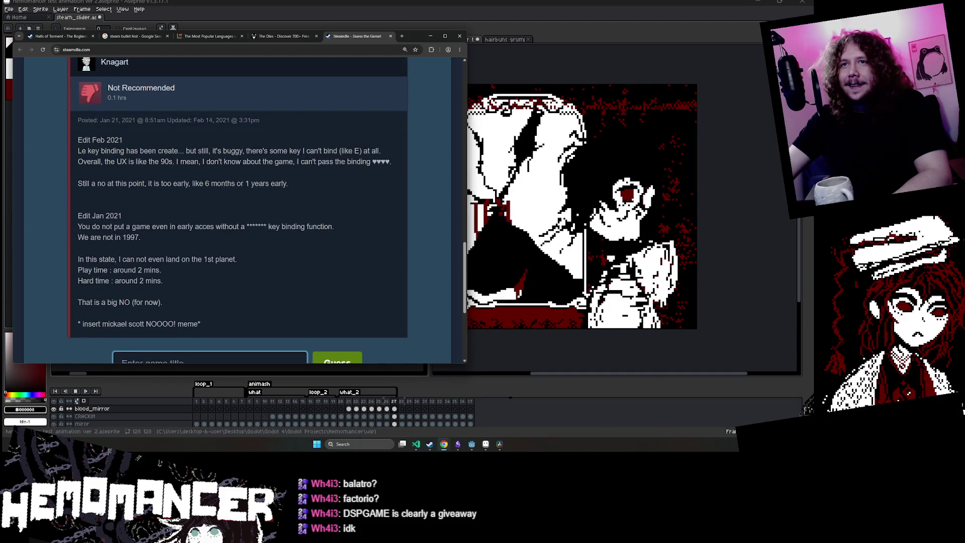
pyautogui.moveTo(78, 151); pyautogui.dragTo(182, 151)
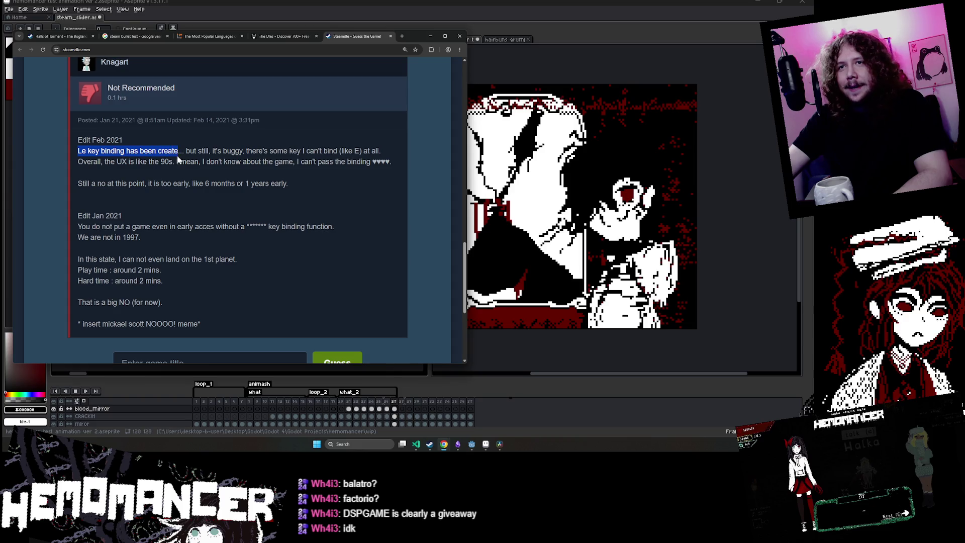
pyautogui.click(189, 158)
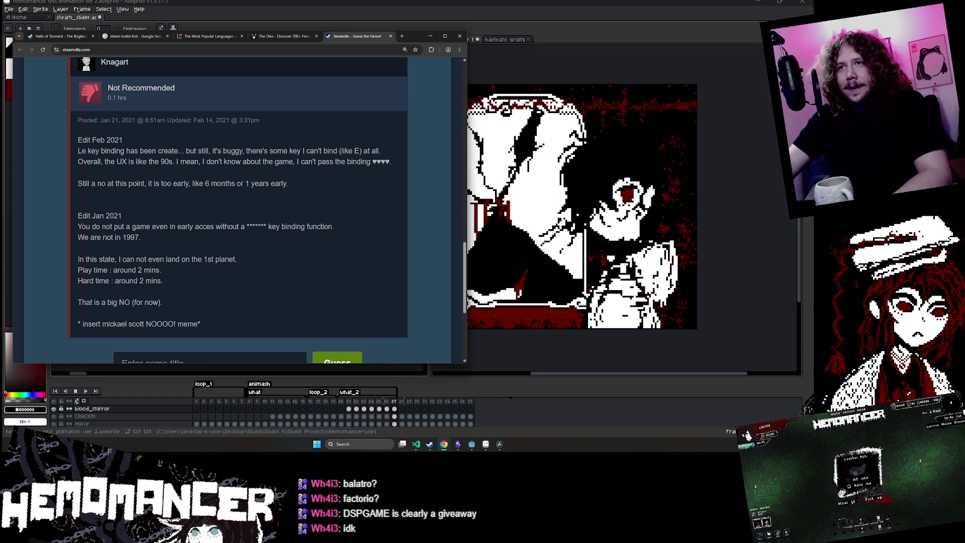
pyautogui.moveTo(293, 150)
pyautogui.mouseDown()
pyautogui.moveTo(382, 161)
pyautogui.moveTo(246, 151)
pyautogui.mouseUp()
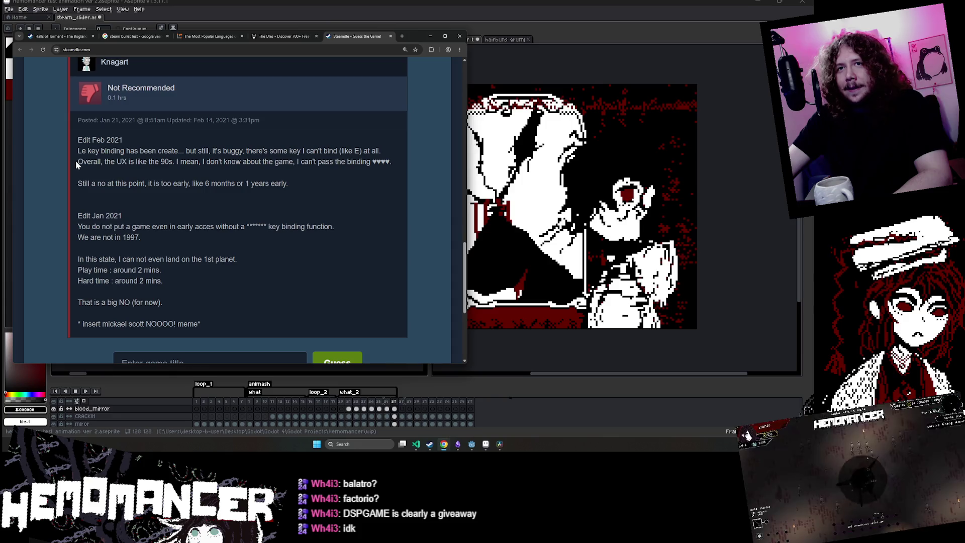
pyautogui.moveTo(77, 161); pyautogui.dragTo(393, 167)
pyautogui.click(175, 161)
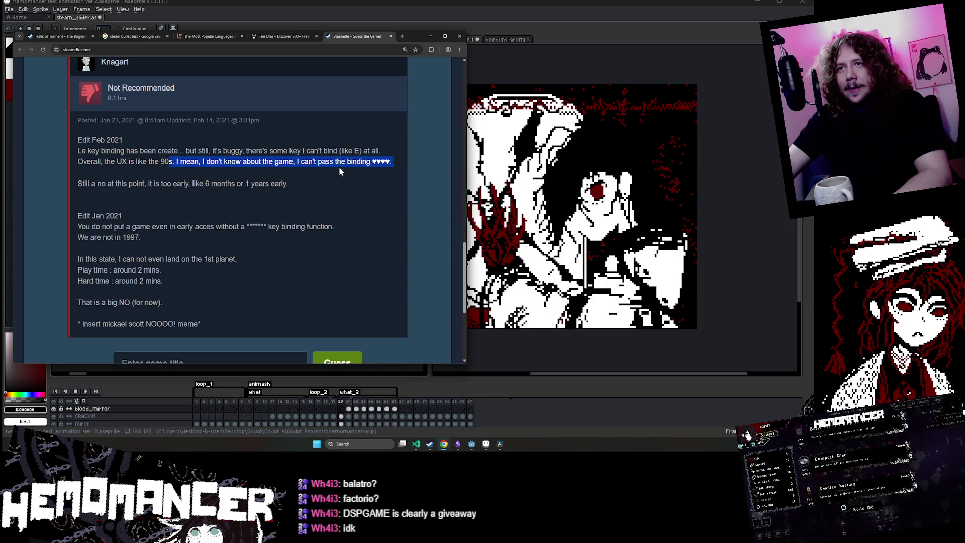
pyautogui.click(393, 168)
# - Read the 'Still a no' and missing key binding lines, then scroll to the title box
pyautogui.moveTo(106, 182)
pyautogui.mouseDown()
pyautogui.moveTo(300, 186)
pyautogui.moveTo(90, 182)
pyautogui.mouseUp()
pyautogui.click(302, 182)
pyautogui.click(116, 180)
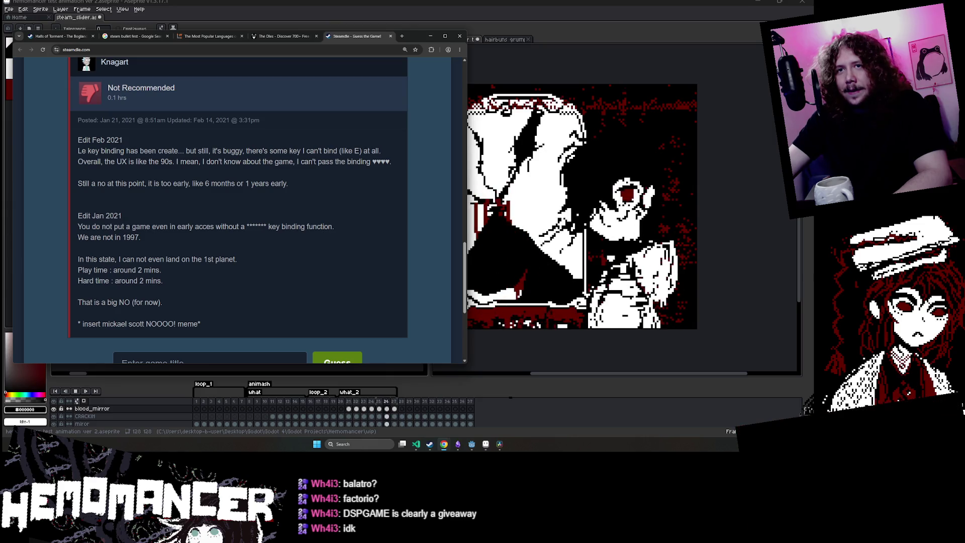
pyautogui.moveTo(78, 227); pyautogui.dragTo(234, 227)
pyautogui.click(248, 227)
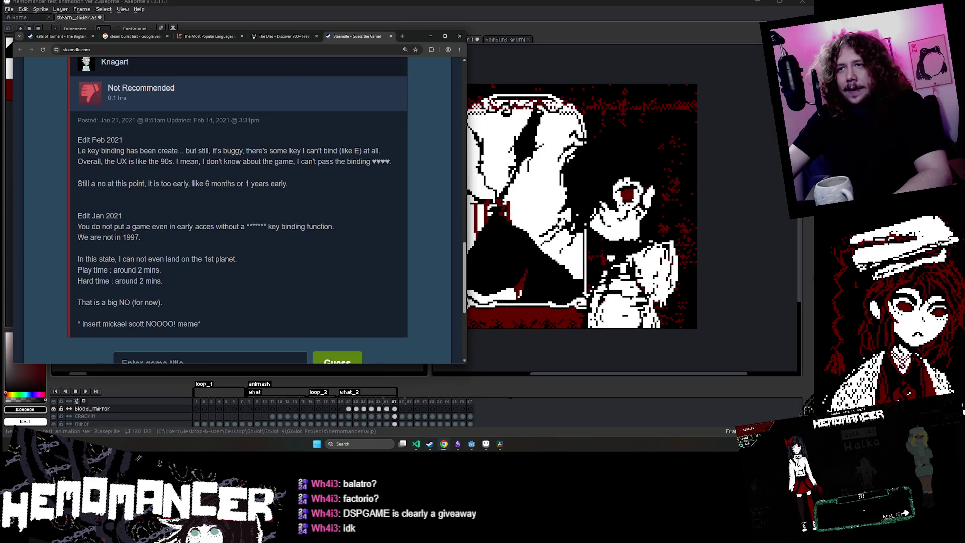
pyautogui.click(85, 237)
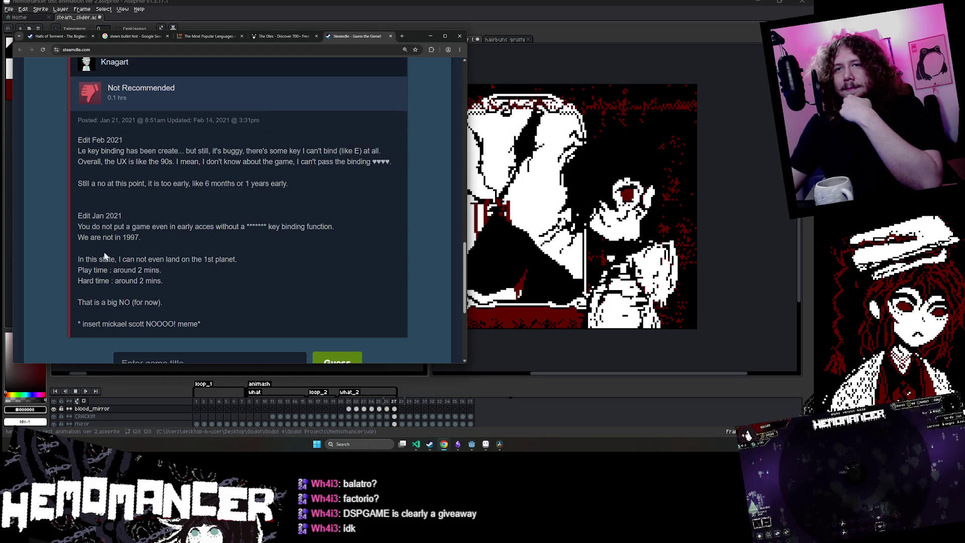
pyautogui.moveTo(80, 259); pyautogui.dragTo(258, 256)
pyautogui.click(257, 257)
pyautogui.scroll(-1, 253, 256)
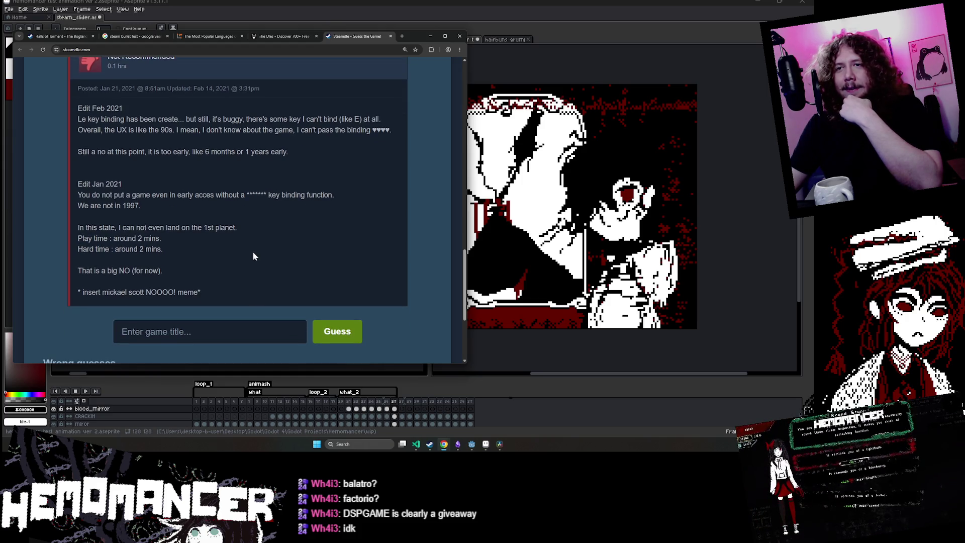
pyautogui.scroll(-2, 255, 236)
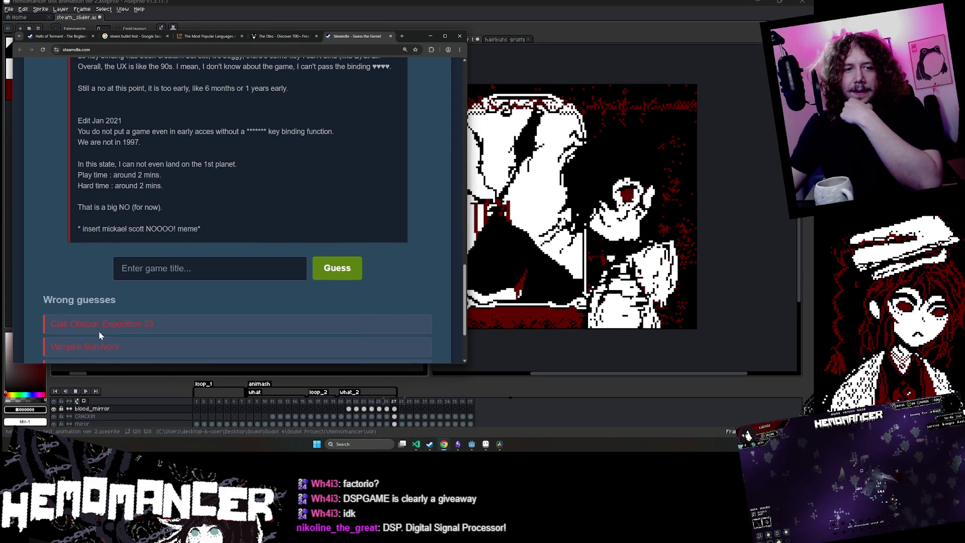
pyautogui.scroll(-2, 240, 173)
# - Type 'Digital Signal', clear it, and enter 'no mans sky' instead
pyautogui.write('Di')
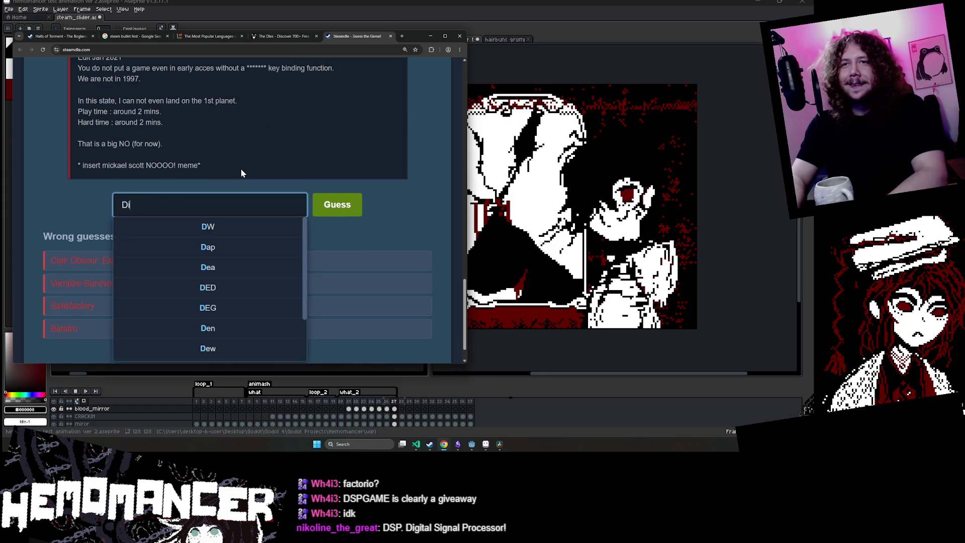
pyautogui.write('gital S')
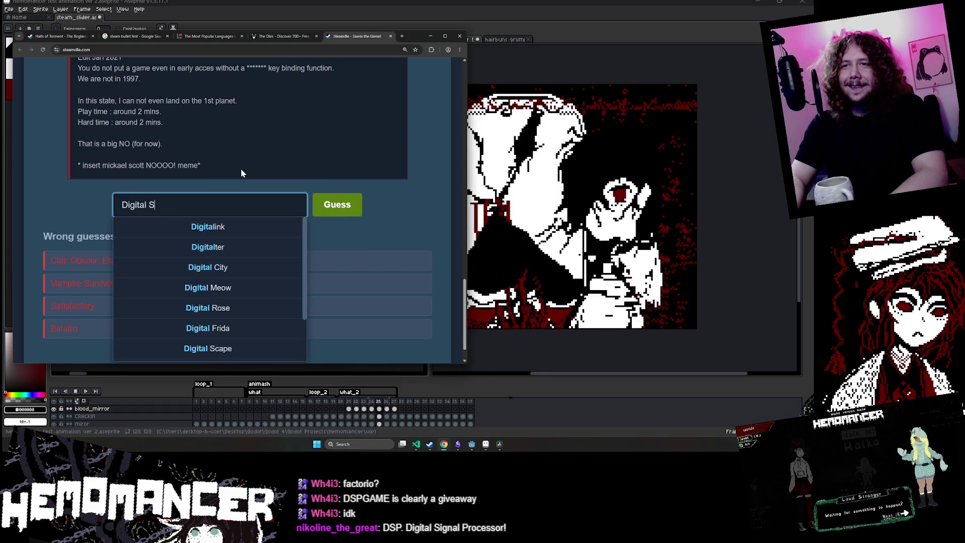
pyautogui.write('ignal')
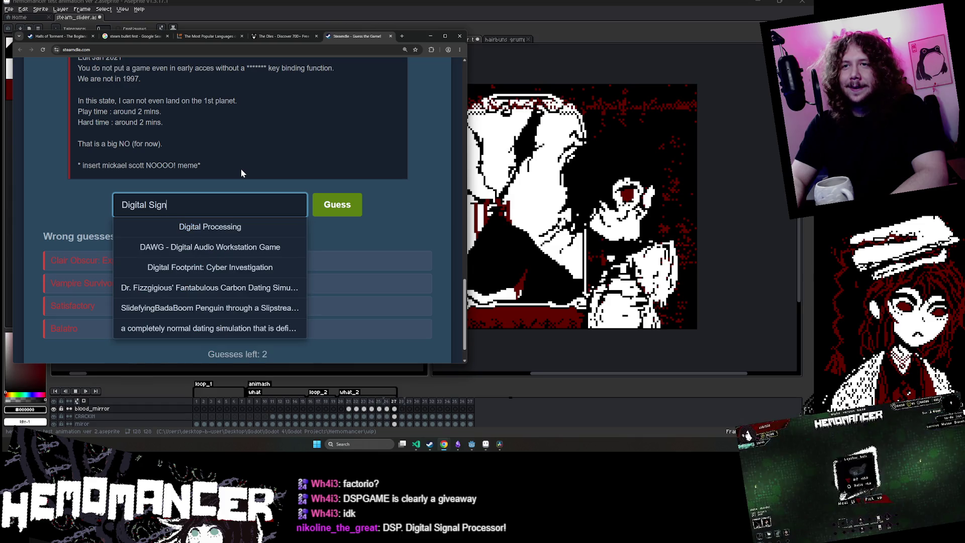
pyautogui.hotkey('ctrl', 'a')
pyautogui.press('BackSpace')
pyautogui.write('no ')
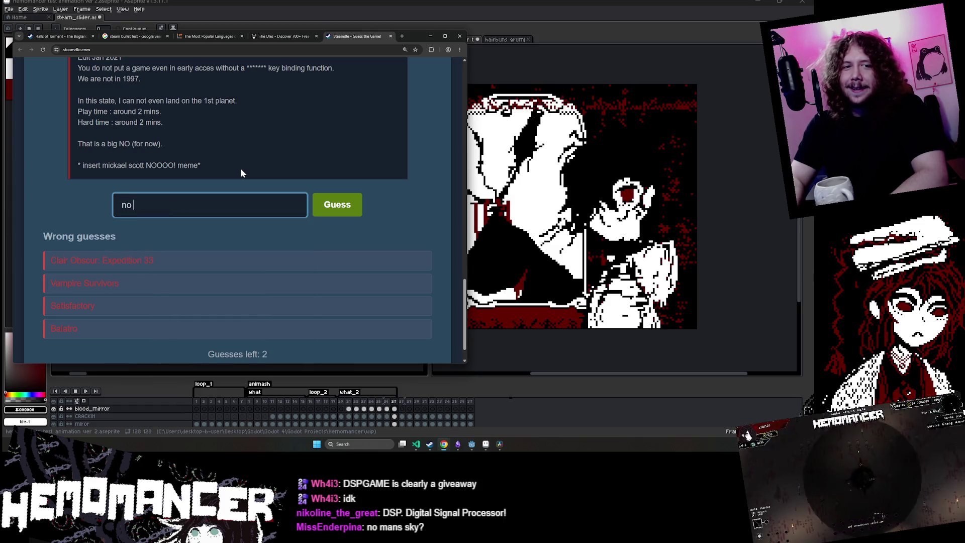
pyautogui.write('mans sky')
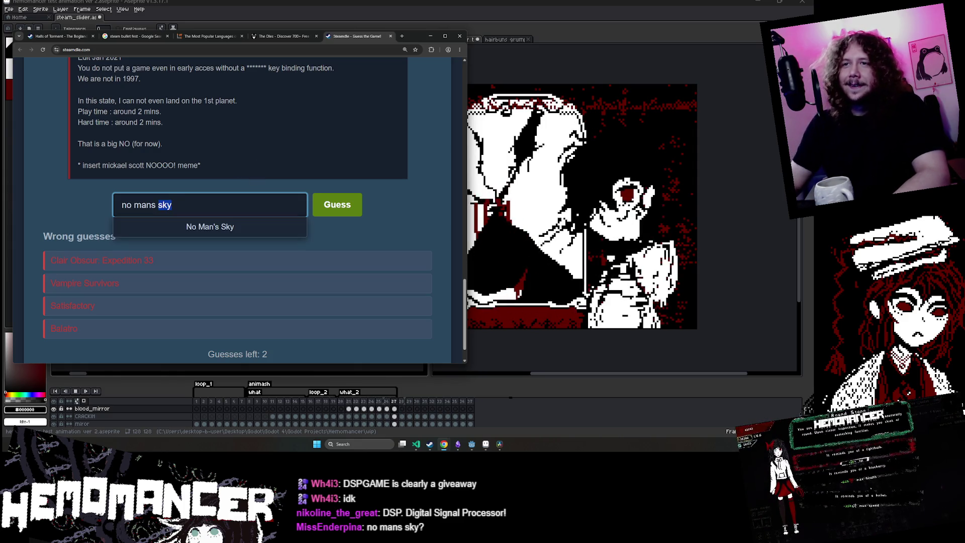
# - Submit No Man's Sky as the fifth guess and scroll to the new clue
pyautogui.click(230, 225)
pyautogui.click(321, 205)
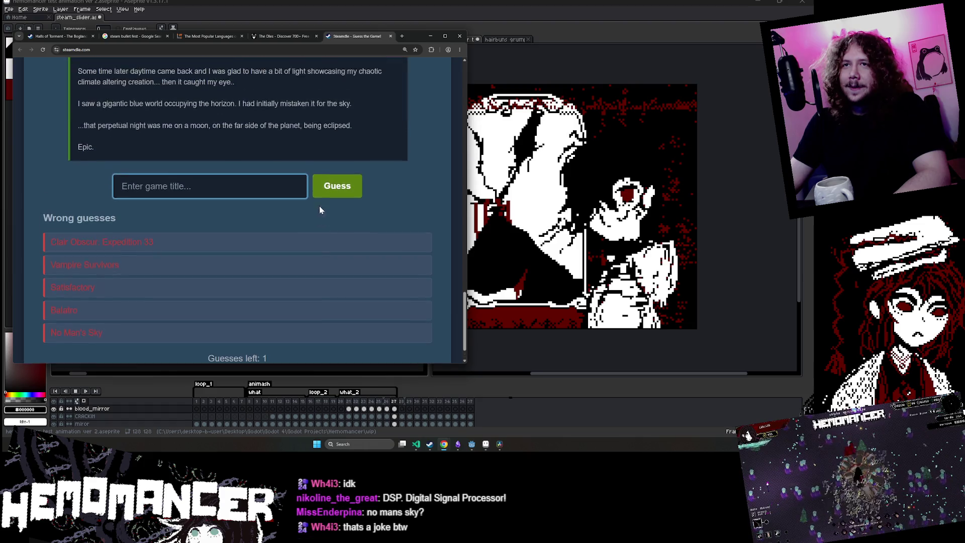
pyautogui.scroll(1, 300, 210)
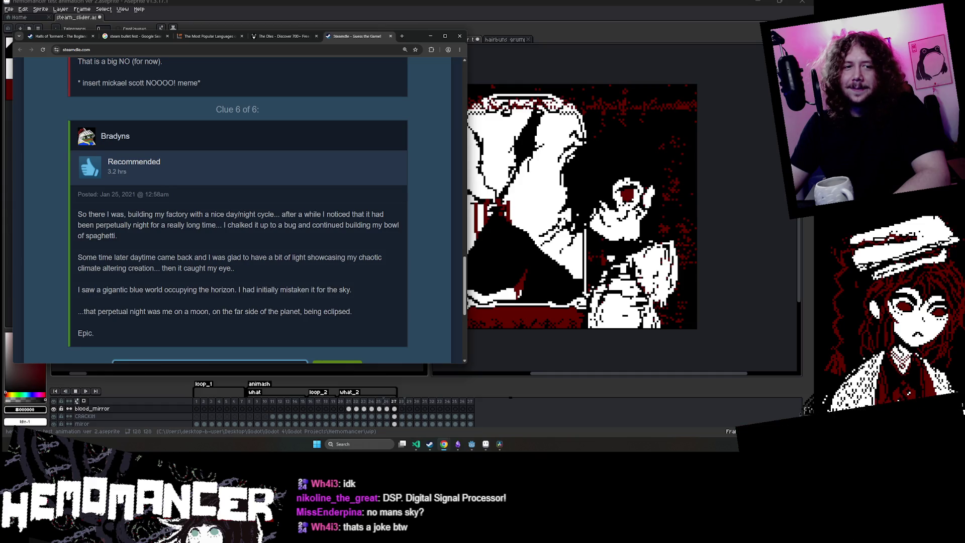
pyautogui.scroll(1, 297, 208)
pyautogui.scroll(-1, 297, 208)
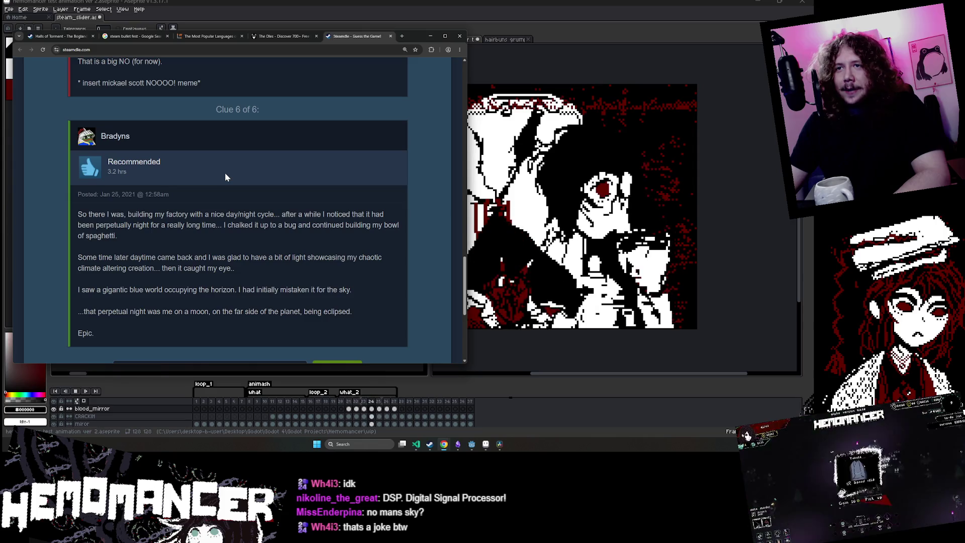
pyautogui.scroll(-1, 225, 175)
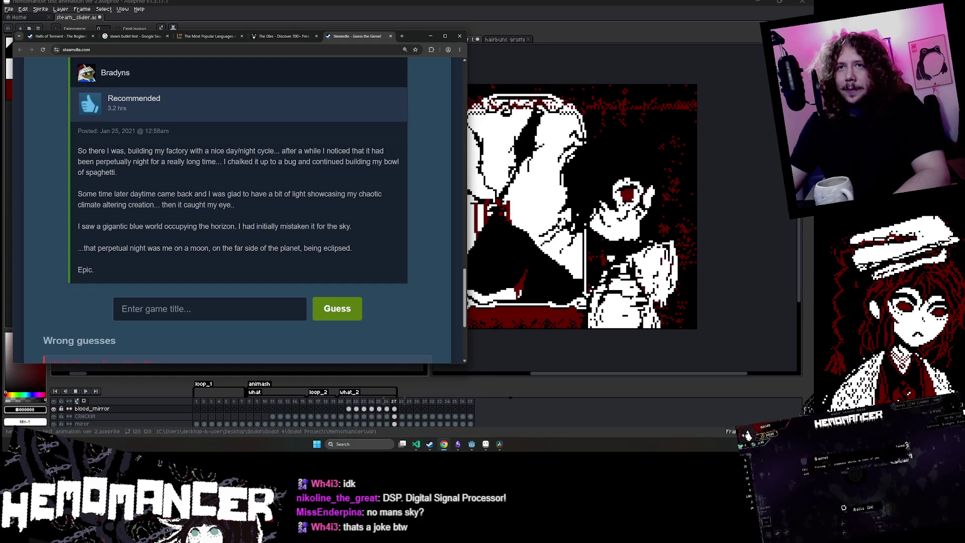
# - Read the review's lines about a bug and the gigantic blue world
pyautogui.moveTo(137, 161); pyautogui.dragTo(371, 170)
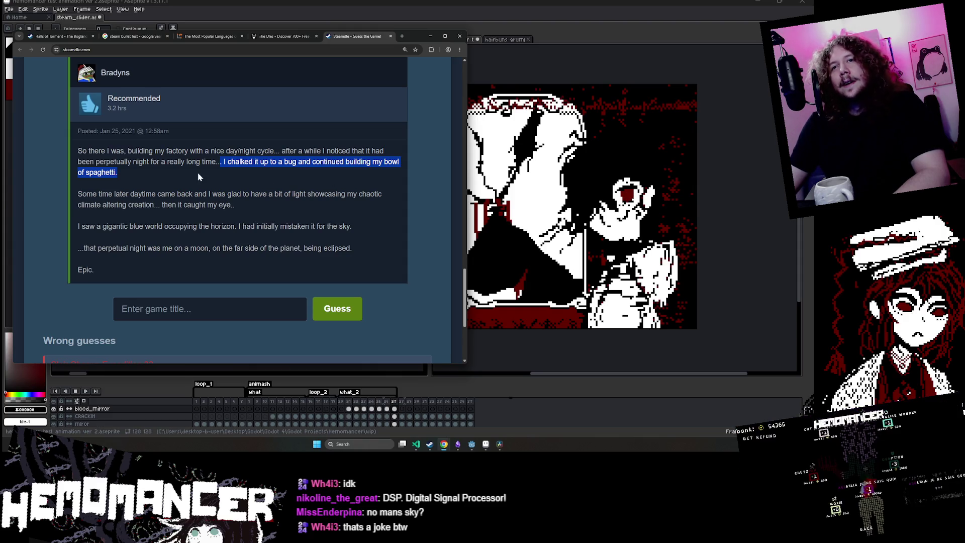
pyautogui.click(207, 181)
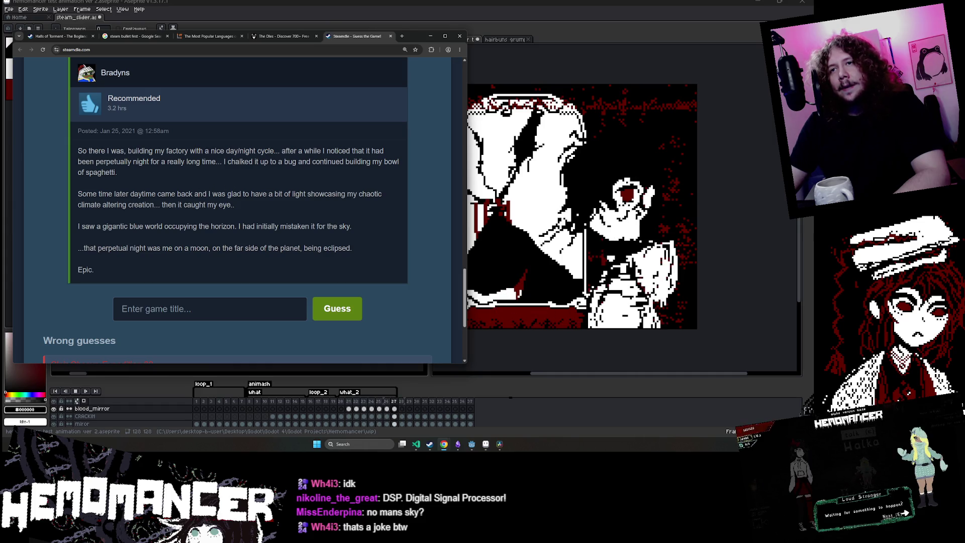
pyautogui.moveTo(212, 194)
pyautogui.mouseDown()
pyautogui.moveTo(381, 198)
pyautogui.moveTo(110, 210)
pyautogui.moveTo(223, 204)
pyautogui.mouseUp()
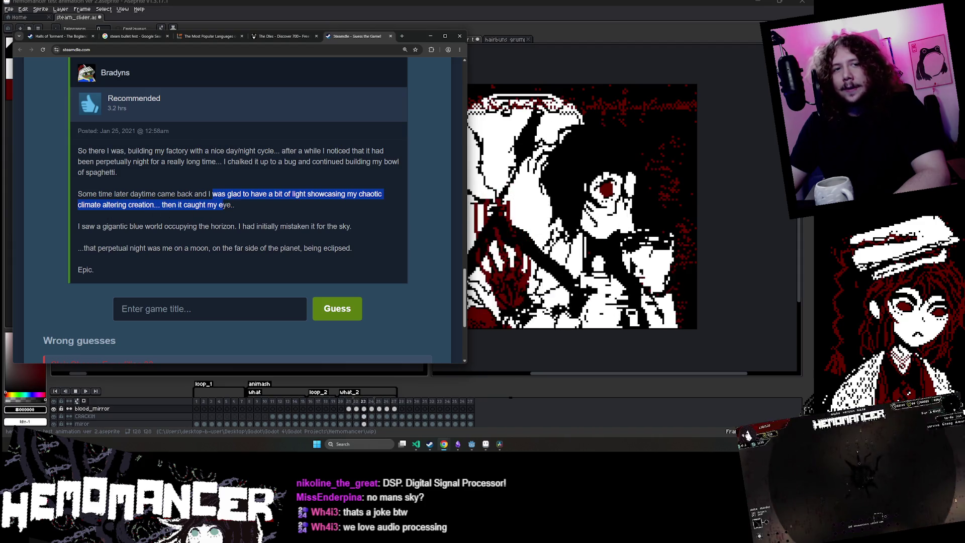
pyautogui.click(223, 204)
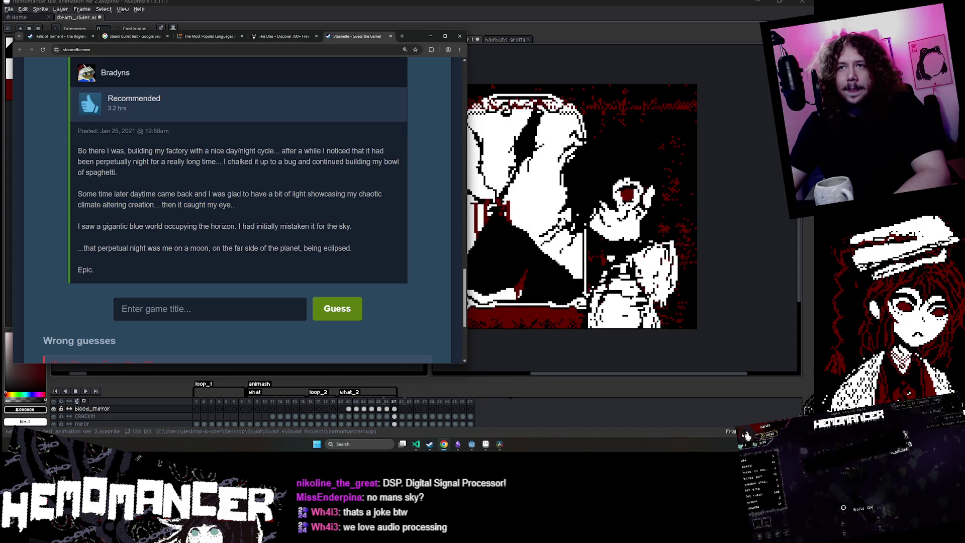
pyautogui.moveTo(75, 222); pyautogui.dragTo(294, 221)
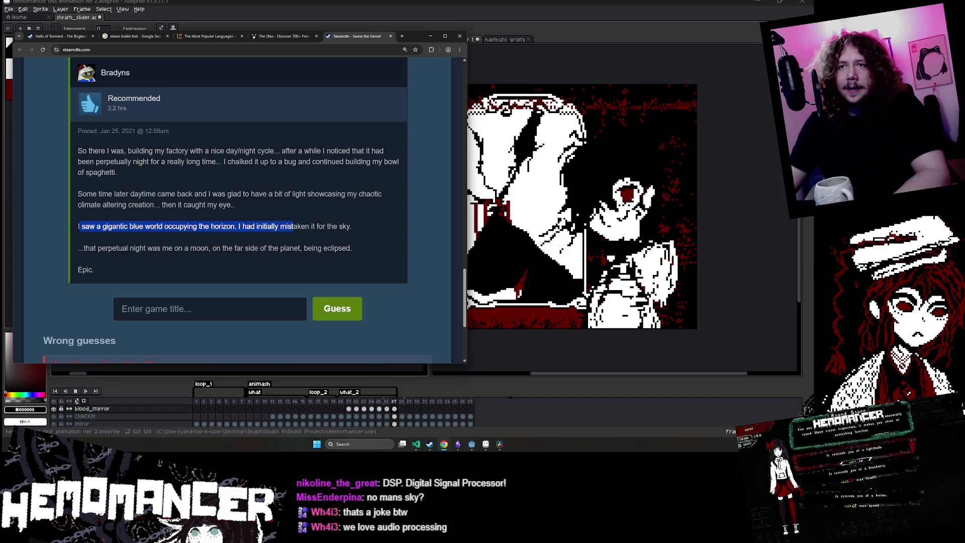
pyautogui.click(285, 221)
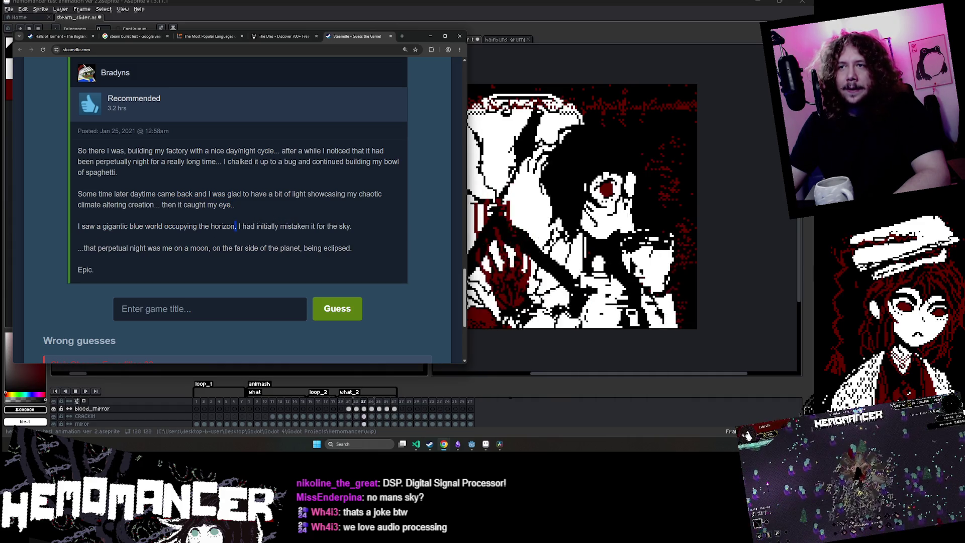
# - Read the final sentences about the planet's far side and focus the title field
pyautogui.moveTo(236, 224); pyautogui.dragTo(347, 223)
pyautogui.click(344, 216)
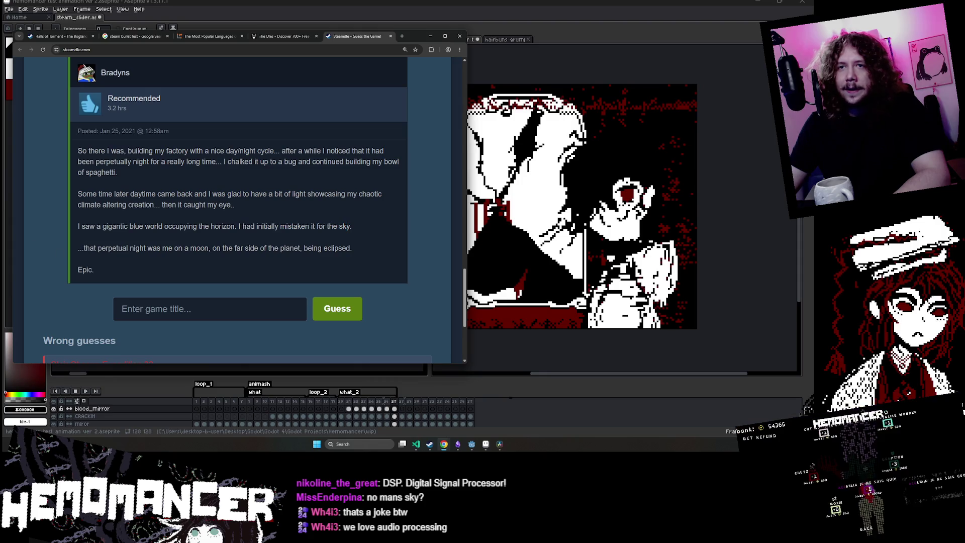
pyautogui.moveTo(82, 247); pyautogui.dragTo(153, 248)
pyautogui.click(215, 248)
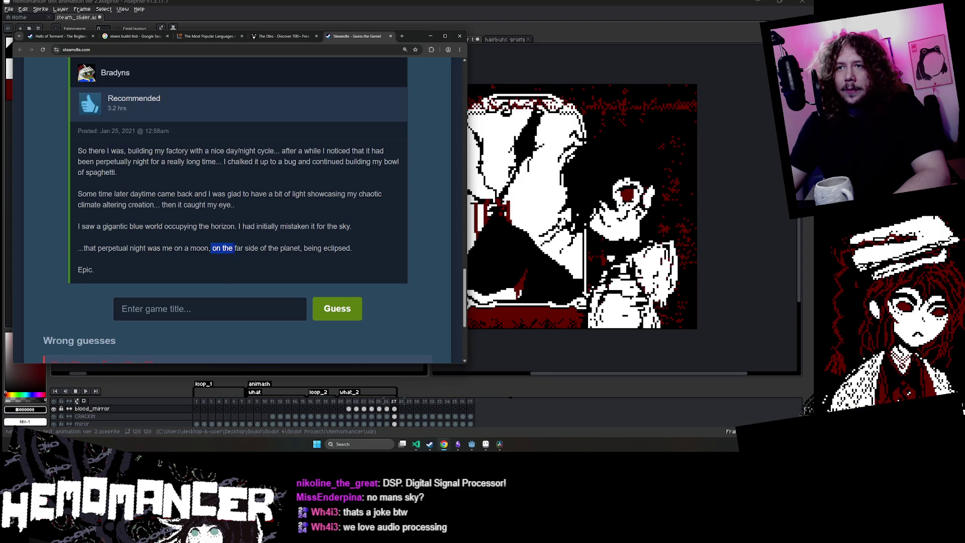
pyautogui.moveTo(234, 249); pyautogui.dragTo(341, 259)
pyautogui.click(275, 261)
pyautogui.scroll(-3, 227, 226)
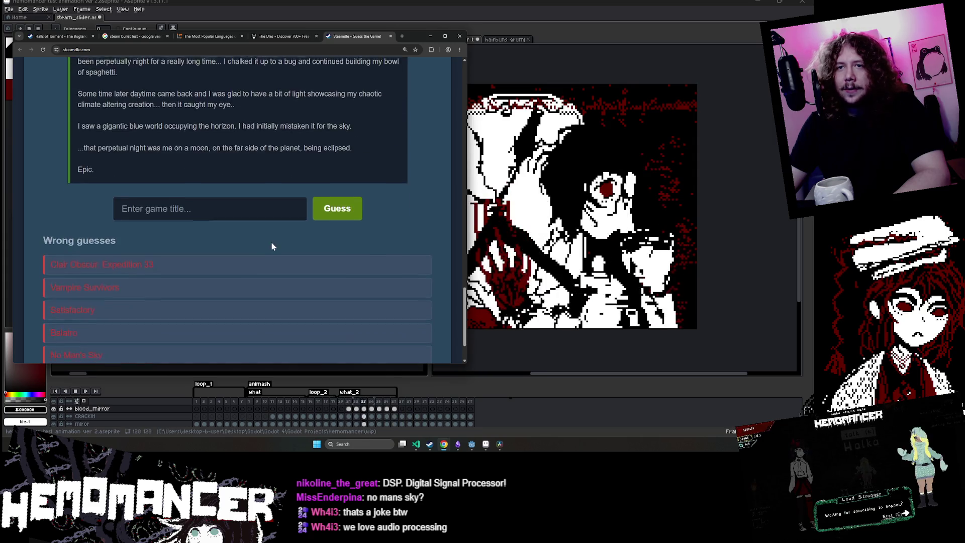
# - Correct the typed 'factrio' and submit Factorio as the final guess
pyautogui.scroll(2, 193, 198)
pyautogui.write('fact')
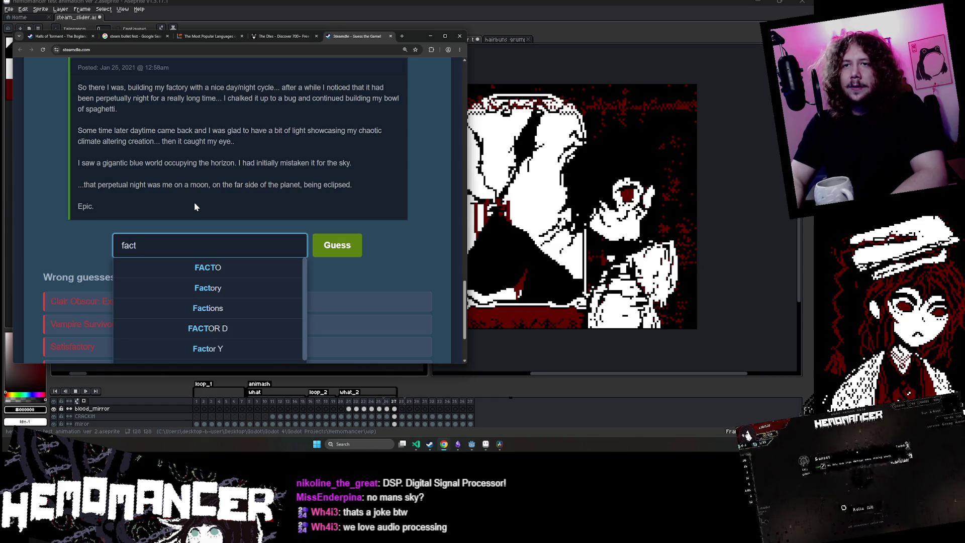
pyautogui.write('rio')
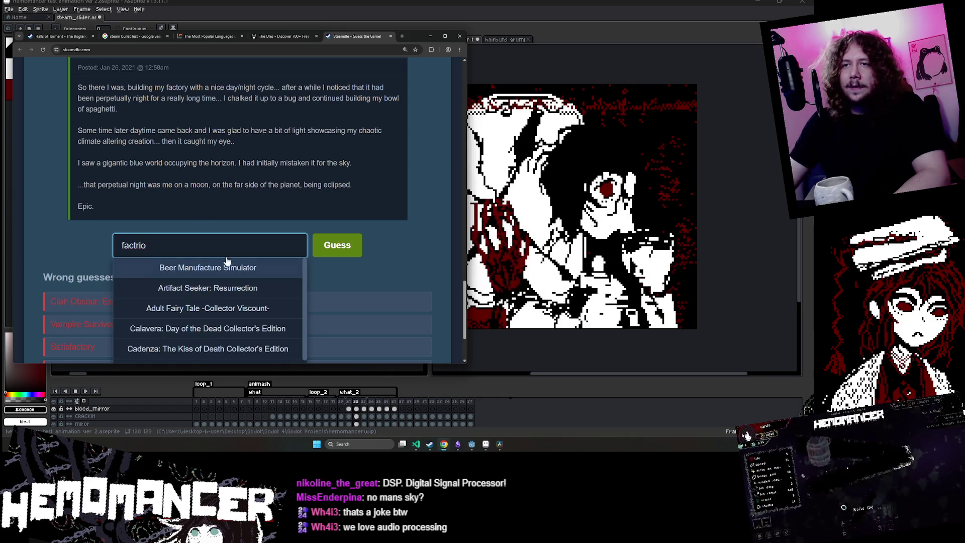
pyautogui.press('BackSpace')
pyautogui.press('BackSpace')
pyautogui.press('BackSpace')
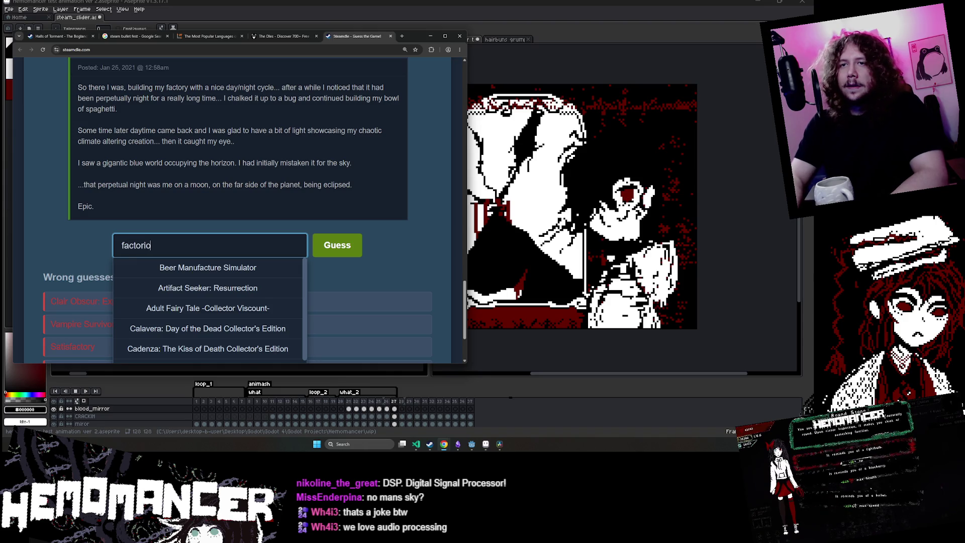
pyautogui.scroll(-1, 248, 241)
pyautogui.click(247, 202)
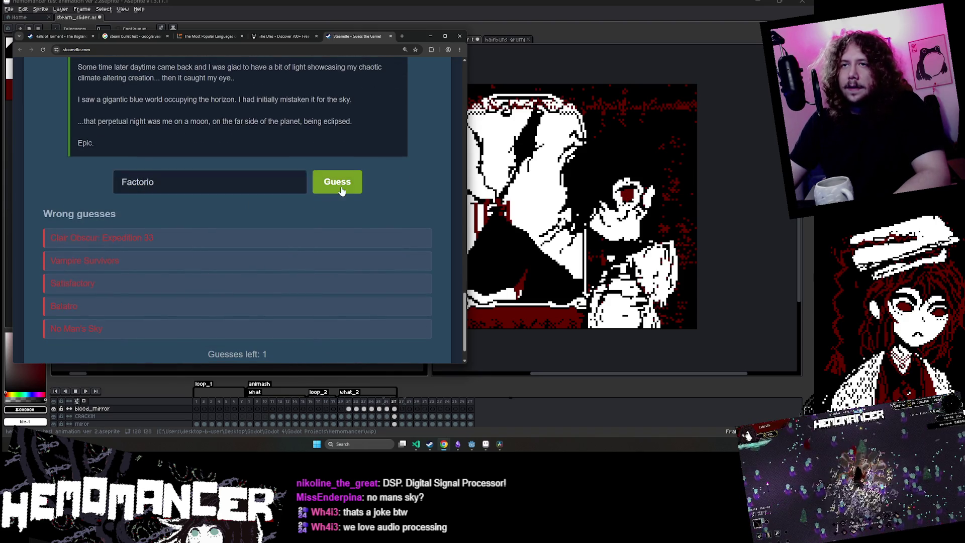
pyautogui.click(341, 188)
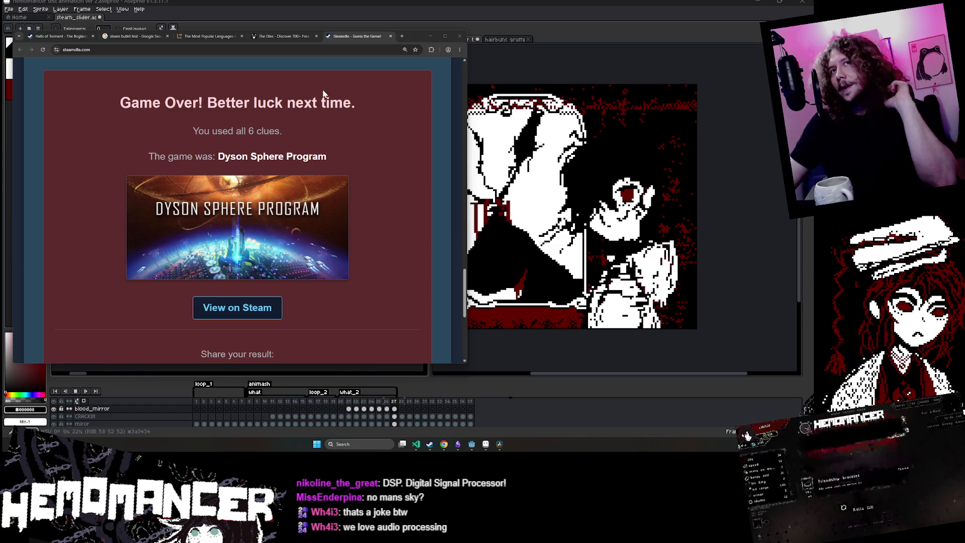
# - Close the Dles and Steamdle tabs and switch to the Halls of Torment reviews
pyautogui.click(316, 36)
pyautogui.click(316, 36)
pyautogui.hotkey('ctrl', 'Tab')
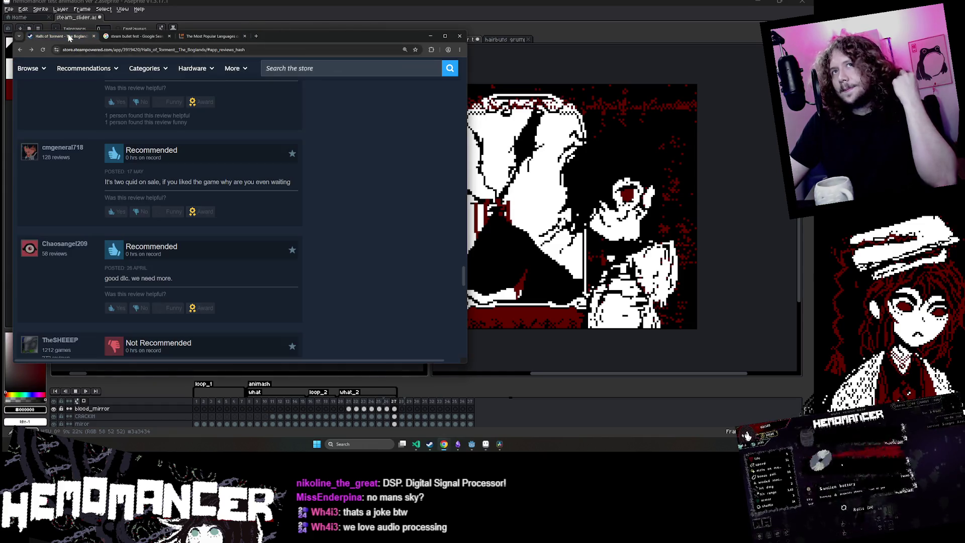
# - Scroll through the Boglands user reviews down to the end of the list
pyautogui.scroll(-3, 430, 177)
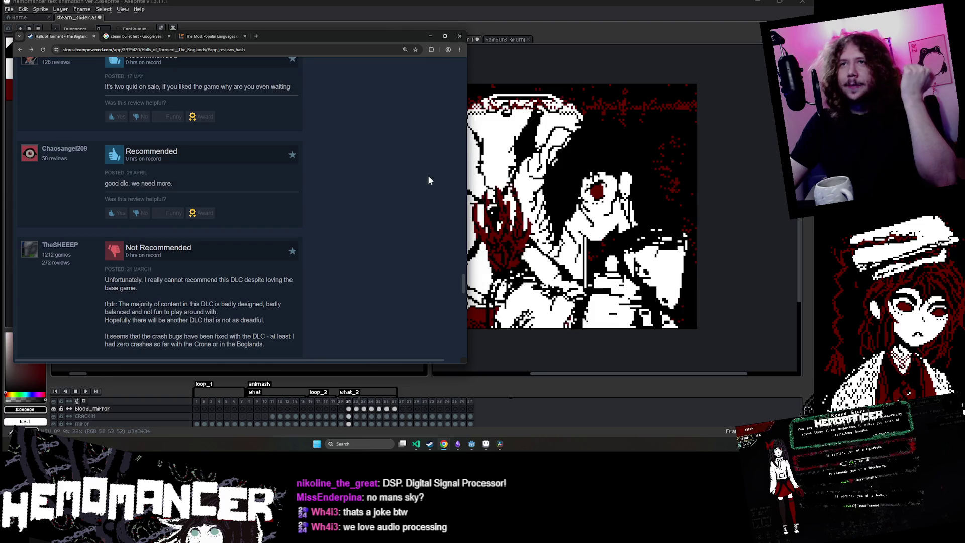
pyautogui.scroll(2, 397, 196)
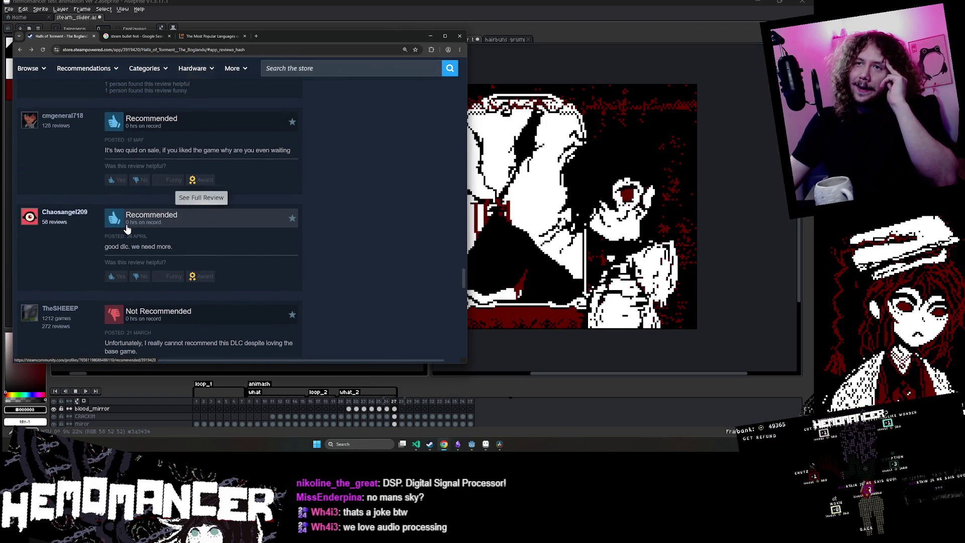
pyautogui.scroll(3, 134, 227)
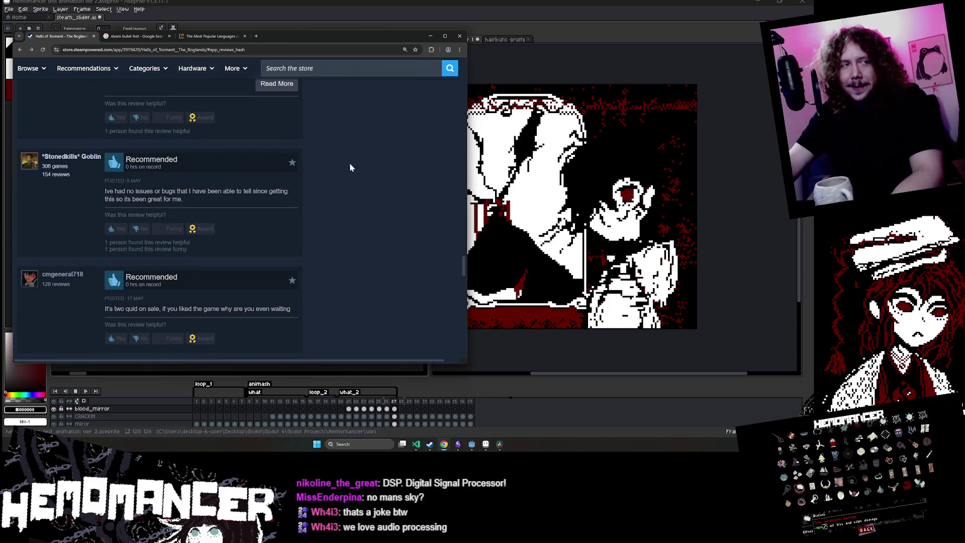
pyautogui.scroll(3, 279, 167)
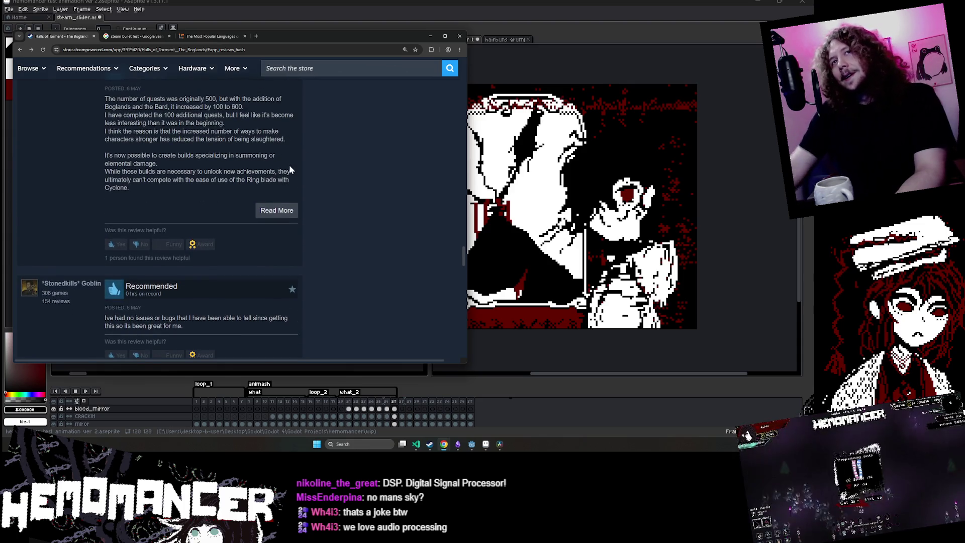
pyautogui.scroll(1, 300, 155)
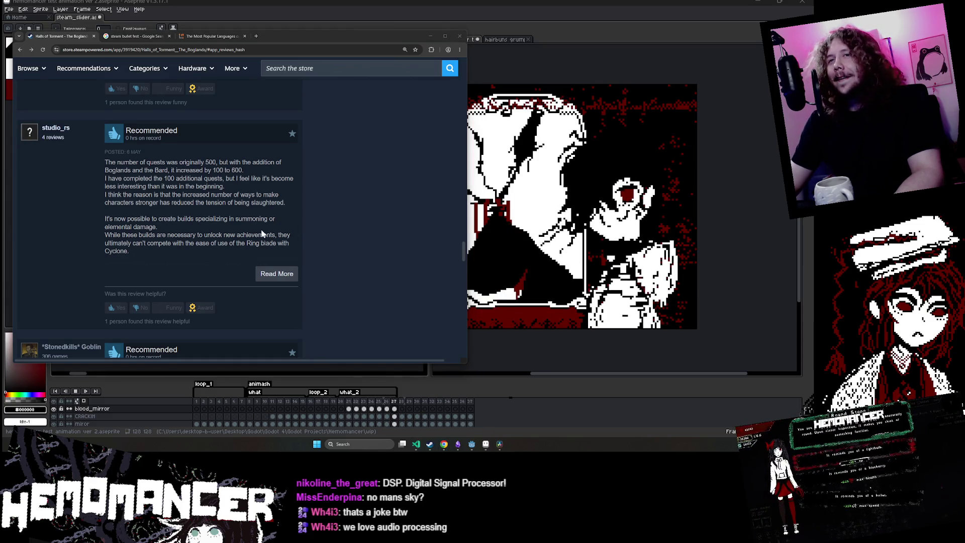
pyautogui.scroll(-10, 257, 217)
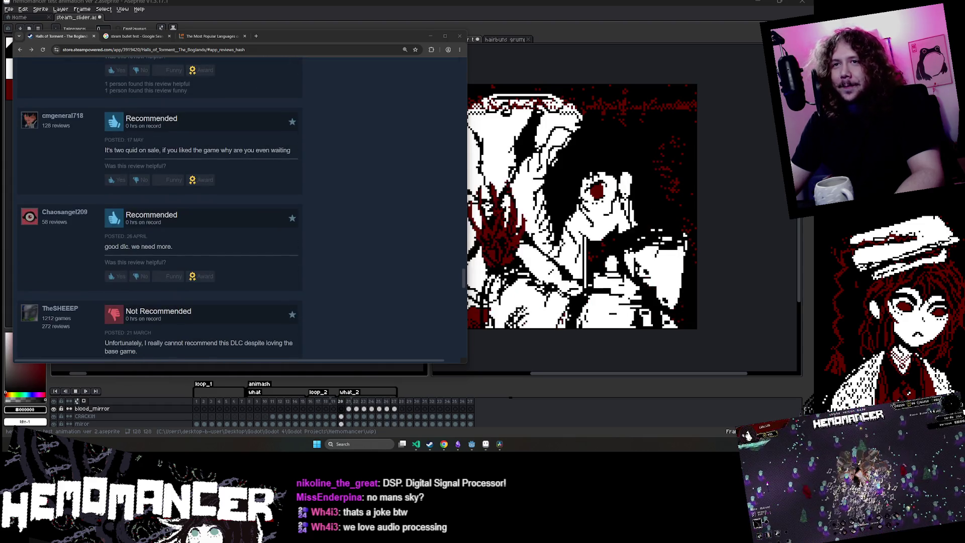
pyautogui.scroll(-7, 251, 205)
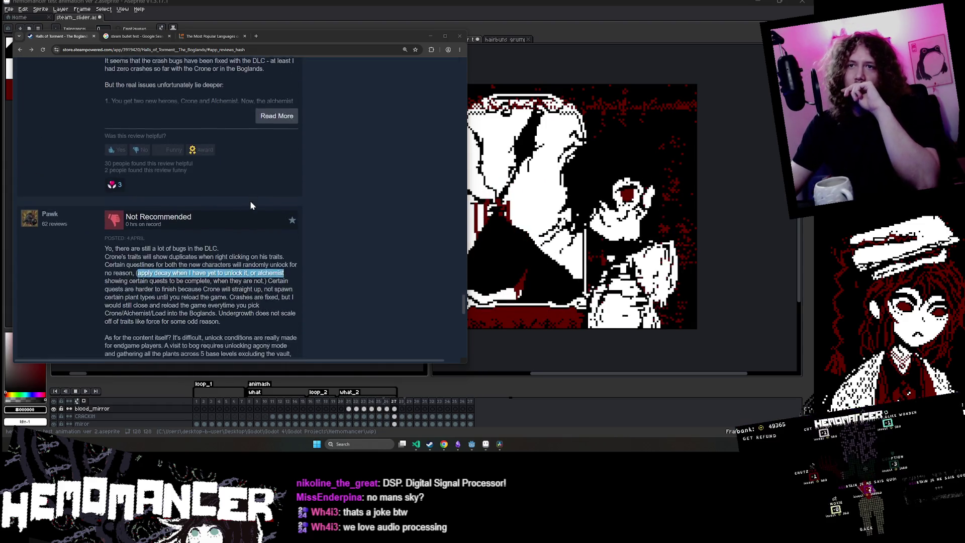
pyautogui.scroll(-8, 251, 205)
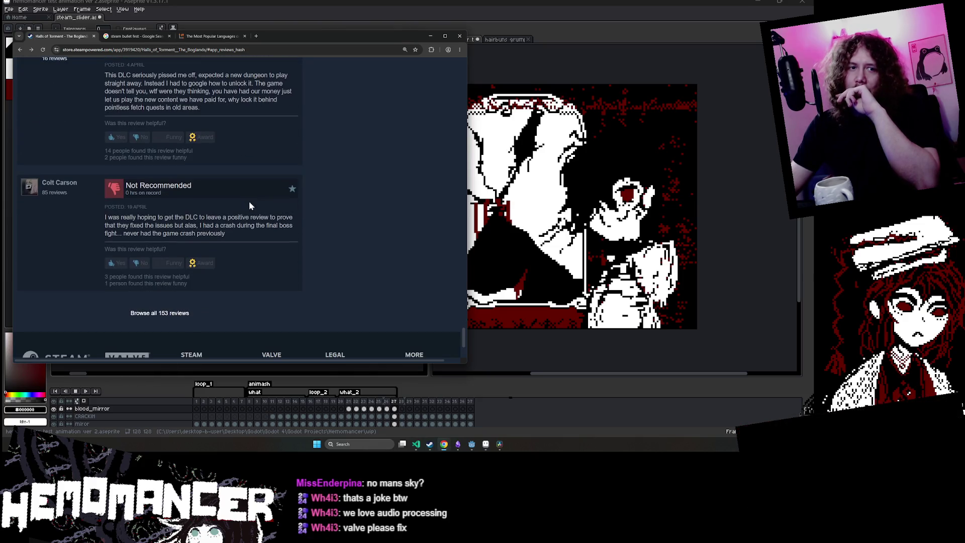
pyautogui.scroll(-2, 249, 205)
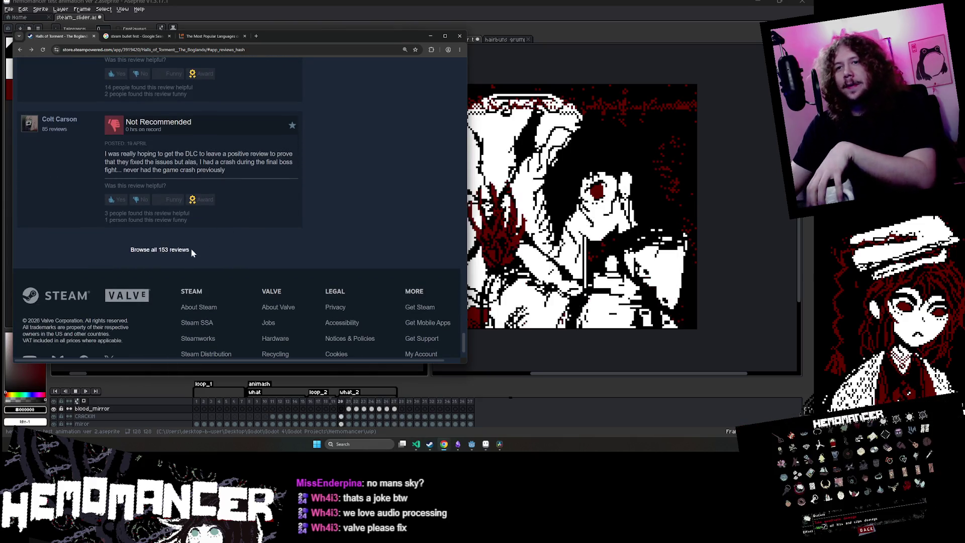
pyautogui.click(178, 251)
pyautogui.scroll(-5, 280, 146)
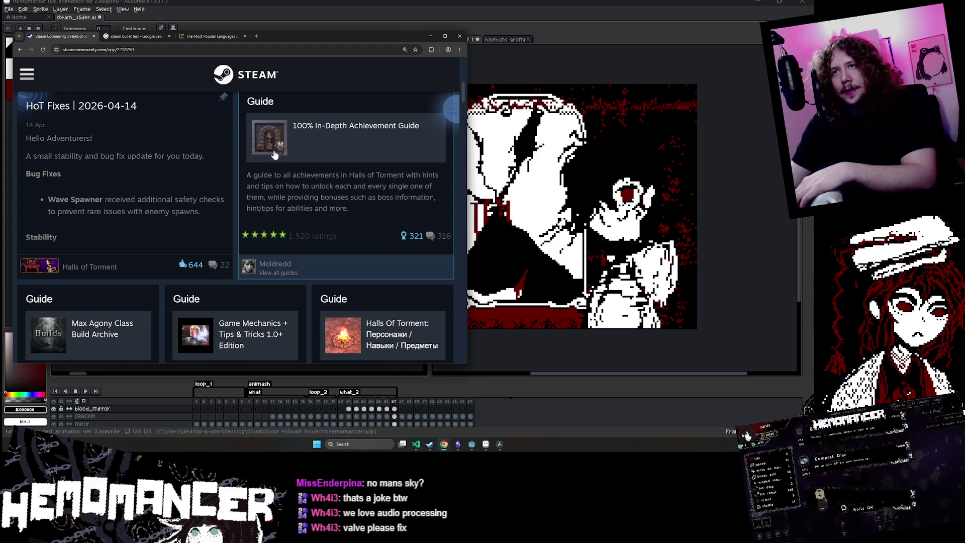
pyautogui.scroll(-7, 275, 155)
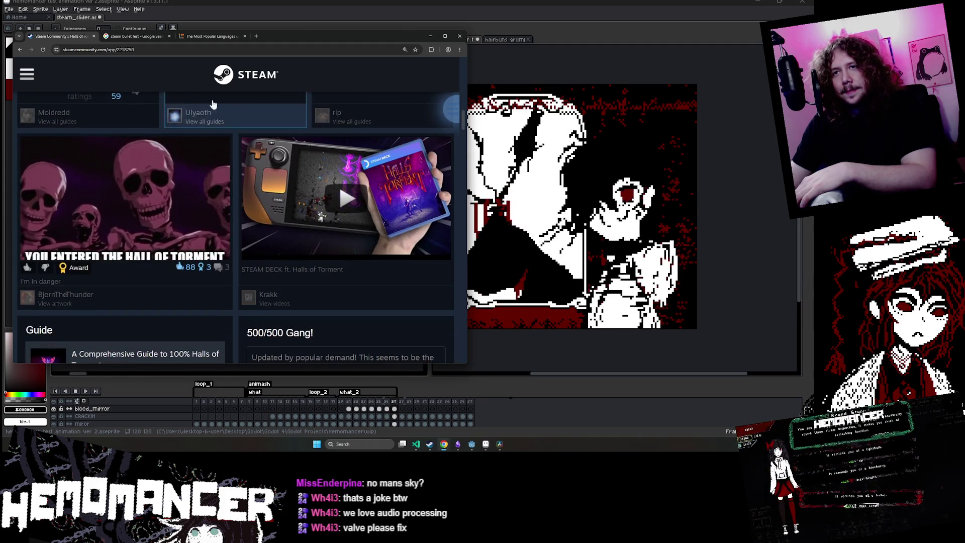
pyautogui.scroll(-4, 88, 97)
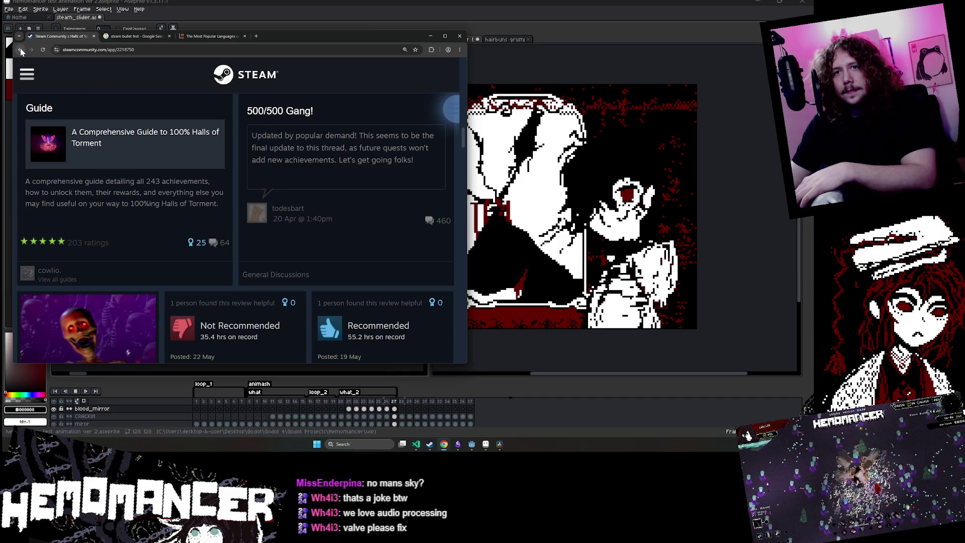
pyautogui.click(21, 49)
pyautogui.scroll(6, 251, 152)
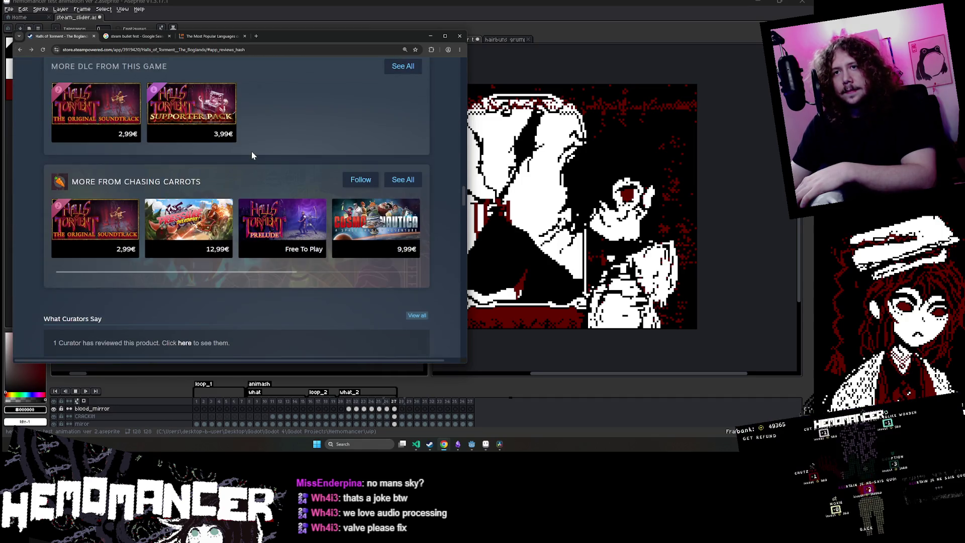
pyautogui.scroll(-10, 252, 152)
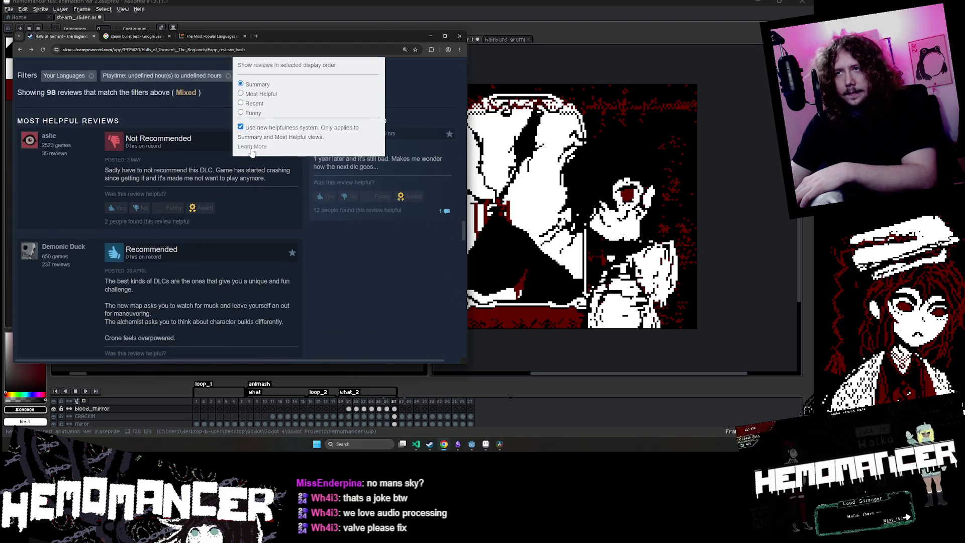
pyautogui.scroll(-6, 306, 237)
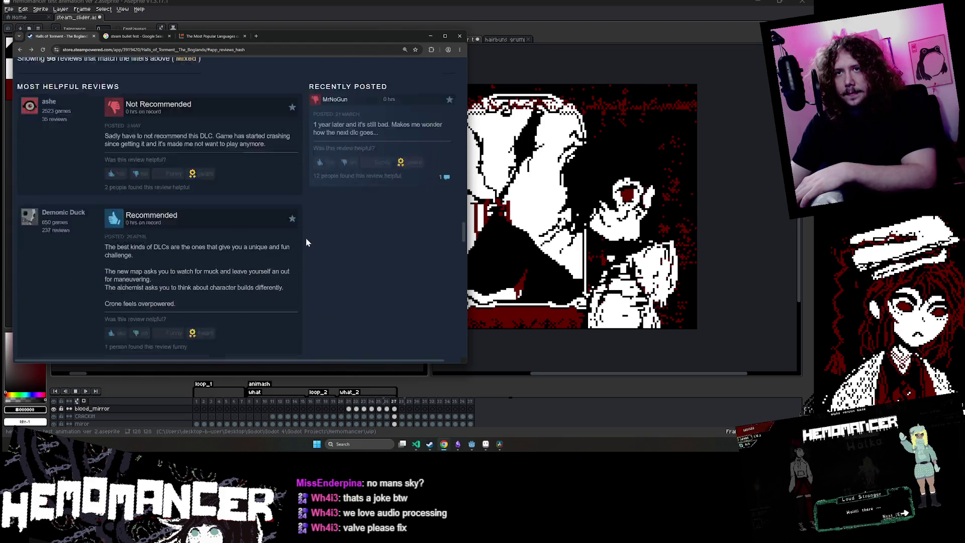
# - Open the base Halls of Torment store page and view its character-screen screenshot
pyautogui.click(19, 50)
pyautogui.scroll(3, 301, 191)
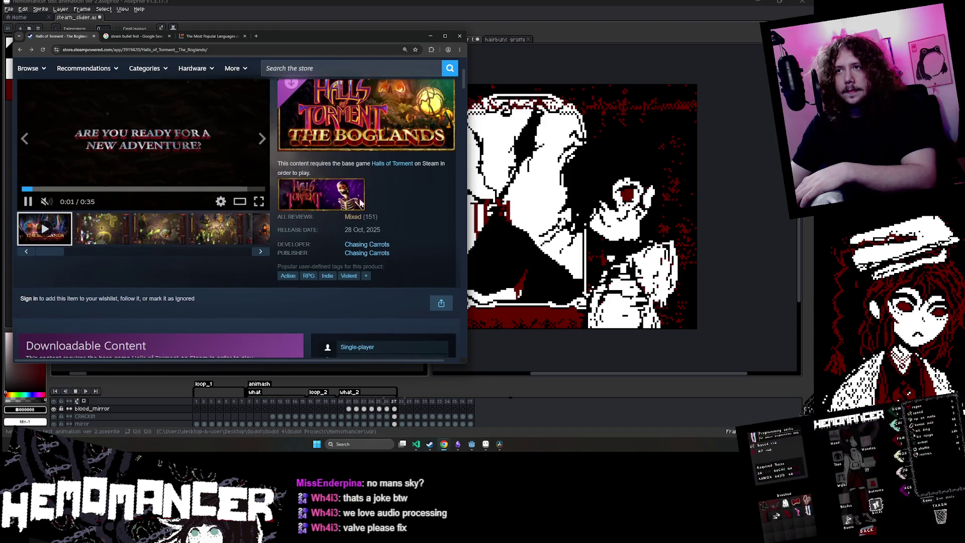
pyautogui.click(360, 202)
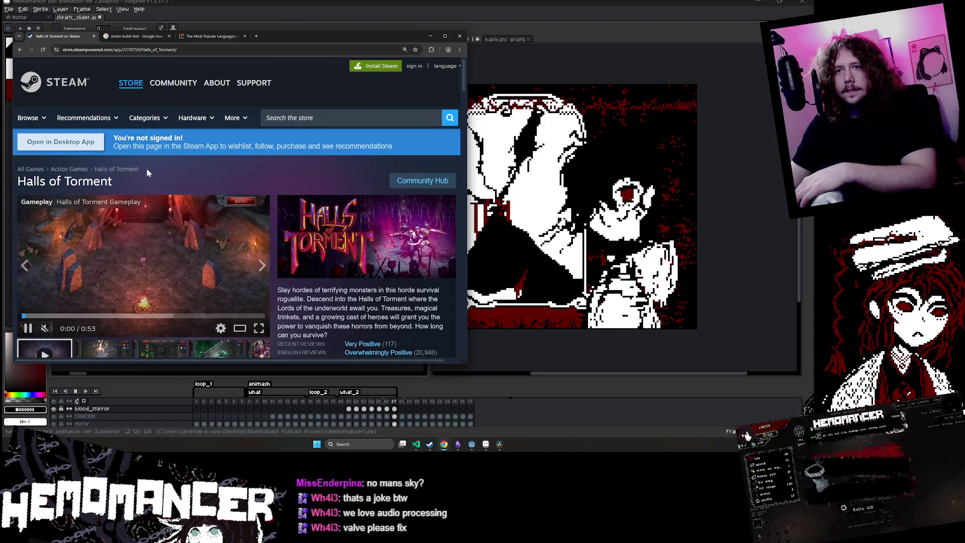
pyautogui.scroll(-3, 147, 172)
pyautogui.click(159, 224)
pyautogui.scroll(2, 226, 211)
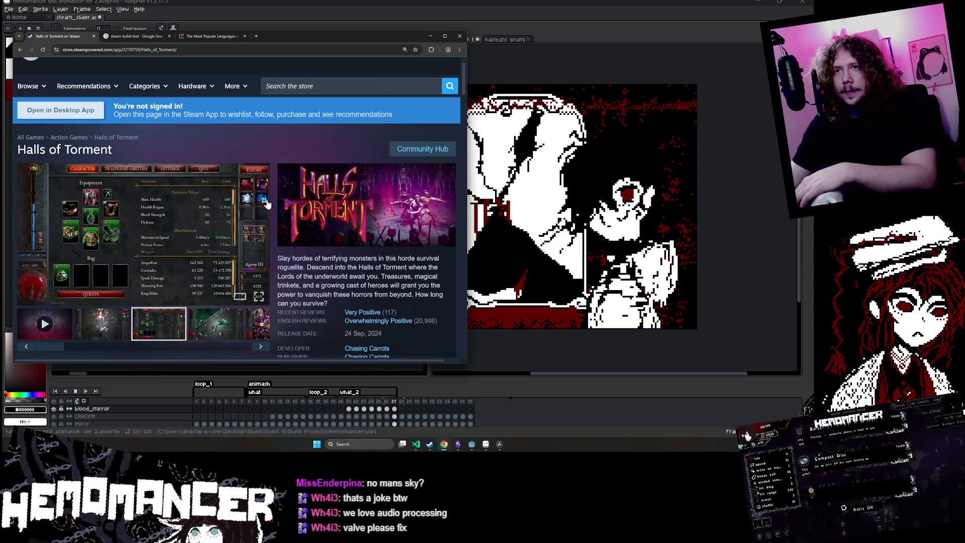
pyautogui.scroll(-2, 254, 206)
# - Narrow the browser window, then play the trailer and pause it on its title
pyautogui.moveTo(462, 365)
pyautogui.mouseDown()
pyautogui.moveTo(454, 353)
pyautogui.moveTo(441, 407)
pyautogui.moveTo(428, 403)
pyautogui.mouseUp()
pyautogui.scroll(-4, 335, 247)
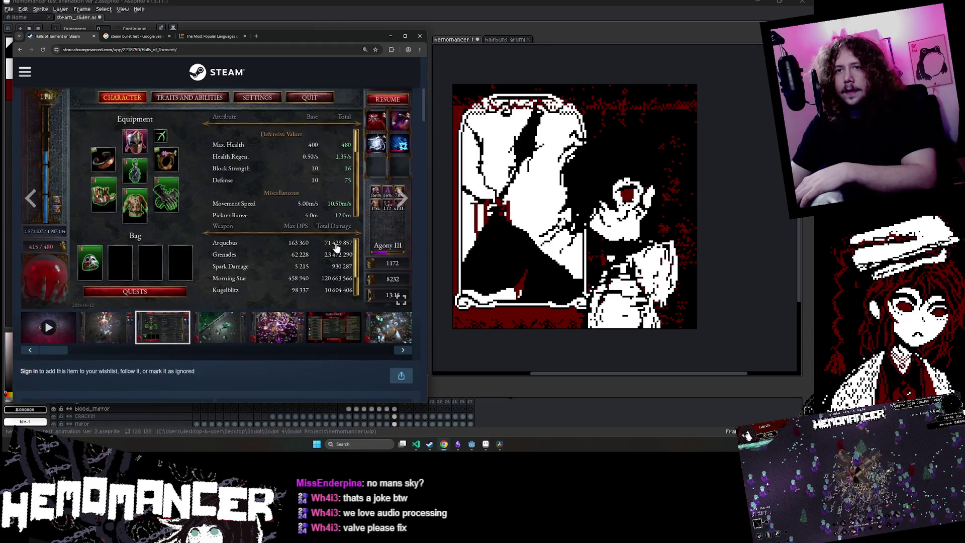
pyautogui.scroll(1, 334, 246)
pyautogui.click(48, 341)
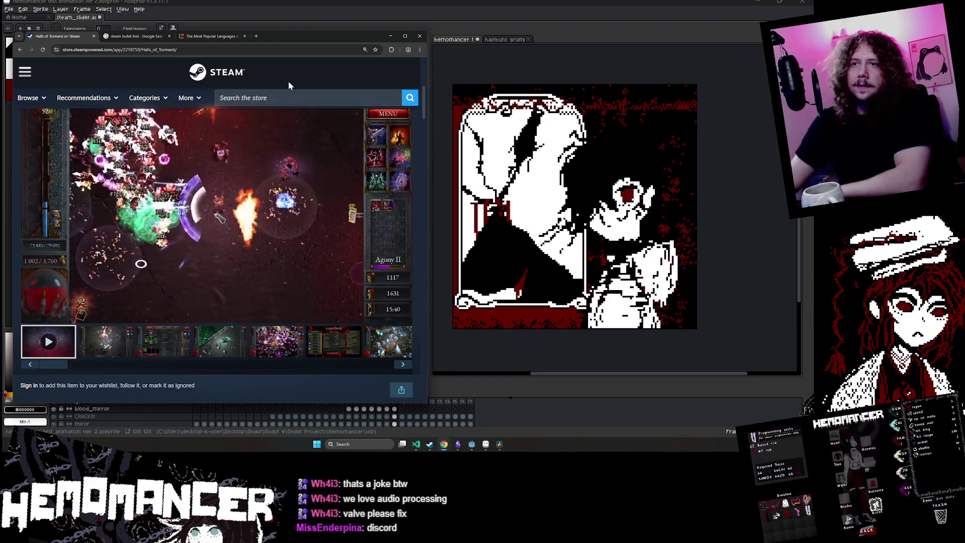
pyautogui.click(27, 296)
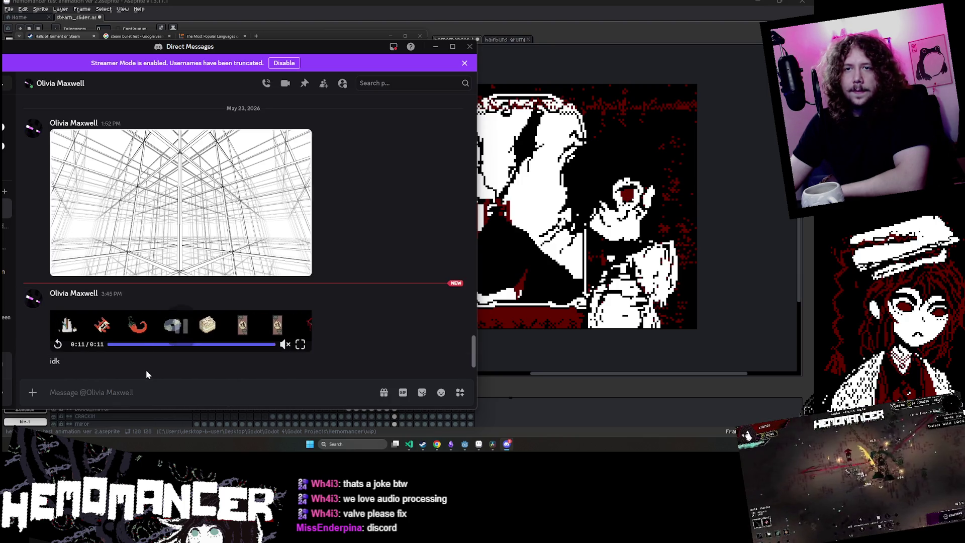
# - Replay the shared item-sprite clip from its start, then pause it
pyautogui.click(58, 344)
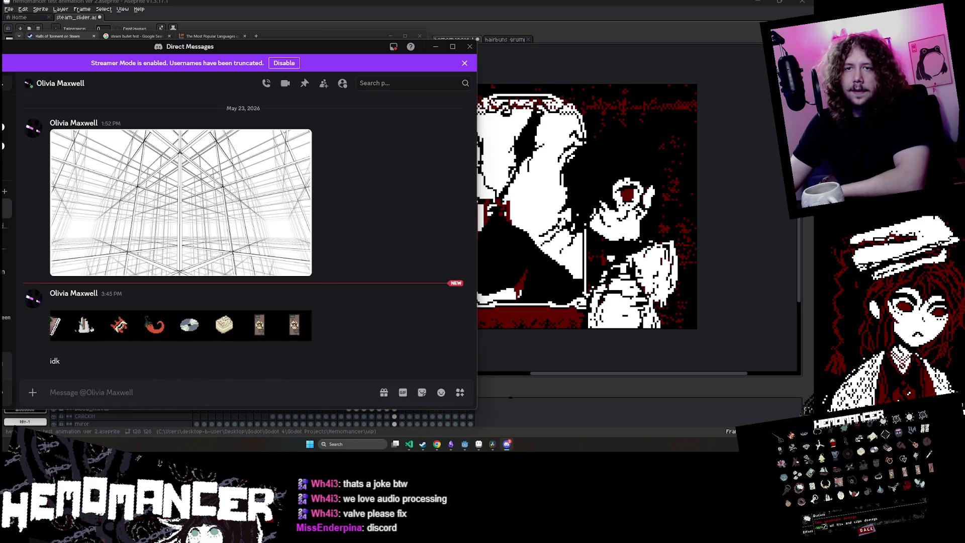
pyautogui.click(57, 345)
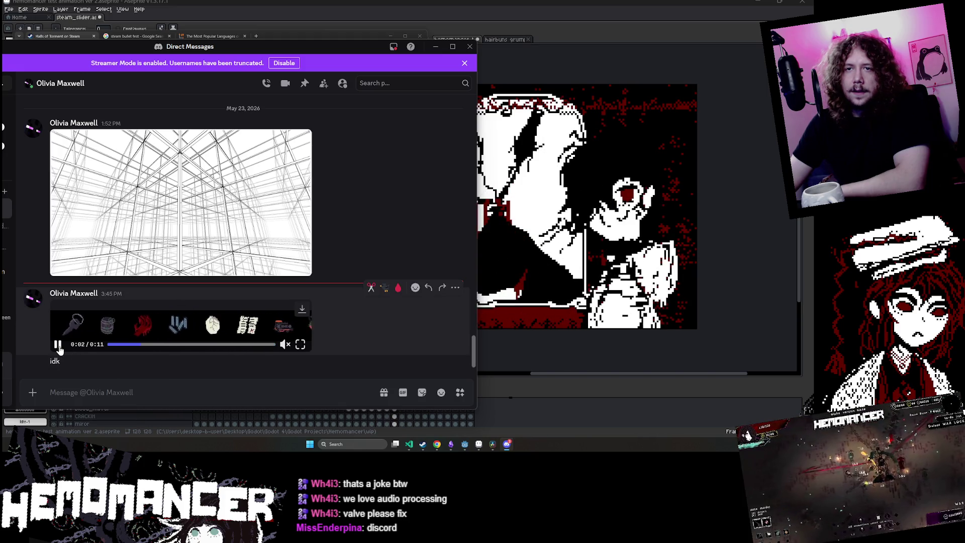
pyautogui.moveTo(62, 332)
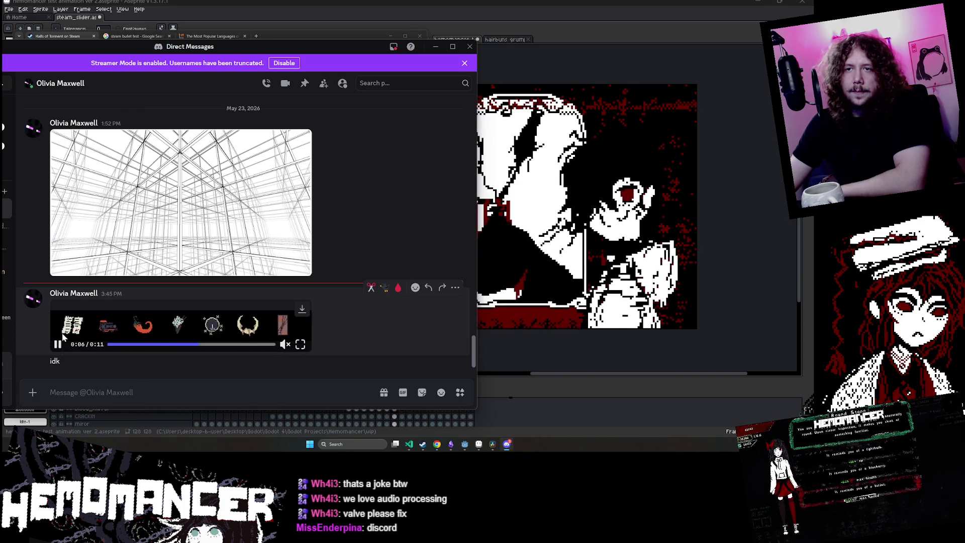
pyautogui.click(108, 344)
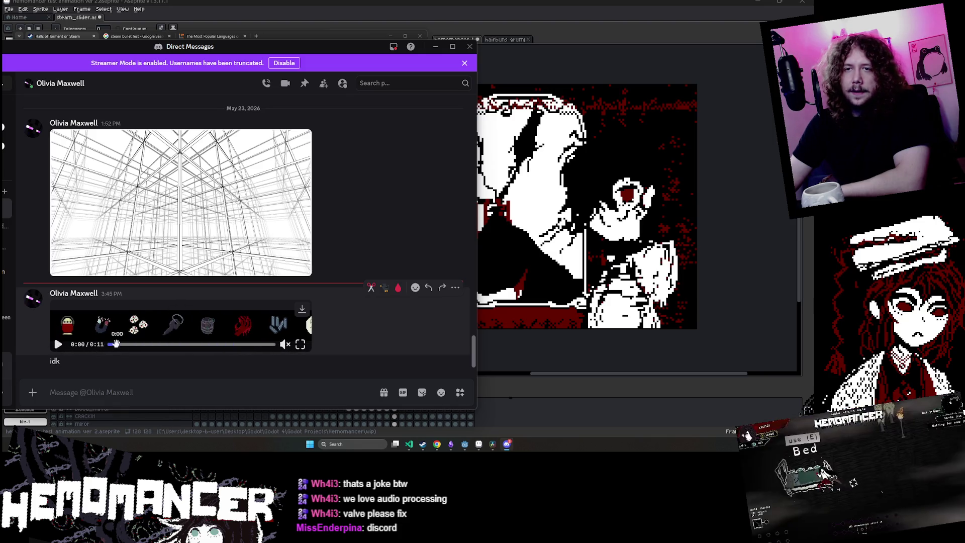
pyautogui.click(58, 345)
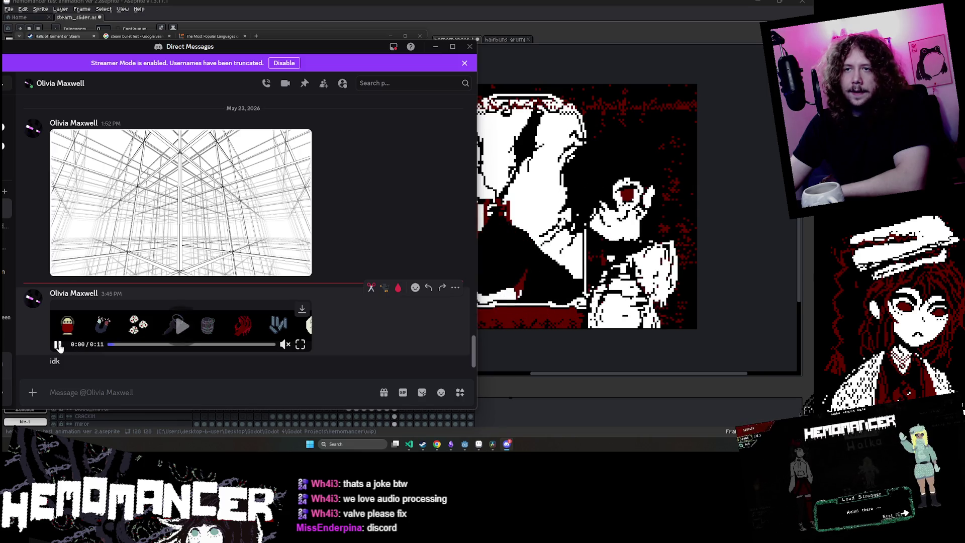
pyautogui.click(58, 346)
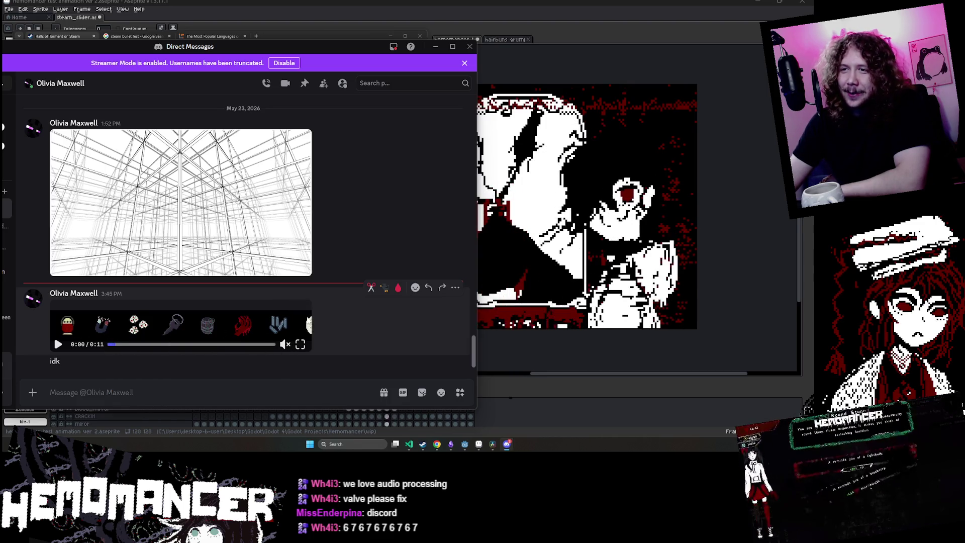
# - Scrub the clip to 0:06, replay it from the start, pause at 0:04, and close Discord
pyautogui.moveTo(116, 343)
pyautogui.mouseDown()
pyautogui.moveTo(198, 350)
pyautogui.moveTo(98, 346)
pyautogui.mouseUp()
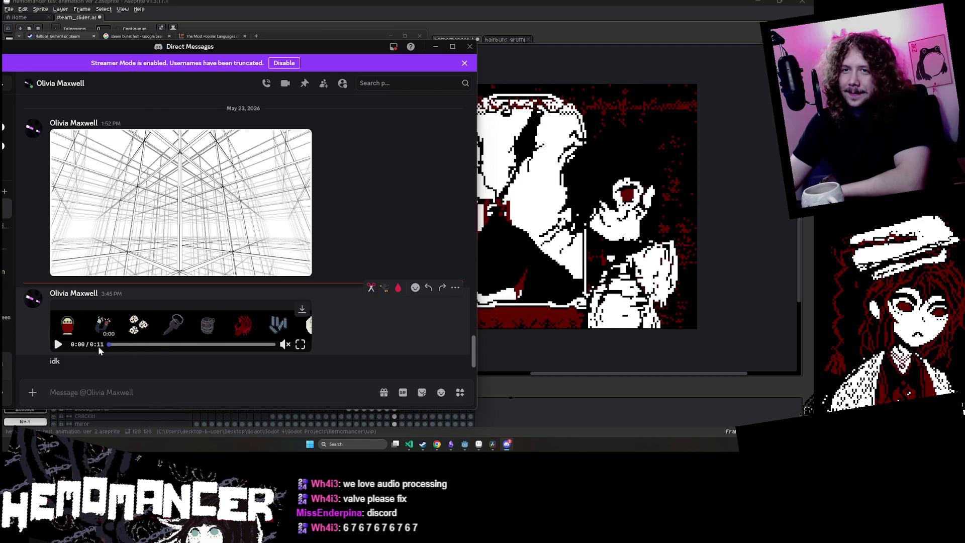
pyautogui.click(56, 344)
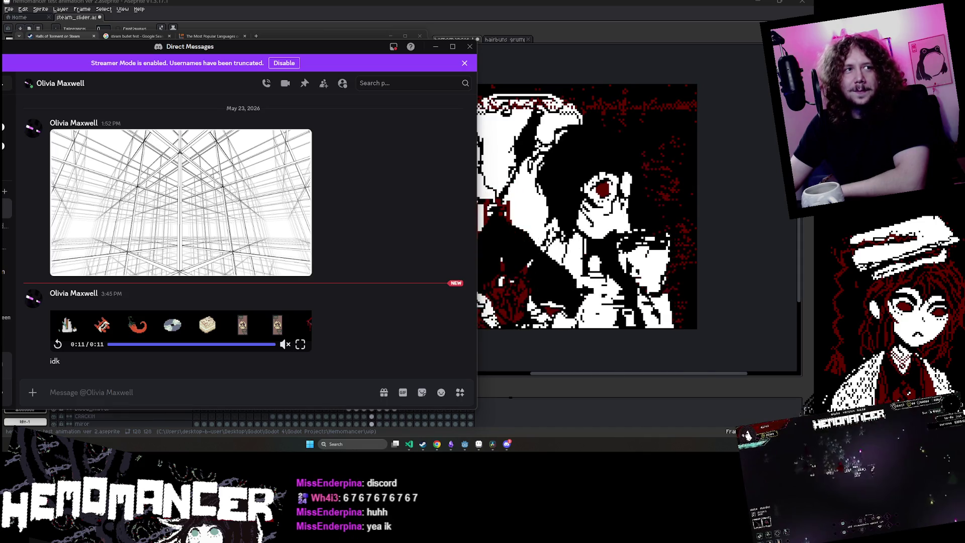
pyautogui.click(57, 345)
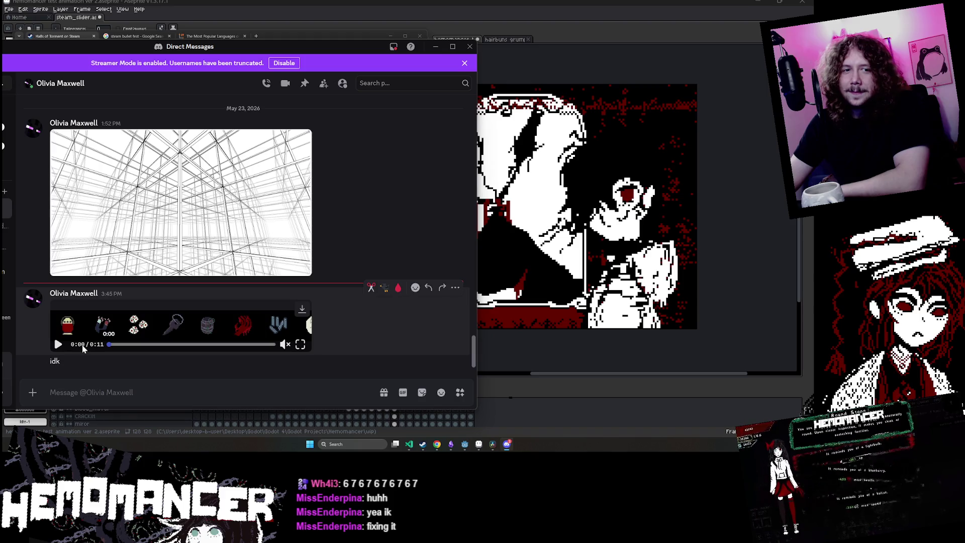
pyautogui.click(57, 345)
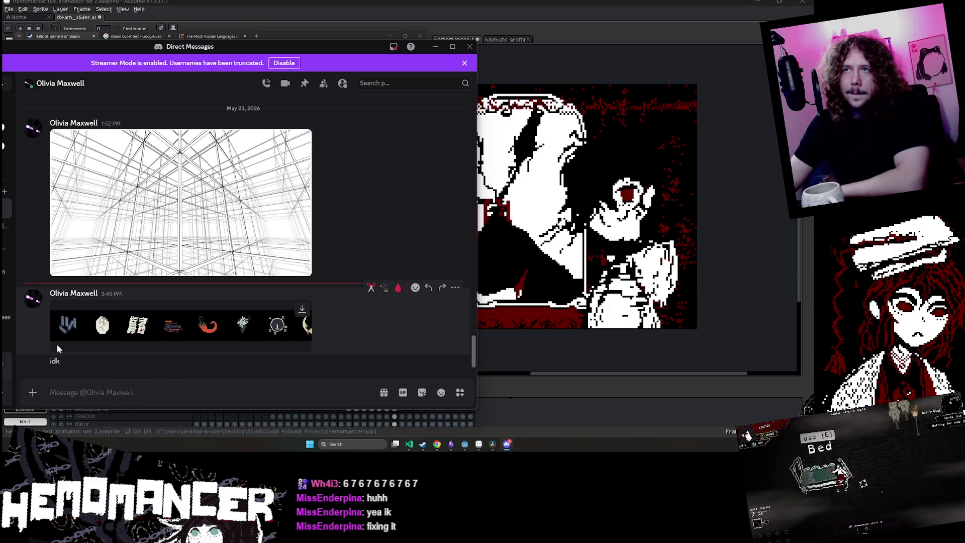
pyautogui.click(57, 345)
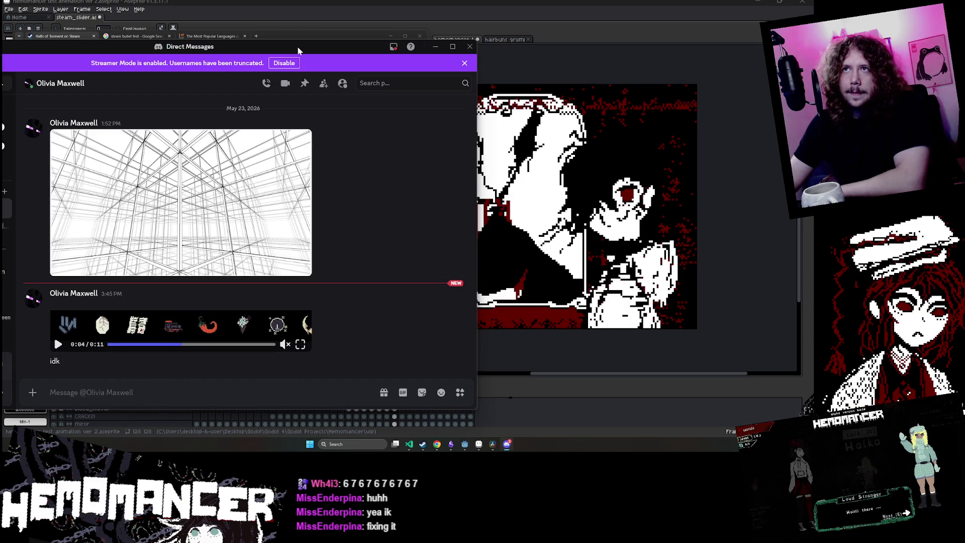
pyautogui.click(469, 46)
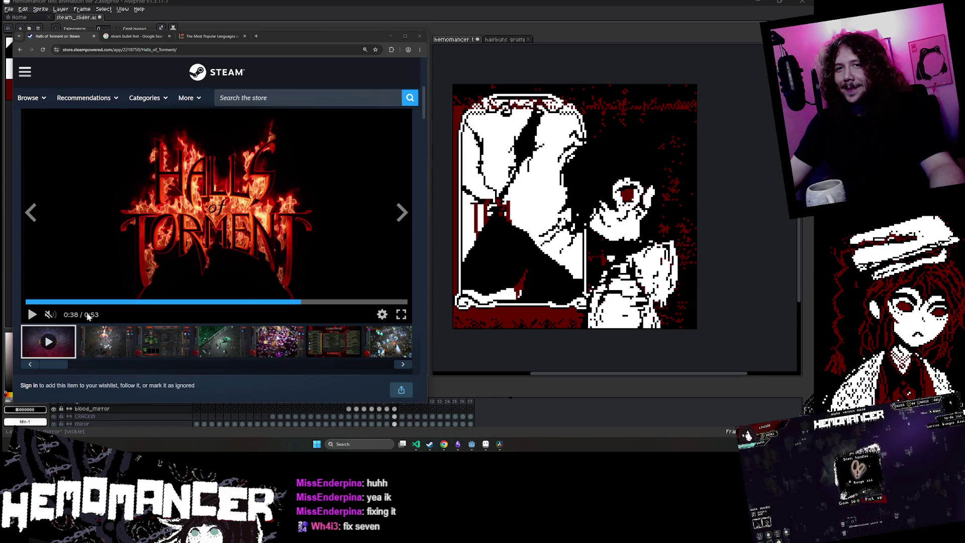
# - Play the Halls of Torment trailer, pause at 0:45, rewind to about 0:35 and resume playback
pyautogui.click(31, 314)
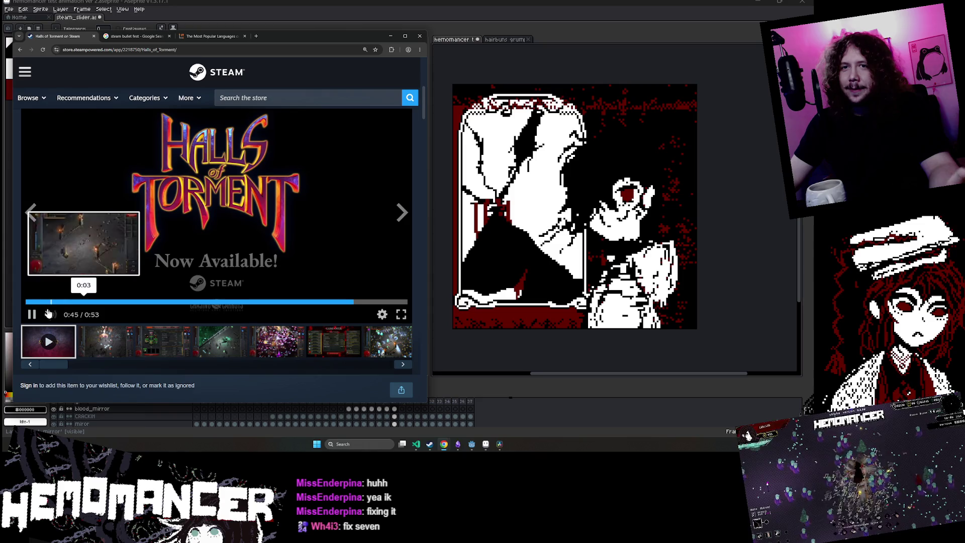
pyautogui.click(32, 314)
pyautogui.moveTo(384, 305)
pyautogui.mouseDown()
pyautogui.moveTo(285, 305)
pyautogui.moveTo(297, 305)
pyautogui.mouseUp()
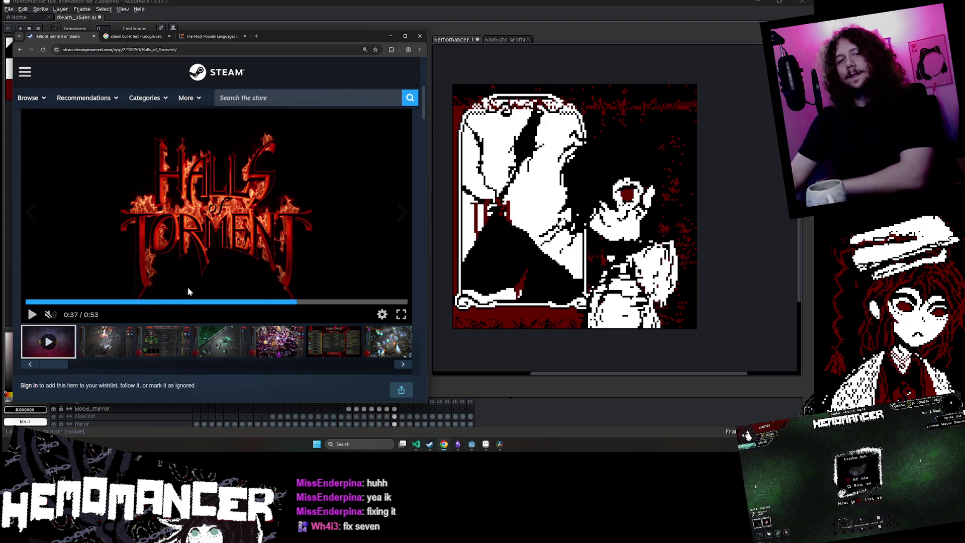
pyautogui.click(198, 242)
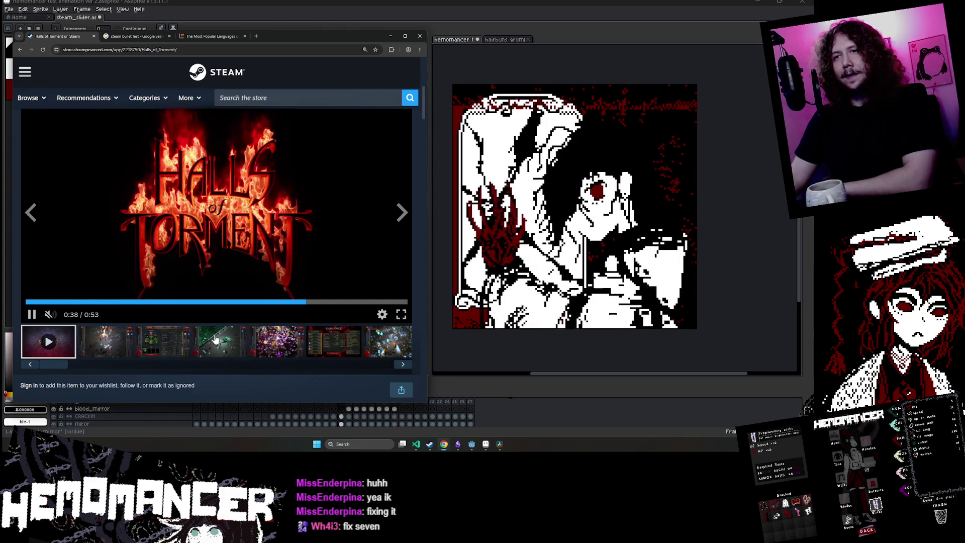
pyautogui.moveTo(89, 316)
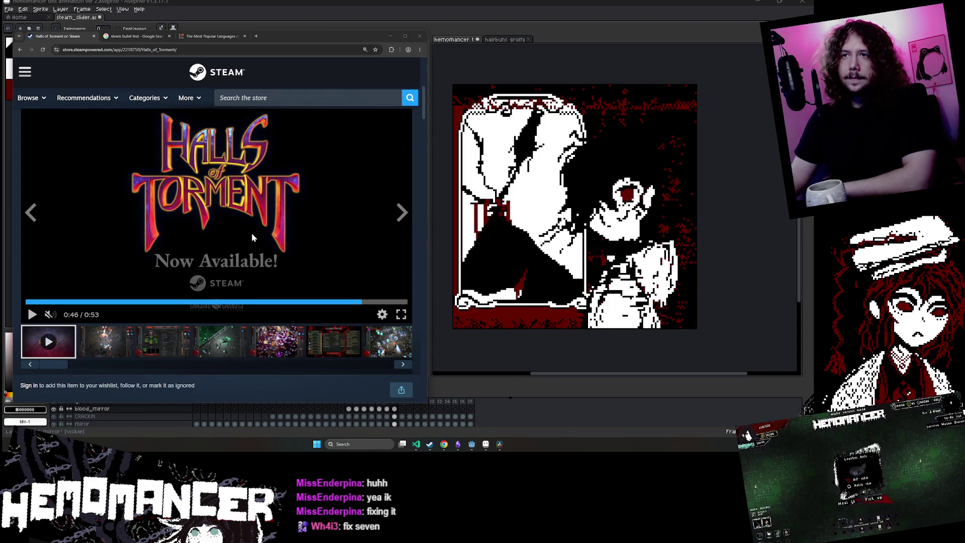
# - Cycle through the Game Over, combat and Quests screenshots, then step back to the crowded battle
pyautogui.click(115, 340)
pyautogui.click(163, 343)
pyautogui.click(209, 349)
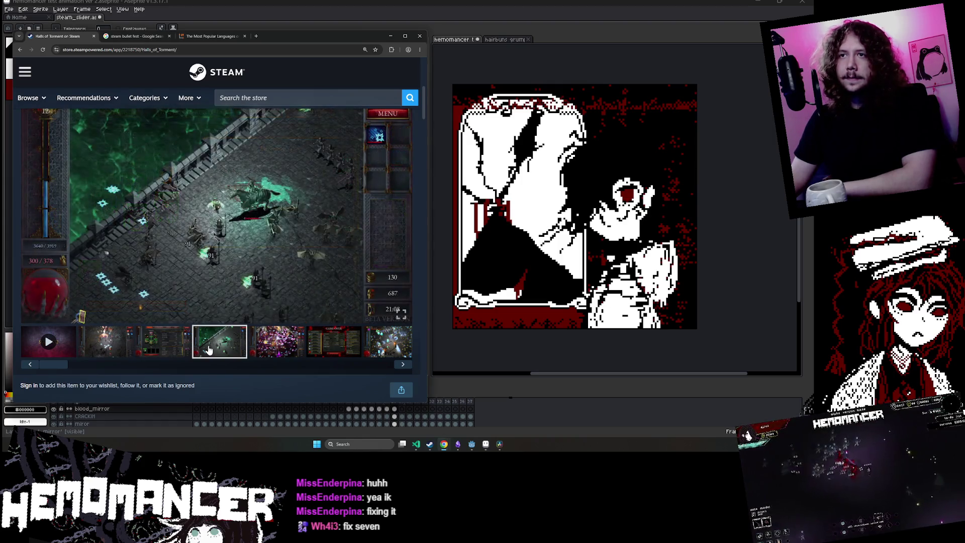
pyautogui.click(403, 364)
pyautogui.click(403, 366)
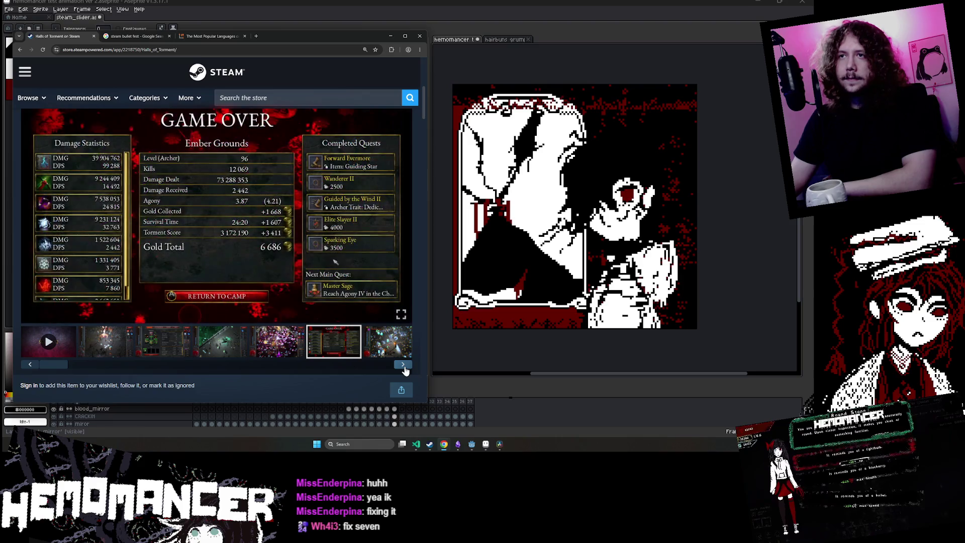
pyautogui.click(260, 352)
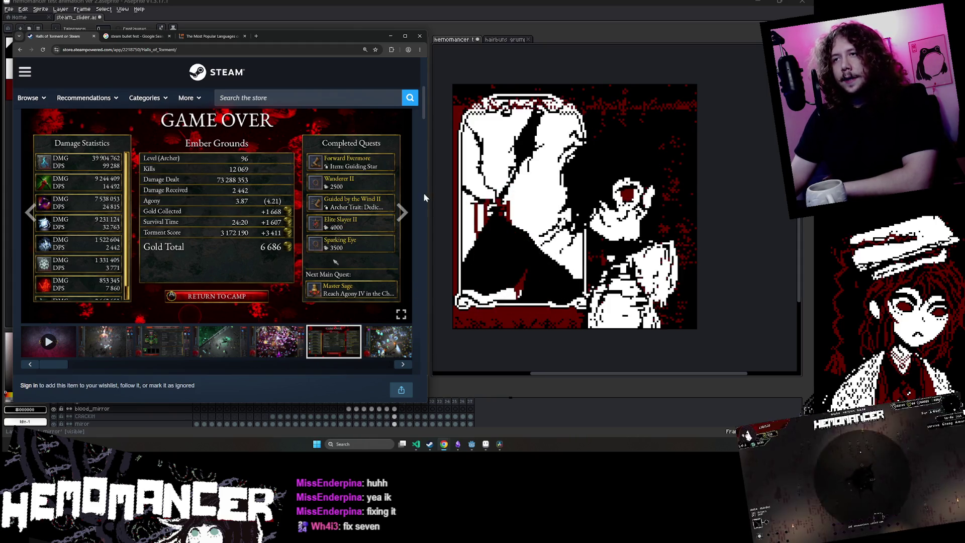
pyautogui.click(401, 210)
pyautogui.click(401, 210)
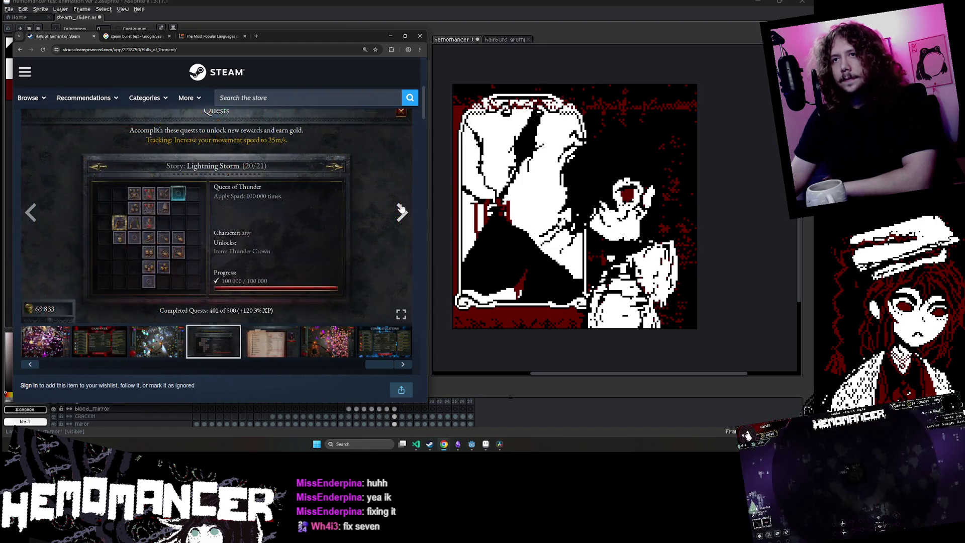
pyautogui.click(32, 212)
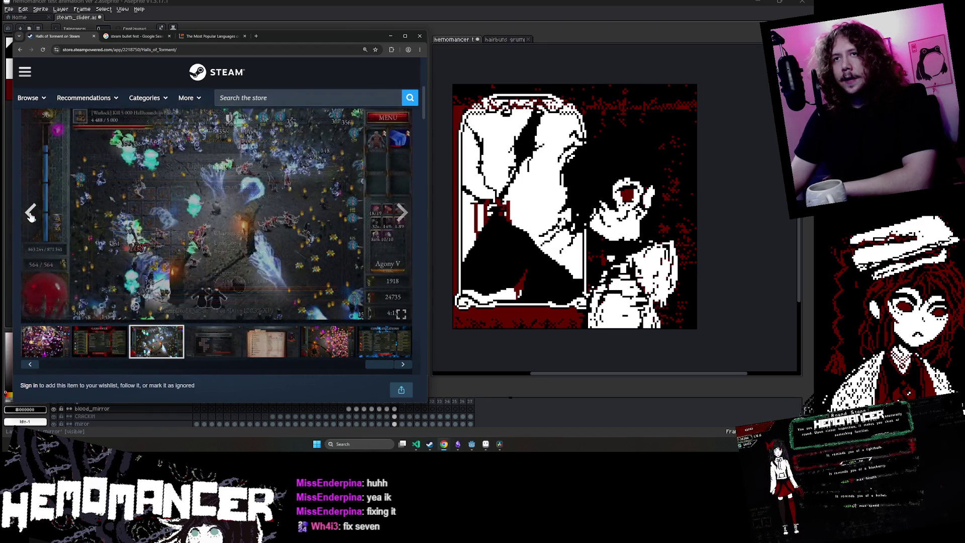
pyautogui.click(31, 212)
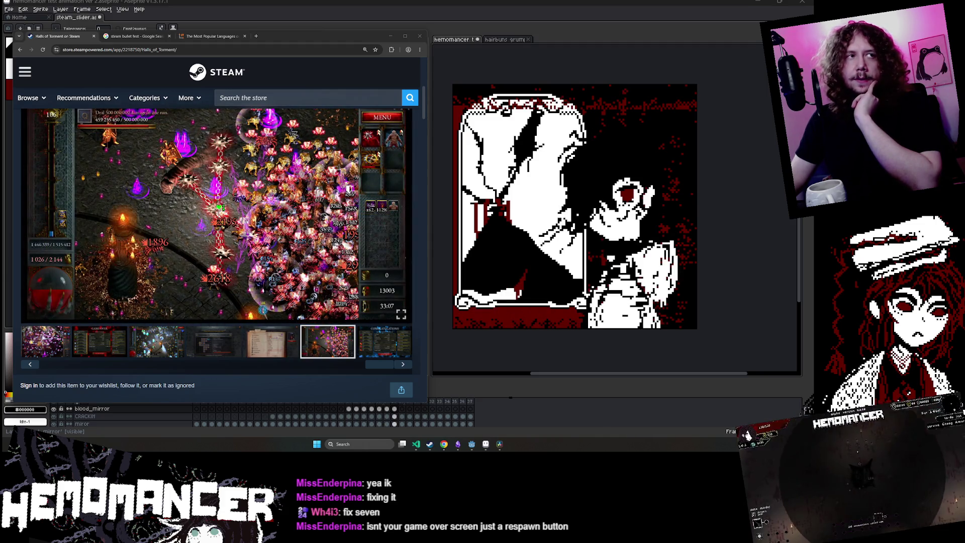
# - Run the chapter splash scene with F6, start the game and embark on the Purging mission
pyautogui.click(472, 445)
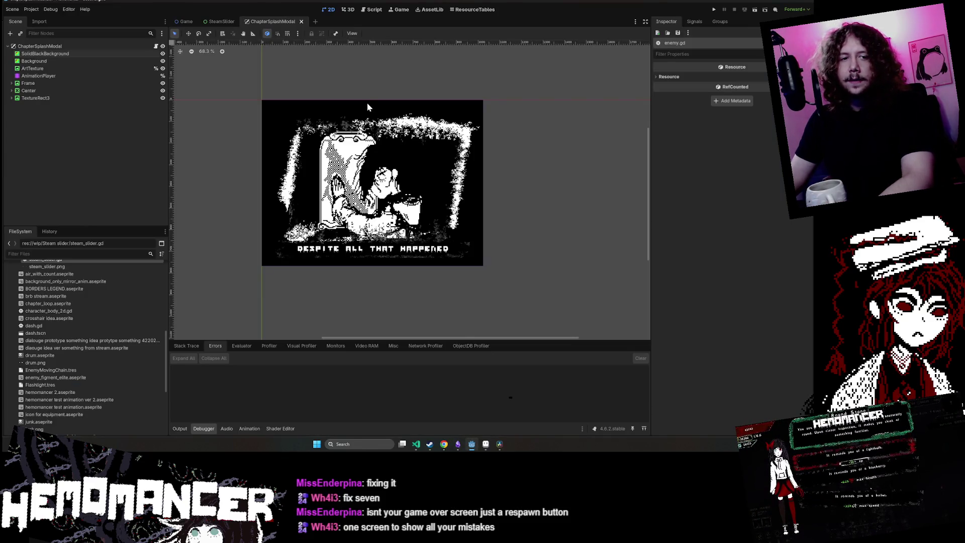
pyautogui.press('F6')
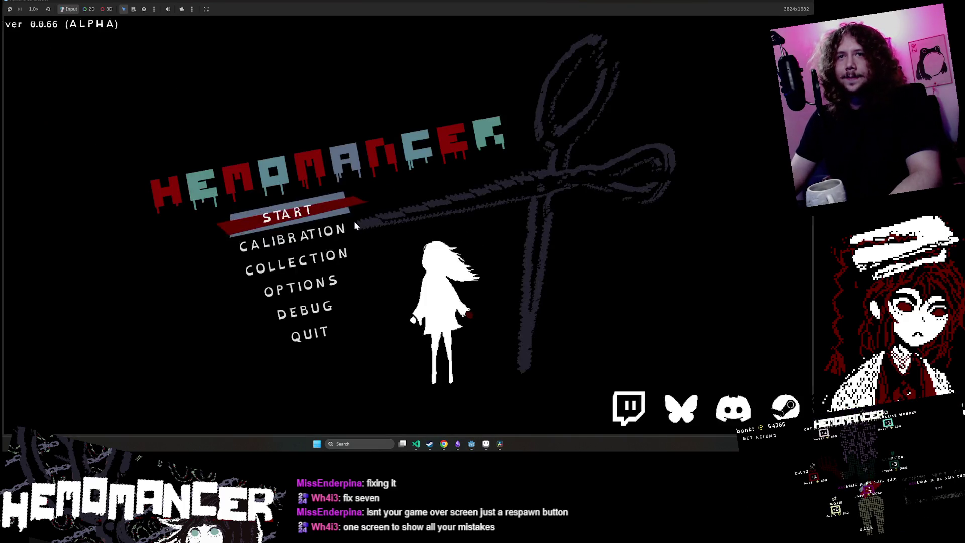
pyautogui.press('Return')
pyautogui.press('d')
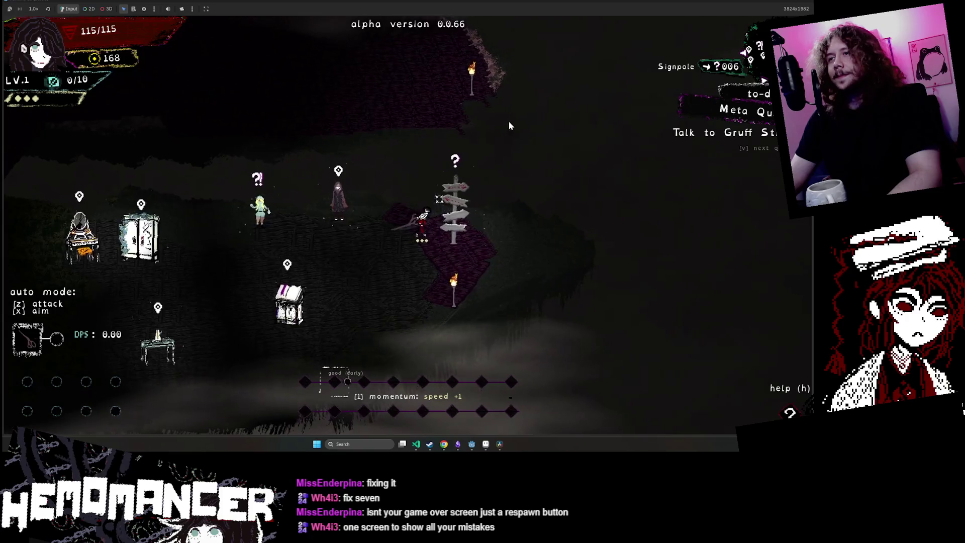
pyautogui.press('e')
pyautogui.press('Return')
pyautogui.press('Return')
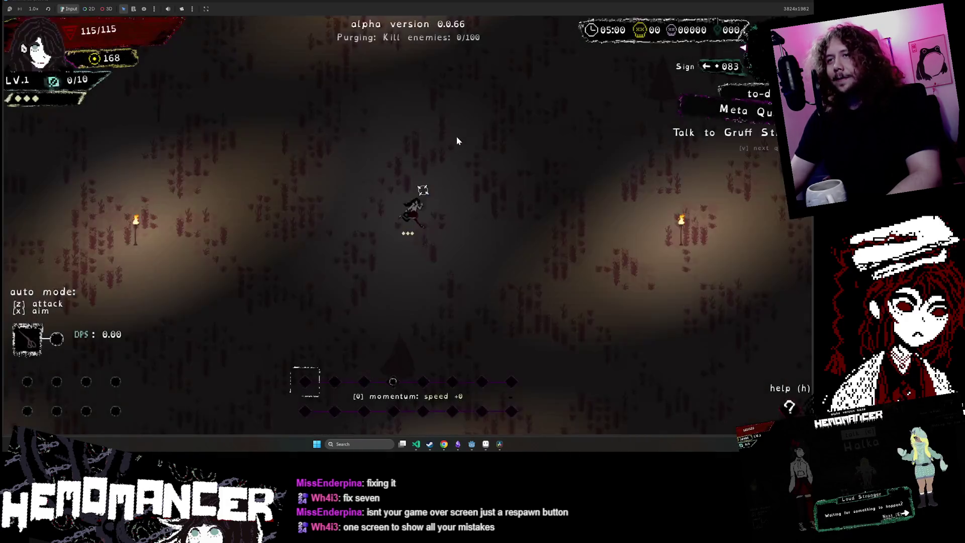
# - Play the mission until death, continue to the title menu, and restore the game window smaller
pyautogui.press('w')
pyautogui.press('a')
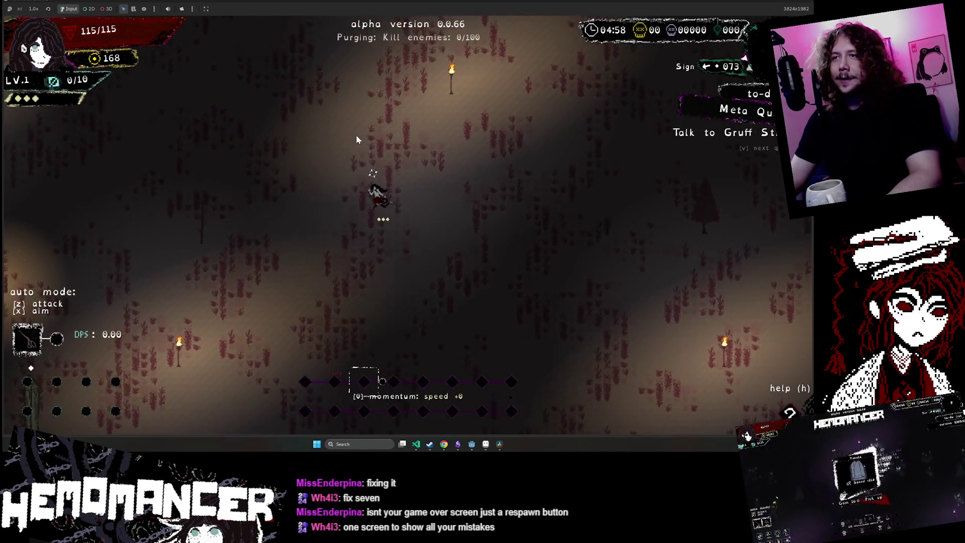
pyautogui.press('w')
pyautogui.press('a')
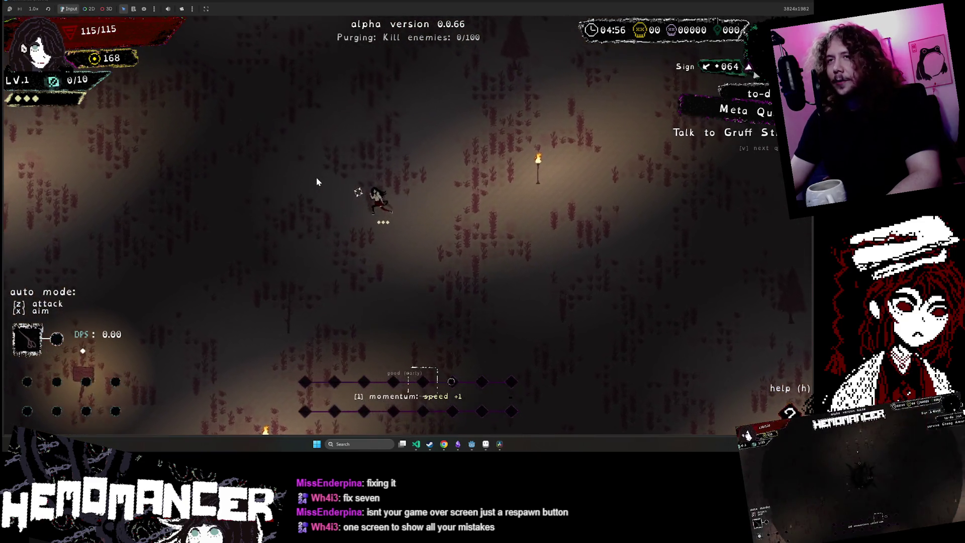
pyautogui.press('w')
pyautogui.press('a')
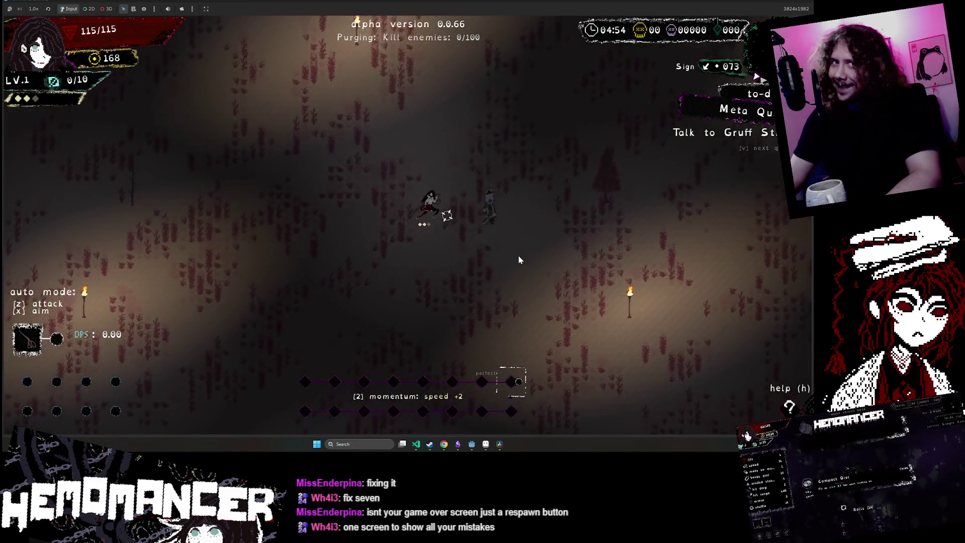
pyautogui.press('d')
pyautogui.press('w')
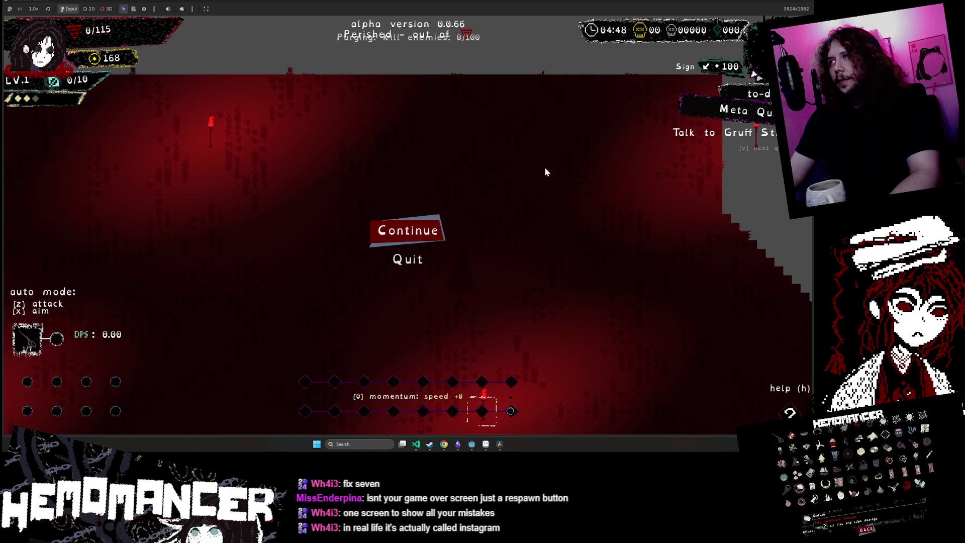
pyautogui.click(435, 245)
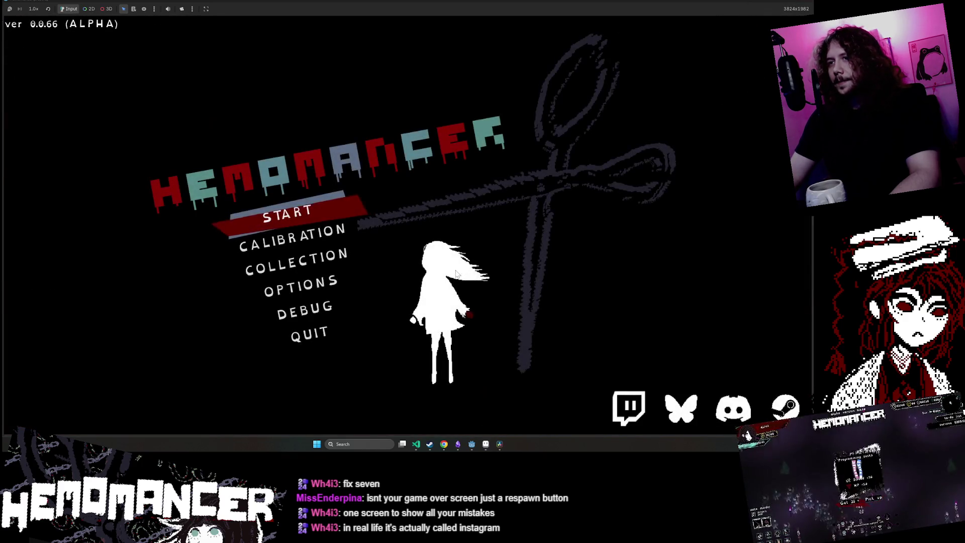
pyautogui.moveTo(789, 4)
pyautogui.mouseDown()
pyautogui.moveTo(528, 91)
pyautogui.moveTo(494, 116)
pyautogui.mouseUp()
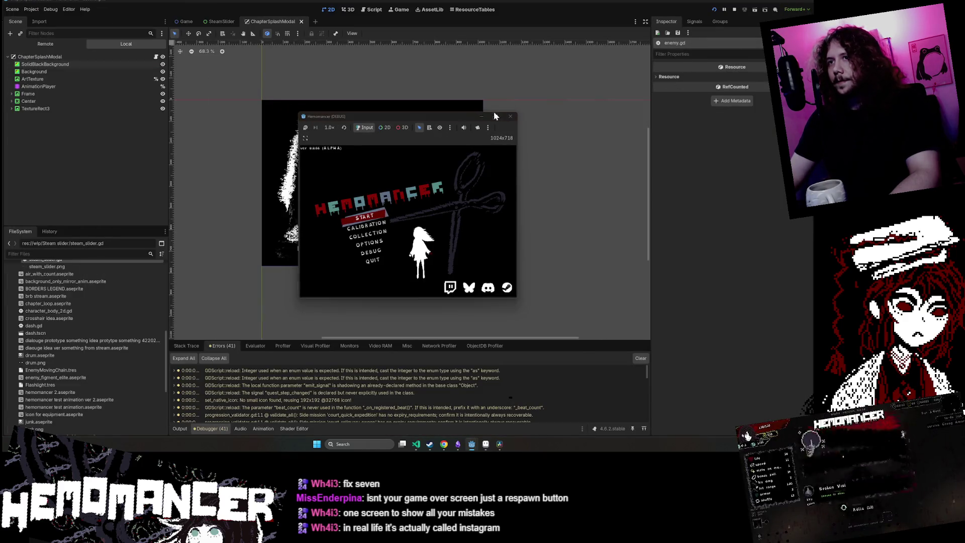
# - Minimize the game and show the Congratulations screenshot on the Halls of Torment page
pyautogui.click(480, 116)
pyautogui.moveTo(443, 443)
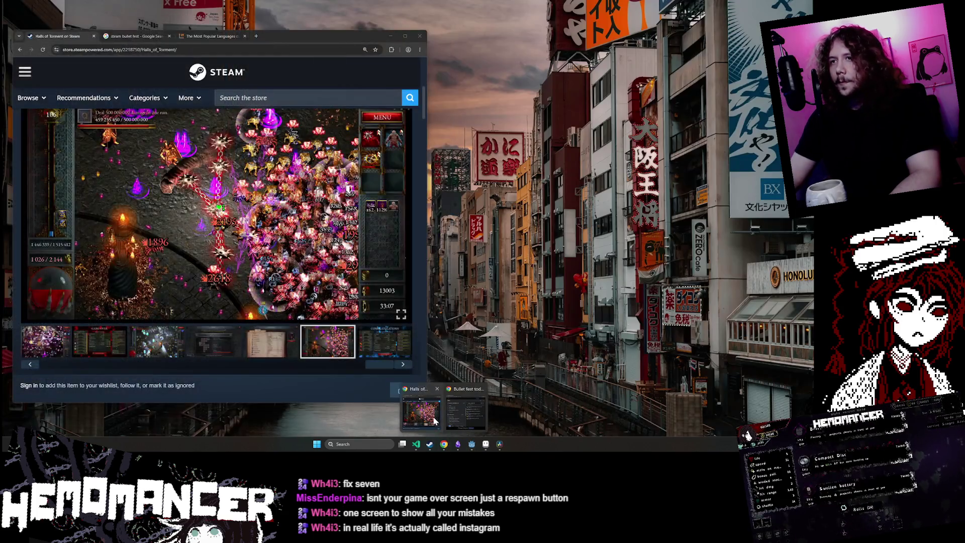
pyautogui.click(435, 420)
pyautogui.click(381, 347)
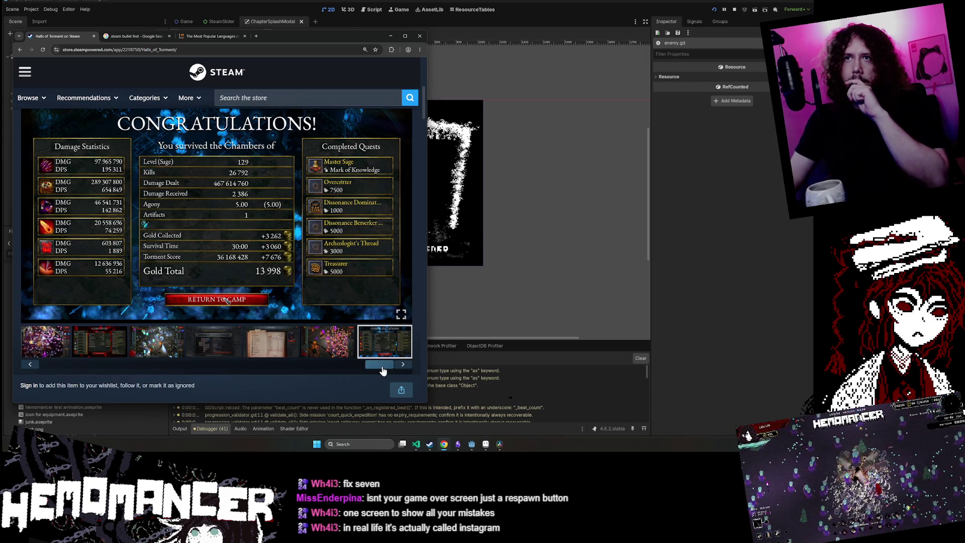
pyautogui.moveTo(384, 366)
pyautogui.mouseDown()
pyautogui.moveTo(177, 363)
pyautogui.moveTo(318, 387)
pyautogui.moveTo(414, 387)
pyautogui.mouseUp()
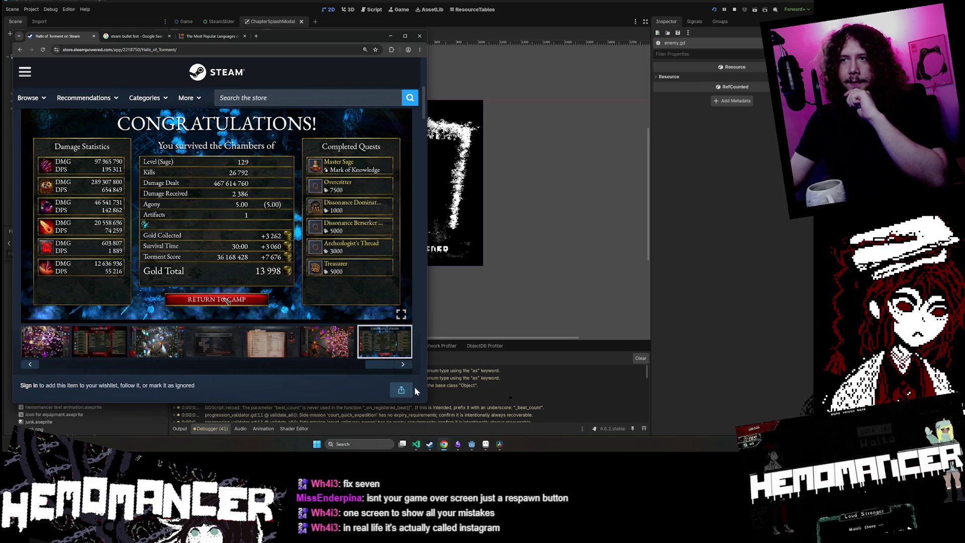
pyautogui.click(347, 359)
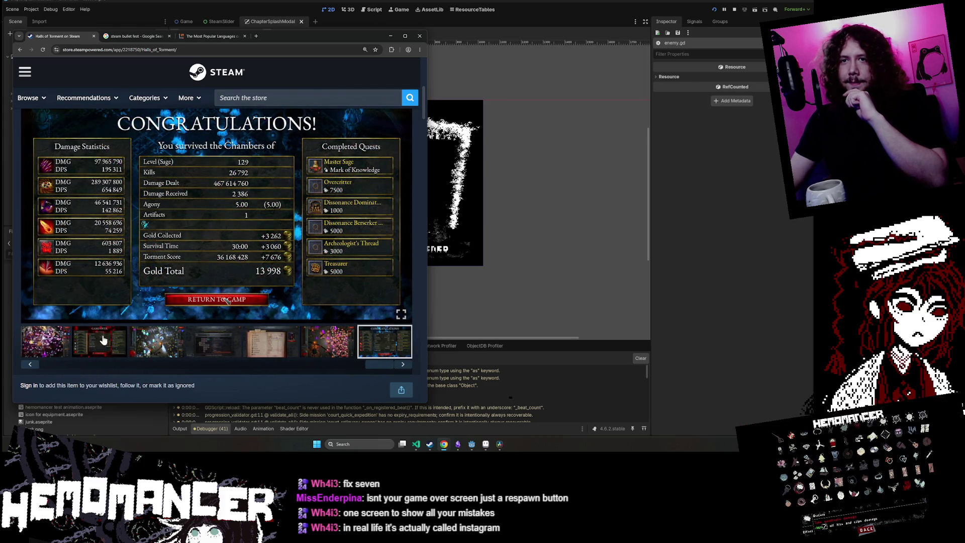
# - Switch between the Game Over and Congratulations screenshots, then return to the Hemomancer window
pyautogui.click(103, 340)
pyautogui.click(388, 348)
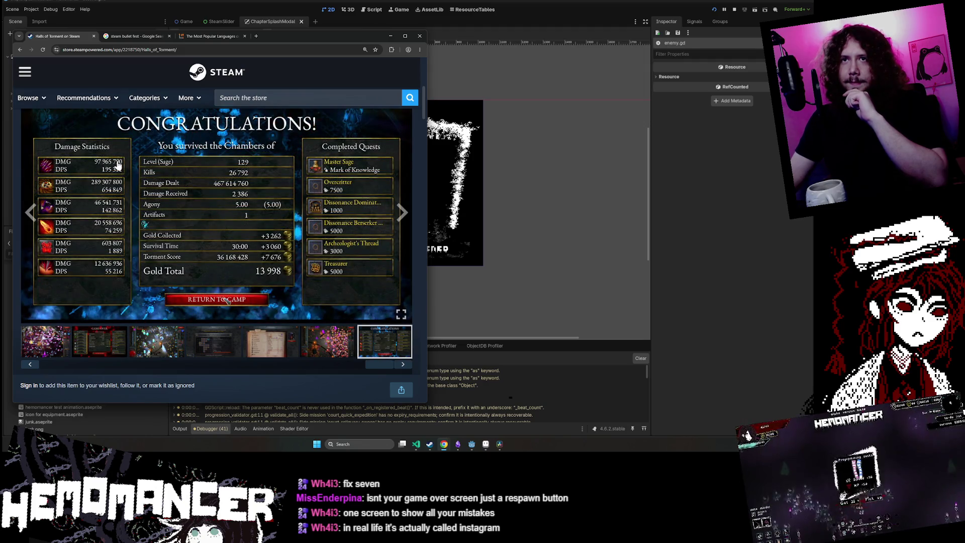
pyautogui.click(126, 336)
pyautogui.click(400, 355)
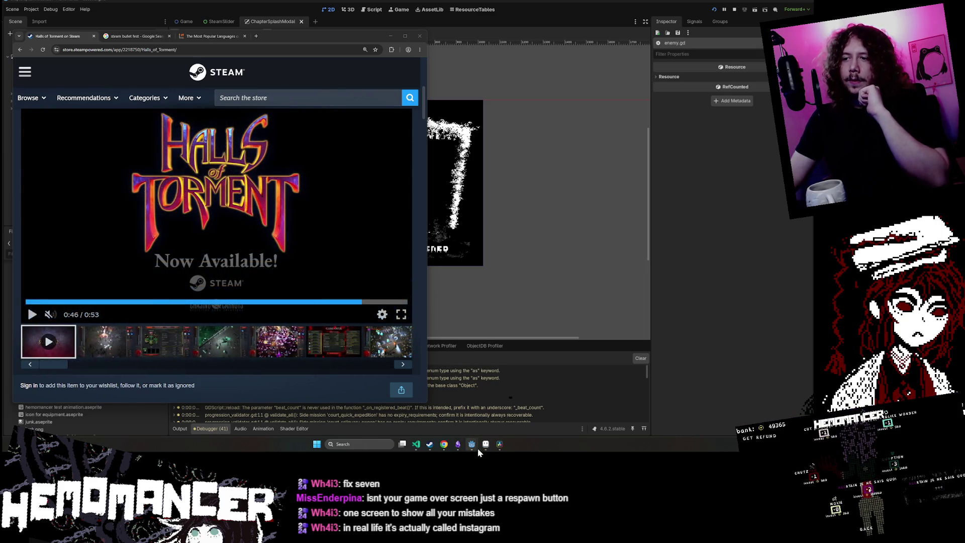
pyautogui.moveTo(475, 446)
pyautogui.click(513, 409)
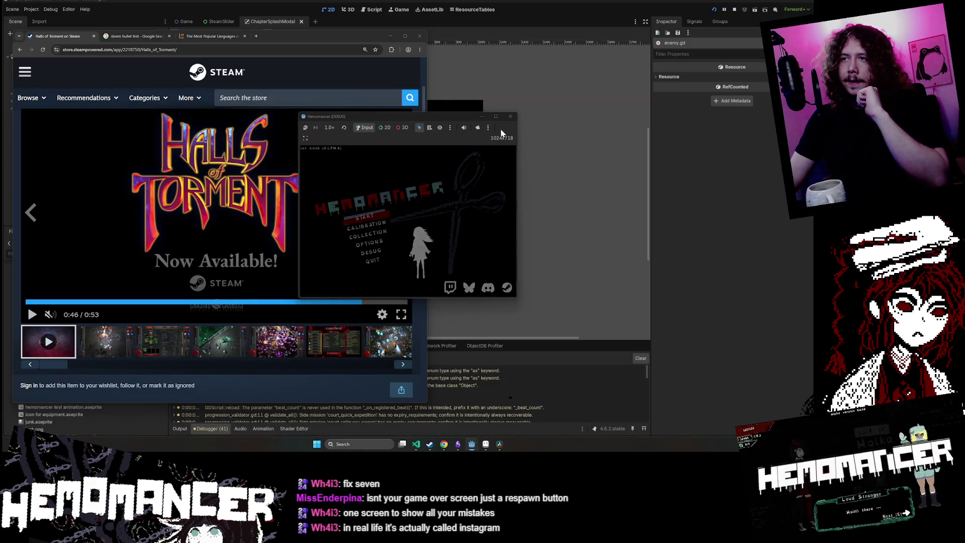
# - Start the game, embark on the Detour mission, and complete it via DEBUG 'finish mission'
pyautogui.press('Return')
pyautogui.press('e')
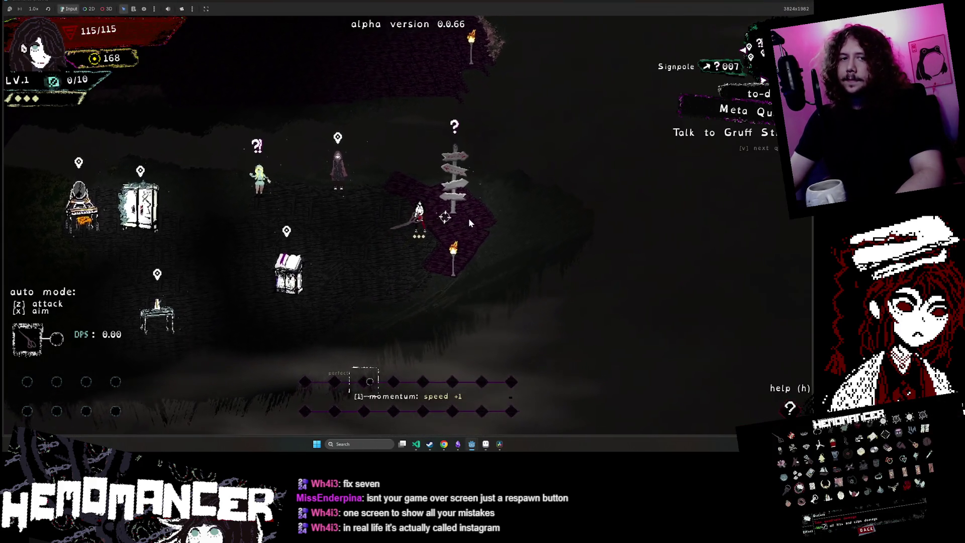
pyautogui.press('e')
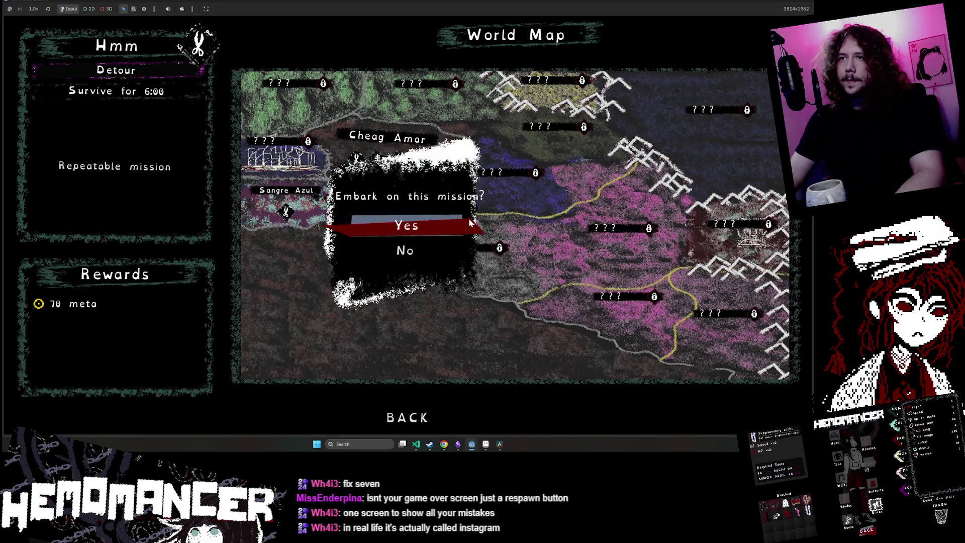
pyautogui.click(368, 220)
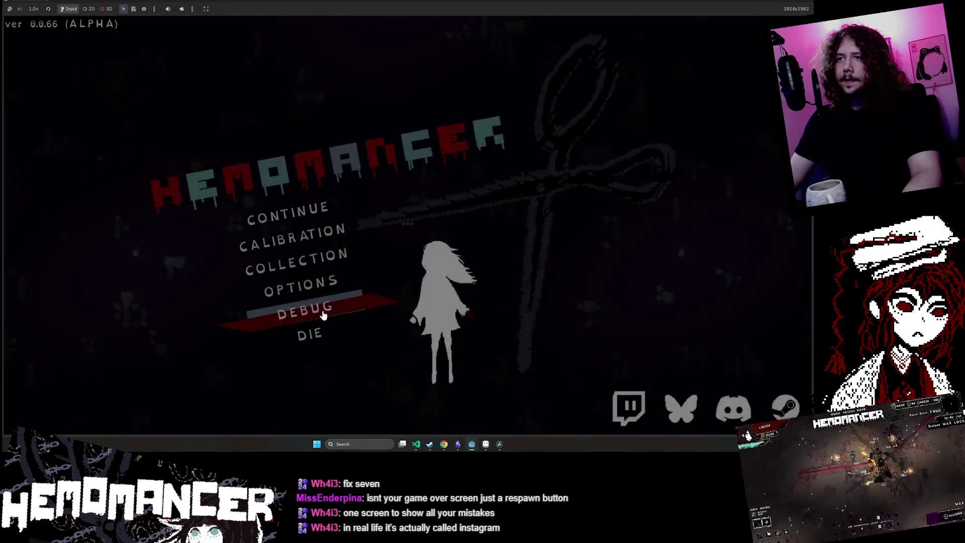
pyautogui.click(324, 315)
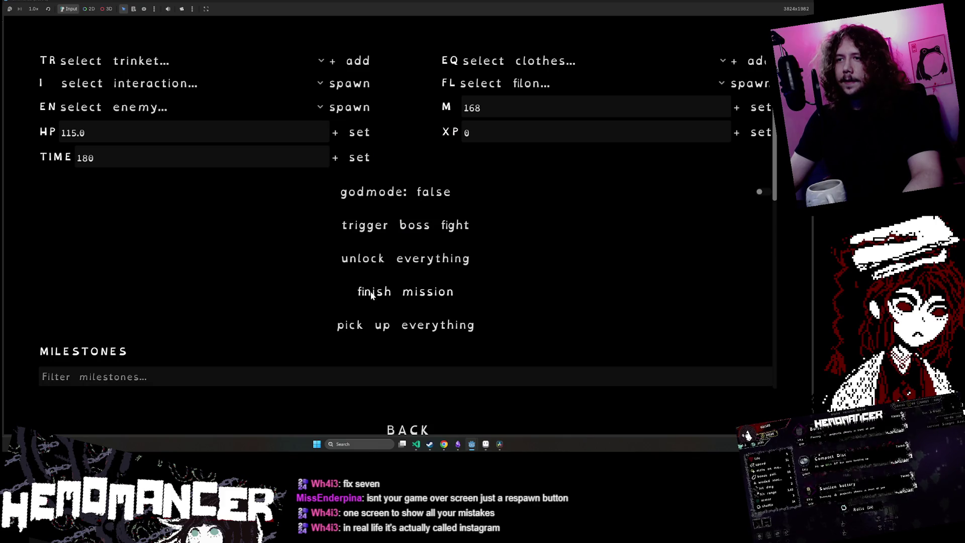
pyautogui.click(371, 295)
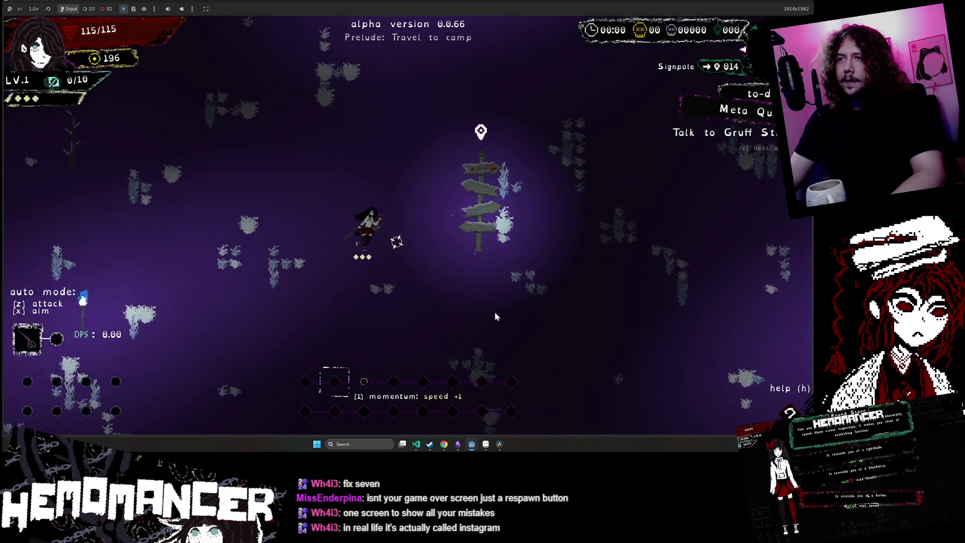
# - Walk the character back and forth around the forest signpost with WASD
pyautogui.press('d')
pyautogui.press('w')
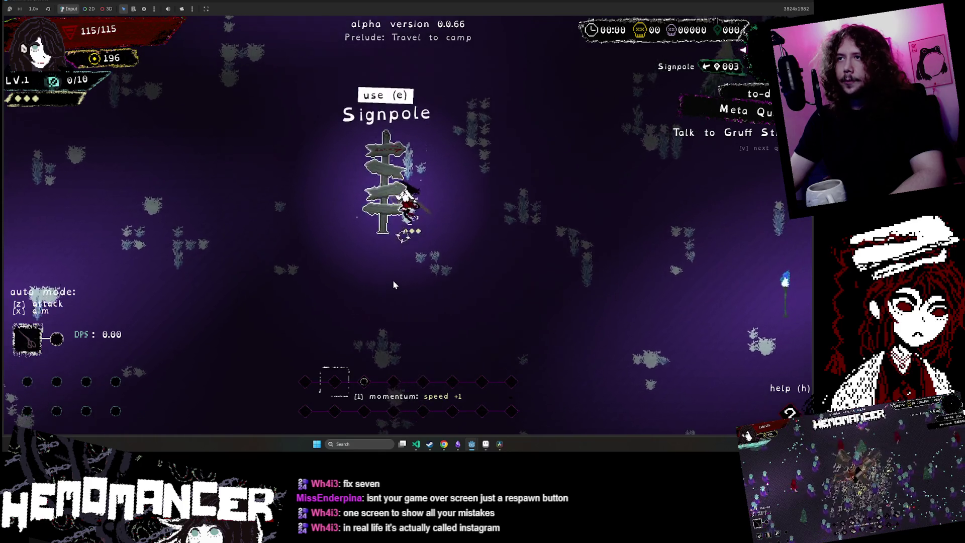
pyautogui.press('w')
pyautogui.press('a')
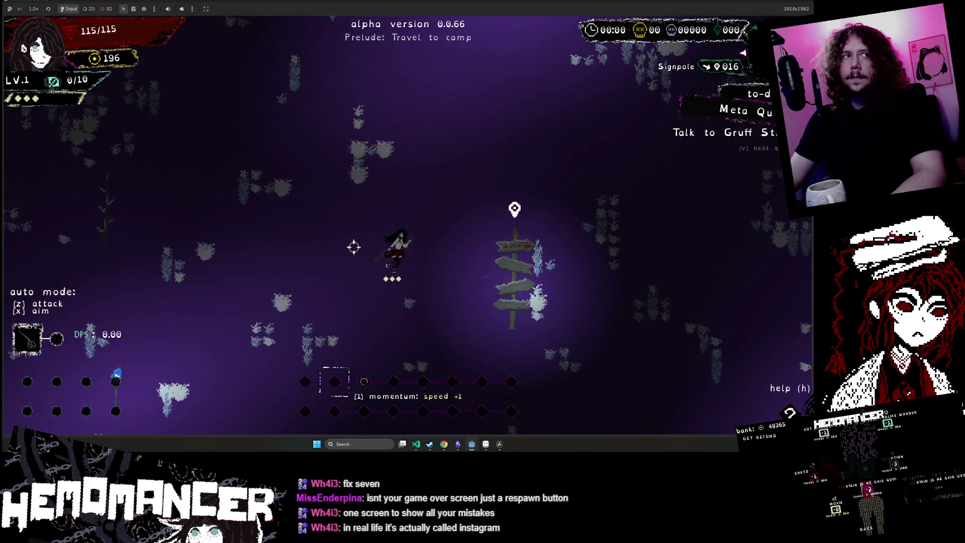
pyautogui.press('d')
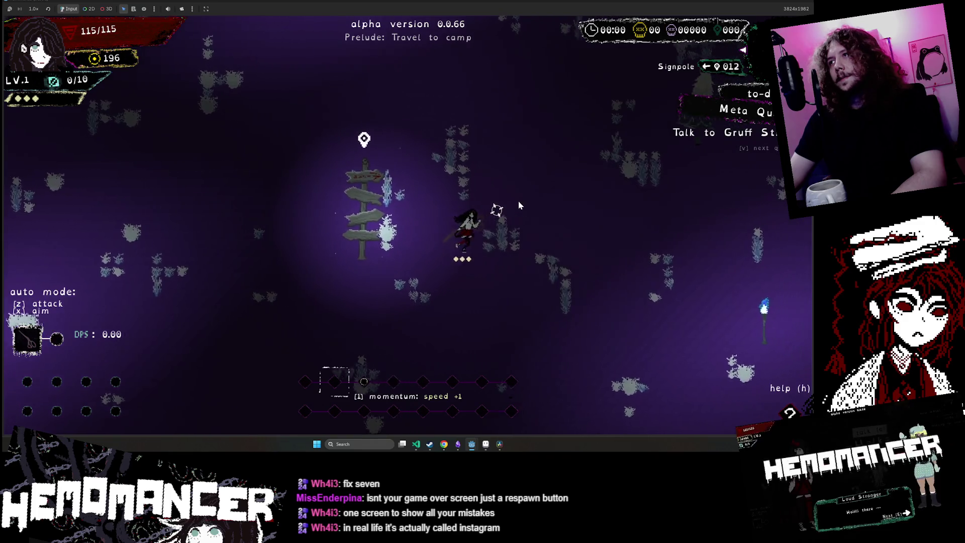
pyautogui.press('a')
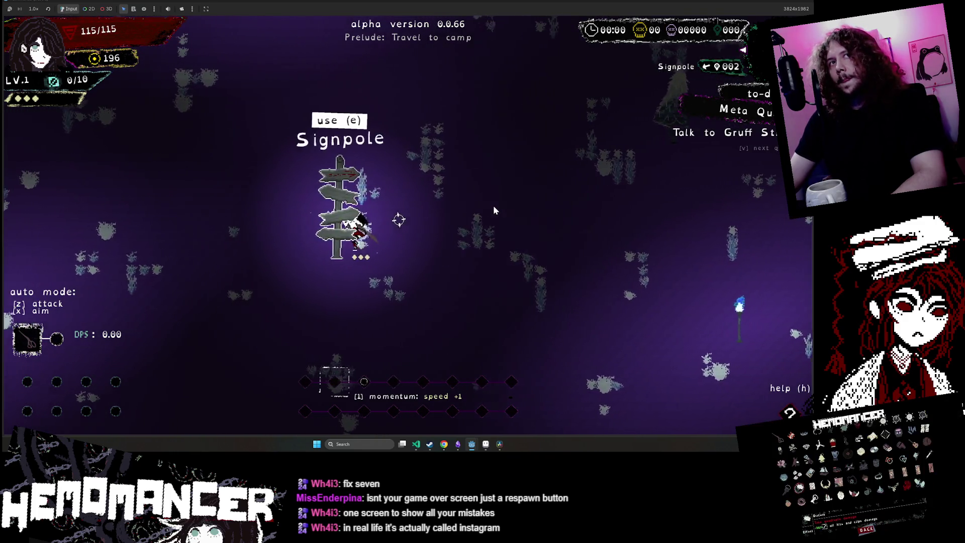
pyautogui.press('w')
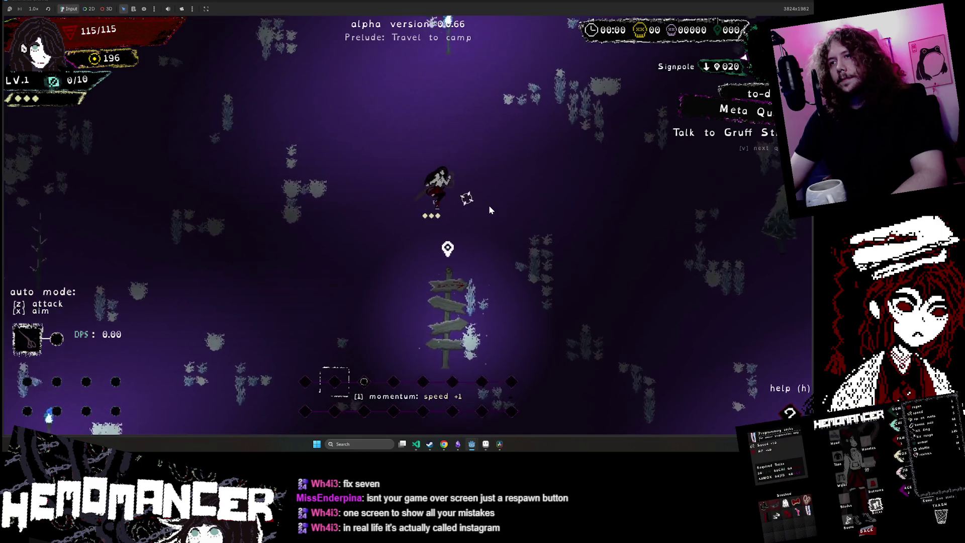
pyautogui.press('s')
pyautogui.press('d')
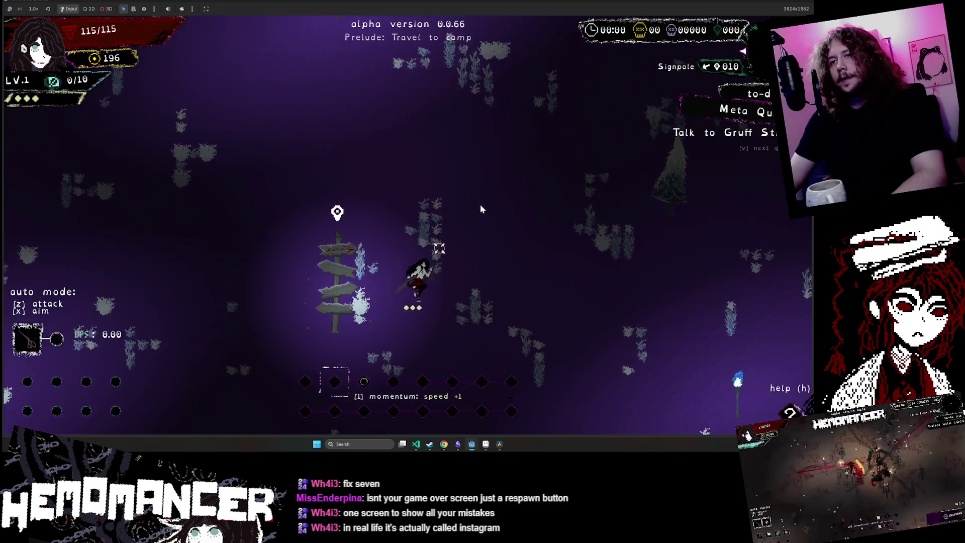
pyautogui.press('a')
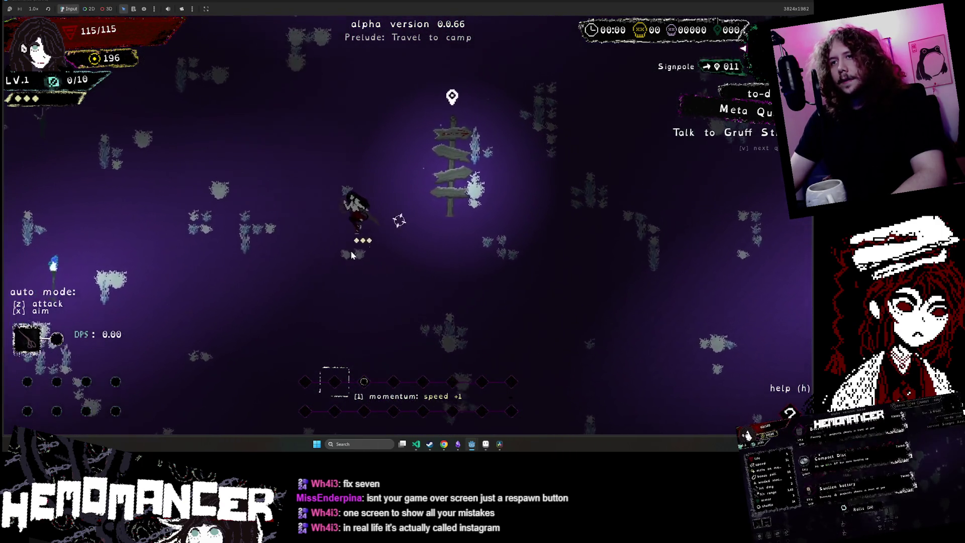
pyautogui.press('w')
pyautogui.press('d')
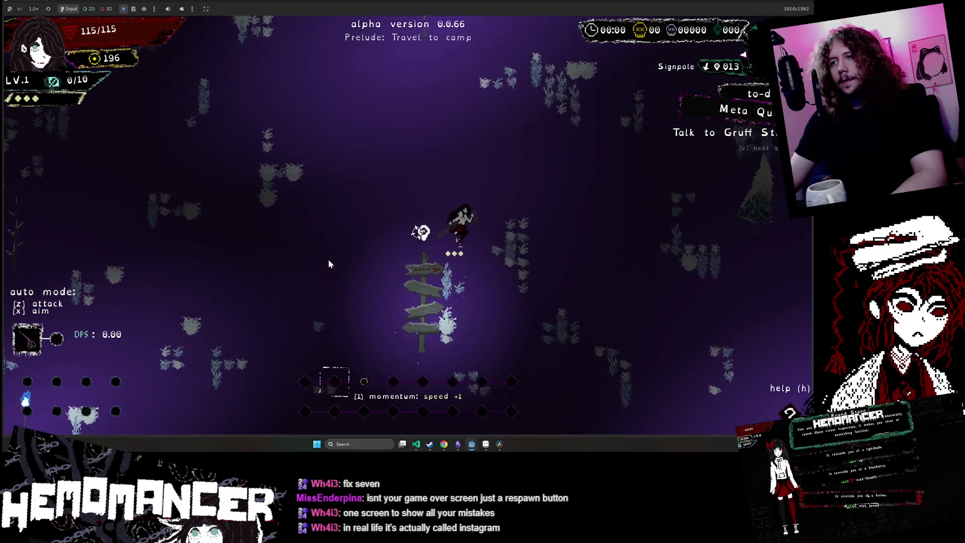
pyautogui.press('s')
pyautogui.press('a')
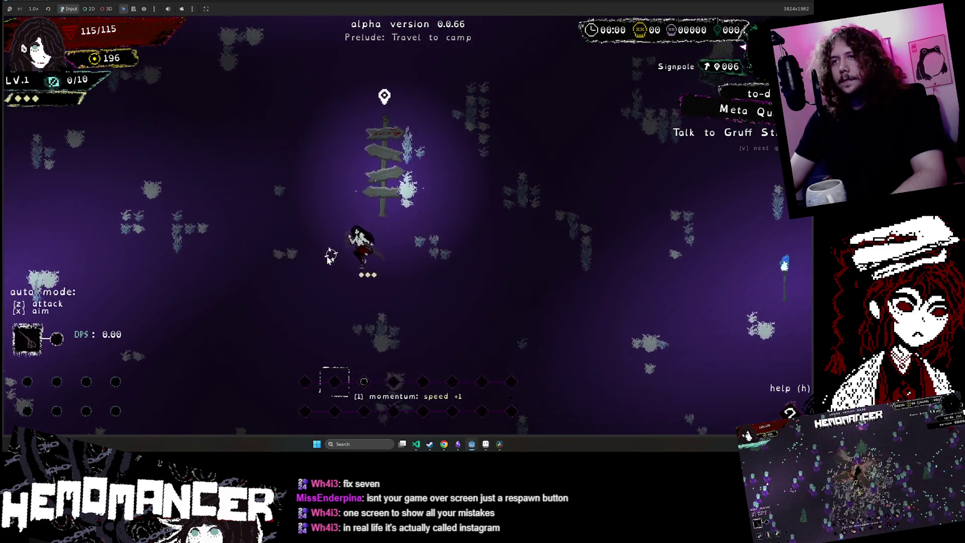
pyautogui.press('a')
pyautogui.press('w')
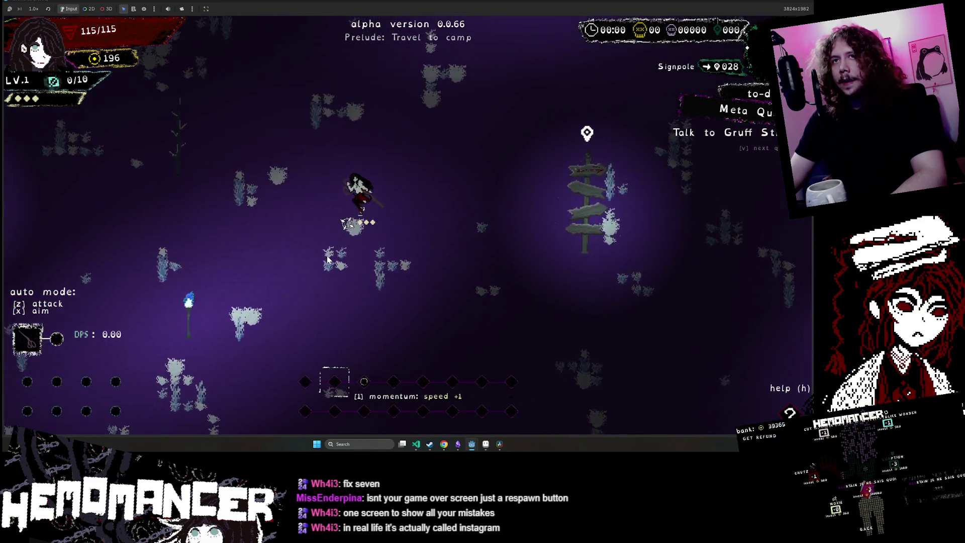
pyautogui.press('d')
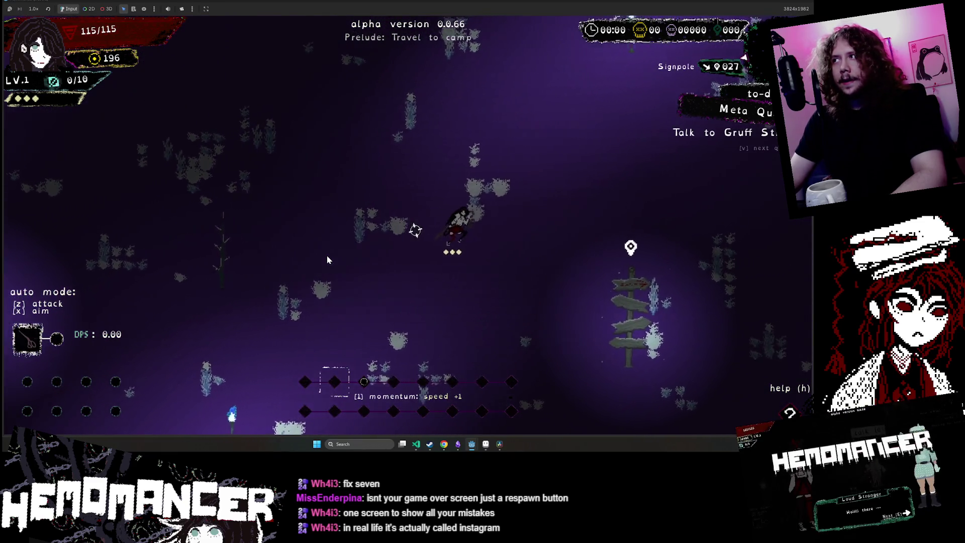
pyautogui.press('d')
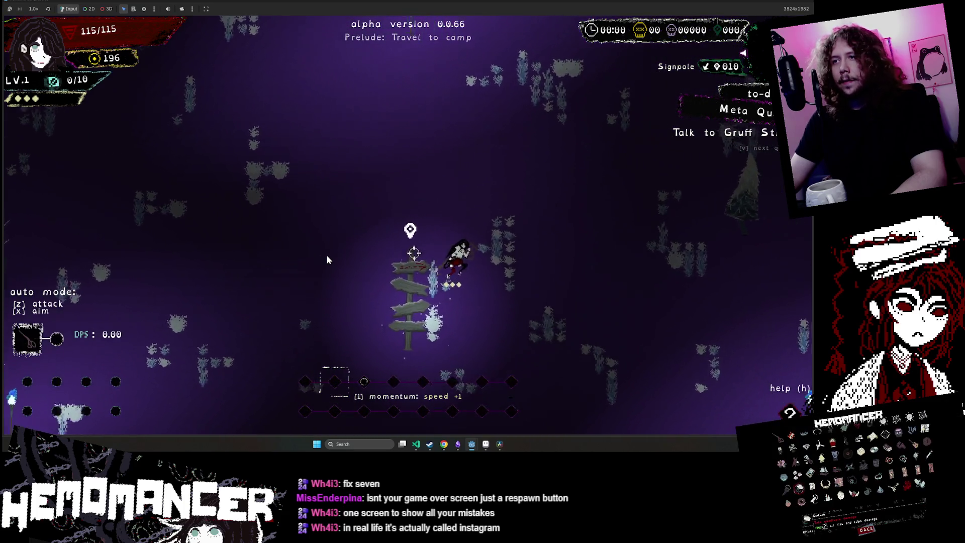
pyautogui.press('s')
pyautogui.press('d')
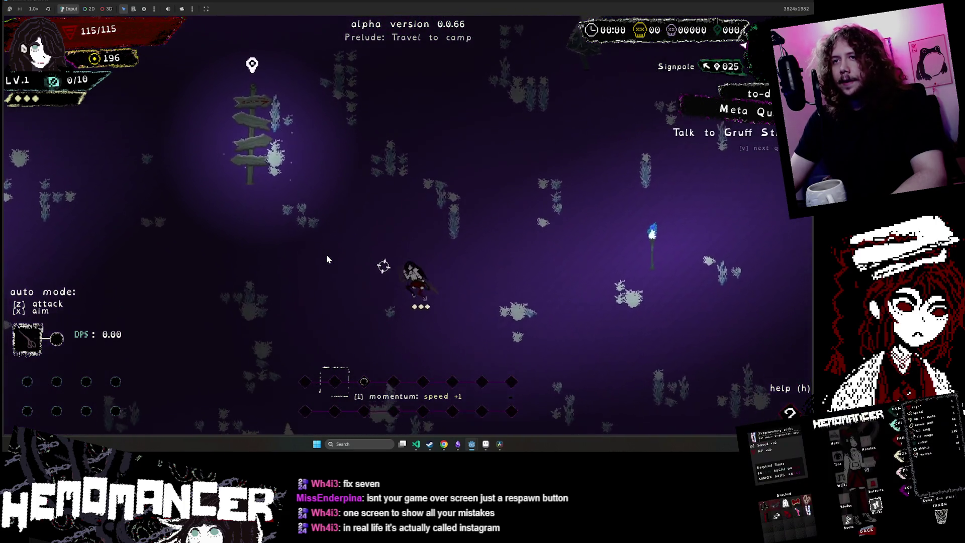
pyautogui.press('a')
pyautogui.press('w')
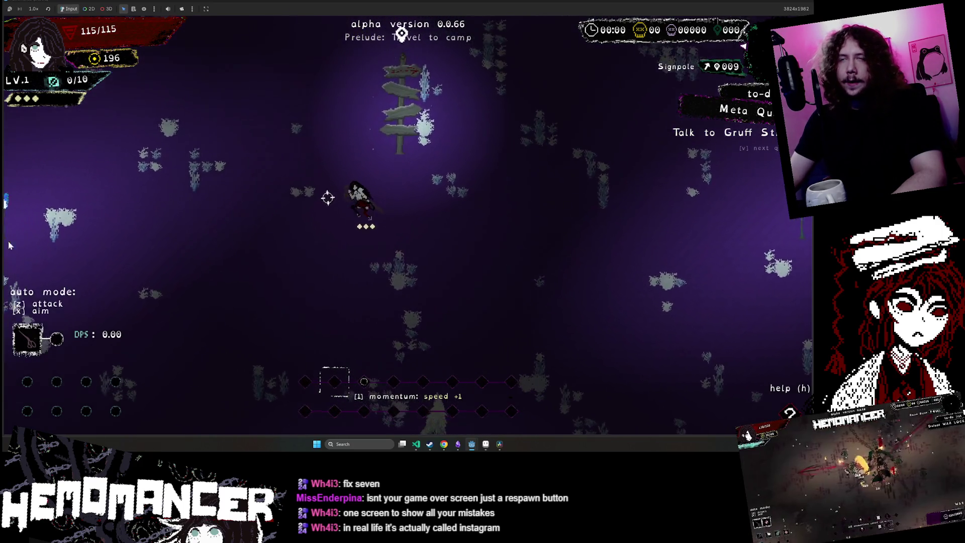
pyautogui.press('a')
pyautogui.press('w')
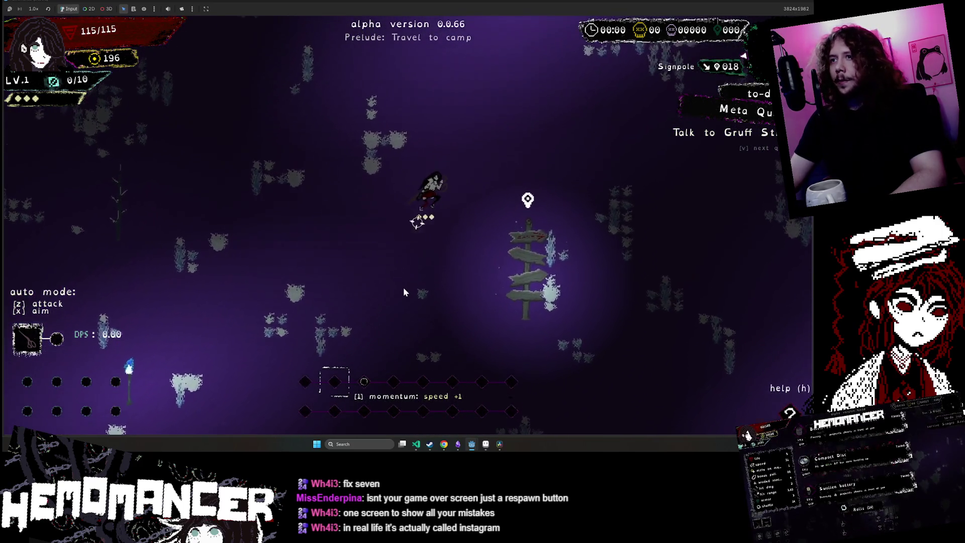
pyautogui.press('d')
pyautogui.press('s')
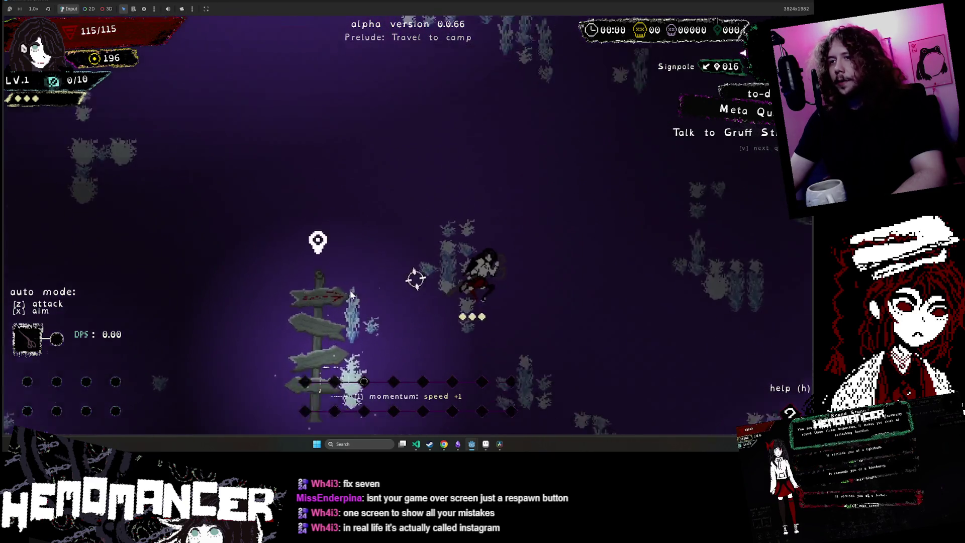
pyautogui.press('a')
pyautogui.press('s')
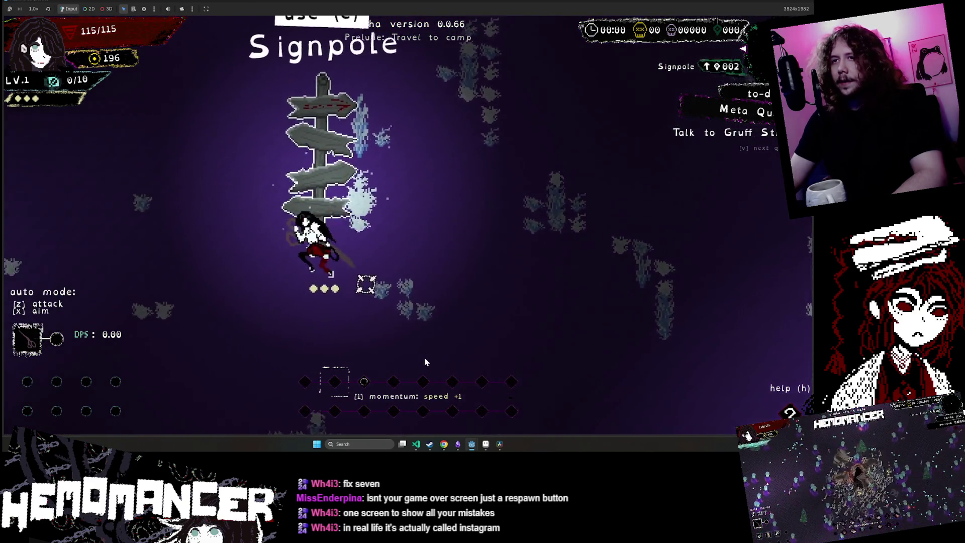
pyautogui.press('a')
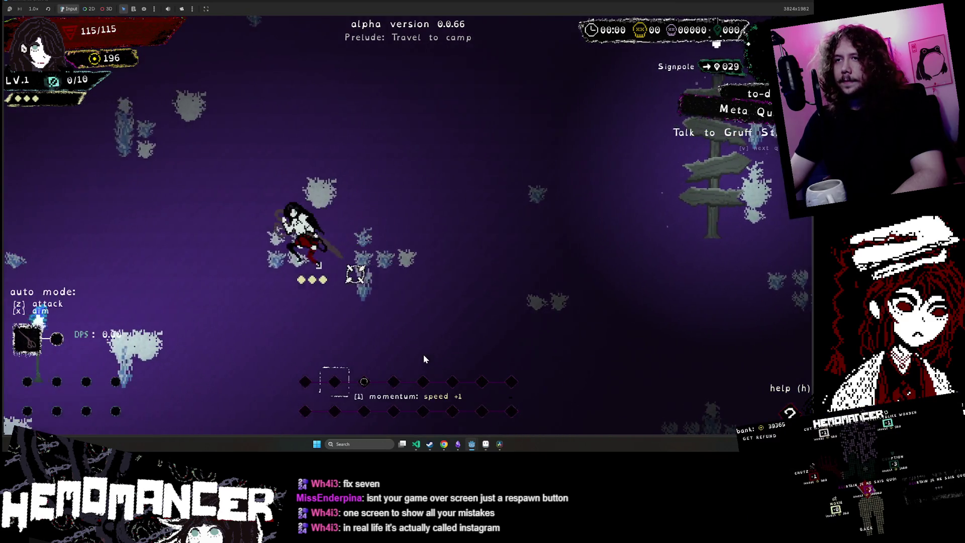
pyautogui.press('d')
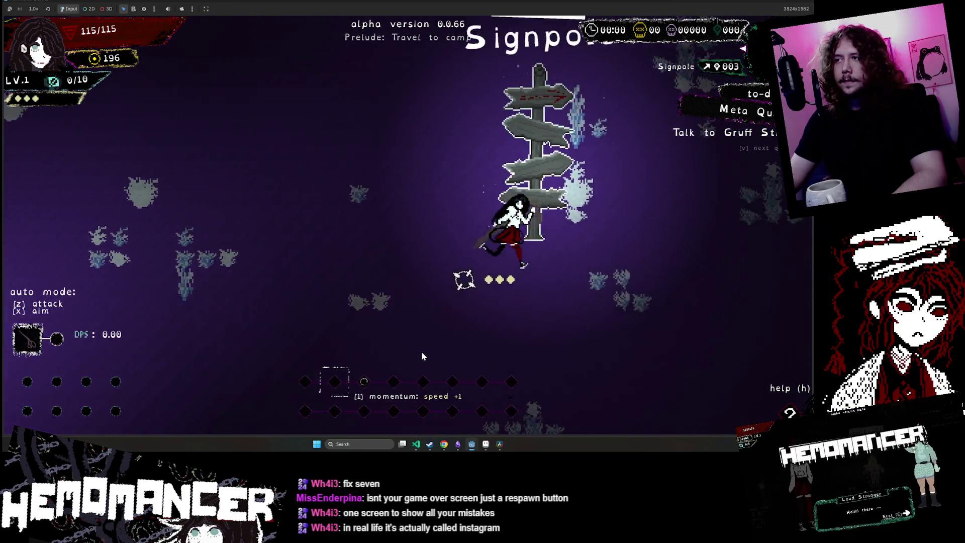
pyautogui.press('d')
pyautogui.press('a')
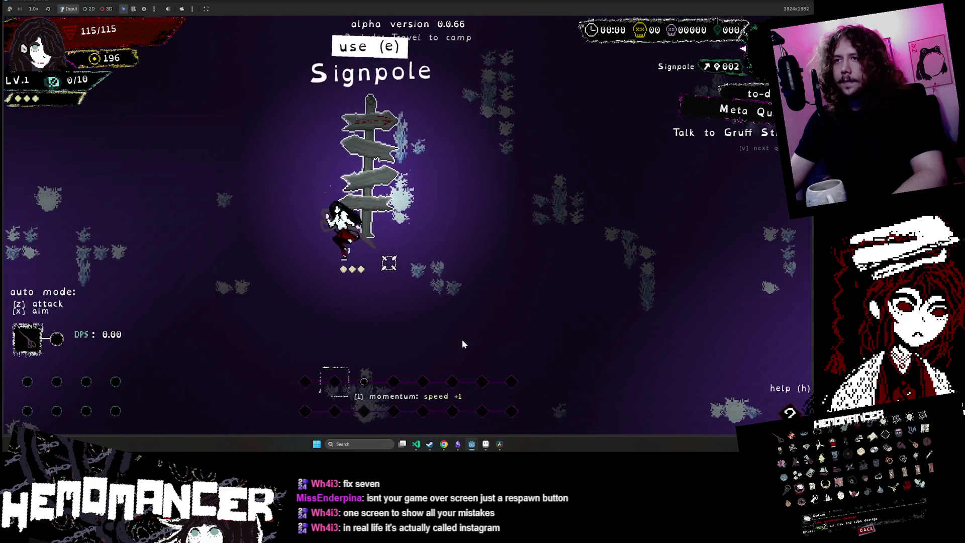
pyautogui.press('d')
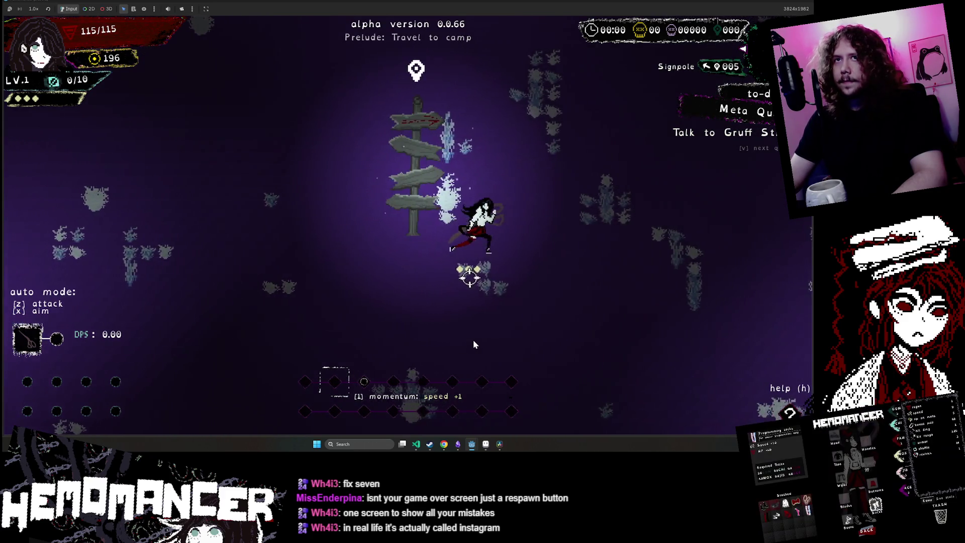
pyautogui.press('d')
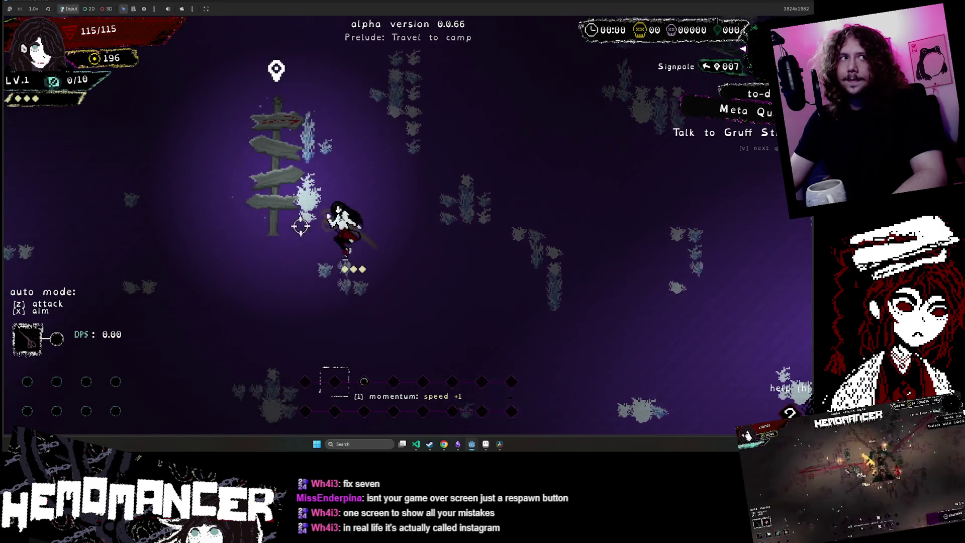
# - Travel to camp via the signpost and run left past the Wardrobe toward the Vanity
pyautogui.press('e')
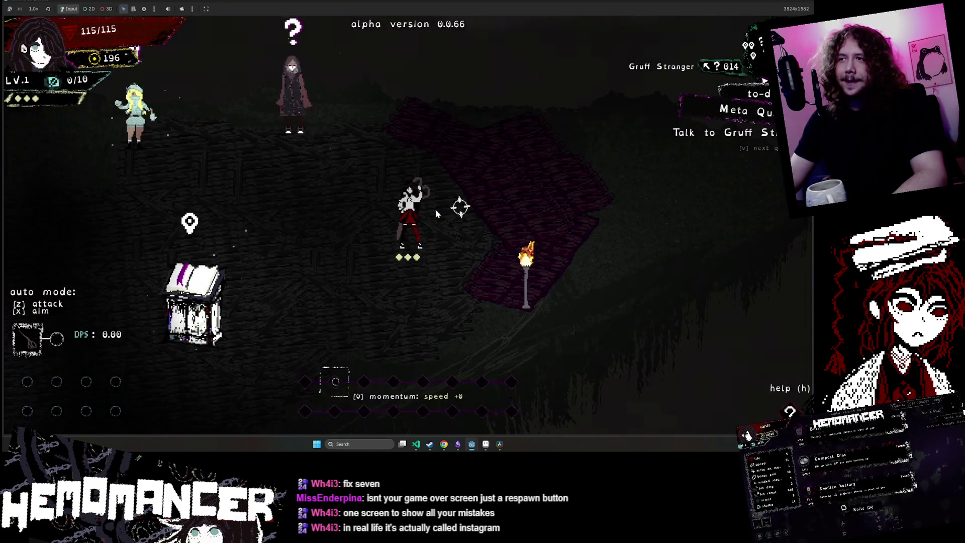
pyautogui.press('w')
pyautogui.press('a')
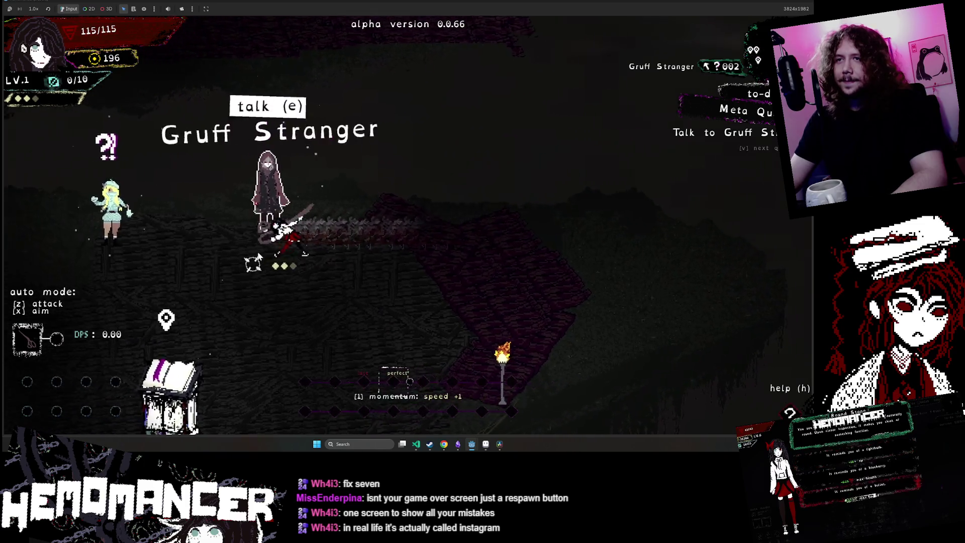
pyautogui.press('a')
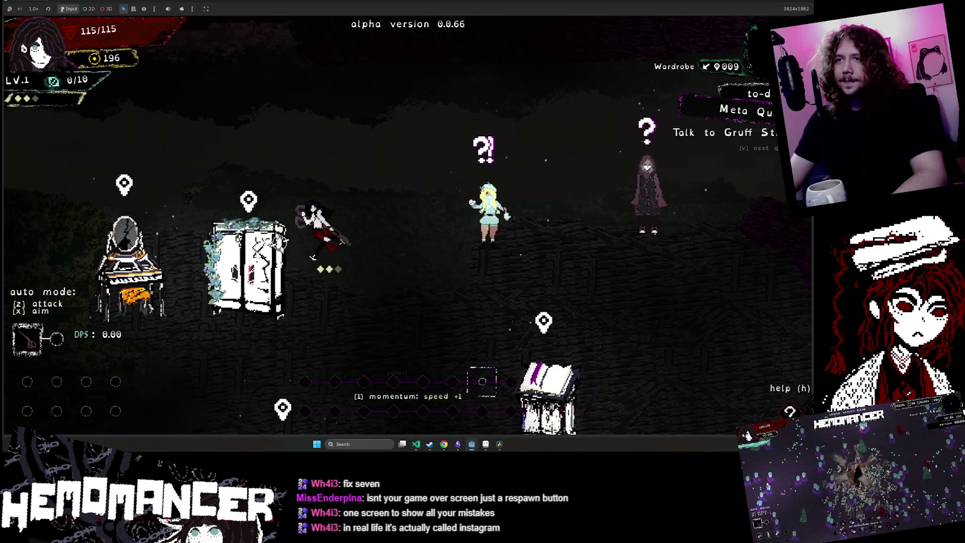
pyautogui.press('a')
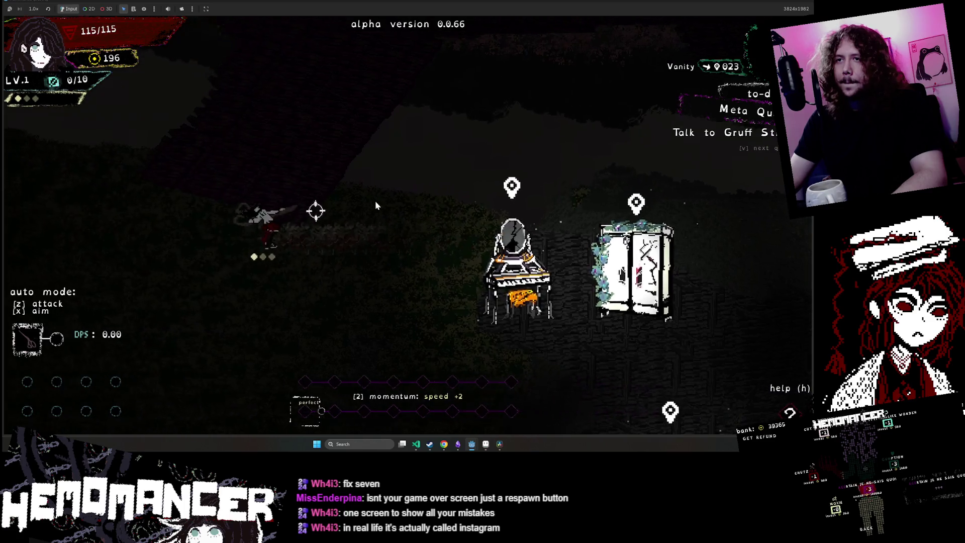
# - Build momentum to +8 with timed moves and dashes up-right toward the Gruff Stranger
pyautogui.press('w')
pyautogui.press('d')
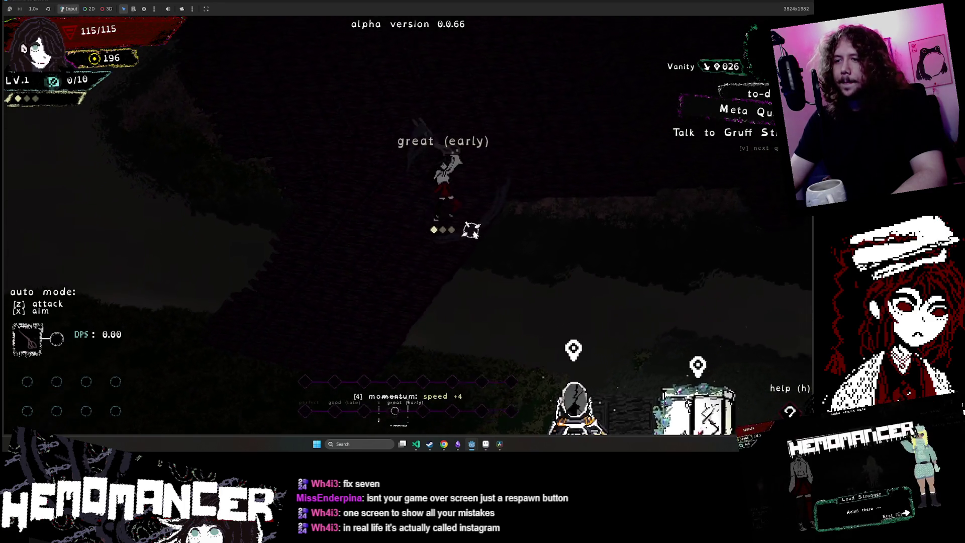
pyautogui.press('w')
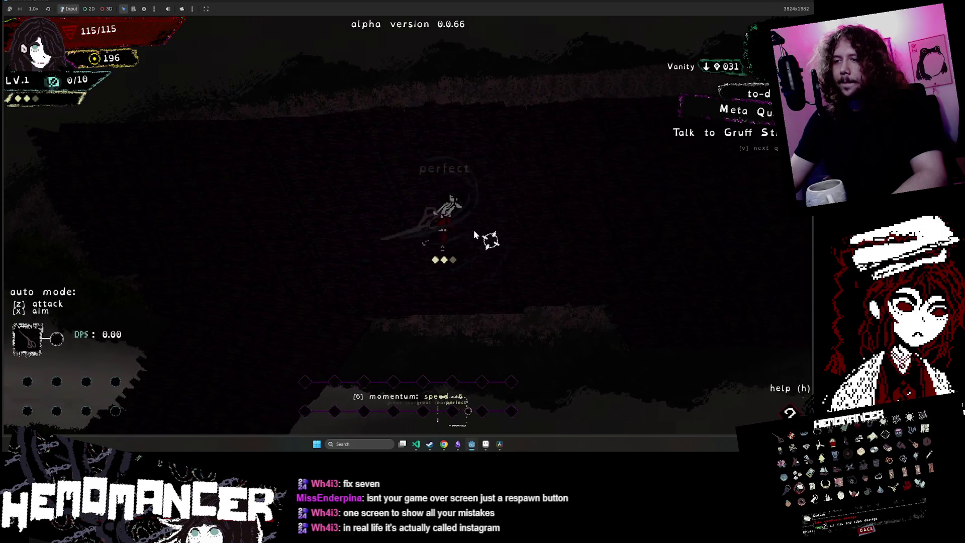
pyautogui.press('d')
pyautogui.press('d')
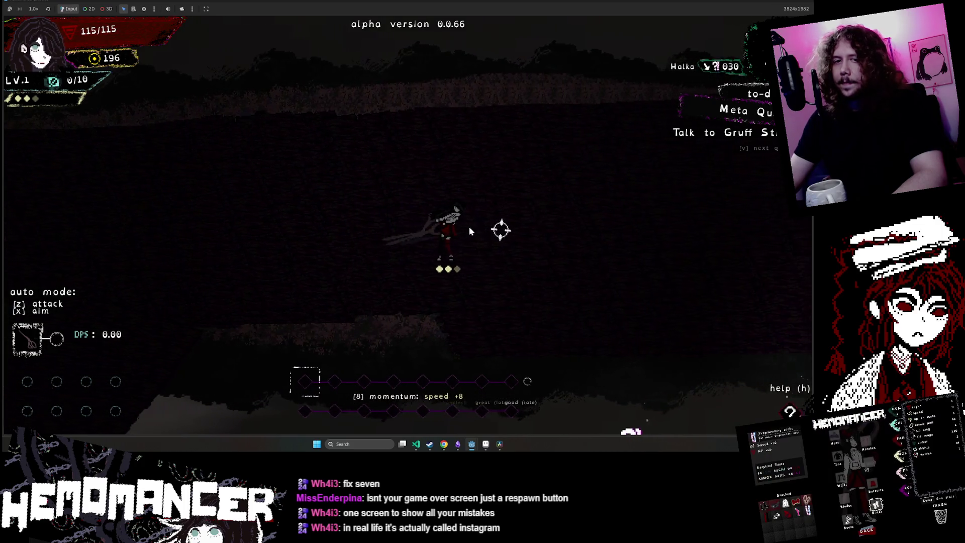
pyautogui.press('a')
pyautogui.press('d')
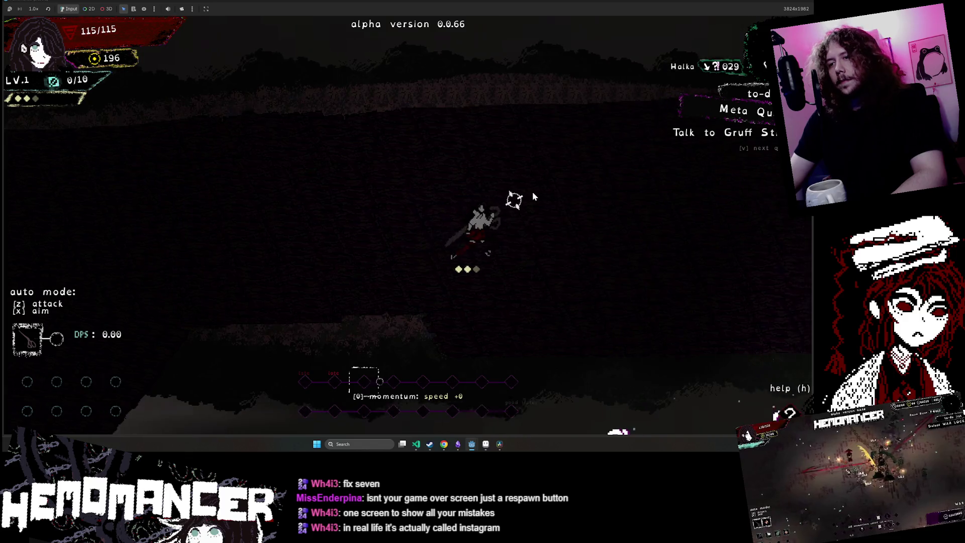
pyautogui.press('d')
pyautogui.press('d')
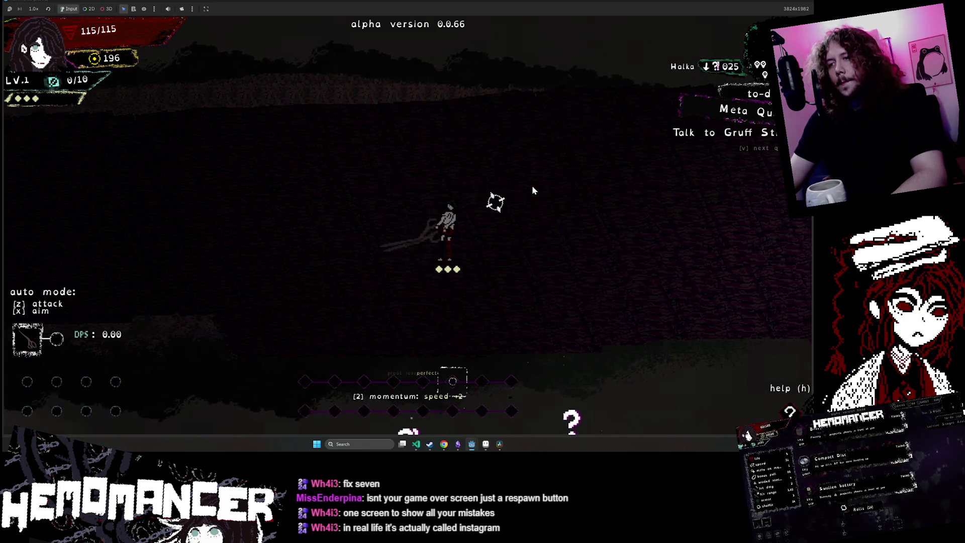
pyautogui.press('d')
pyautogui.press('w')
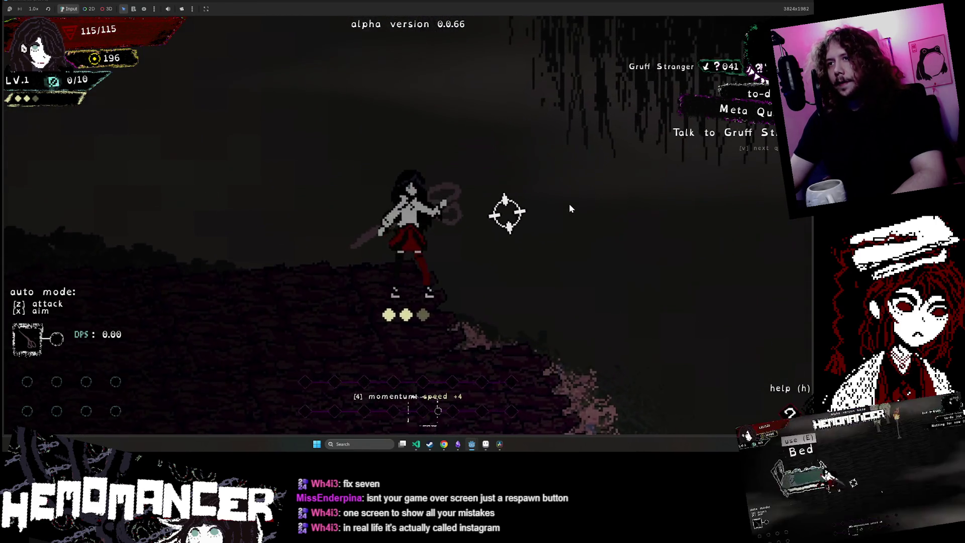
# - Run down past the torch and grey slope, then back up past the Vanity and Wardrobe
pyautogui.press('s')
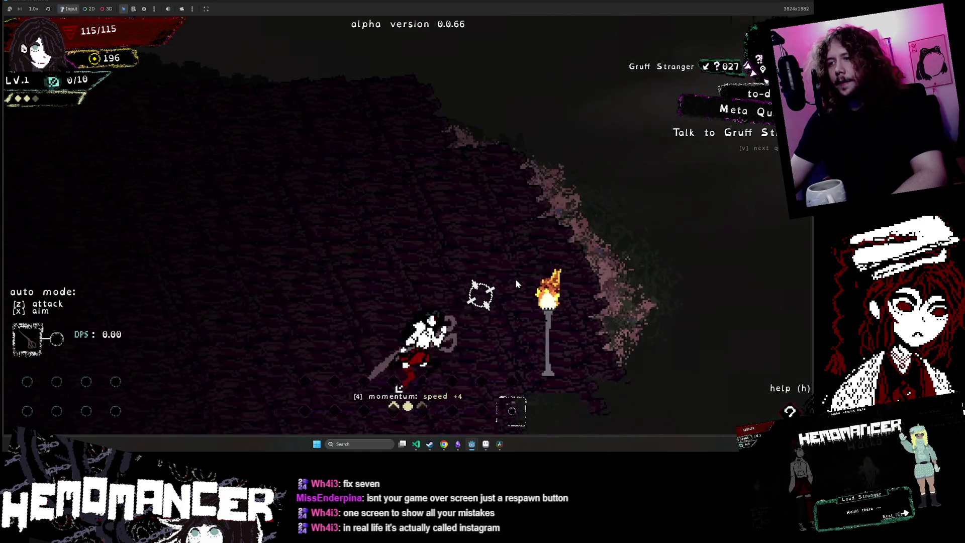
pyautogui.press('a')
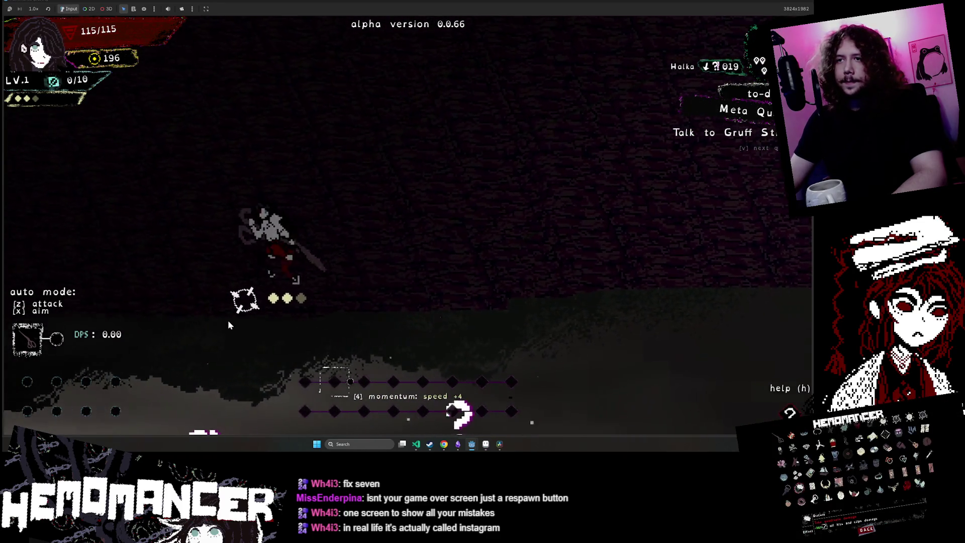
pyautogui.press('a')
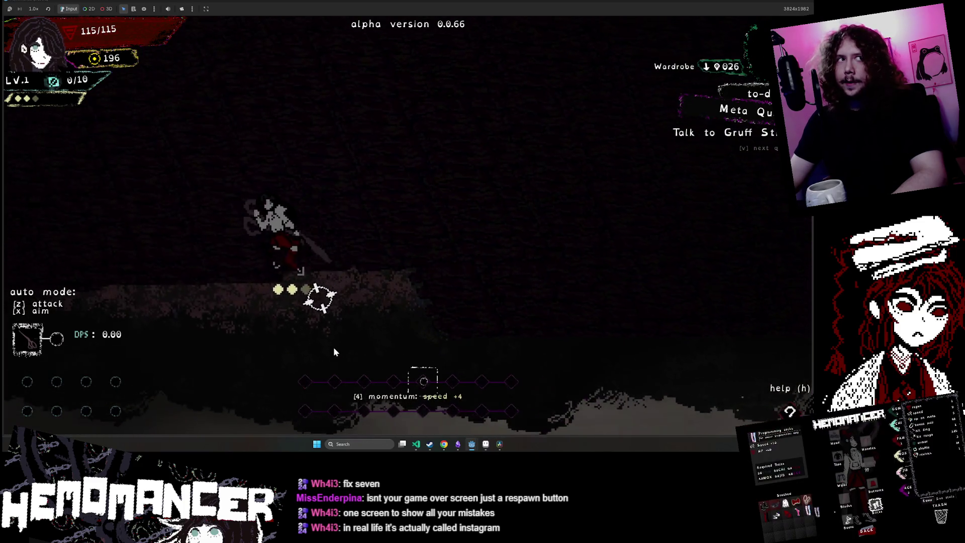
pyautogui.press('s')
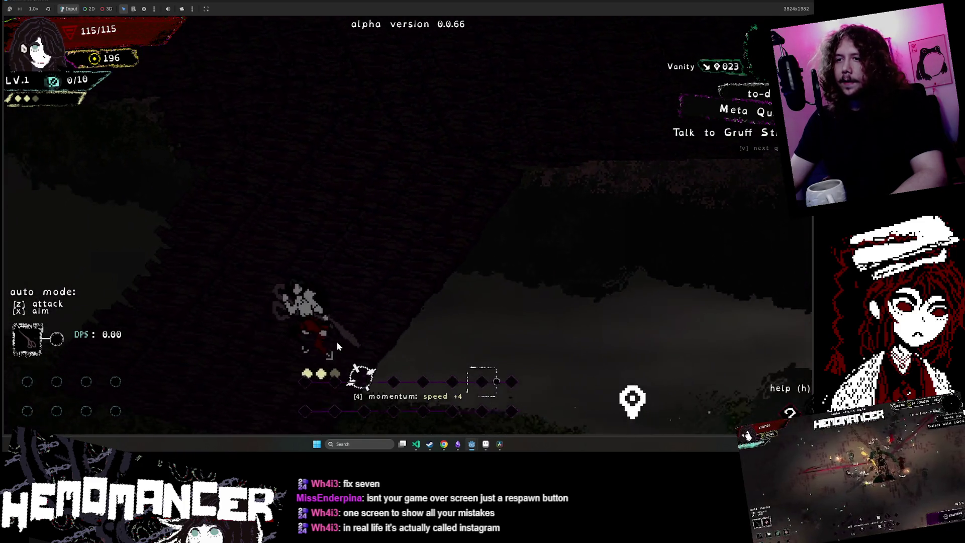
pyautogui.press('d')
pyautogui.press('w')
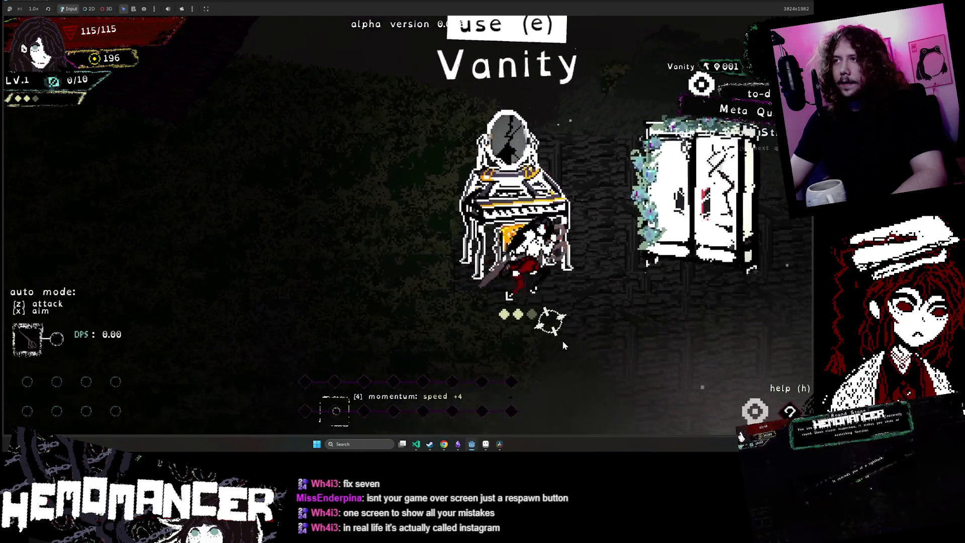
pyautogui.press('d')
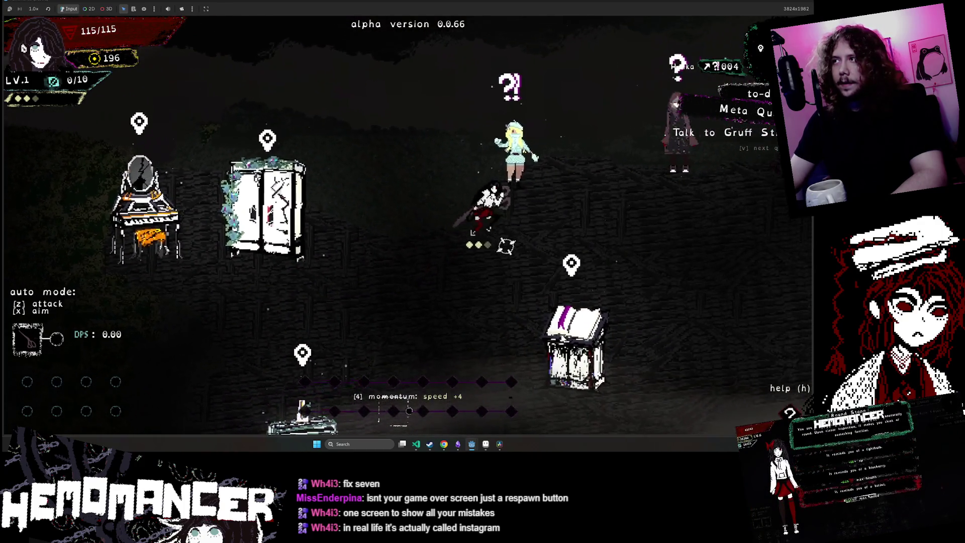
# - Walk up past the wardrobe to Halka, talk, and advance through the Loud Stranger dialogue
pyautogui.press('s')
pyautogui.press('a')
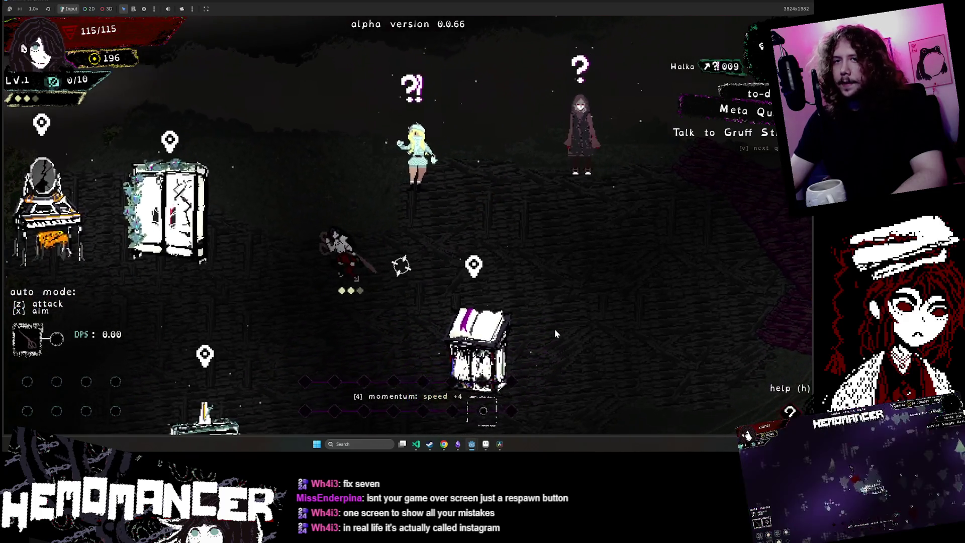
pyautogui.press('a')
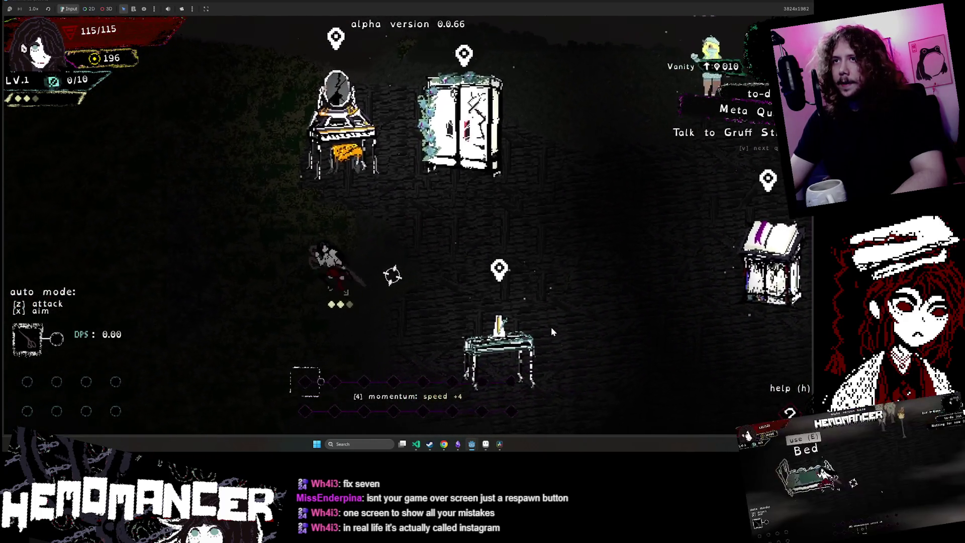
pyautogui.press('w')
pyautogui.press('d')
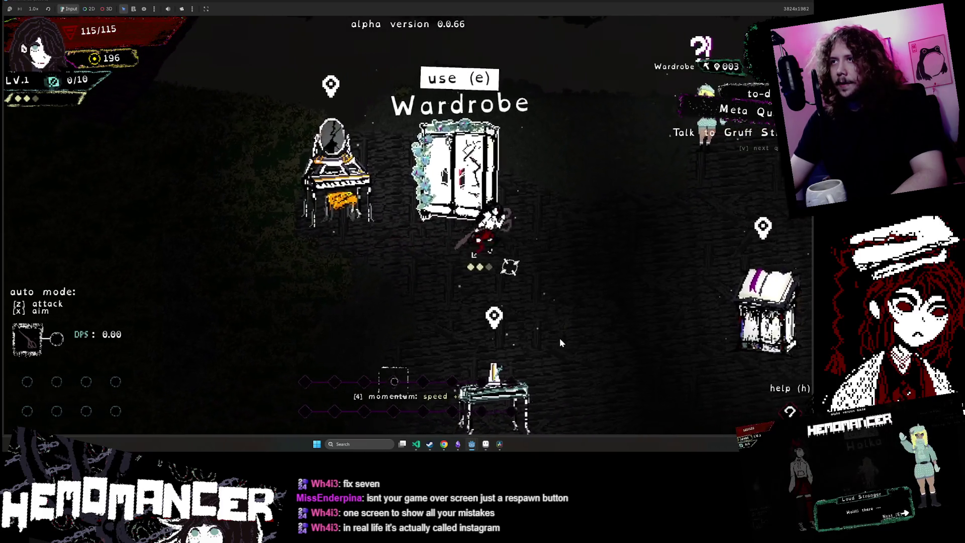
pyautogui.press('d')
pyautogui.press('w')
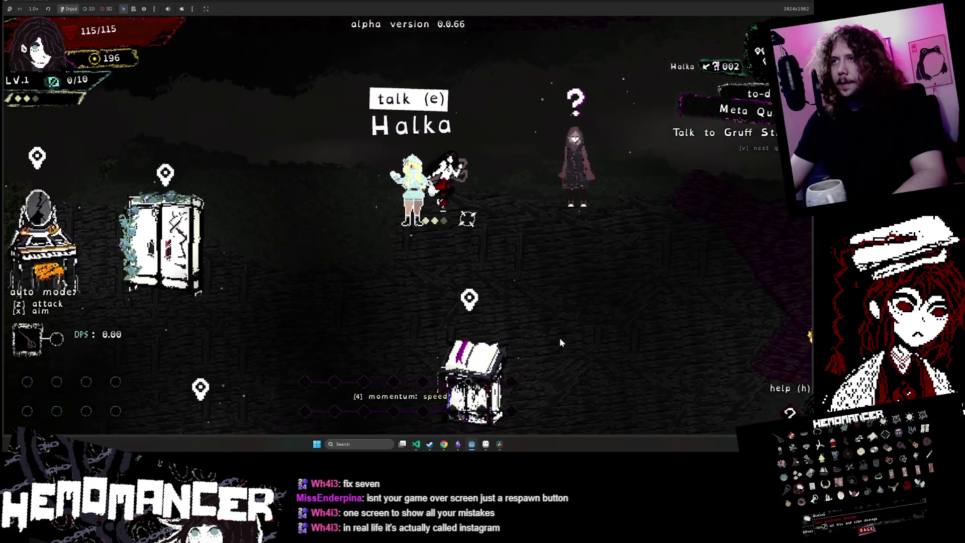
pyautogui.press('e')
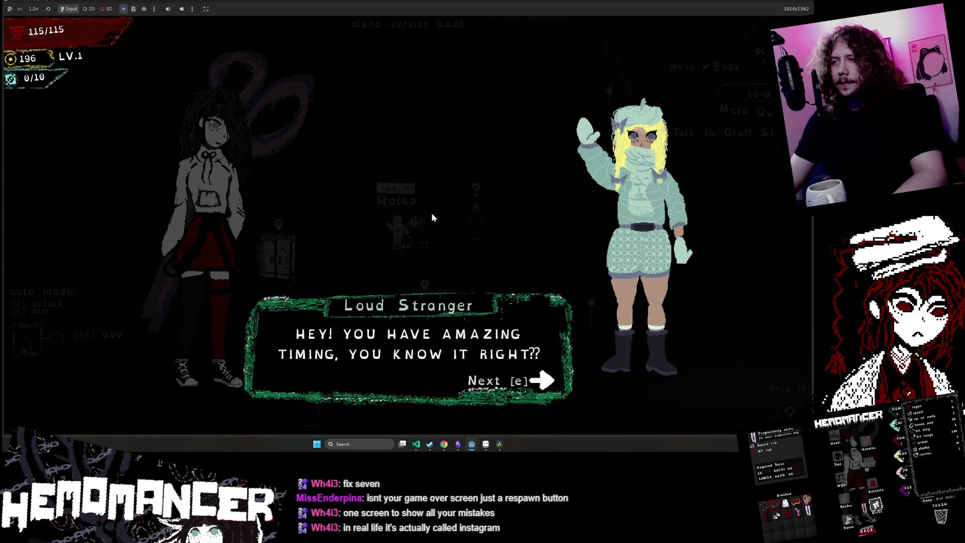
pyautogui.press('e')
pyautogui.press('e')
pyautogui.press('e')
pyautogui.press('e')
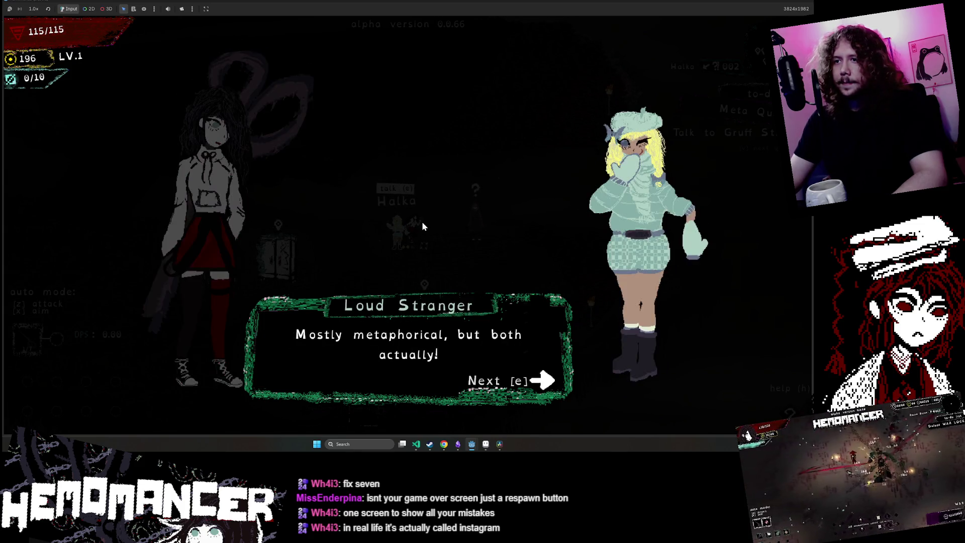
pyautogui.press('e')
pyautogui.press('e')
pyautogui.press('e')
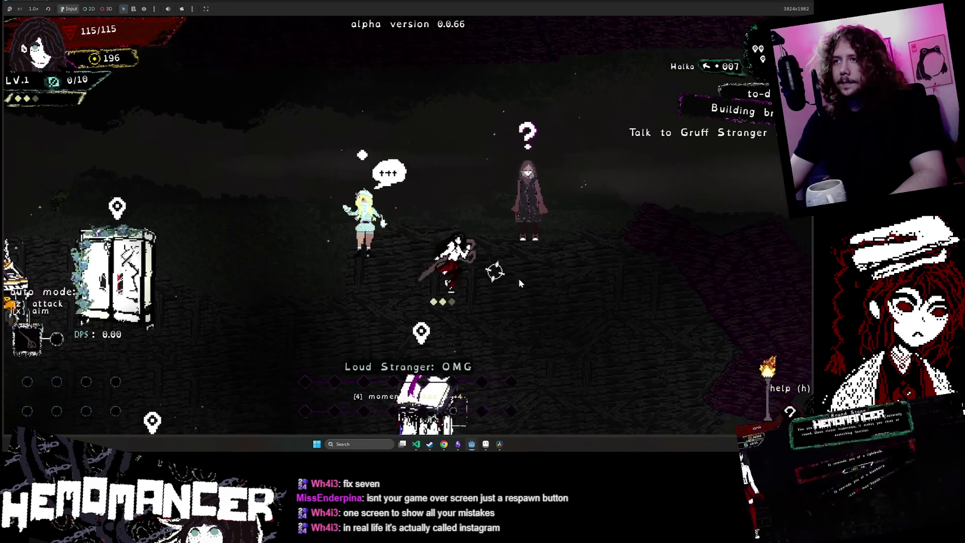
# - Swing the weapon, then walk across the purple platform, past the wardrobe and vanity toward the exit
pyautogui.click(515, 266)
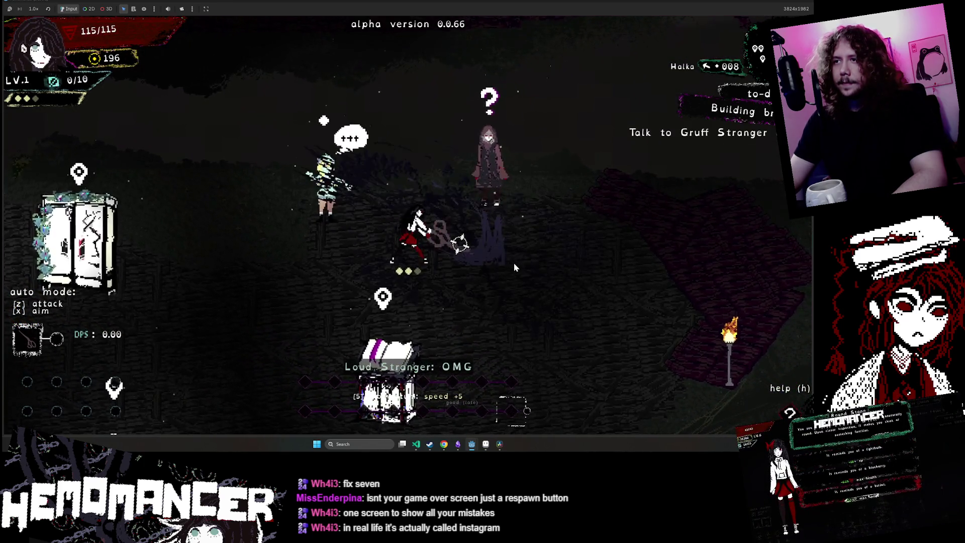
pyautogui.press('d')
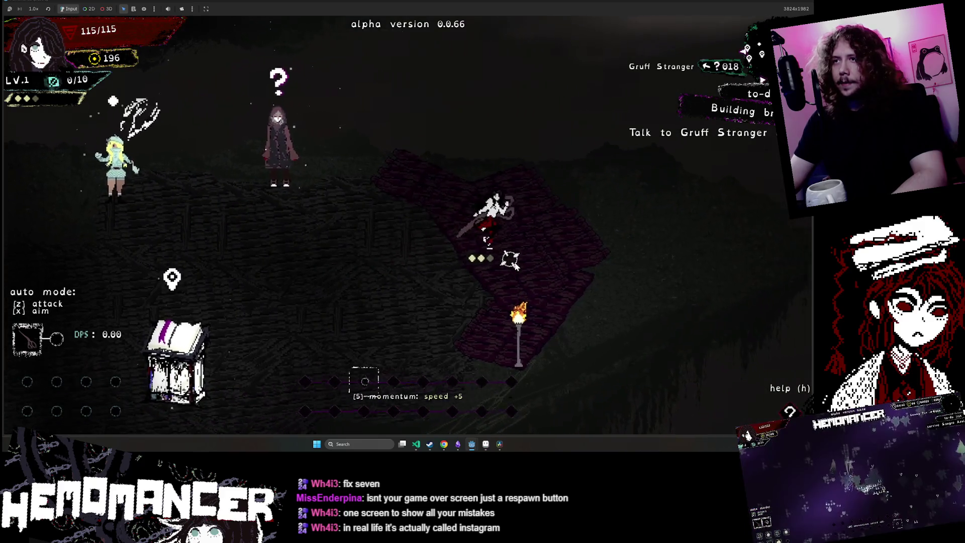
pyautogui.press('a')
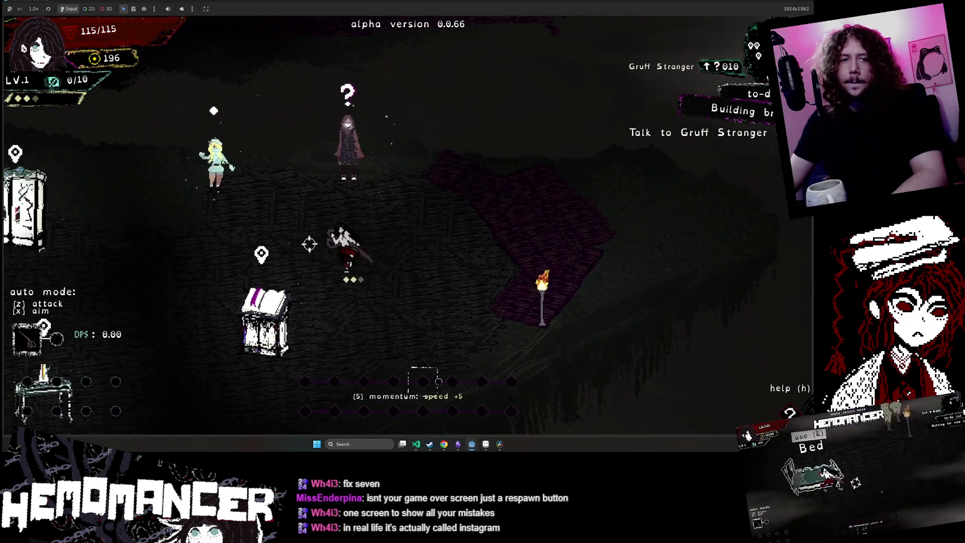
pyautogui.press('a')
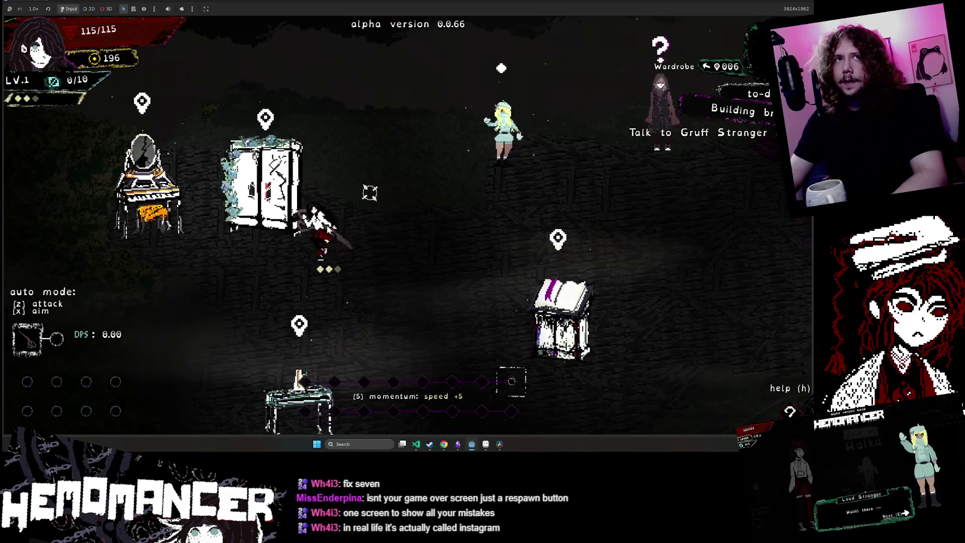
pyautogui.press('a')
pyautogui.press('w')
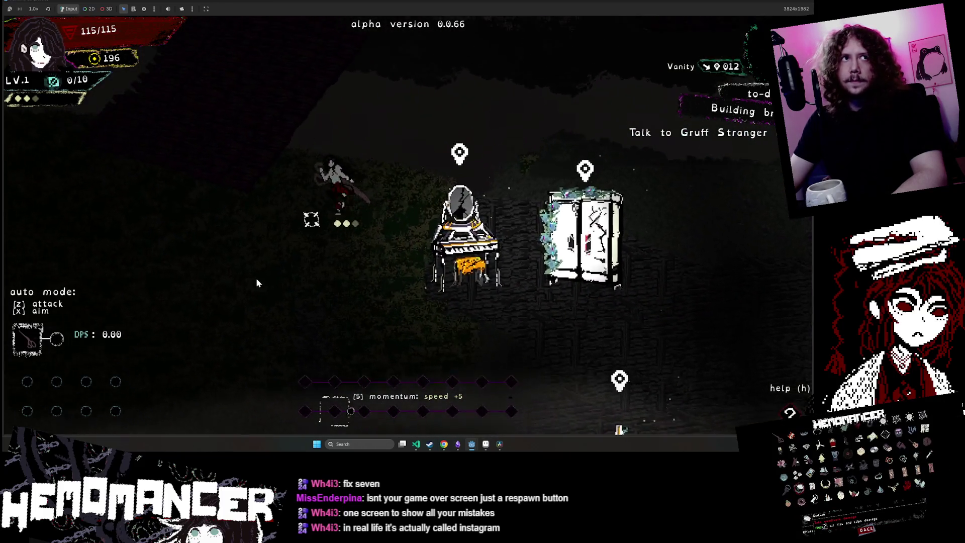
pyautogui.press('w')
pyautogui.press('d')
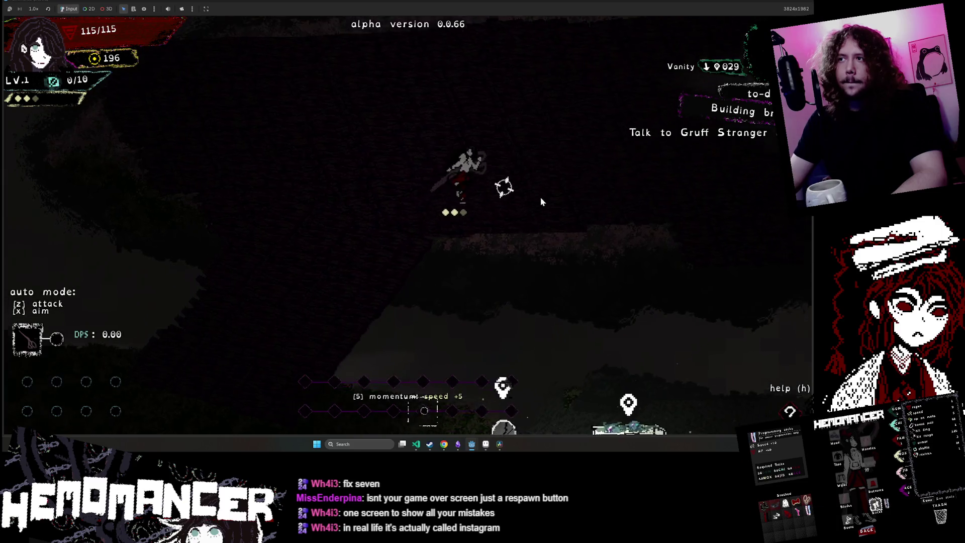
pyautogui.press('d')
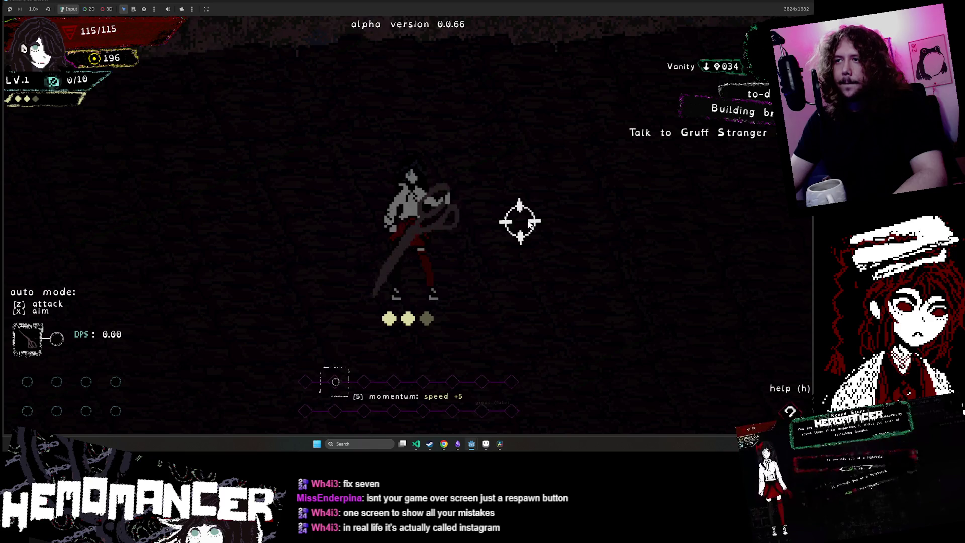
# - Run right out of the hub through the outdoor area, then step back left toward the torch
pyautogui.press('d')
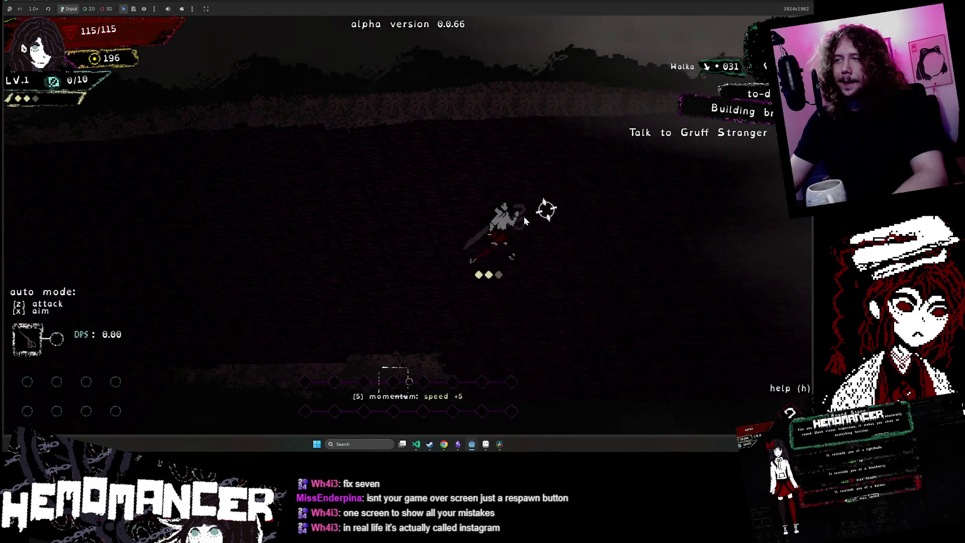
pyautogui.press('d')
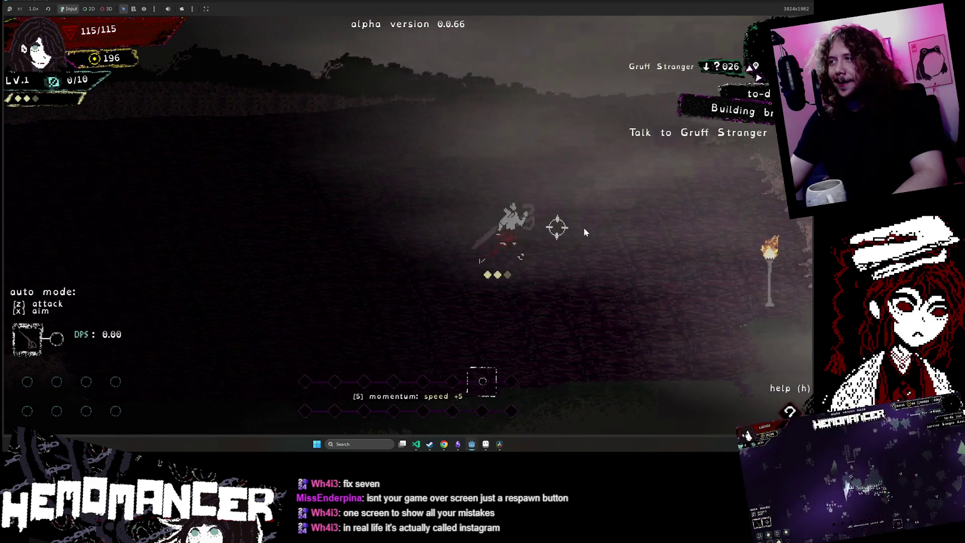
pyautogui.press('d')
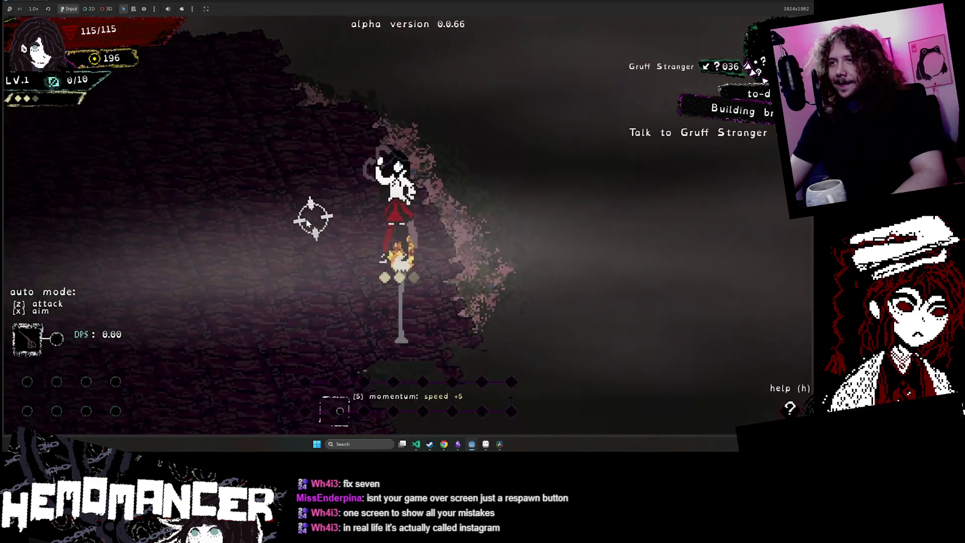
pyautogui.press('a')
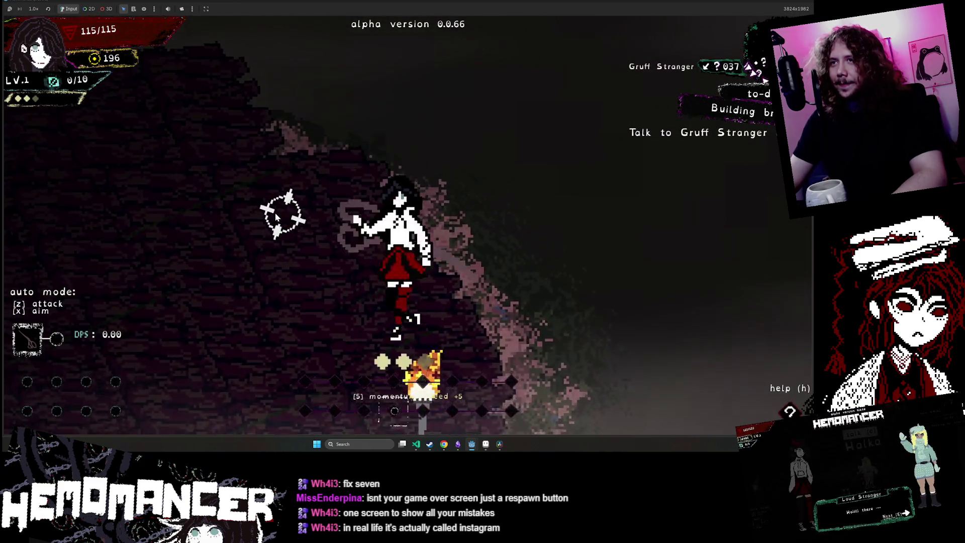
pyautogui.press('a')
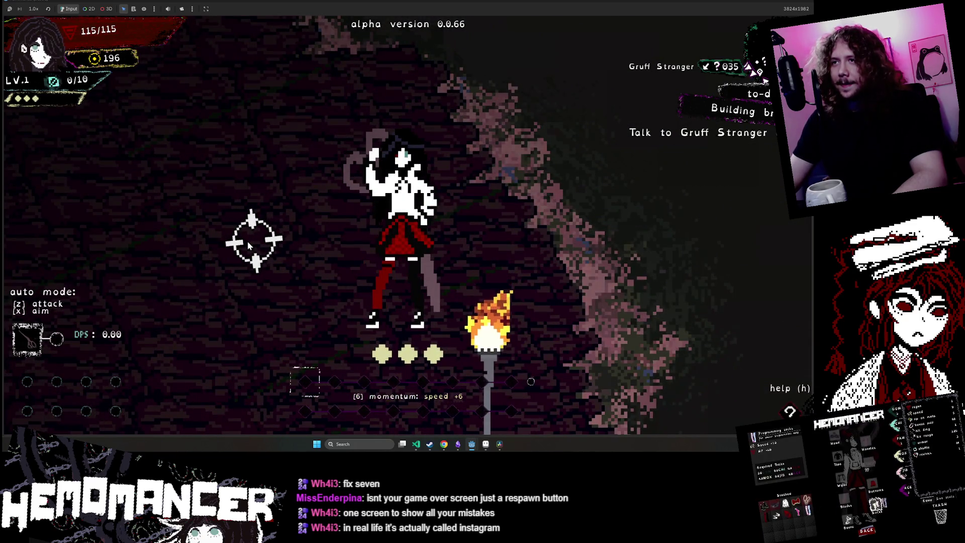
# - Slash repeatedly on the beat toward the aim point to build momentum up to +15
pyautogui.click(248, 240)
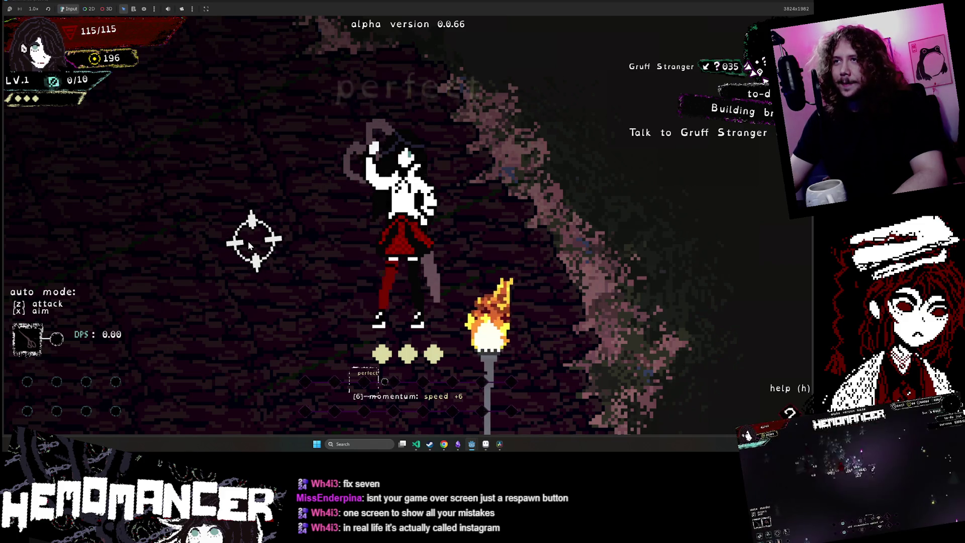
pyautogui.click(248, 240)
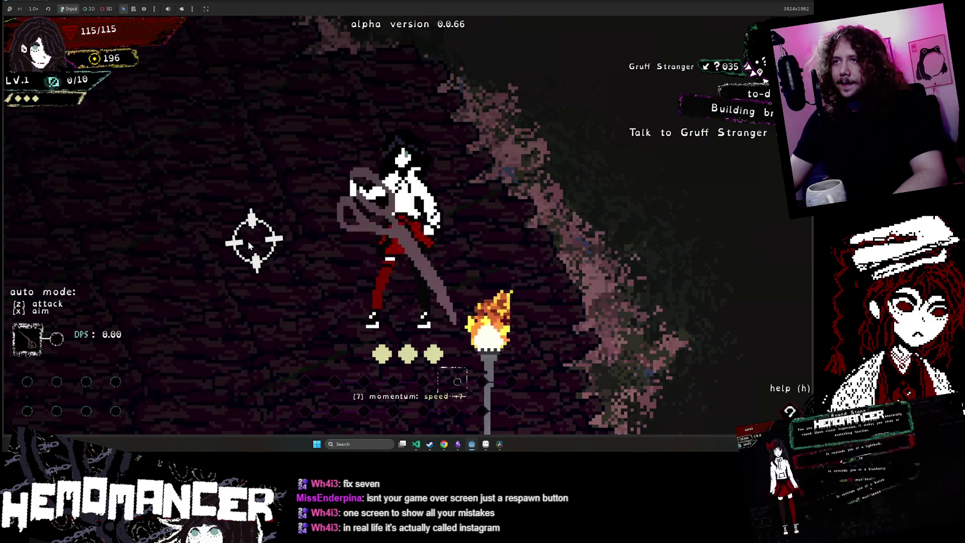
pyautogui.click(249, 239)
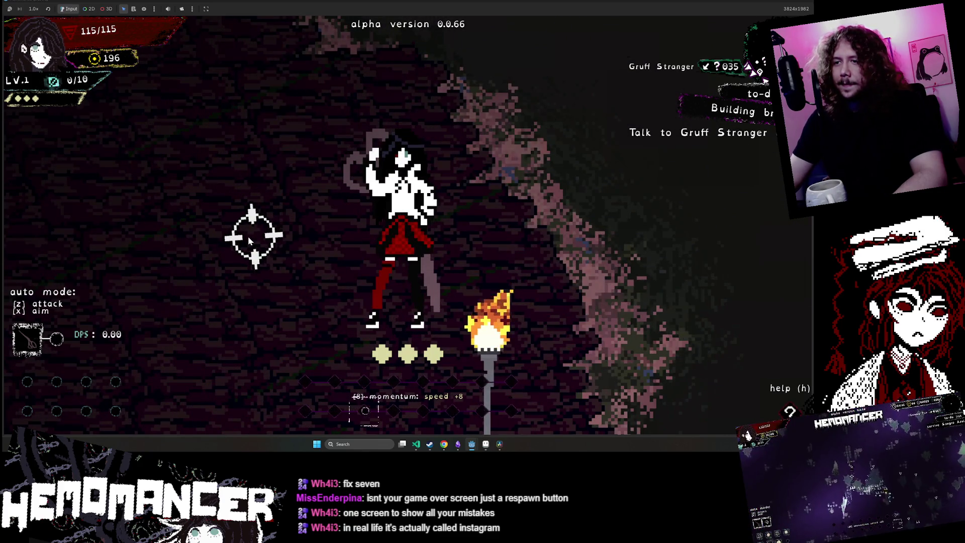
pyautogui.click(248, 239)
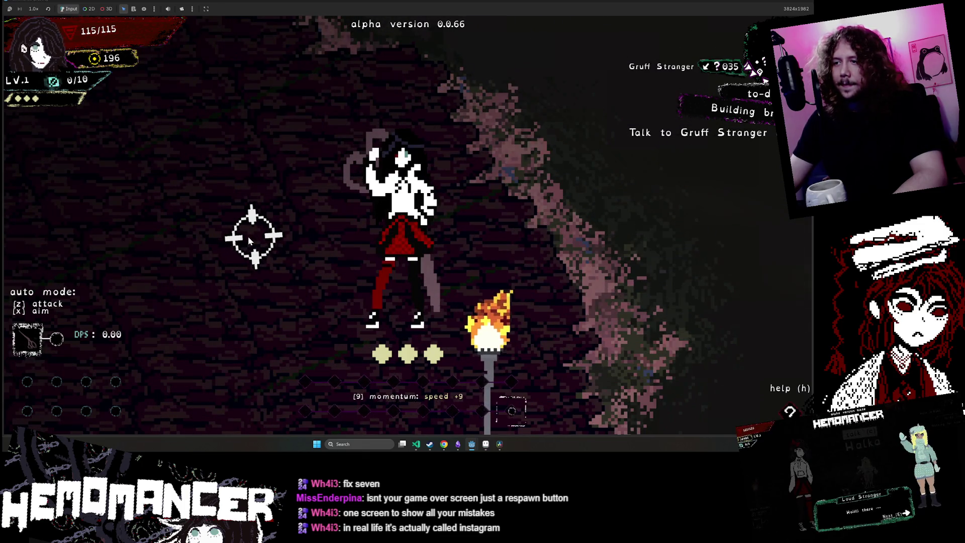
pyautogui.click(248, 236)
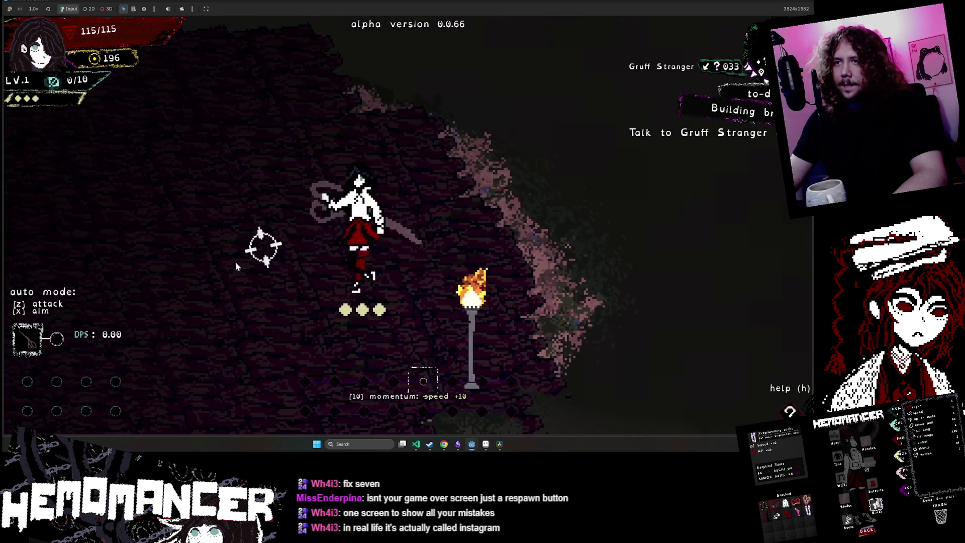
pyautogui.click(236, 266)
pyautogui.click(237, 266)
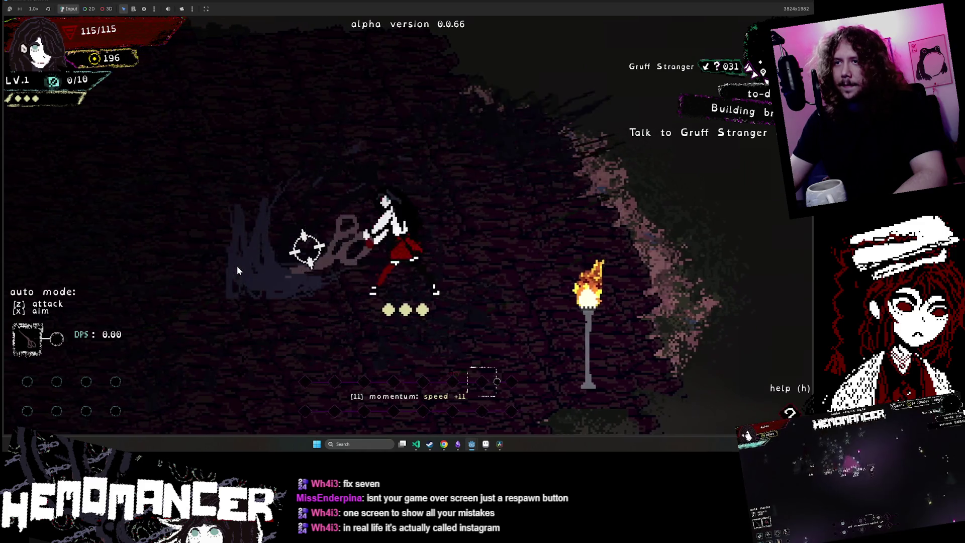
pyautogui.click(273, 155)
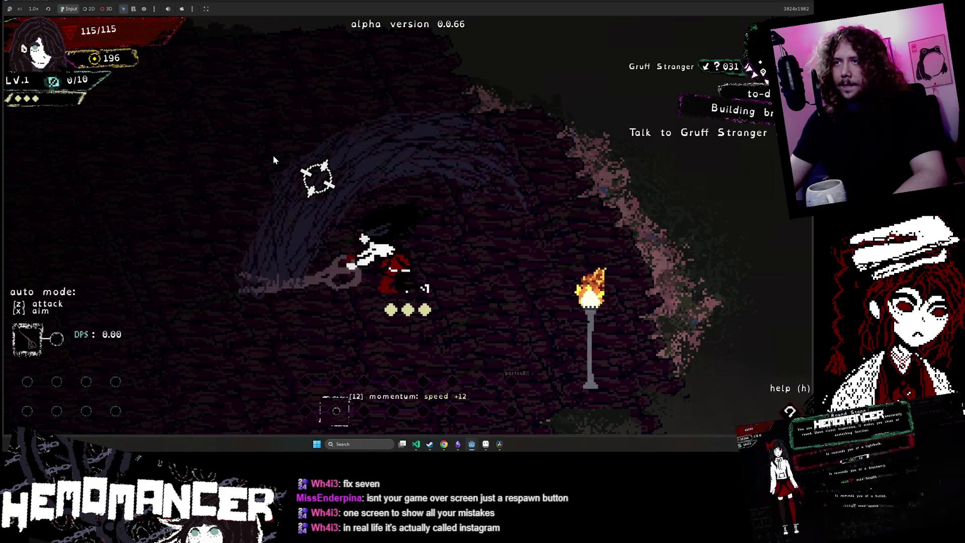
pyautogui.press('a')
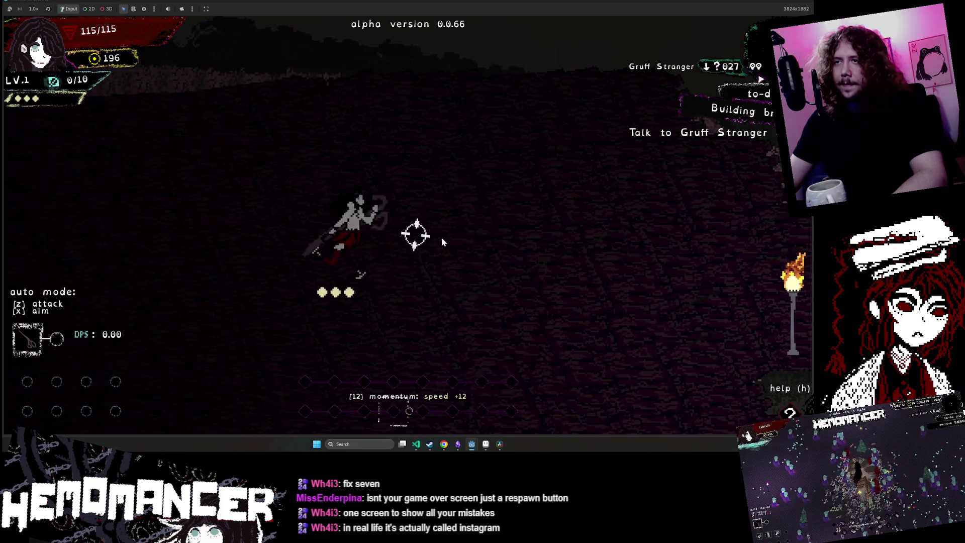
pyautogui.click(279, 291)
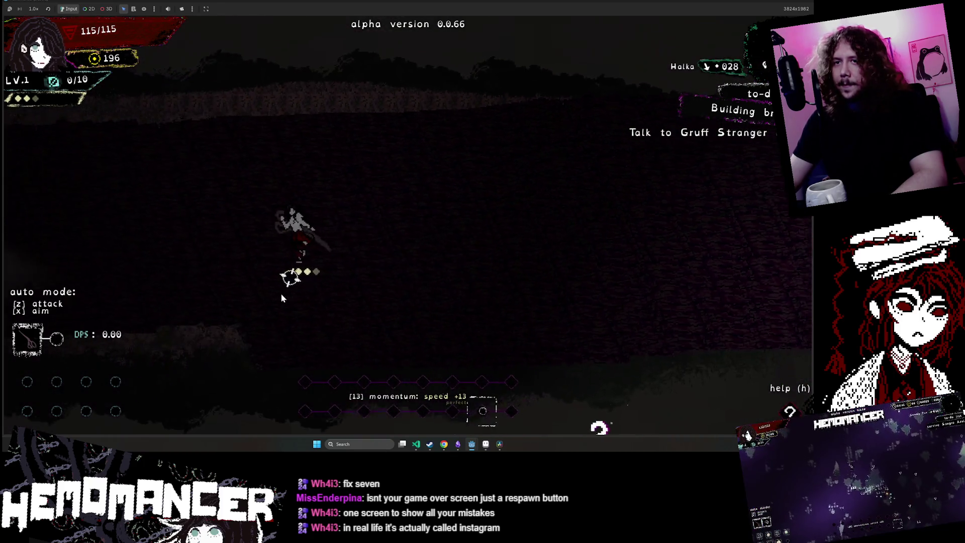
# - Run past the vanity and wardrobe to the Gruff Stranger and talk through his dialogue
pyautogui.press('d')
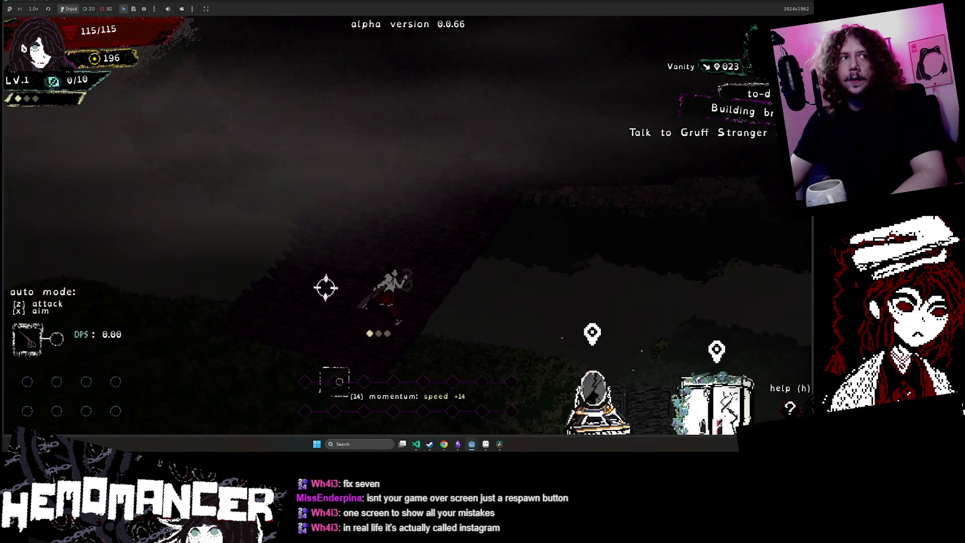
pyautogui.press('d')
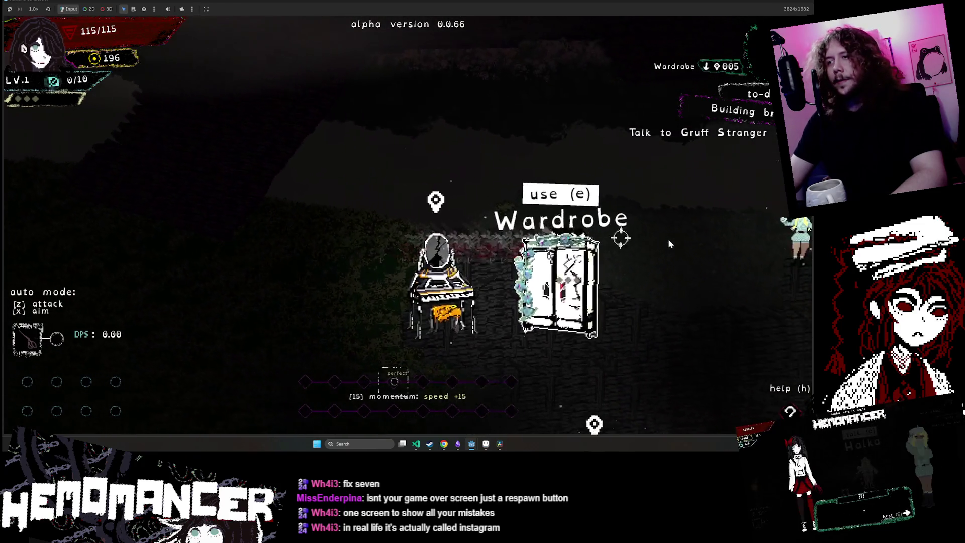
pyautogui.press('d')
pyautogui.press('e')
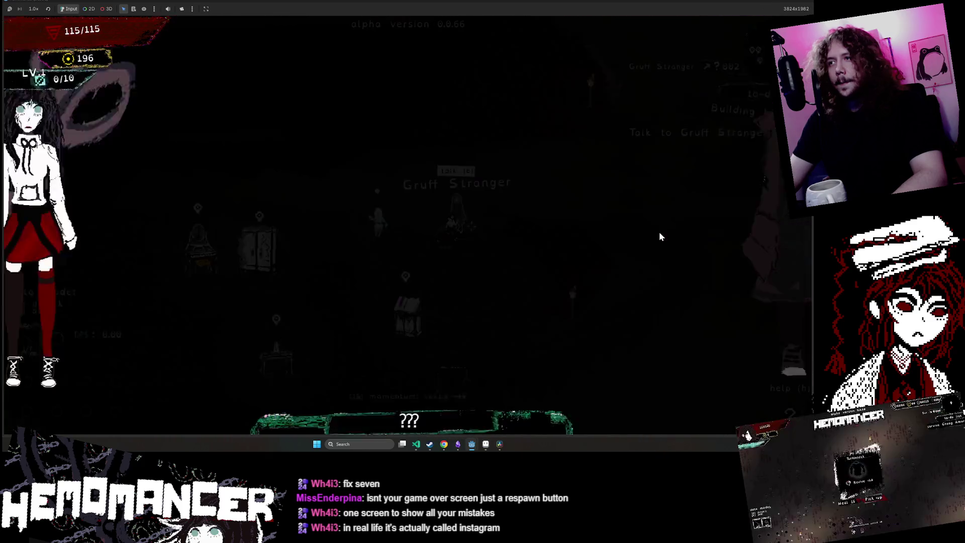
pyautogui.press('e')
# - Finish the dialogue, head to the signpost and embark on the Detour survival mission
pyautogui.press('e')
pyautogui.press('d')
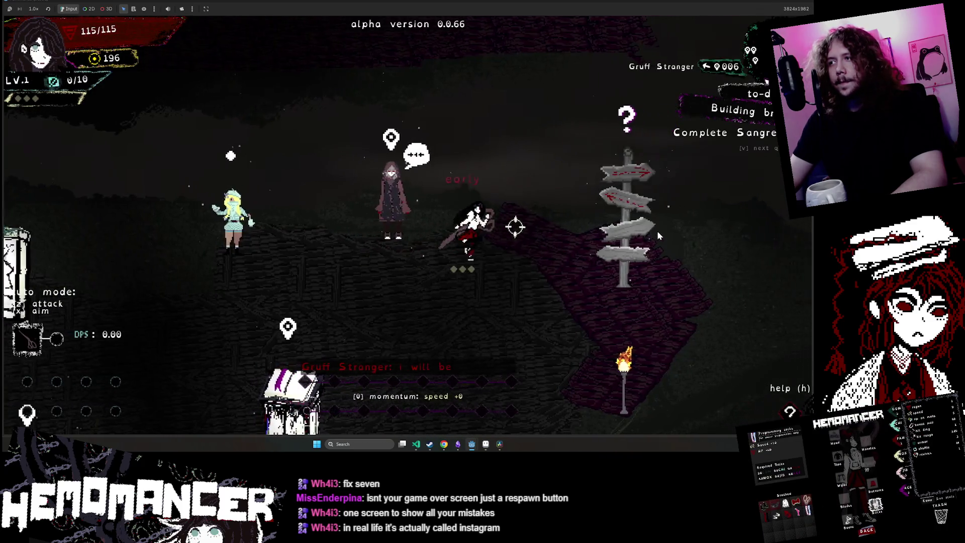
pyautogui.press('e')
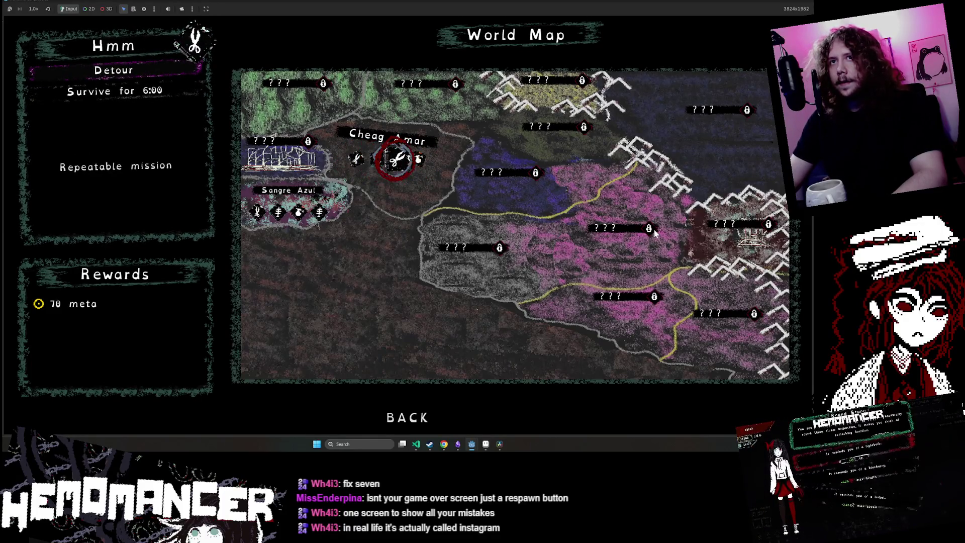
pyautogui.press('e')
pyautogui.press('e')
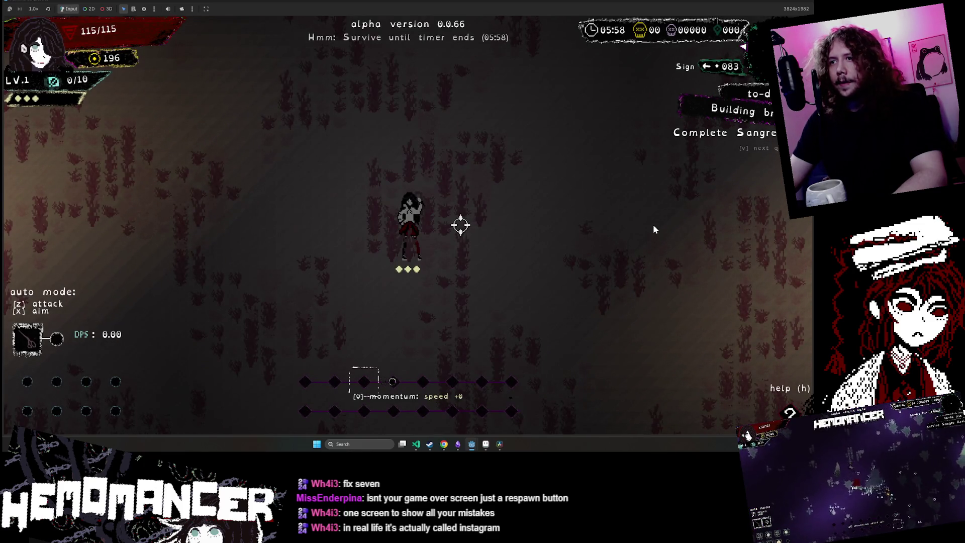
# - Run right and left across the field, passing the torch and through the enemy group
pyautogui.press('d')
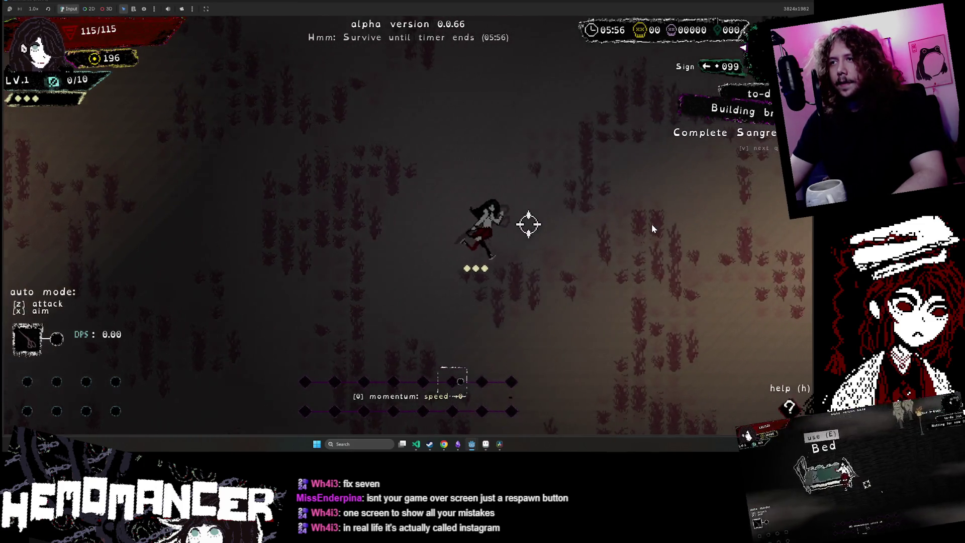
pyautogui.press('d')
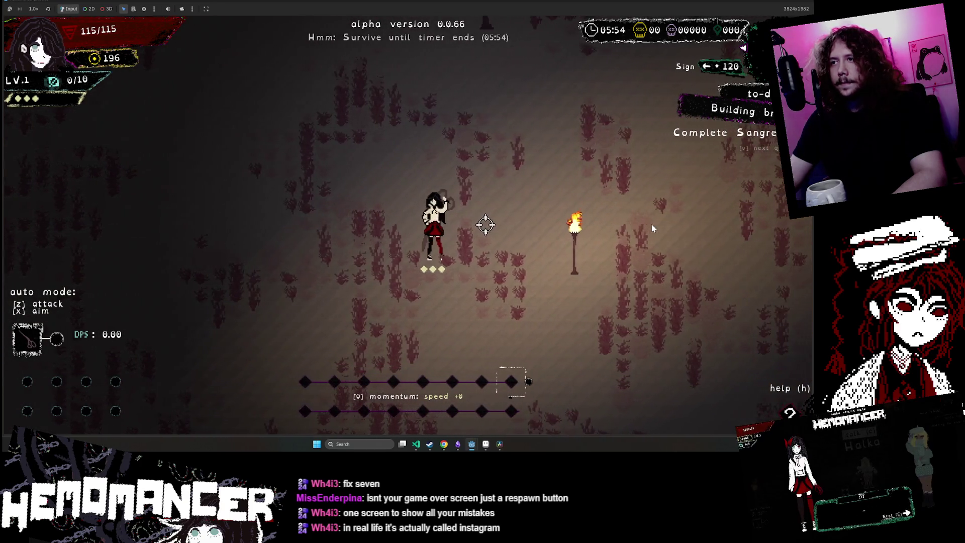
pyautogui.press('a')
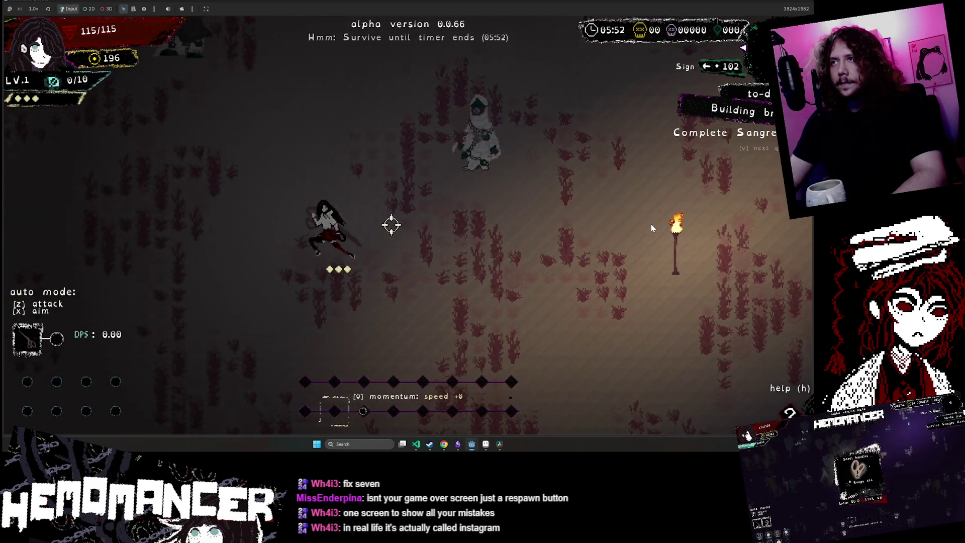
pyautogui.press('a')
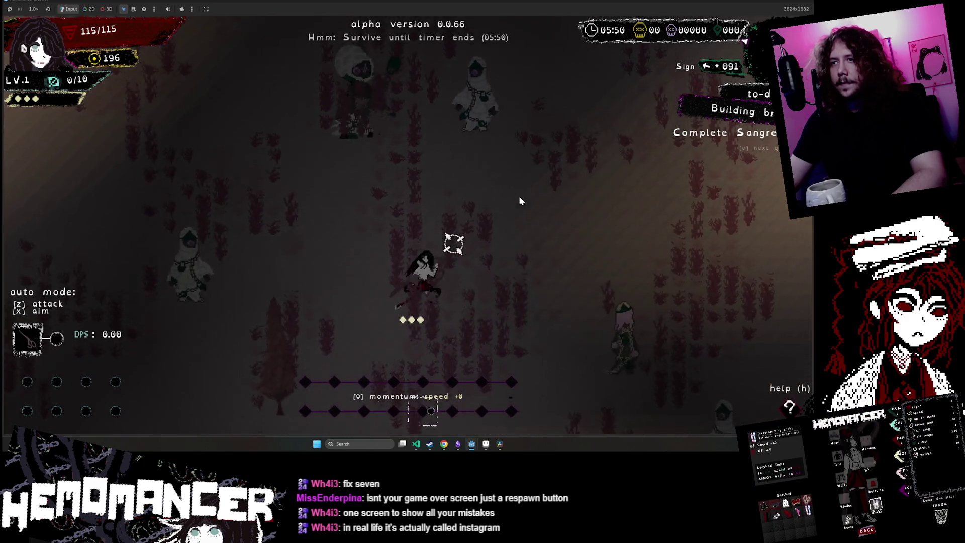
pyautogui.press('d')
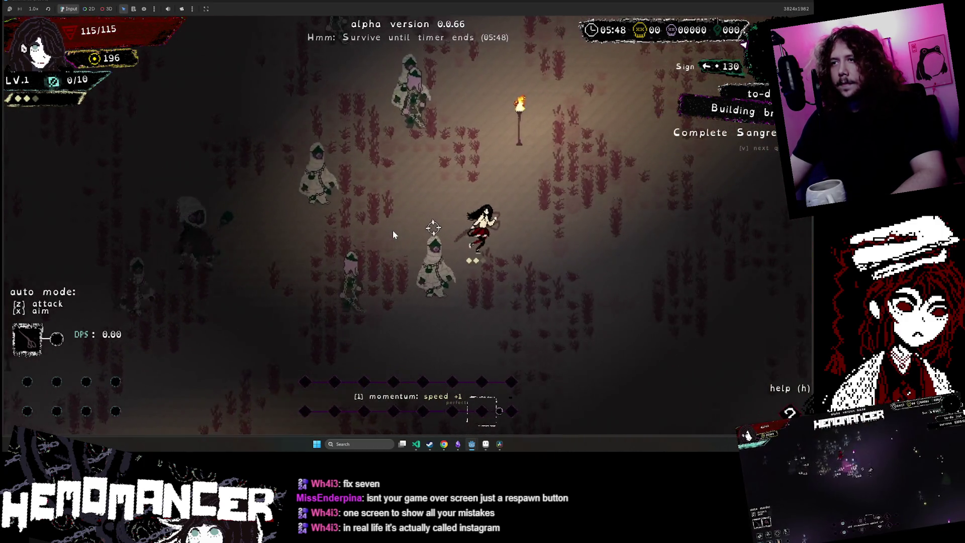
pyautogui.press('d')
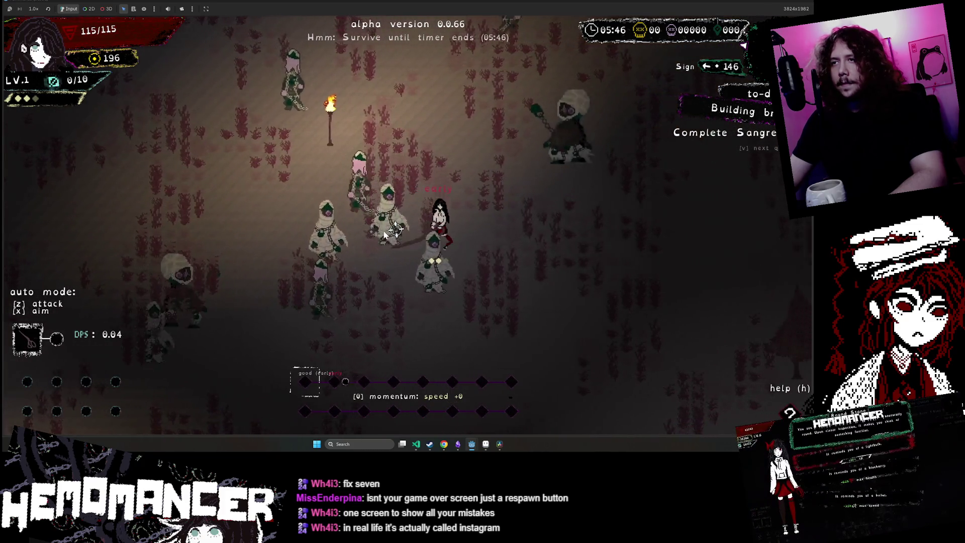
pyautogui.press('d')
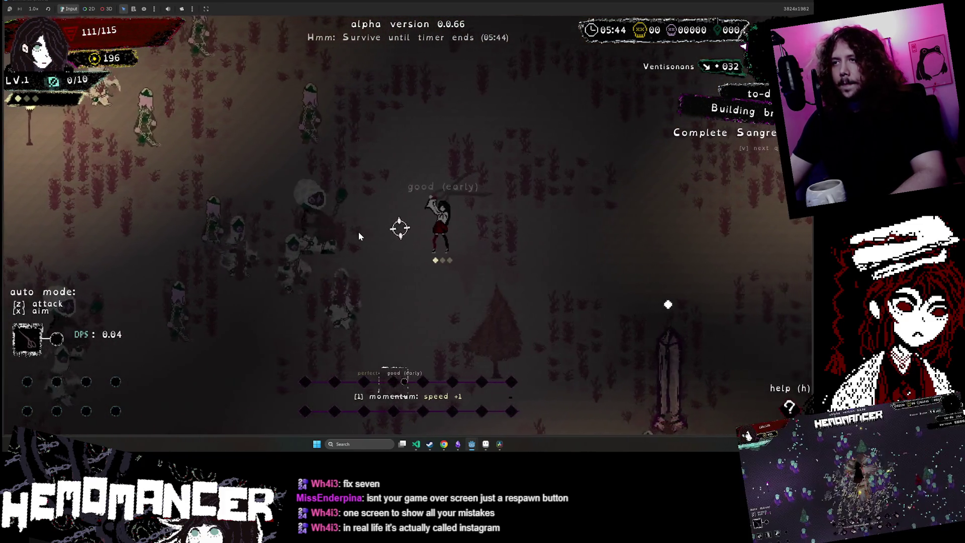
pyautogui.press('d')
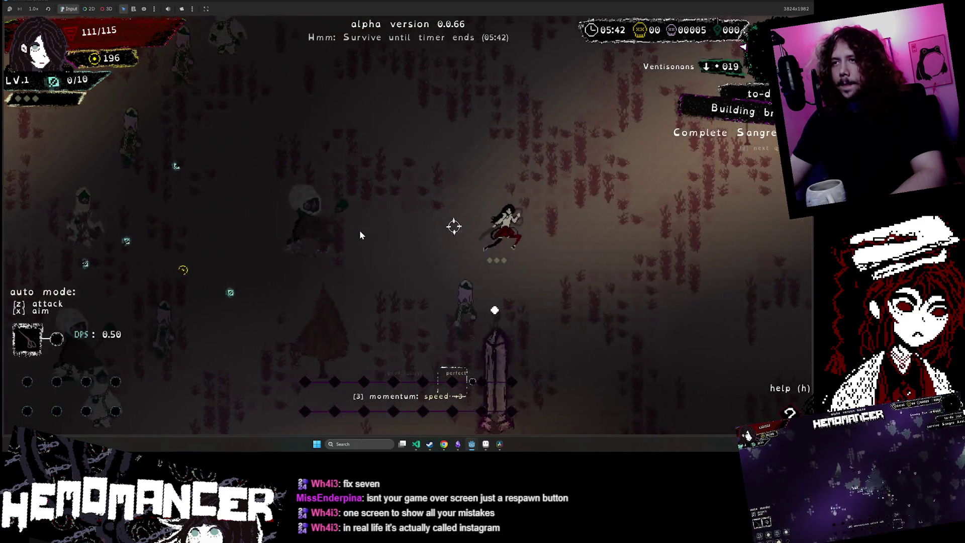
pyautogui.press('a')
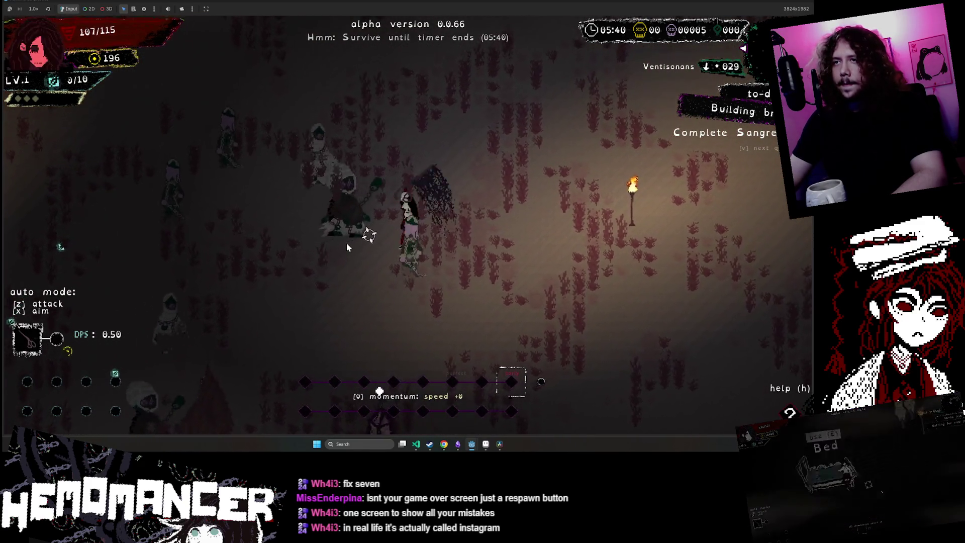
# - Move down-right and down-left while attacking the closing enemies
pyautogui.press('d')
pyautogui.press('s')
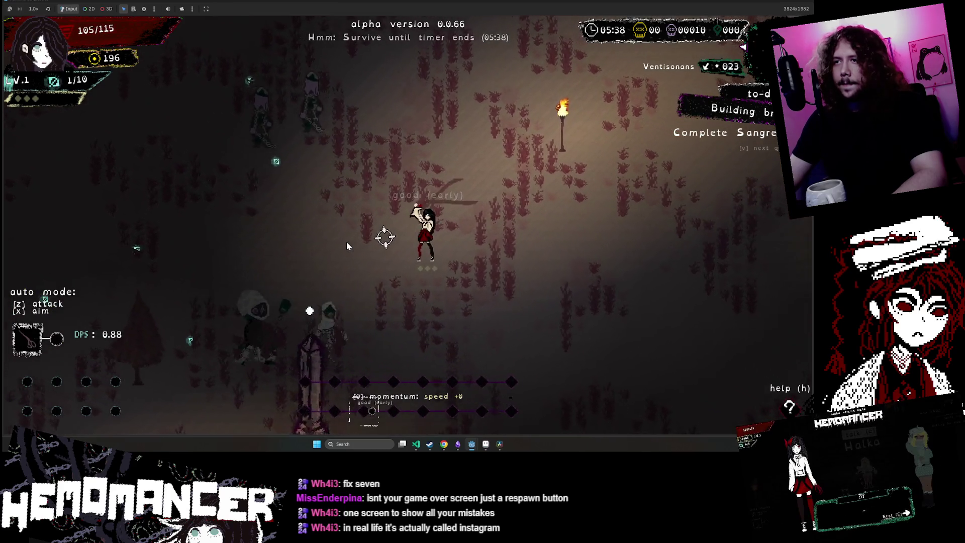
pyautogui.press('d')
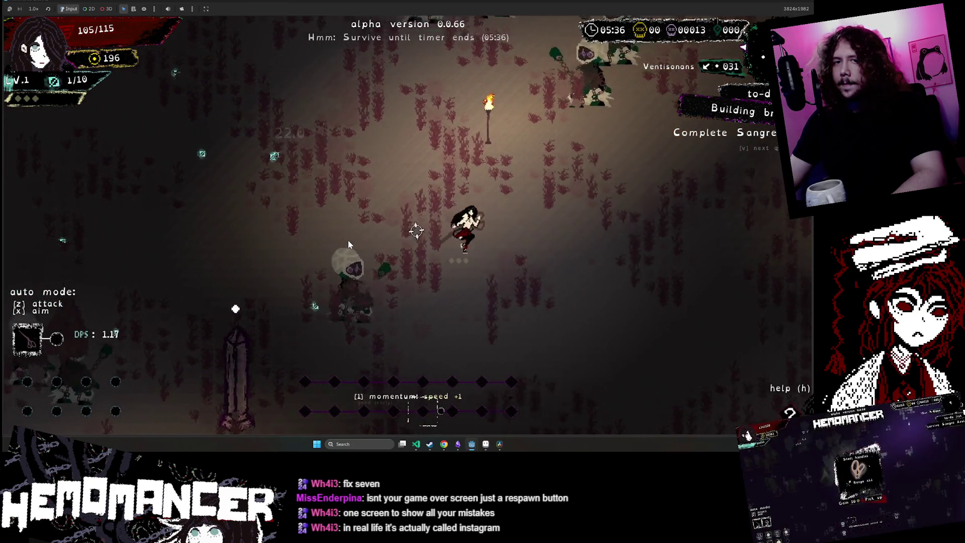
pyautogui.press('d')
pyautogui.press('s')
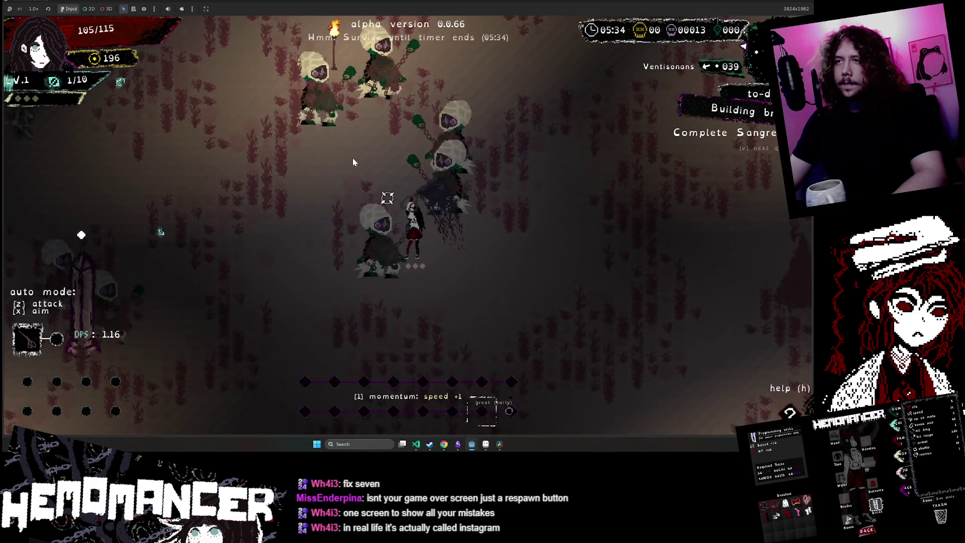
pyautogui.press('a')
pyautogui.press('s')
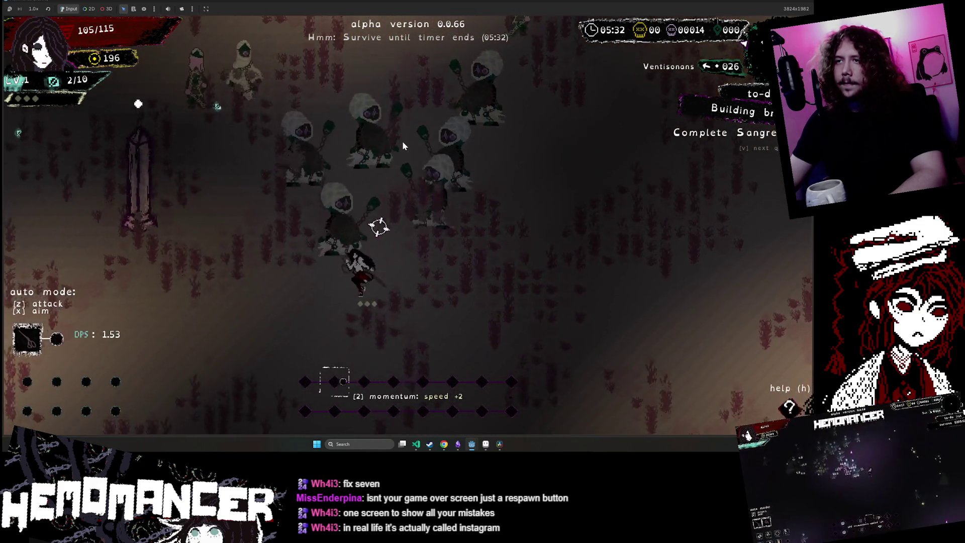
pyautogui.press('a')
pyautogui.press('s')
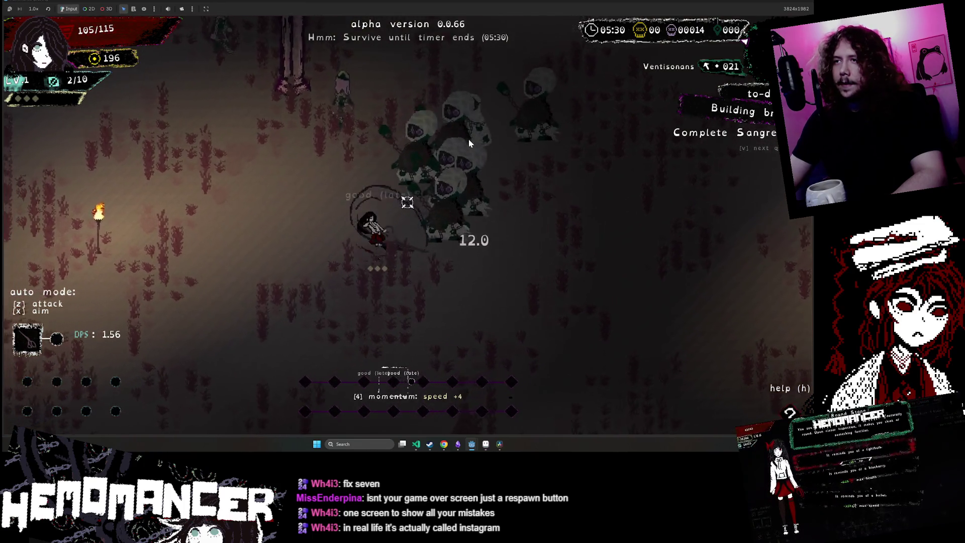
pyautogui.press('a')
pyautogui.press('s')
pyautogui.press('a')
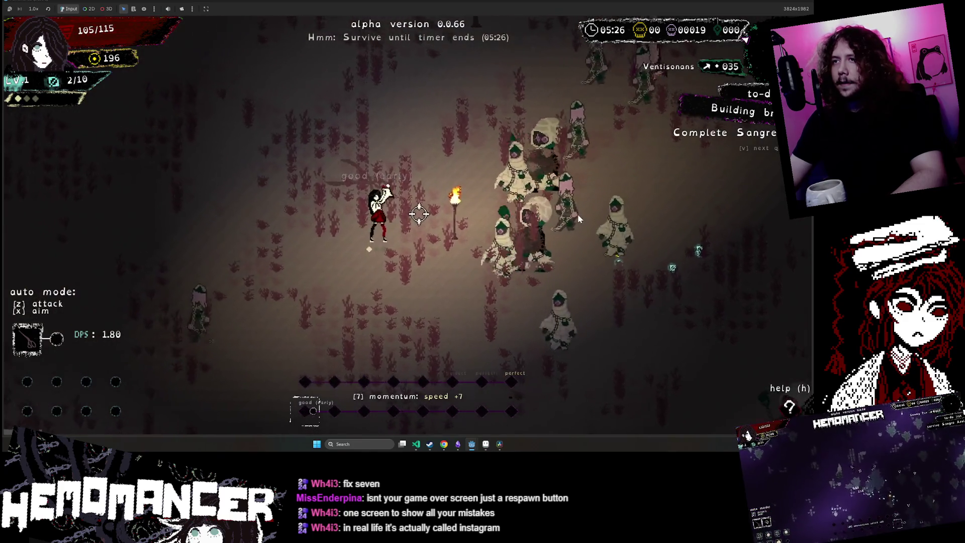
# - Fire burst attacks at the enemy cluster while moving up-left, then pause at about 05:14
pyautogui.click(577, 212)
pyautogui.click(578, 212)
pyautogui.press('a')
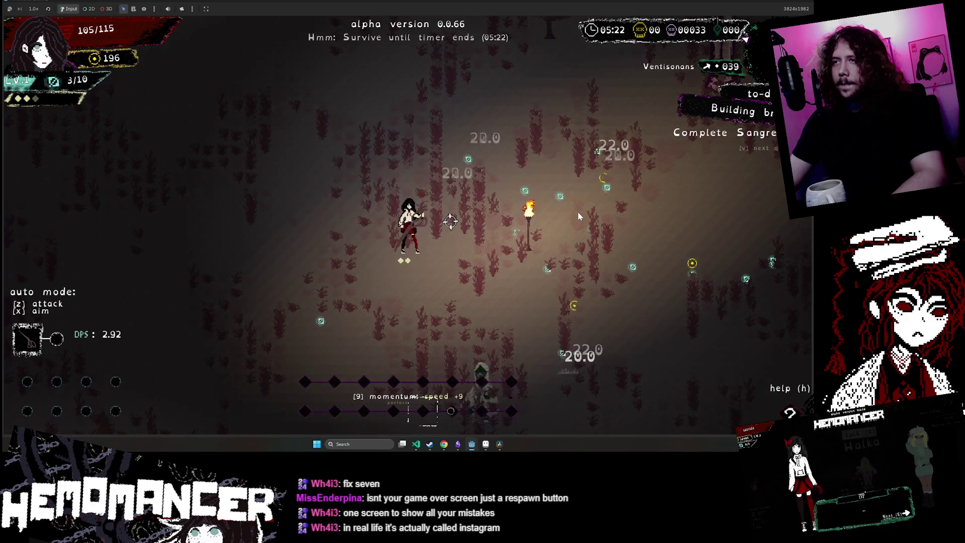
pyautogui.press('w')
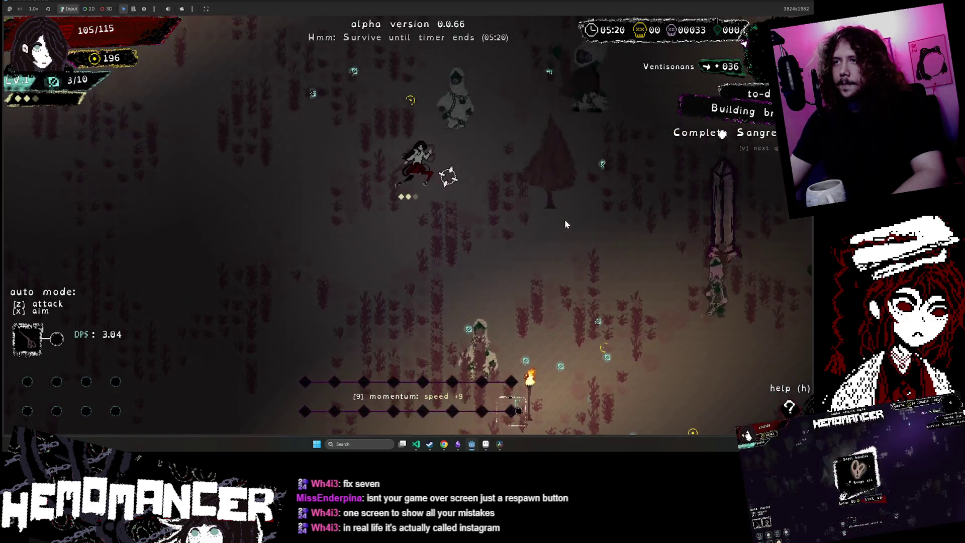
pyautogui.click(547, 230)
pyautogui.press('w')
pyautogui.press('a')
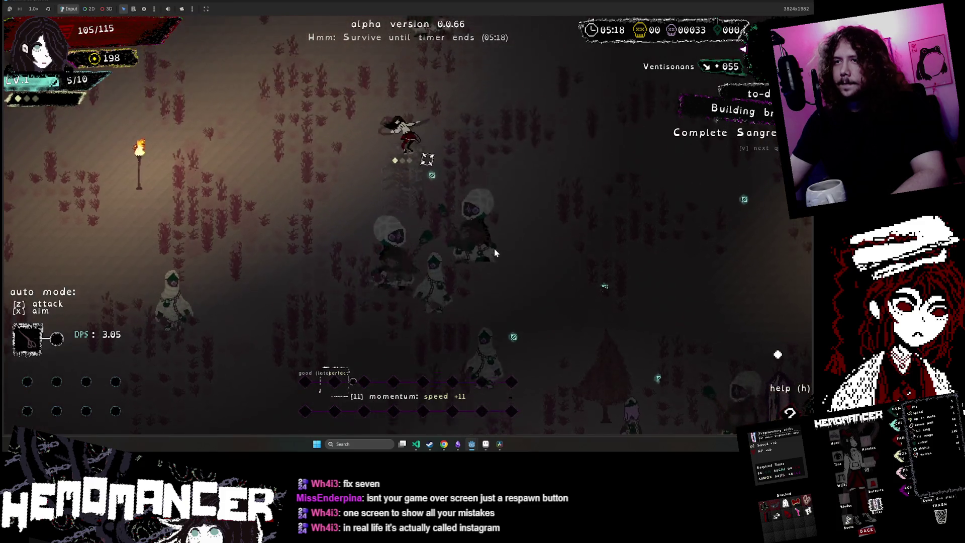
pyautogui.press('w')
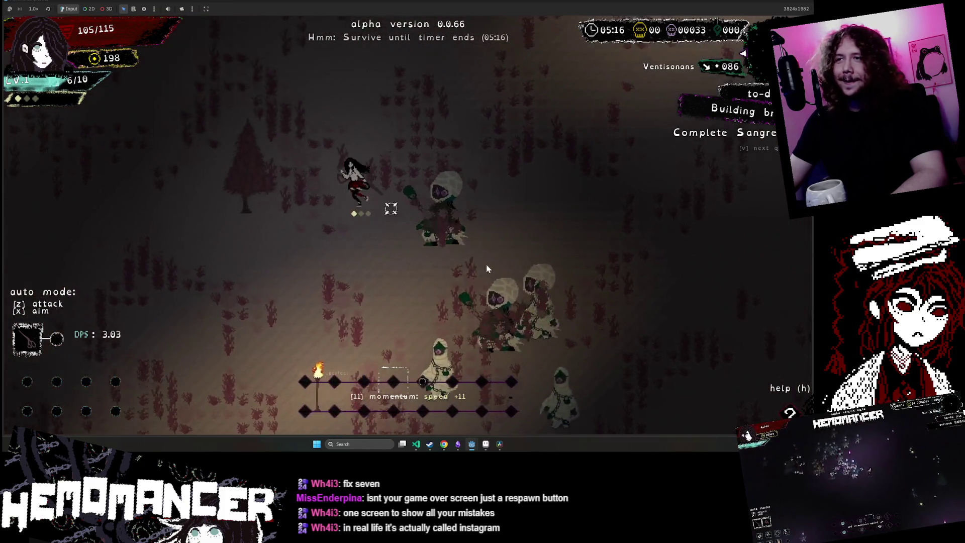
pyautogui.click(416, 233)
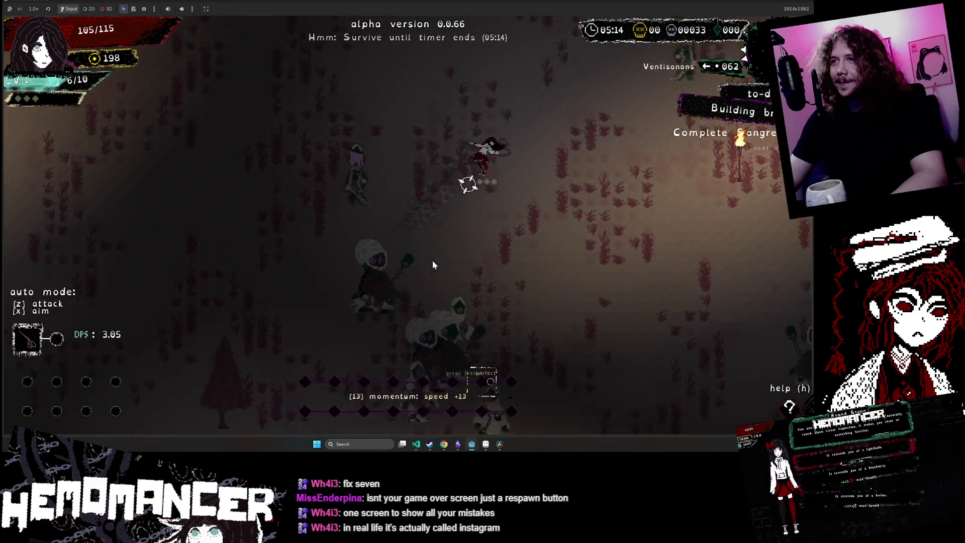
pyautogui.press('Escape')
# - Close the running game and bring the Godot editor back to the front
pyautogui.press('F8')
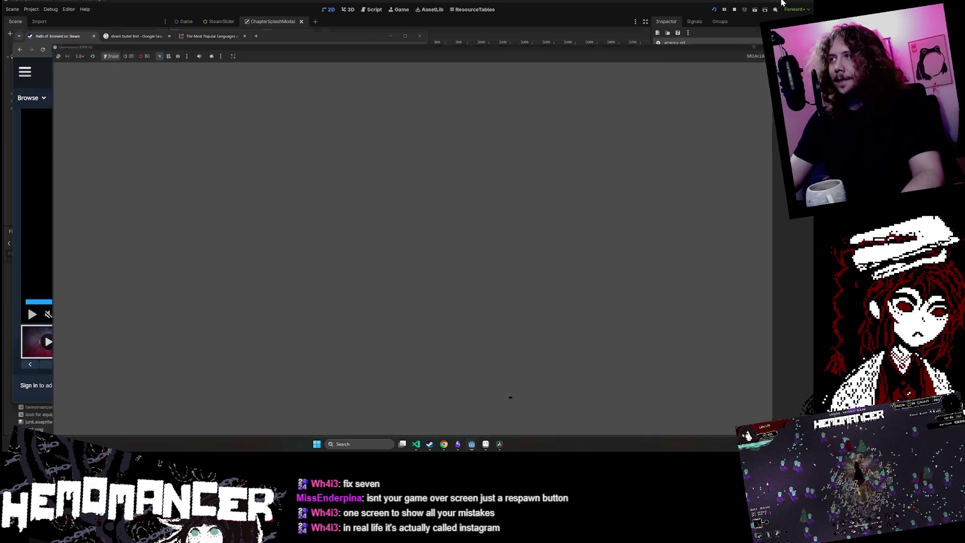
pyautogui.hotkey('alt', 'Tab')
pyautogui.click(519, 307)
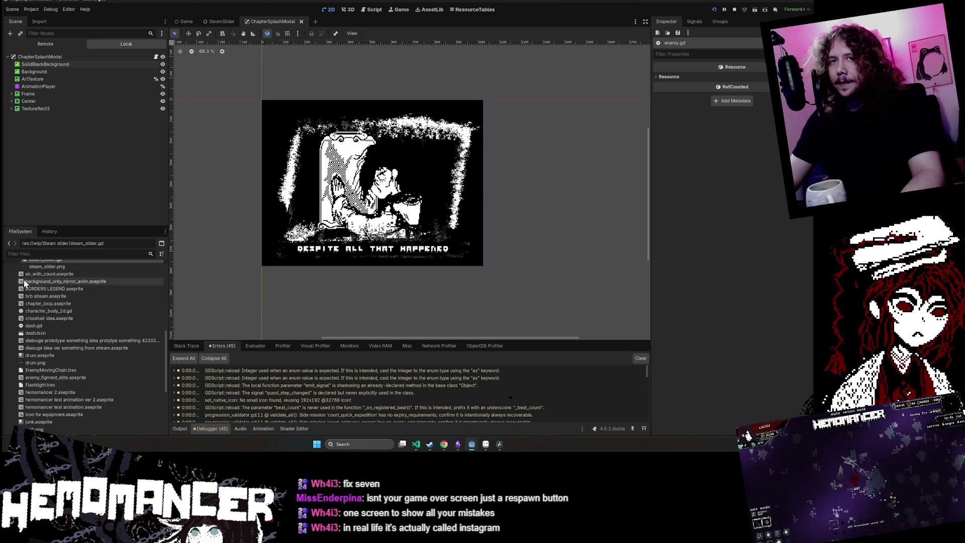
# - Filter the FileSystem dock for 'player_v' and open player_v6.aseprite in Aseprite
pyautogui.write('attack')
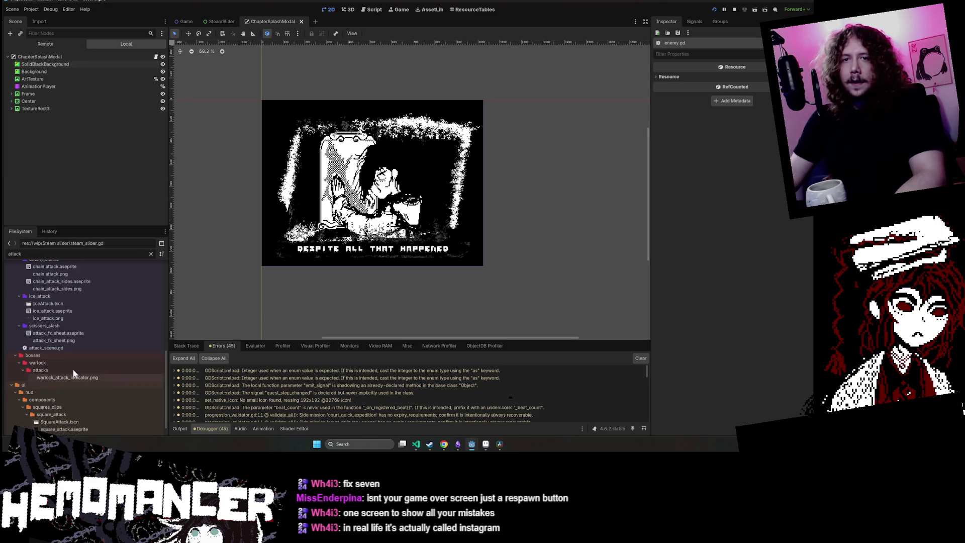
pyautogui.hotkey('ctrl', 'a')
pyautogui.write('player_')
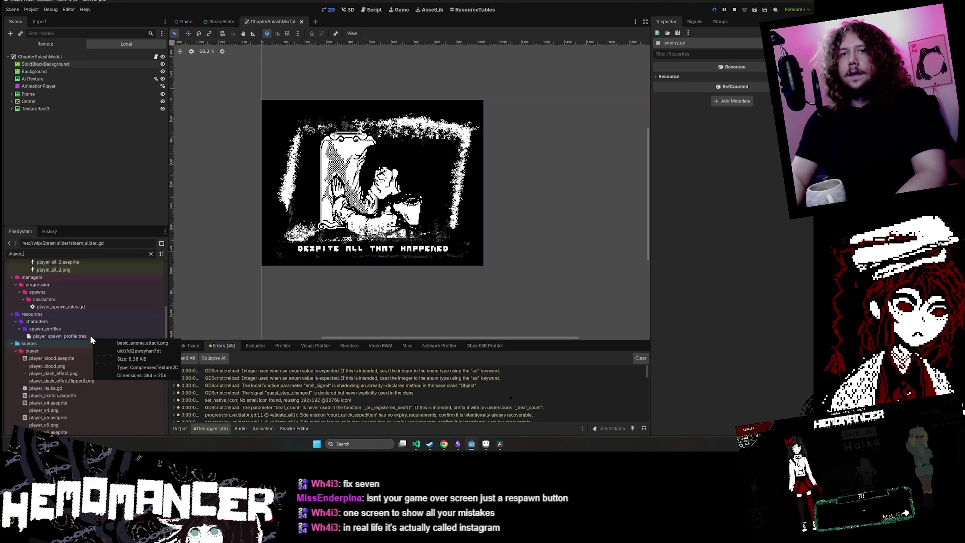
pyautogui.write('v')
pyautogui.rightClick(94, 325)
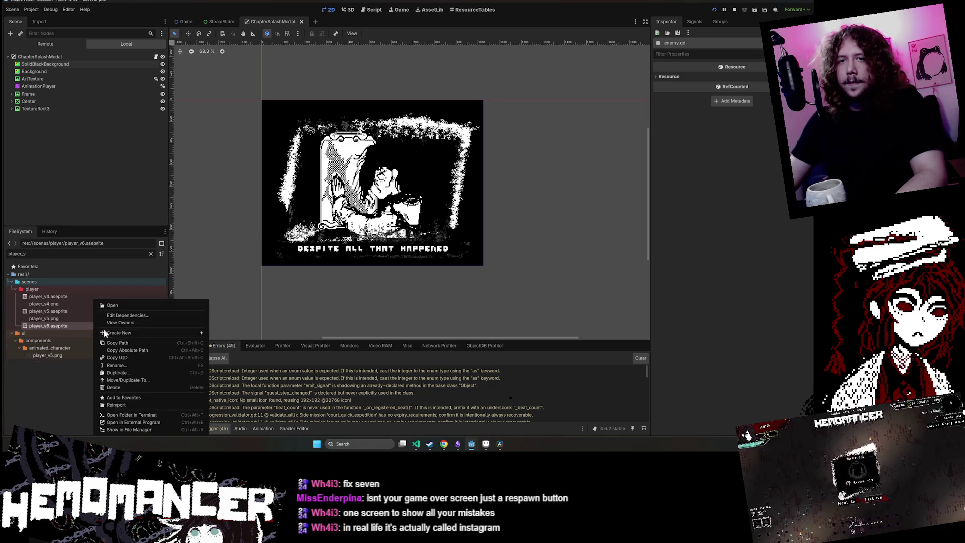
pyautogui.click(184, 423)
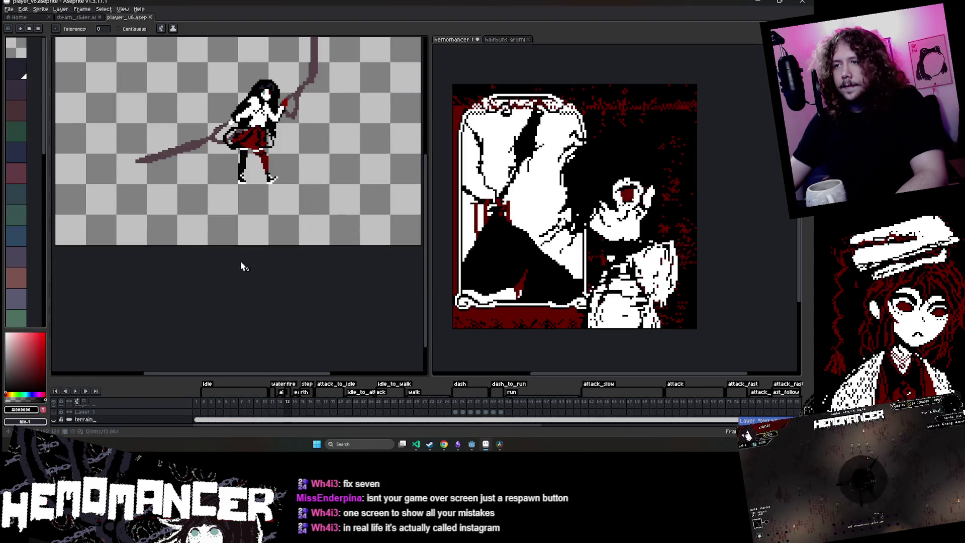
# - Enlarge the timeline and play the attack_slow animation from frame 52 on the Character layer
pyautogui.scroll(2, 241, 266)
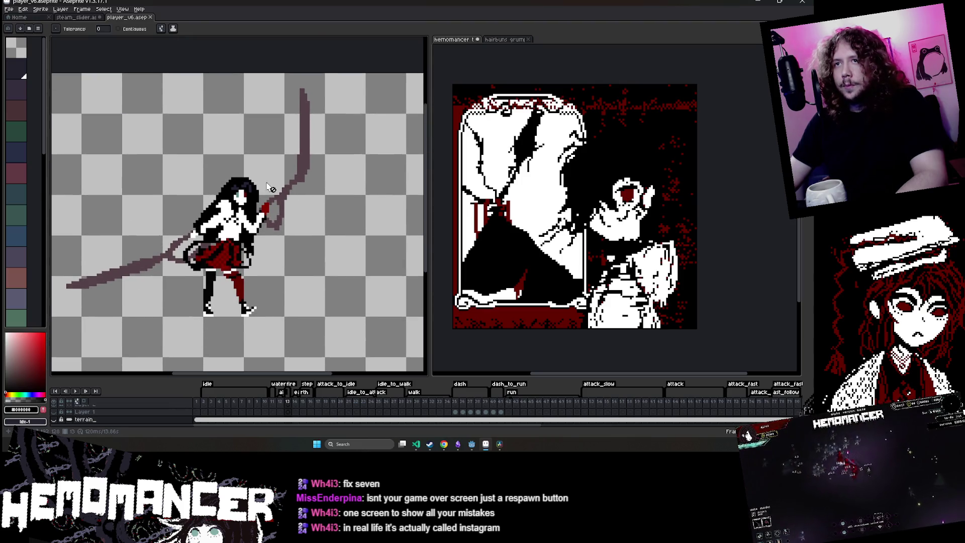
pyautogui.moveTo(313, 376); pyautogui.dragTo(337, 336)
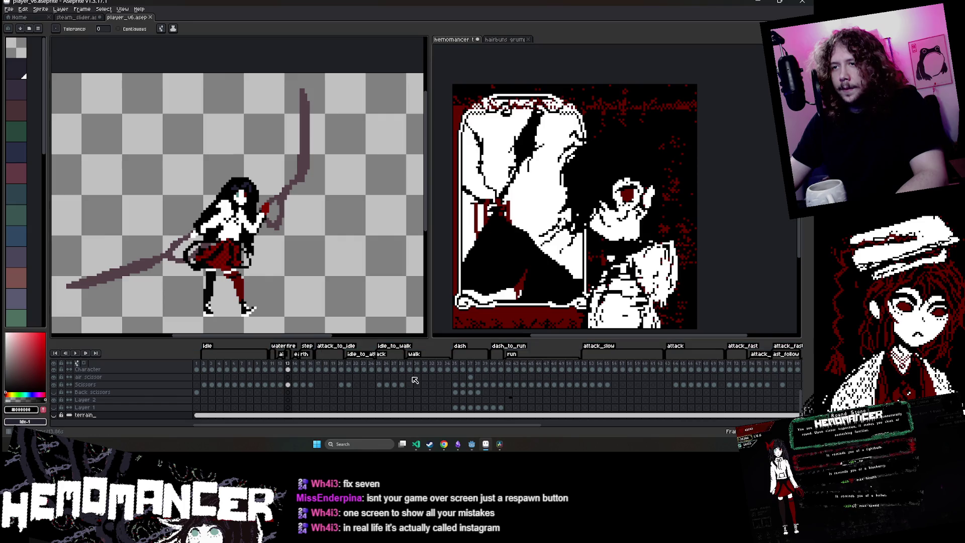
pyautogui.click(586, 371)
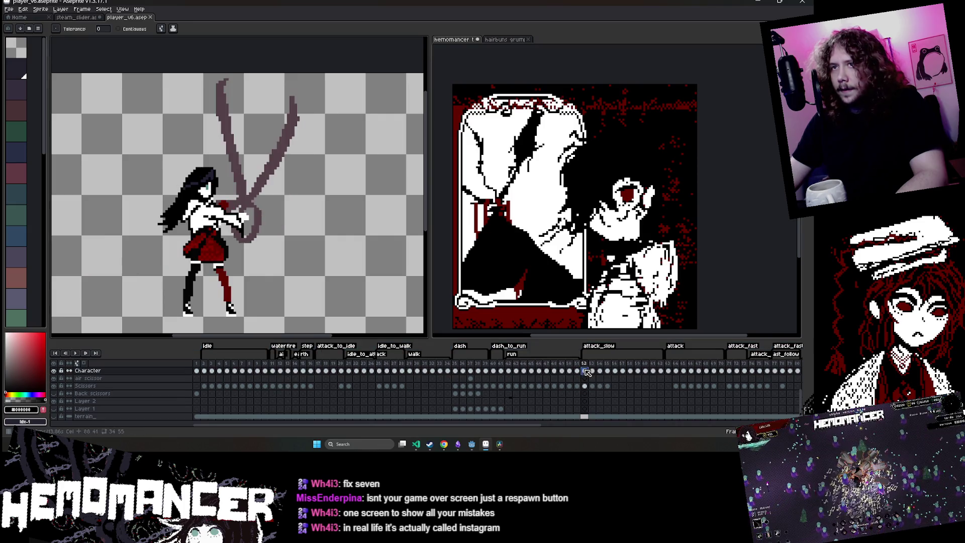
pyautogui.click(75, 353)
pyautogui.scroll(-1, 171, 280)
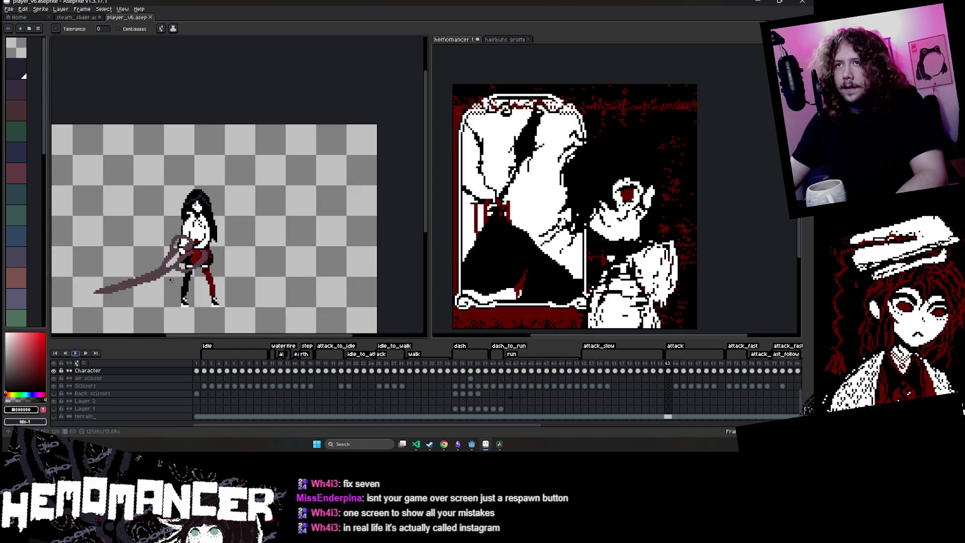
pyautogui.click(586, 370)
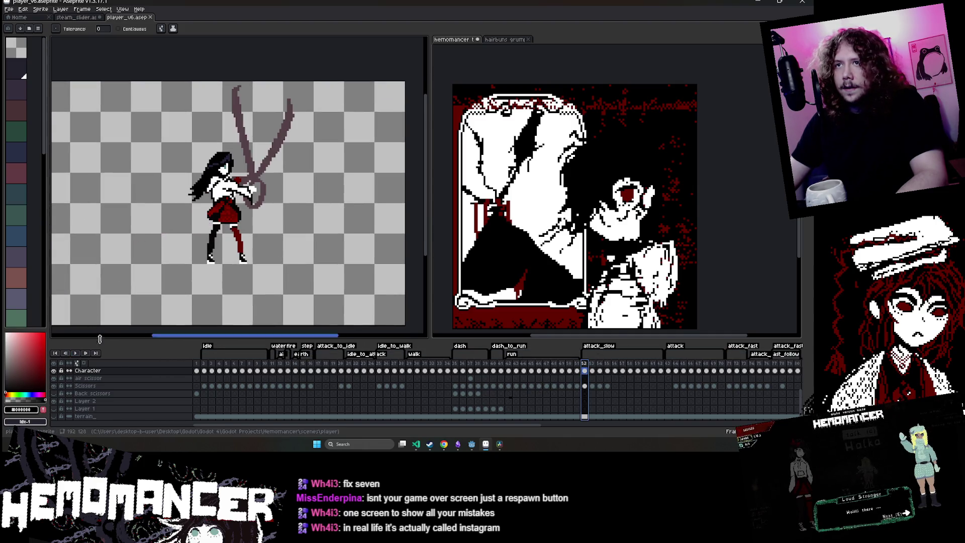
pyautogui.click(75, 353)
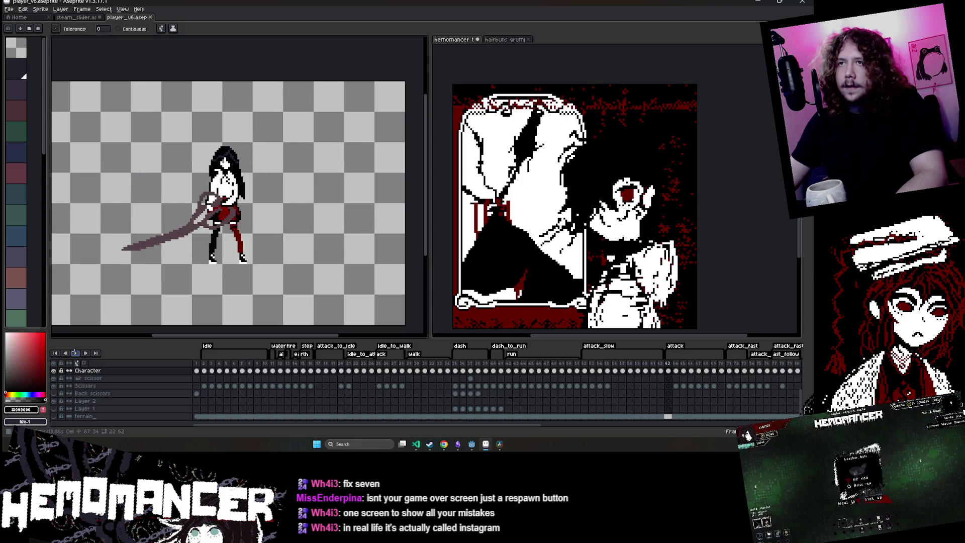
pyautogui.click(585, 362)
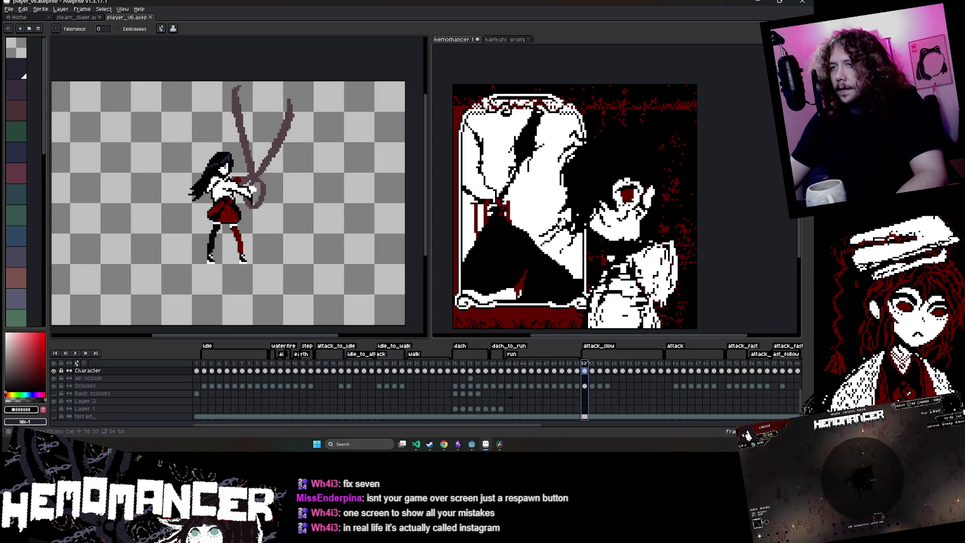
# - Step back and forth through frames 52–54 of the attack with the arrow keys
pyautogui.scroll(2, 289, 256)
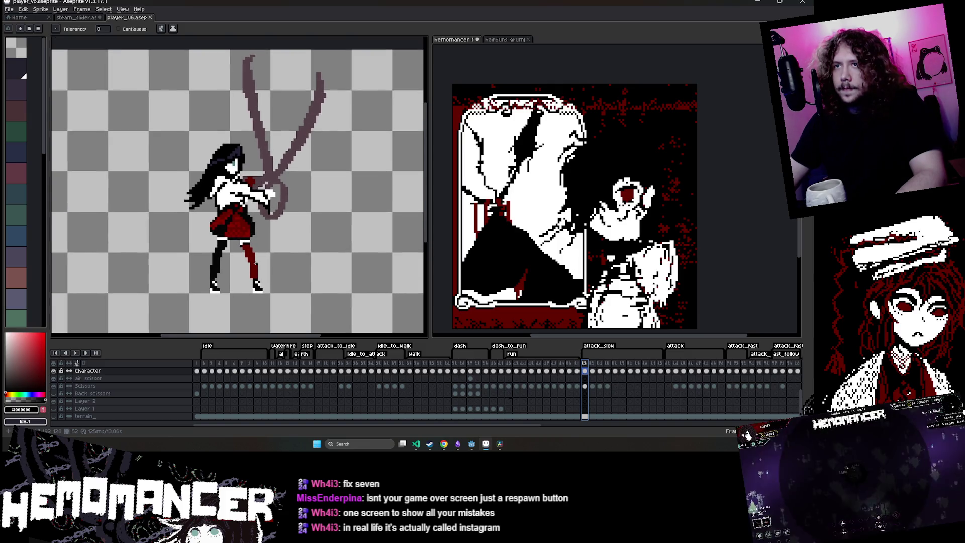
pyautogui.press('Right')
pyautogui.press('Right')
pyautogui.press('Left')
pyautogui.press('Right')
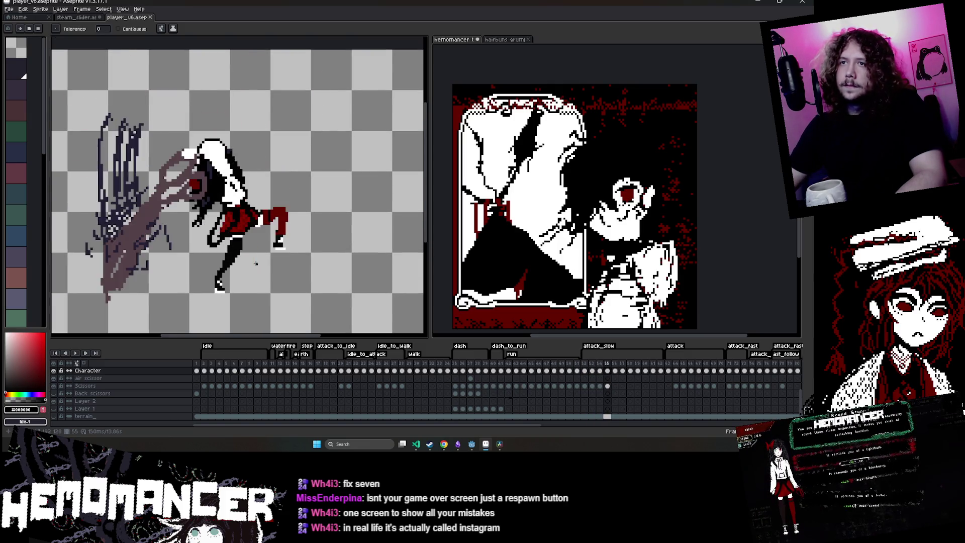
pyautogui.press('Left')
pyautogui.press('Left')
pyautogui.press('Right')
pyautogui.press('Right')
pyautogui.press('Right')
pyautogui.press('Left')
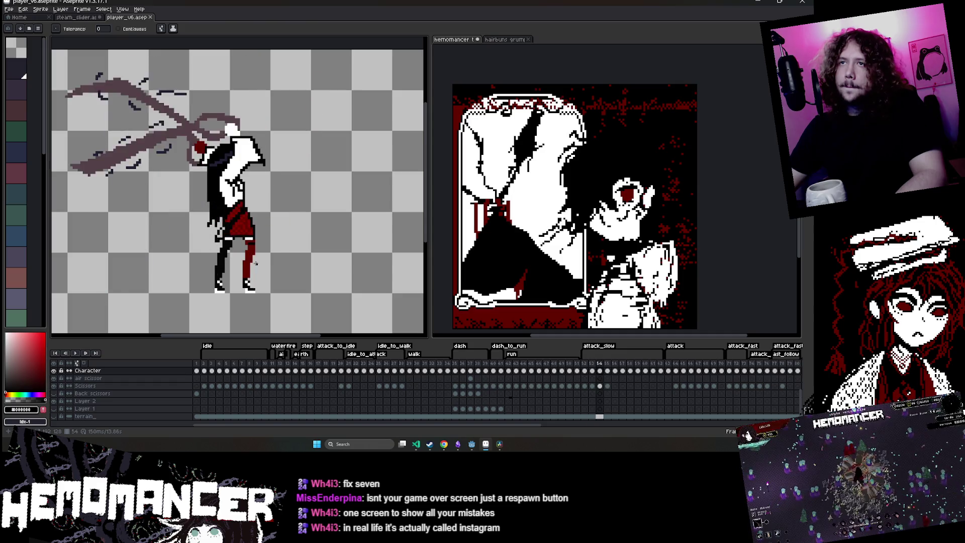
pyautogui.press('Left')
pyautogui.press('Left')
pyautogui.press('Right')
pyautogui.press('Right')
pyautogui.press('Right')
pyautogui.press('Right')
pyautogui.press('Left')
pyautogui.press('Left')
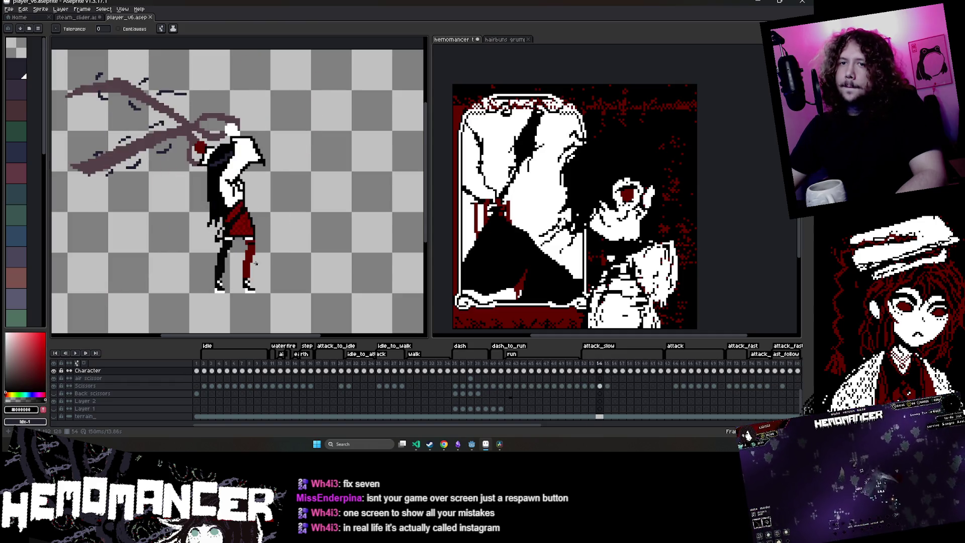
# - Play the attack over the visible terrain layer, then hide terrain and replay from frame 52
pyautogui.click(55, 417)
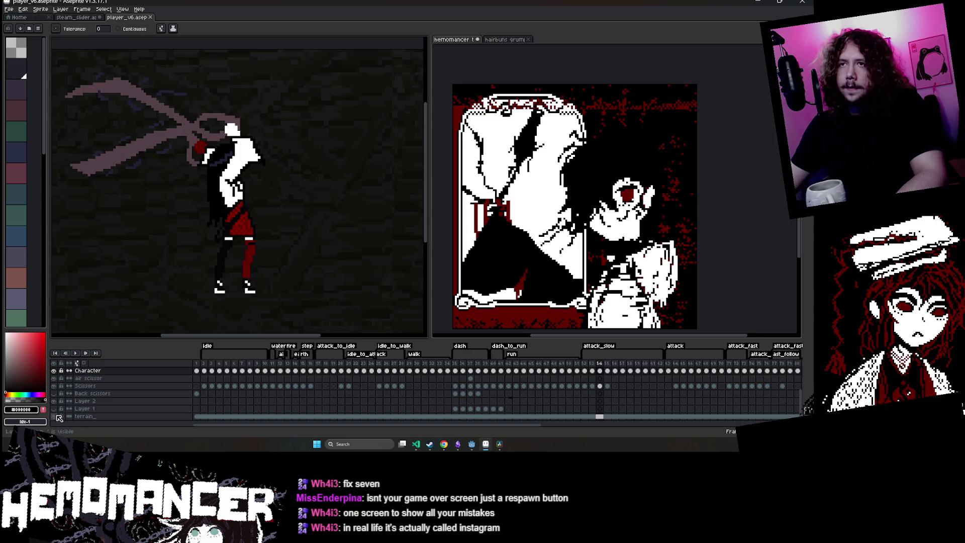
pyautogui.moveTo(150, 285)
pyautogui.mouseDown()
pyautogui.moveTo(239, 272)
pyautogui.moveTo(176, 284)
pyautogui.mouseUp()
pyautogui.press('Return')
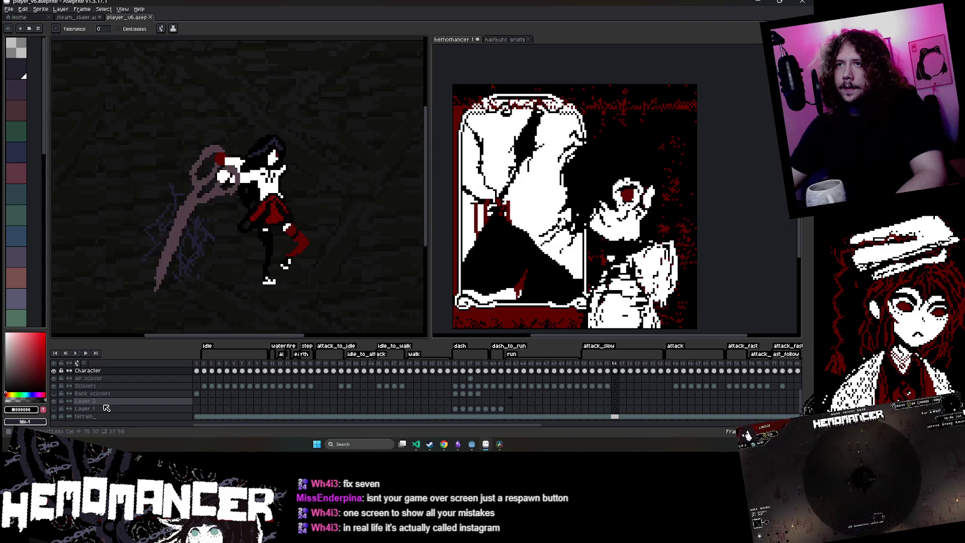
pyautogui.hscroll(5, 159, 380)
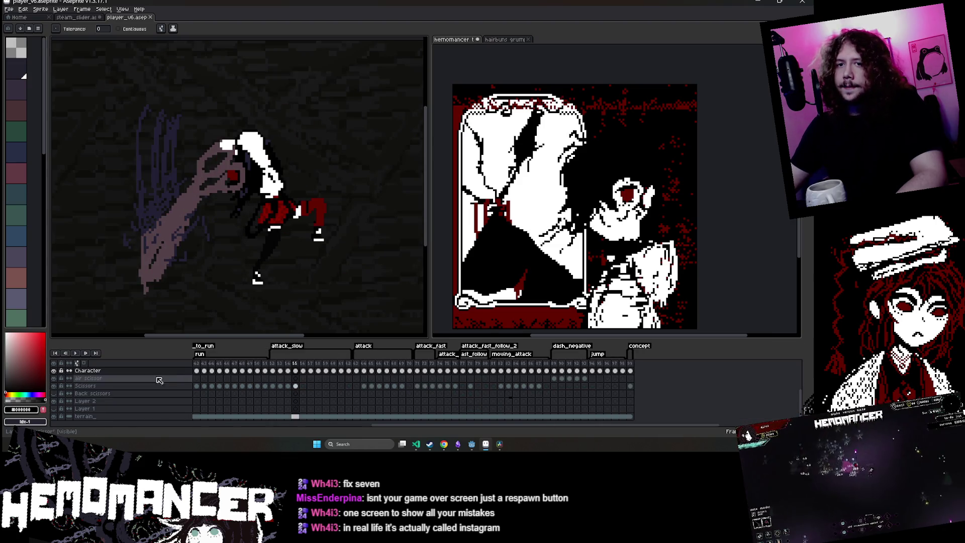
pyautogui.click(53, 416)
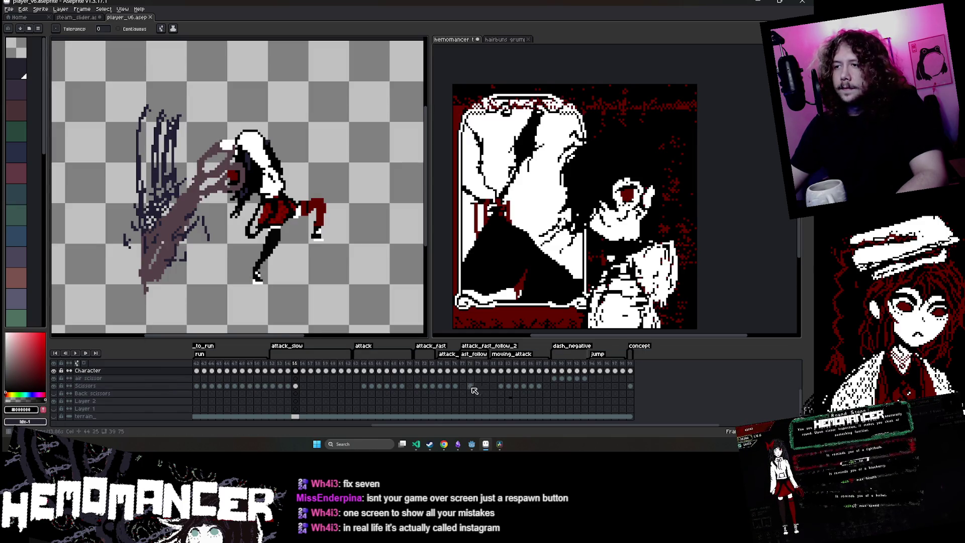
pyautogui.click(273, 371)
pyautogui.press('Return')
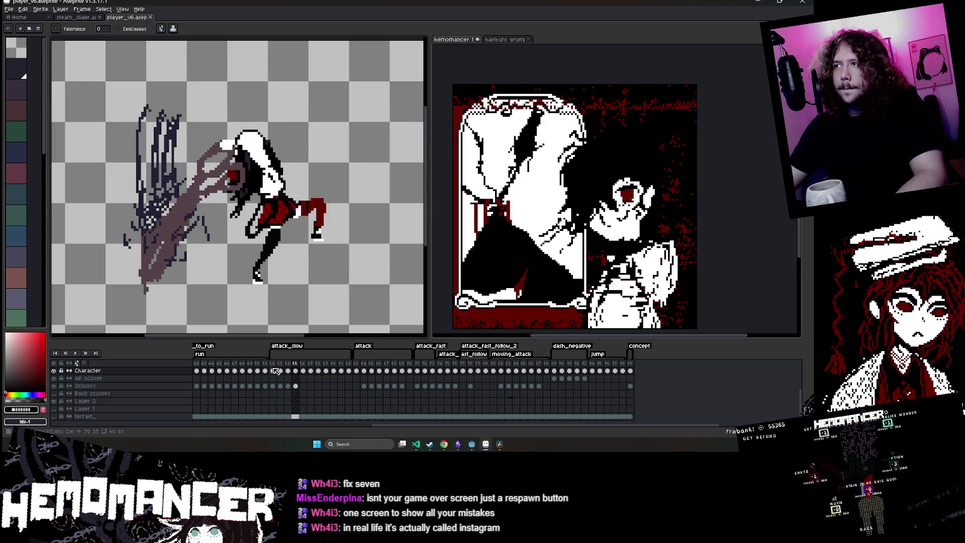
# - Undo the accidental black bucket fill in player_v6
pyautogui.click(753, 246)
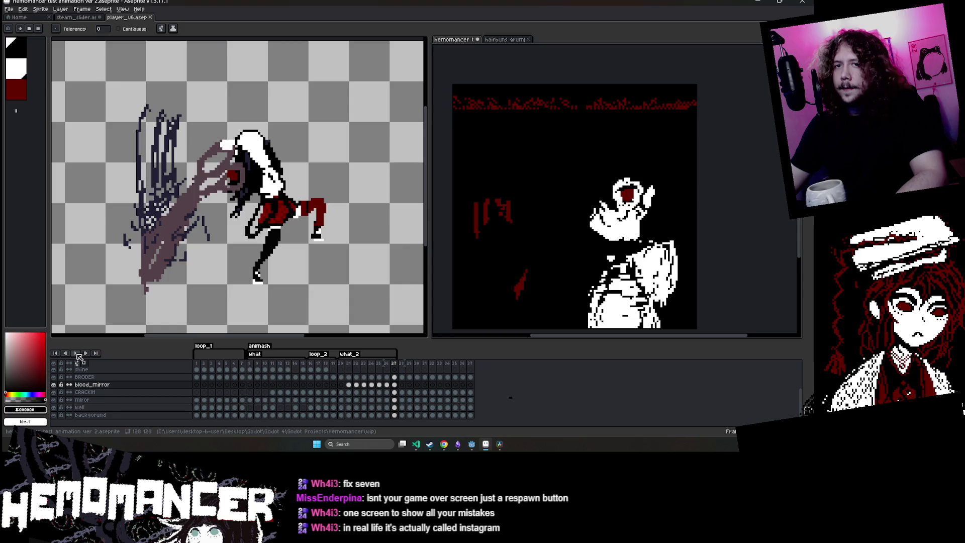
pyautogui.click(296, 285)
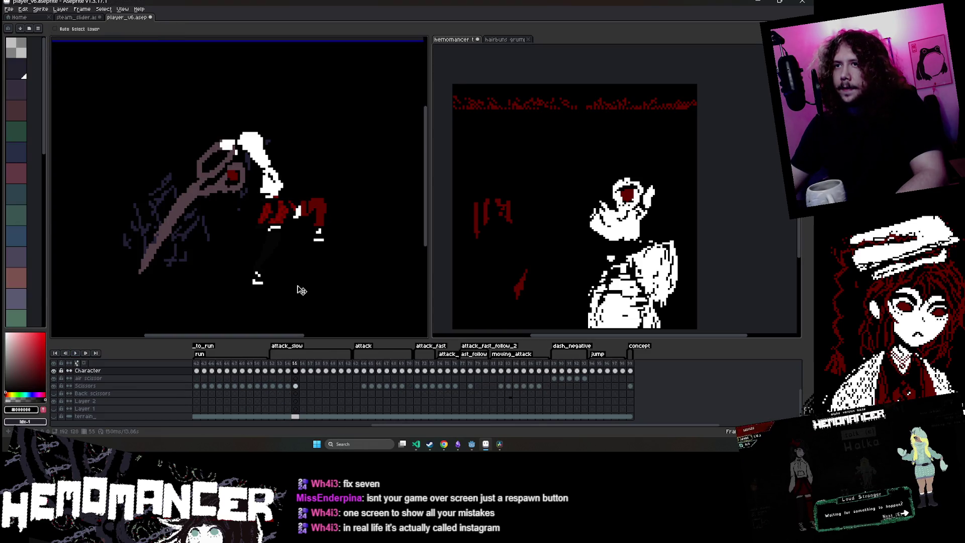
pyautogui.hotkey('ctrl', 'z')
# - Play the hemomancer splash animation from its first frame, then save player_v6
pyautogui.click(747, 254)
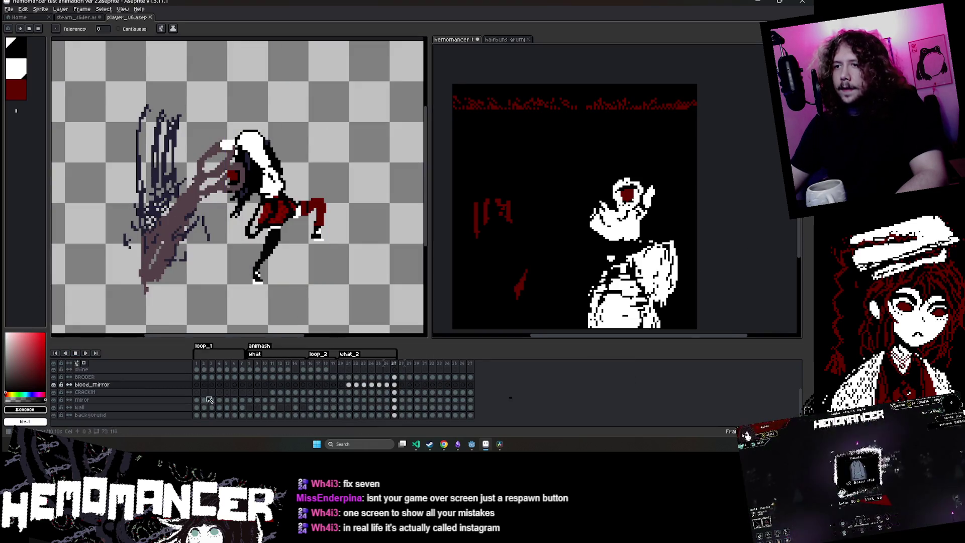
pyautogui.click(197, 368)
pyautogui.press('Return')
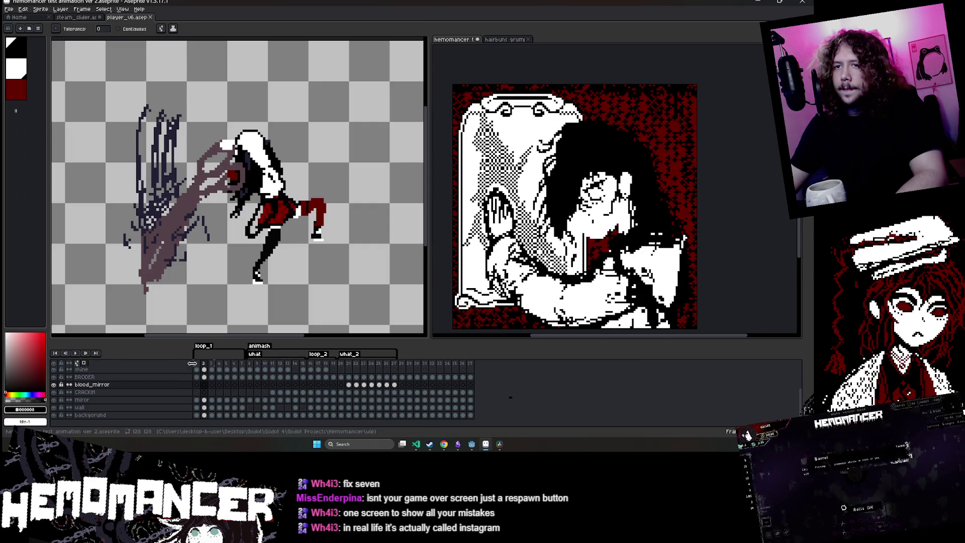
pyautogui.click(258, 98)
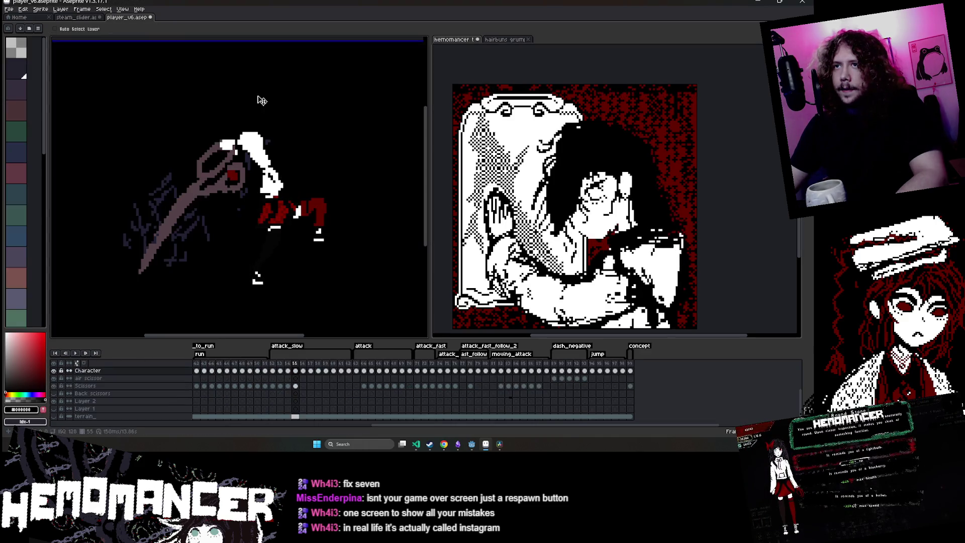
pyautogui.hotkey('ctrl', 'z')
pyautogui.hotkey('ctrl', 's')
pyautogui.press('g')
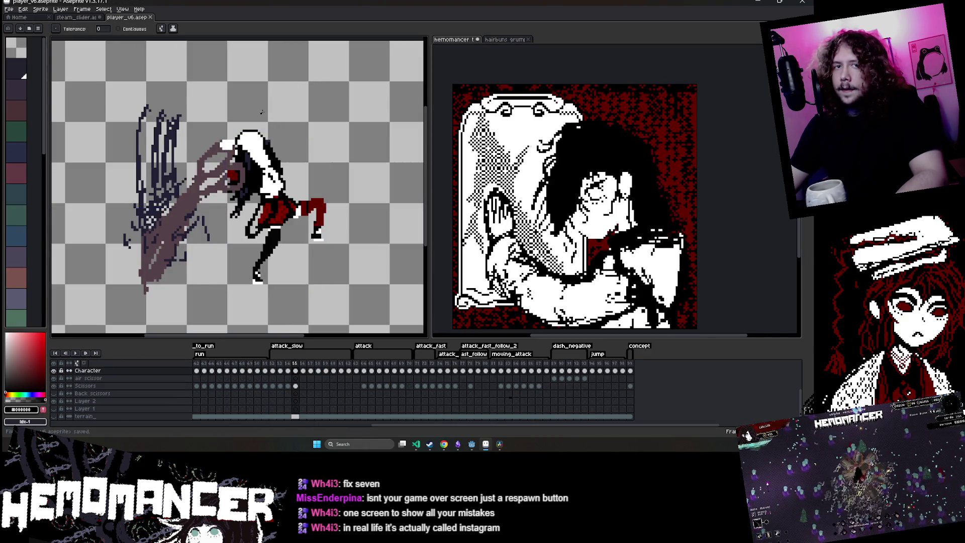
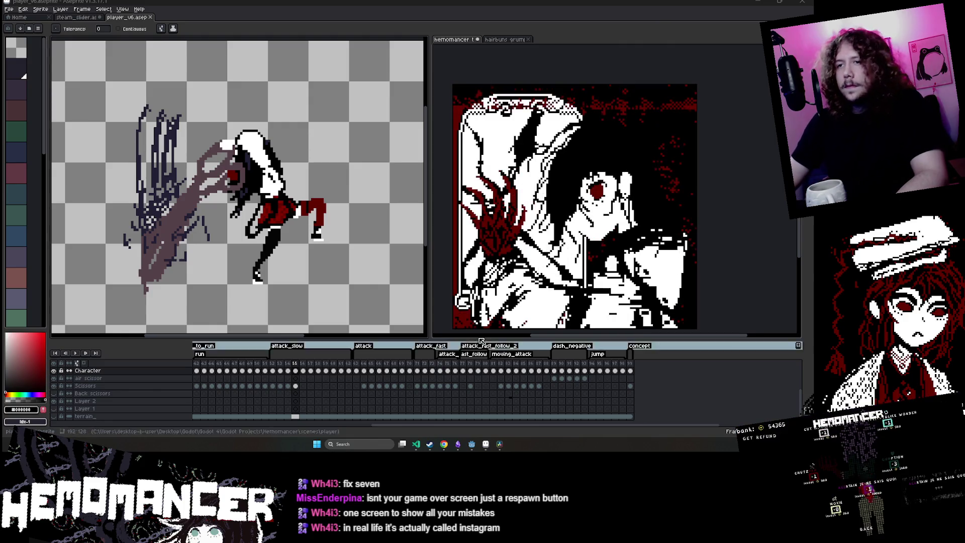
# - Play the player's attack_slow animation, then preview the hemomancer death screen with blood_mirror toggled
pyautogui.press('Right')
pyautogui.press('Right')
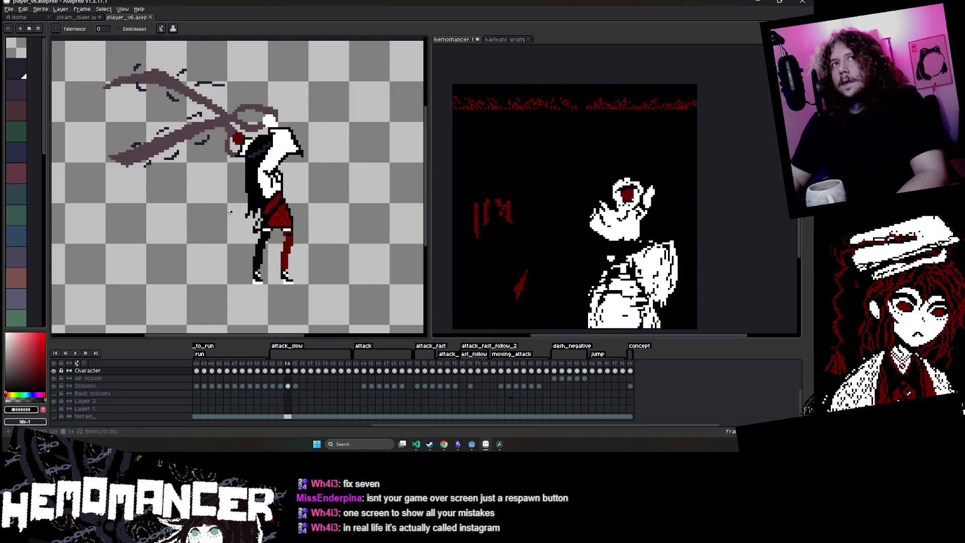
pyautogui.press('Return')
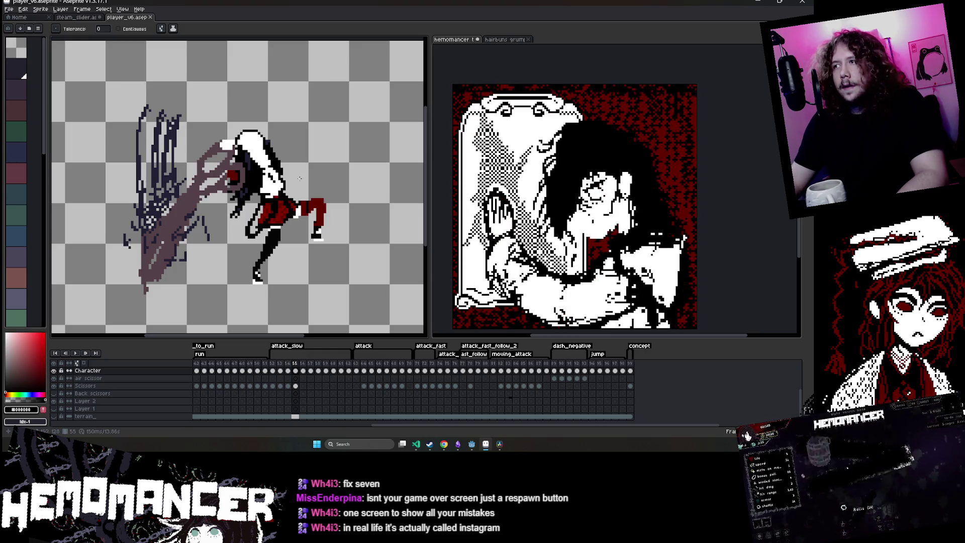
pyautogui.click(761, 211)
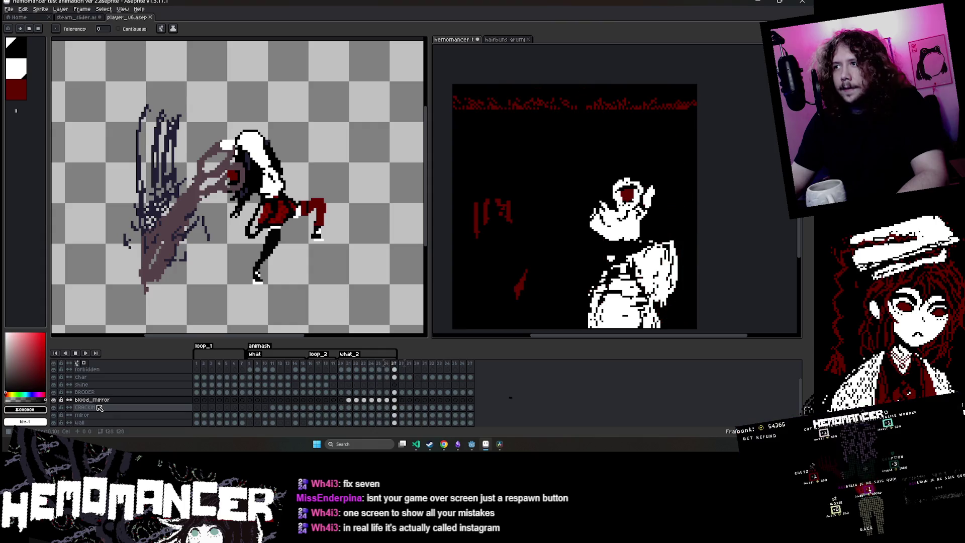
pyautogui.click(387, 370)
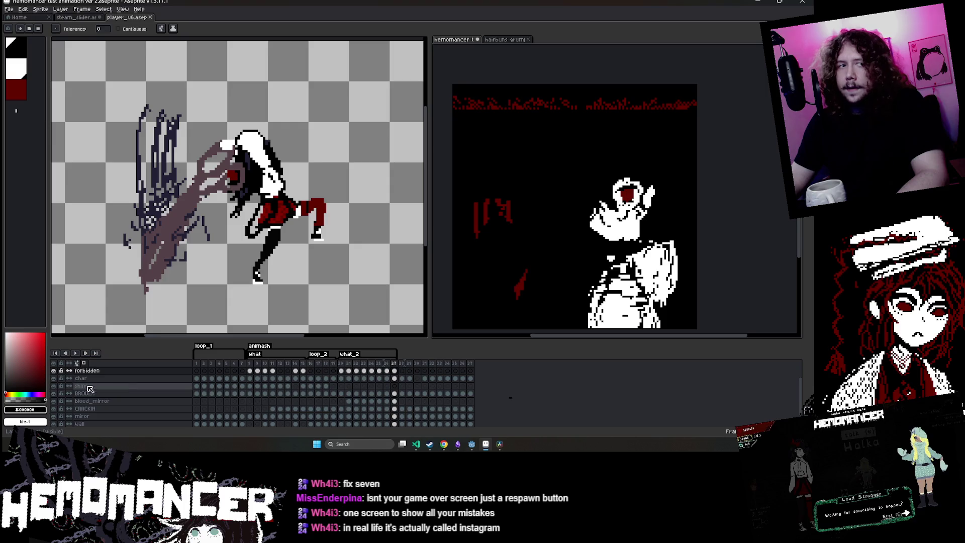
pyautogui.scroll(-2, 100, 402)
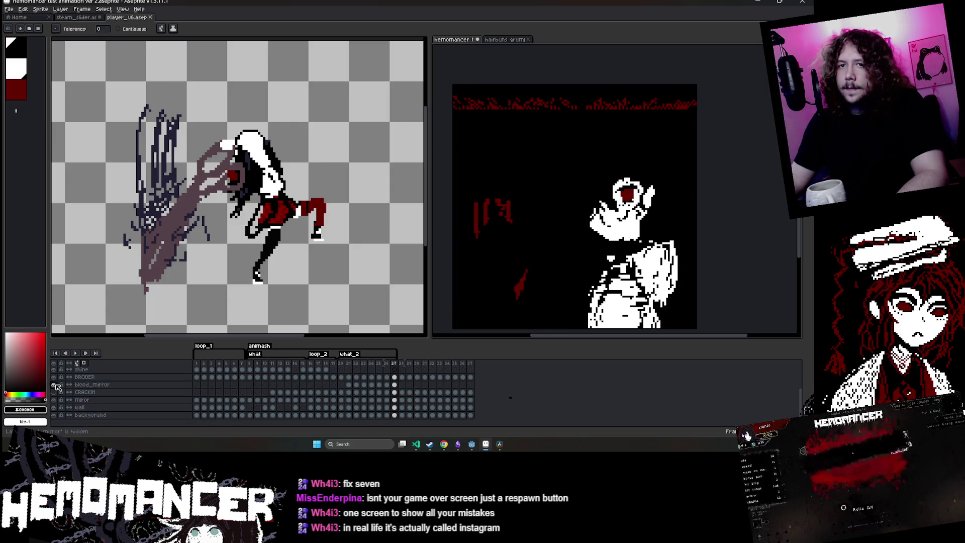
pyautogui.click(55, 385)
pyautogui.click(55, 384)
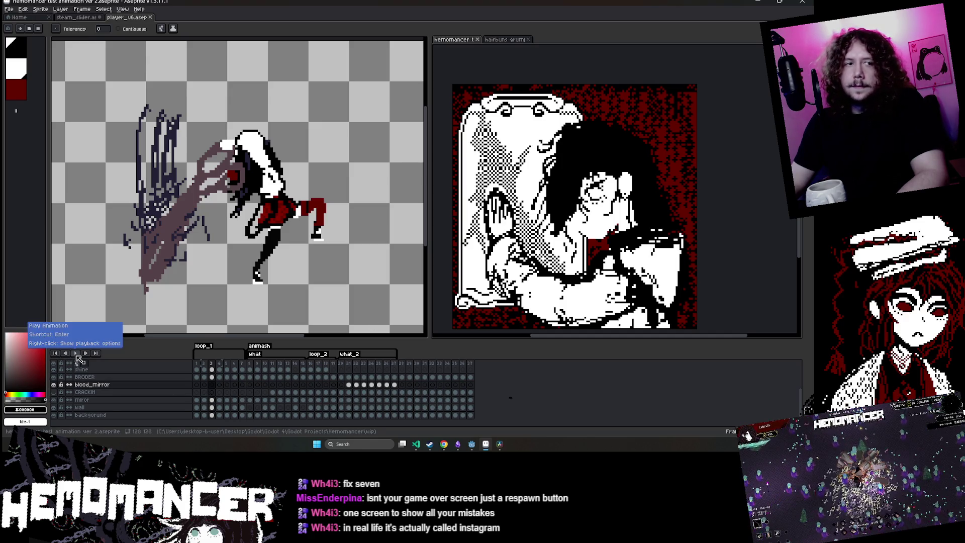
pyautogui.click(76, 353)
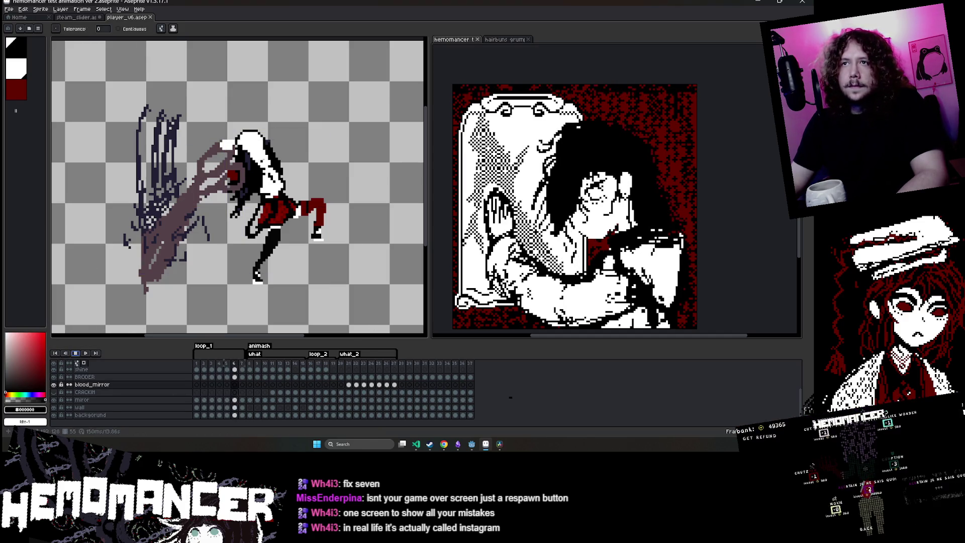
# - Back on the player sprite, undo the accidental black fill and return to frame 52
pyautogui.click(66, 161)
pyautogui.hotkey('ctrl', 'z')
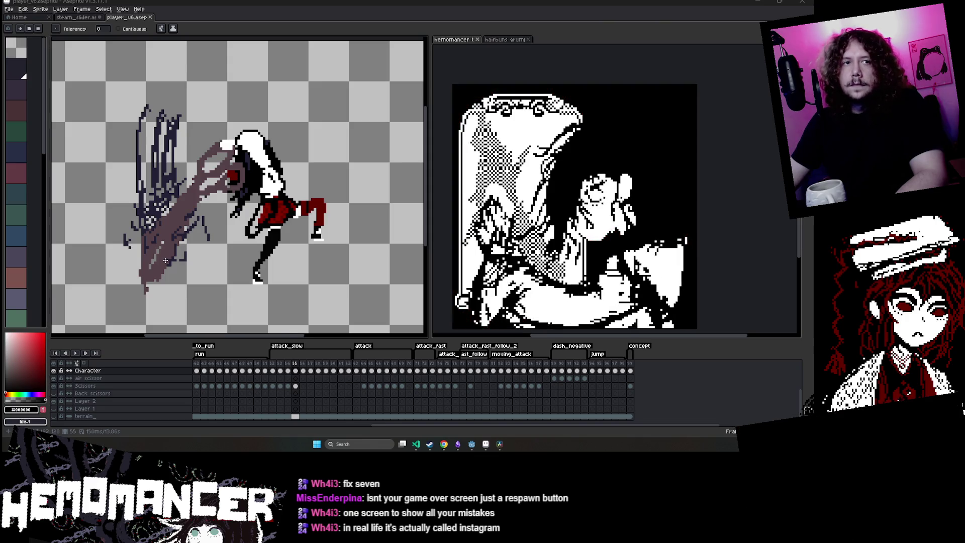
pyautogui.scroll(-5, 165, 260)
pyautogui.scroll(4, 101, 281)
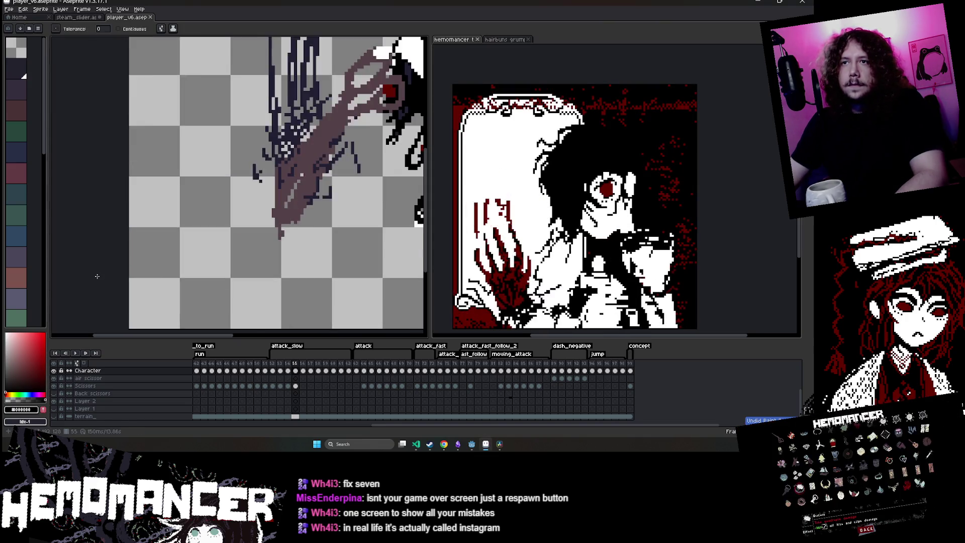
pyautogui.press('Left')
pyautogui.press('Left')
pyautogui.press('Left')
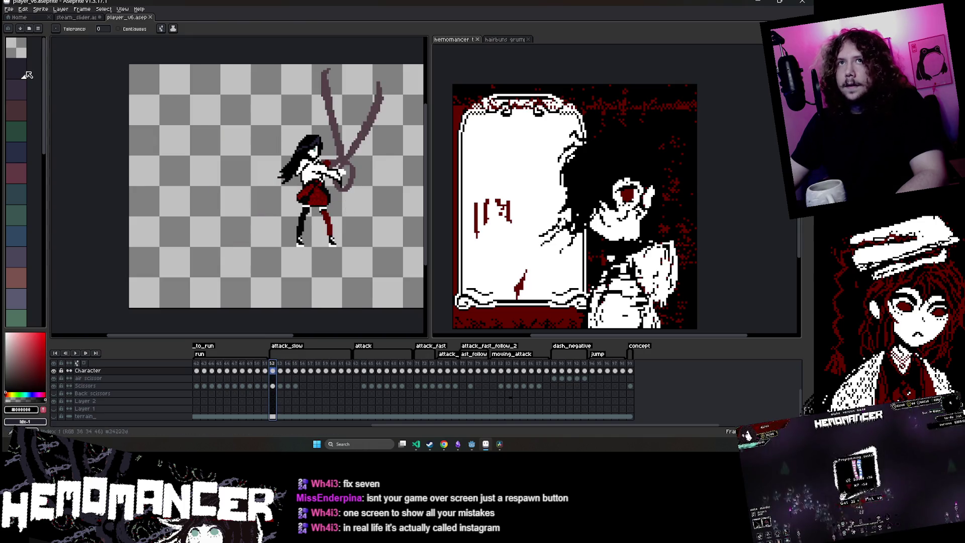
# - Widen the palette to three columns and give the hemomancer editor slightly more room
pyautogui.moveTo(48, 104); pyautogui.dragTo(75, 109)
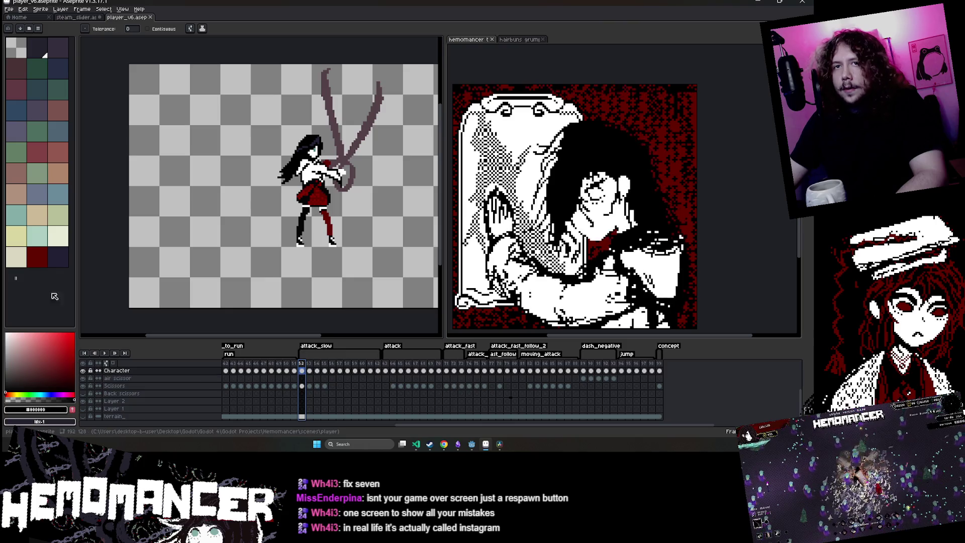
pyautogui.scroll(-1, 291, 247)
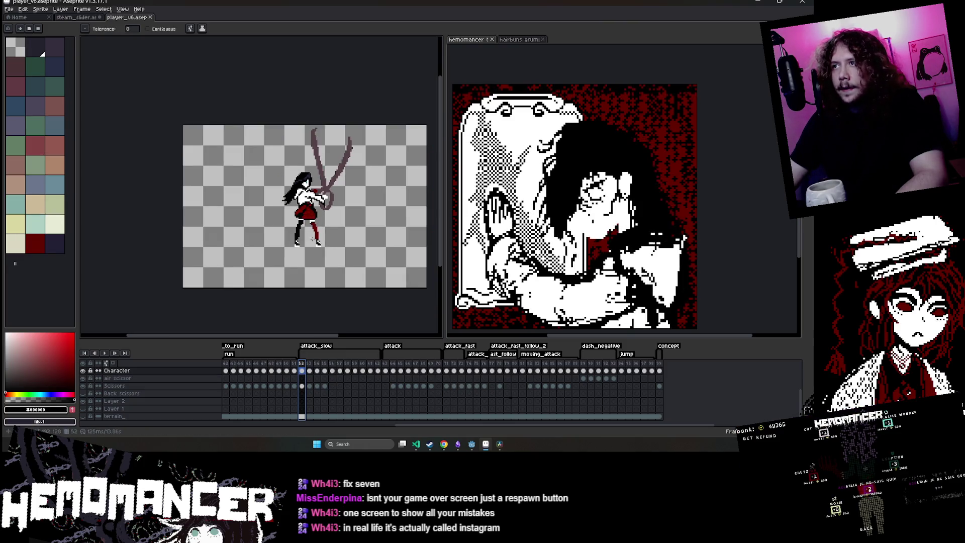
pyautogui.scroll(3, 334, 234)
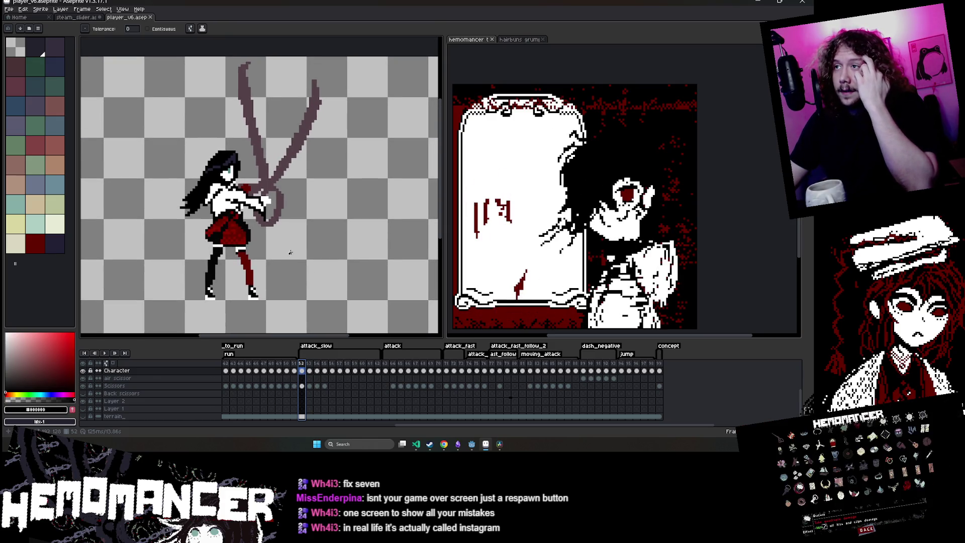
pyautogui.click(759, 251)
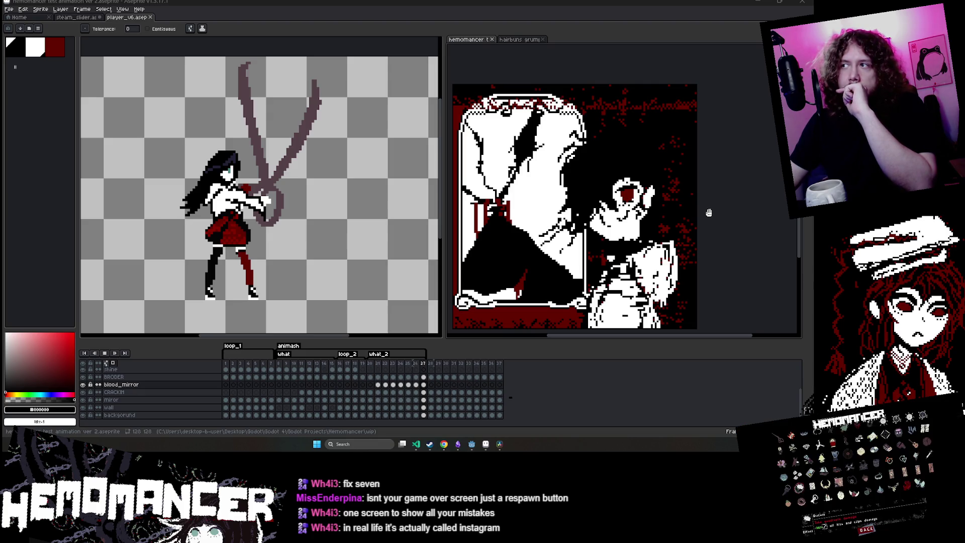
pyautogui.moveTo(446, 196)
pyautogui.mouseDown()
pyautogui.moveTo(460, 196)
pyautogui.moveTo(435, 196)
pyautogui.mouseUp()
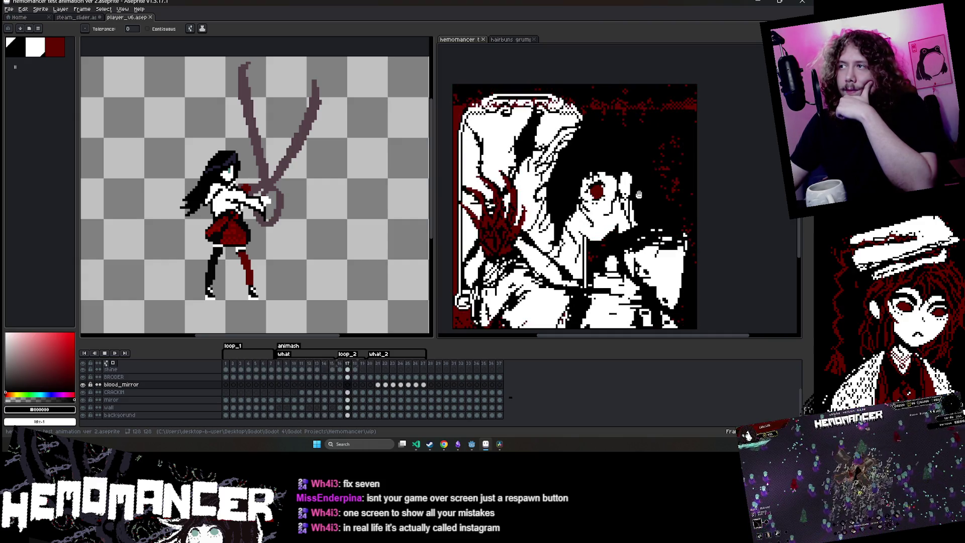
# - Add a new empty Layer 4 at the top and select its frame 27
pyautogui.rightClick(424, 372)
pyautogui.click(425, 386)
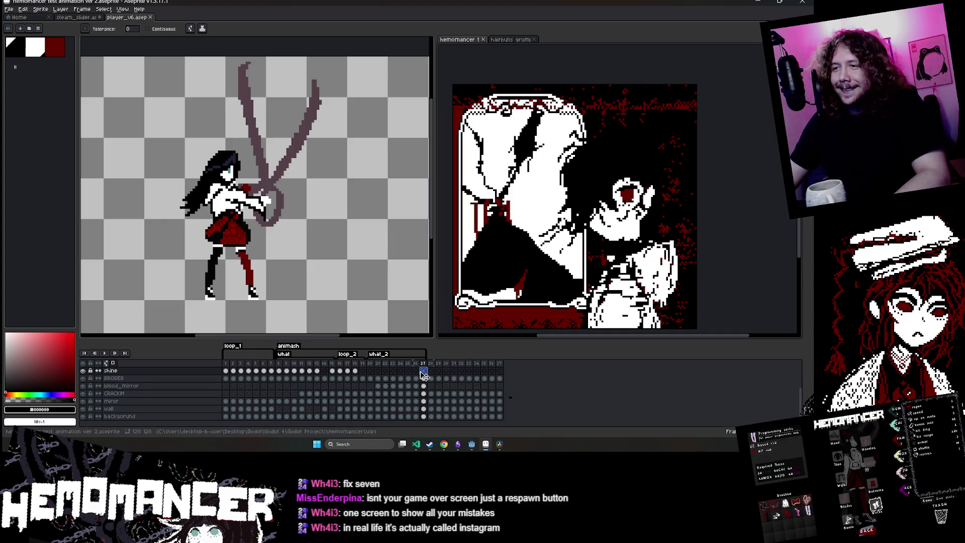
pyautogui.scroll(2, 373, 397)
pyautogui.click(114, 371)
pyautogui.rightClick(114, 371)
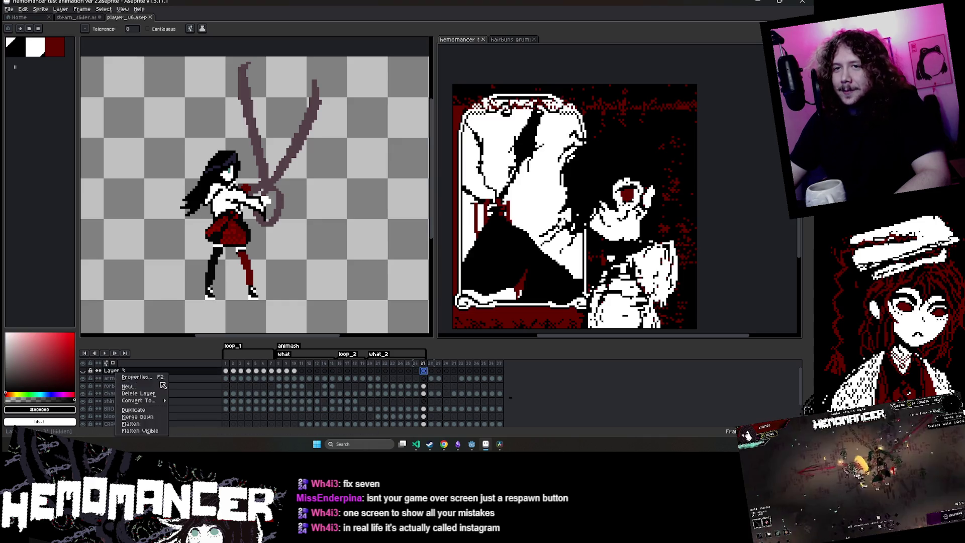
pyautogui.click(141, 386)
pyautogui.click(423, 370)
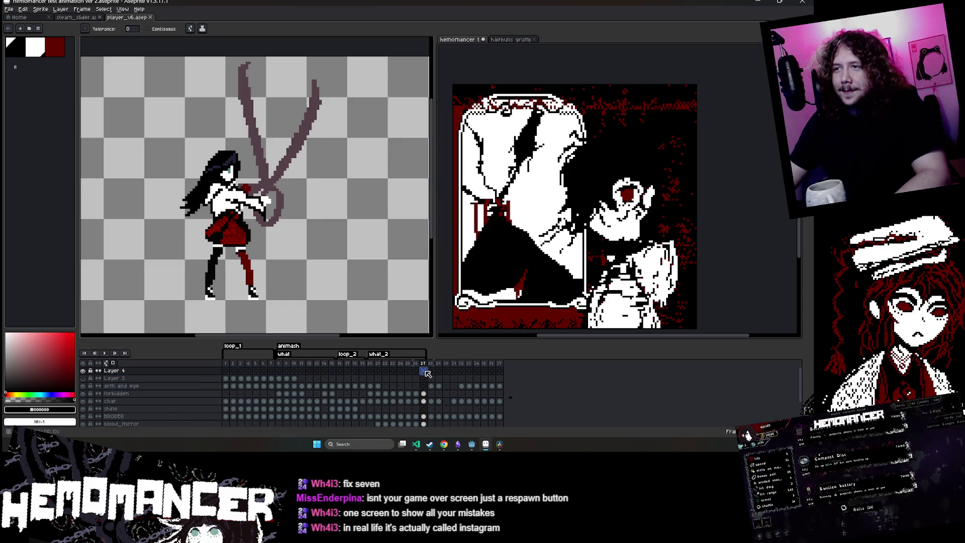
# - With a white Pencil, add and erase blocks to reshape the S letter
pyautogui.click(29, 46)
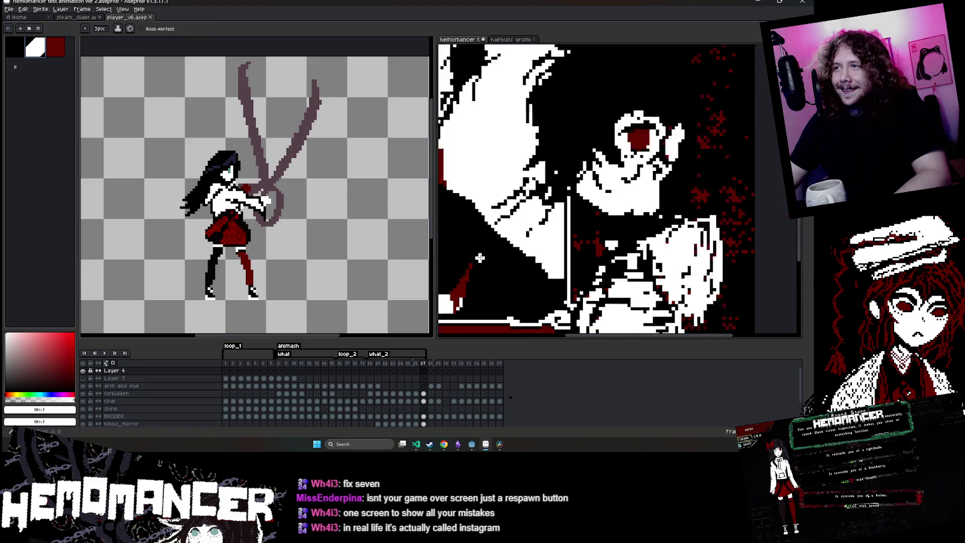
pyautogui.press('b')
pyautogui.scroll(3, 448, 249)
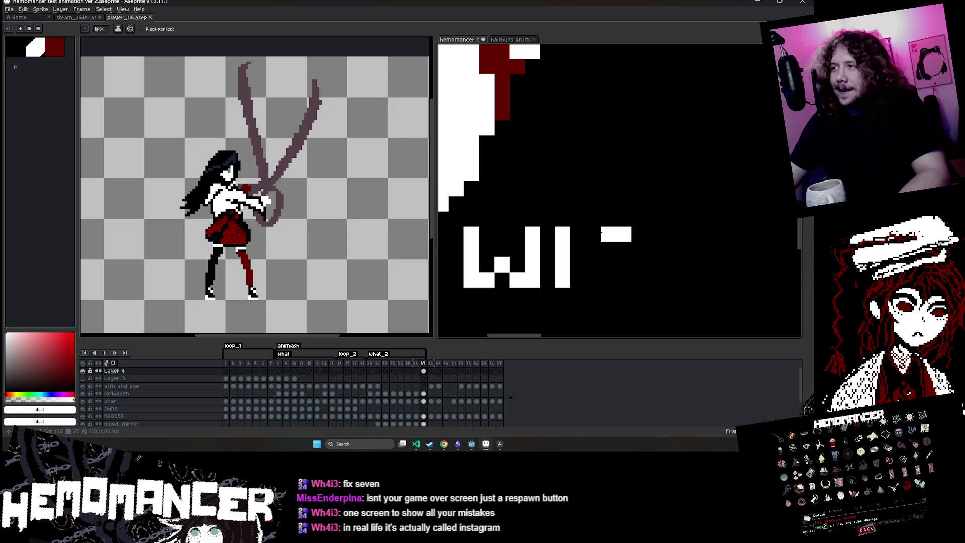
pyautogui.rightClick(623, 279)
pyautogui.click(608, 295)
pyautogui.hotkey('ctrl', 'z')
pyautogui.press('v')
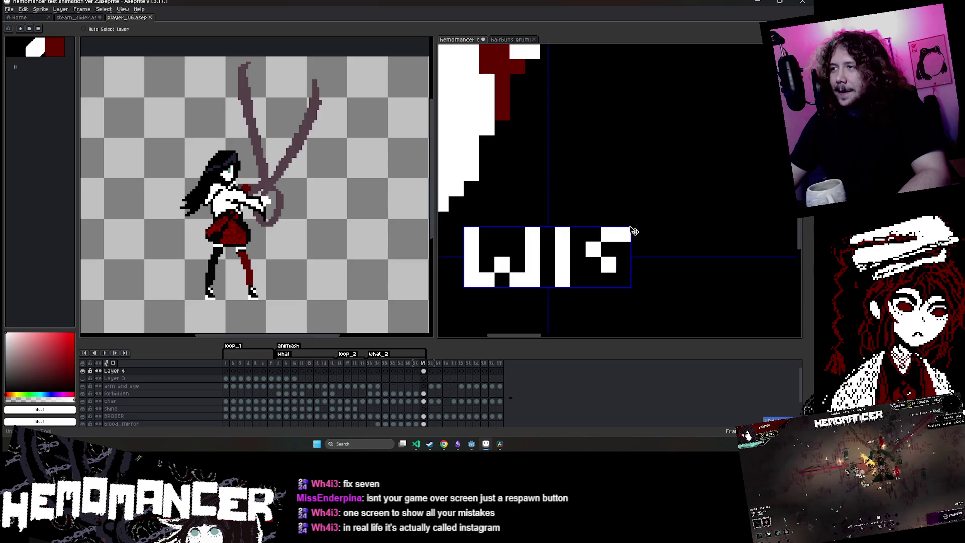
pyautogui.press('b')
pyautogui.click(607, 235)
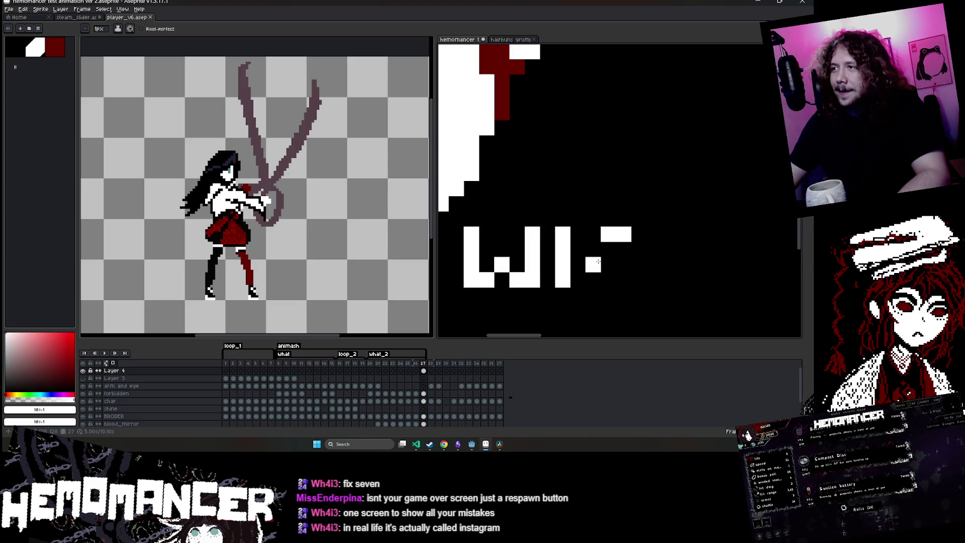
pyautogui.rightClick(624, 283)
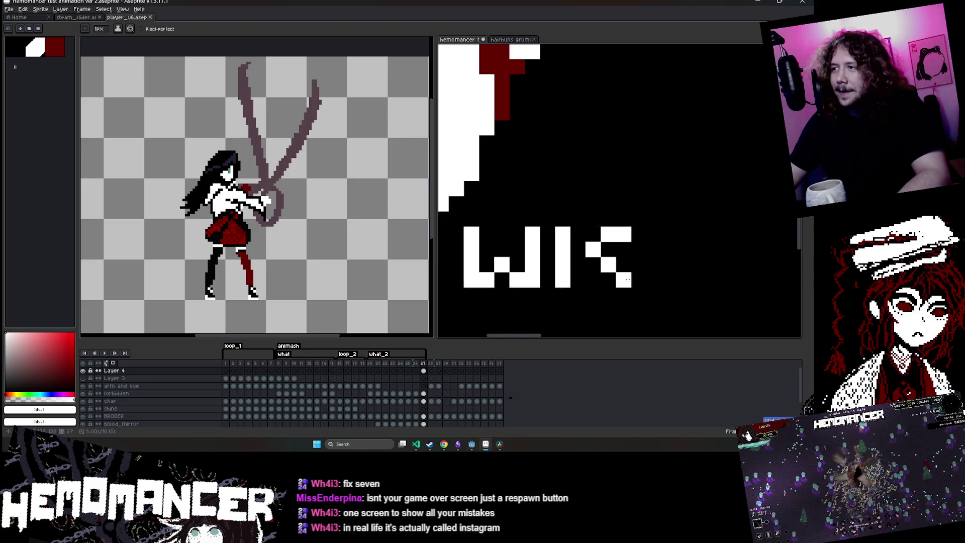
# - Add a pixel after the L and move the S after the final I
pyautogui.scroll(-2, 597, 296)
pyautogui.scroll(2, 635, 262)
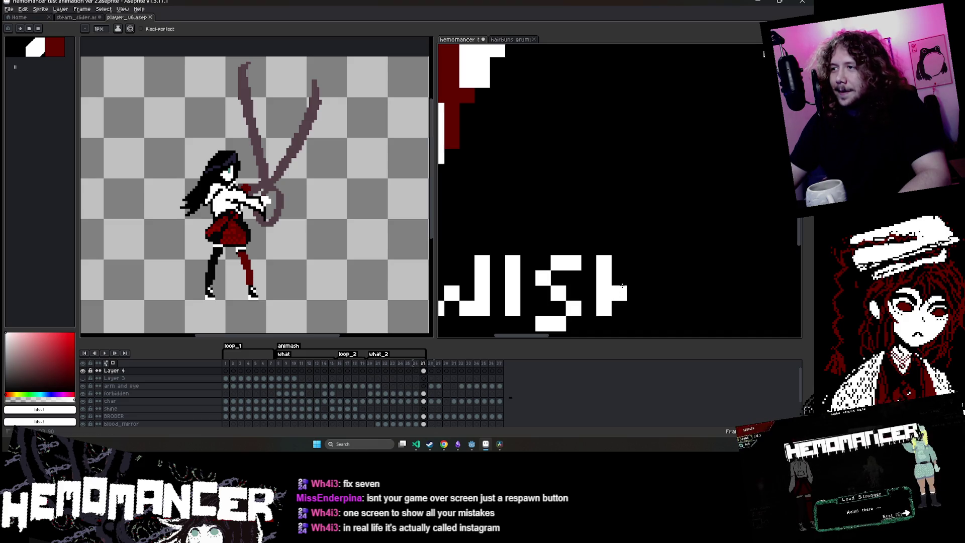
pyautogui.scroll(-2, 638, 303)
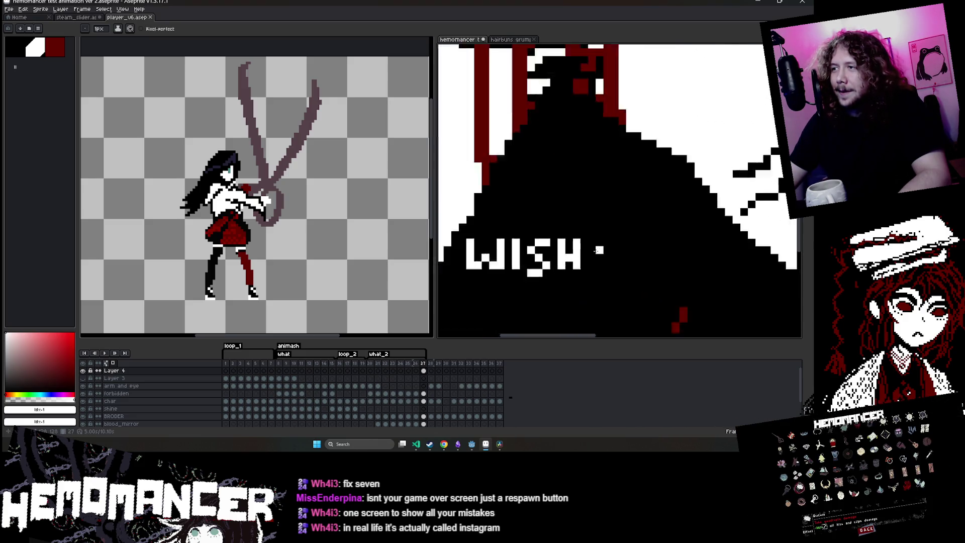
pyautogui.scroll(2, 590, 229)
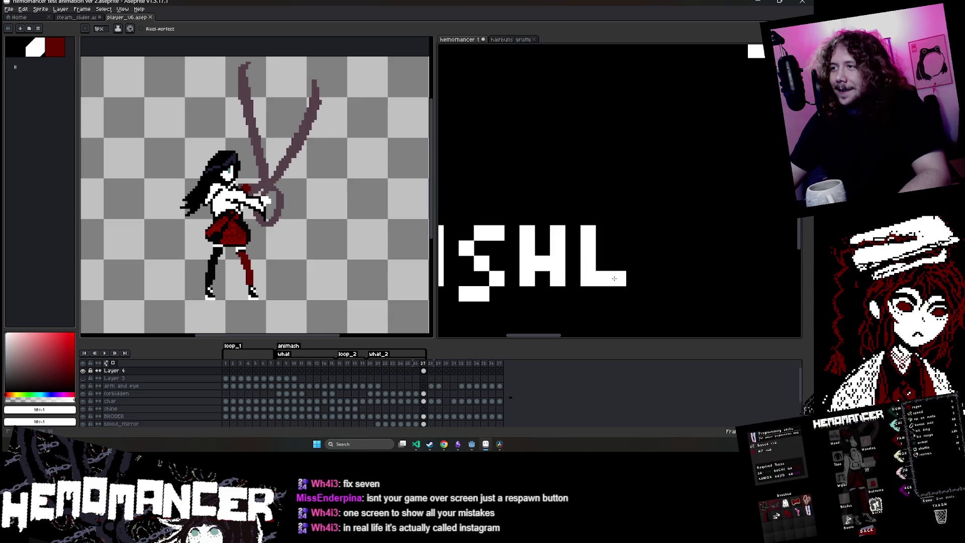
pyautogui.click(649, 233)
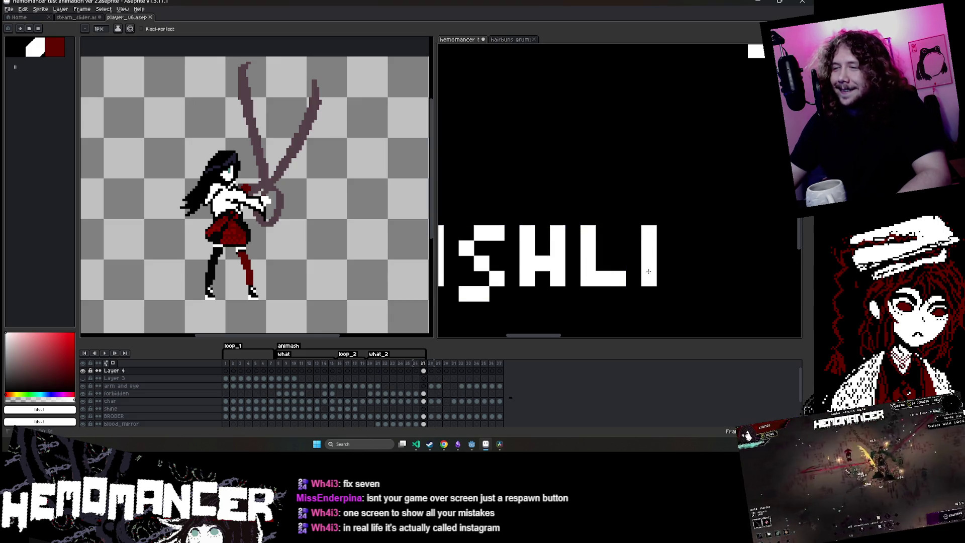
pyautogui.press('w')
pyautogui.click(494, 232)
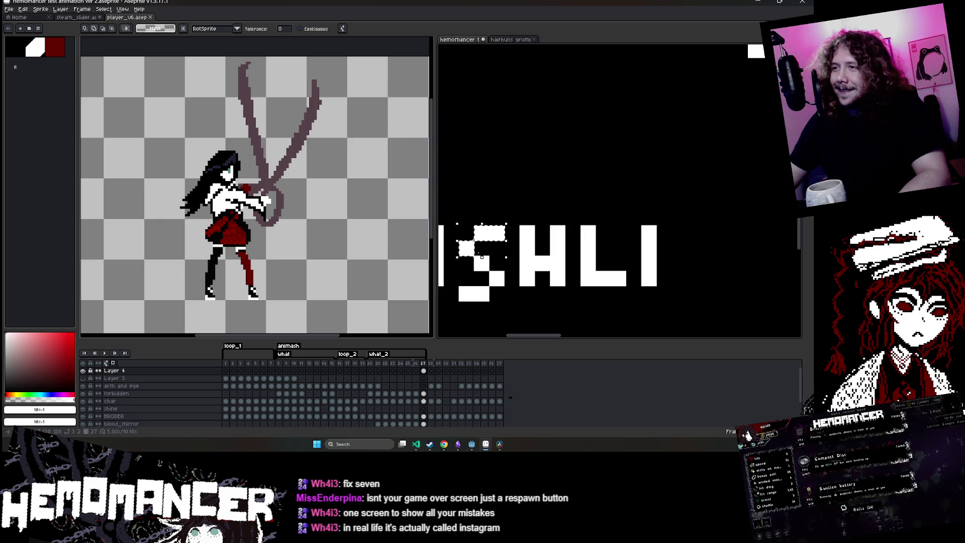
pyautogui.moveTo(500, 240); pyautogui.dragTo(711, 242)
pyautogui.scroll(-2, 711, 242)
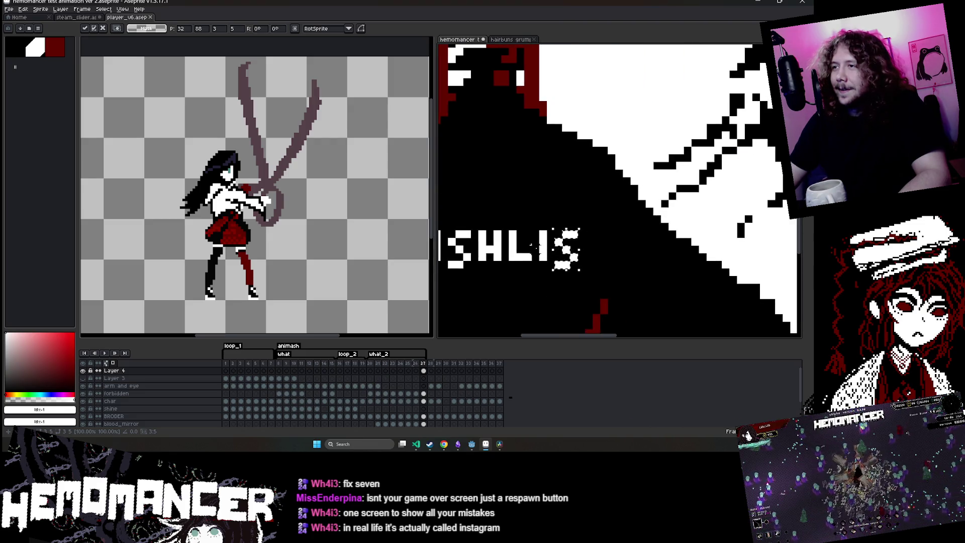
pyautogui.scroll(3, 535, 246)
pyautogui.press('Return')
# - Draw the stem and crossbar of the final T of WISHLIST
pyautogui.press('b')
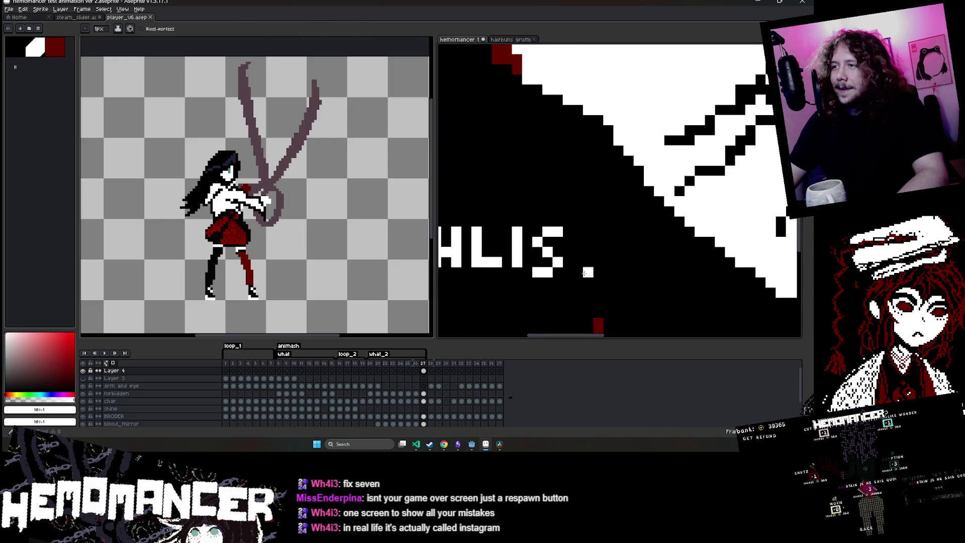
pyautogui.scroll(2, 584, 272)
pyautogui.moveTo(595, 272)
pyautogui.mouseDown()
pyautogui.moveTo(596, 146)
pyautogui.moveTo(626, 148)
pyautogui.mouseUp()
pyautogui.scroll(-2, 637, 147)
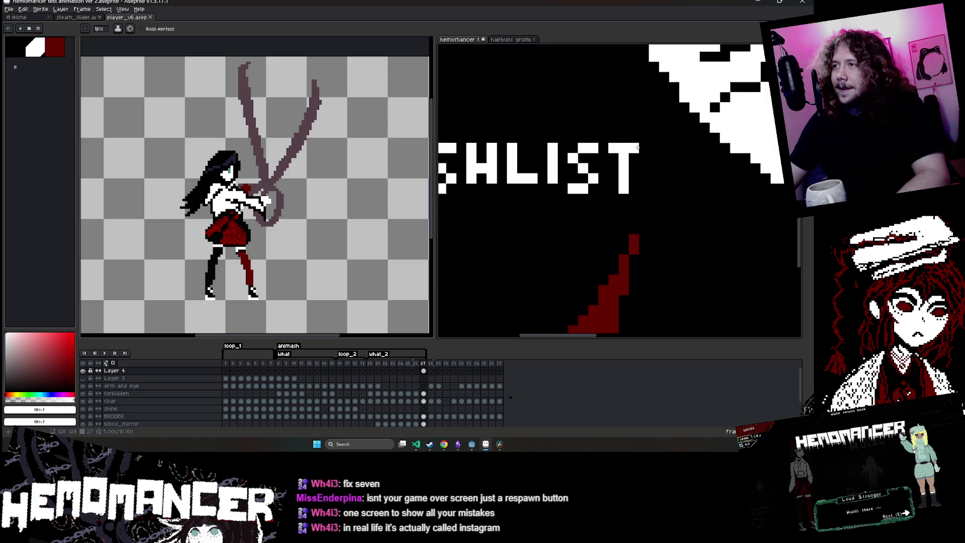
pyautogui.scroll(-3, 637, 147)
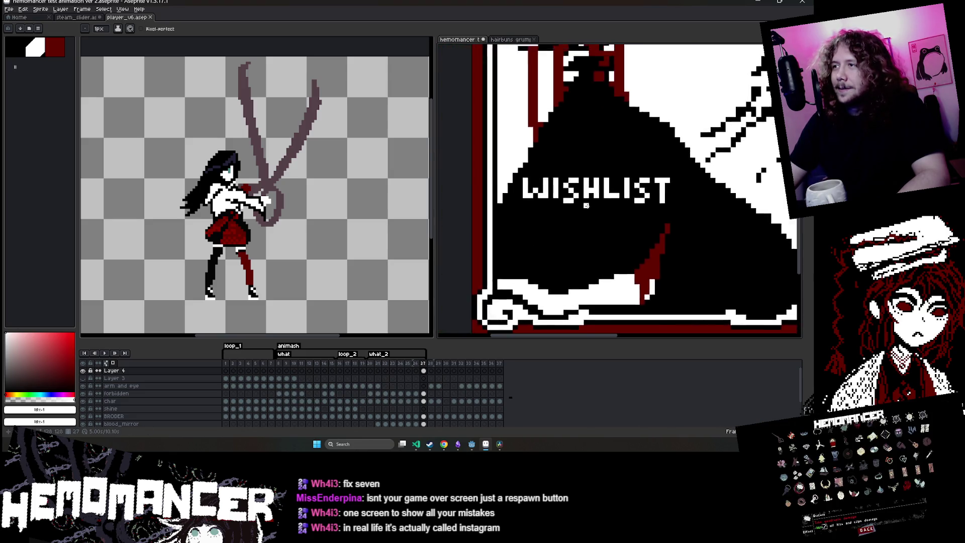
pyautogui.scroll(3, 569, 244)
# - Remove the question mark, shrink the brush to 1 pixel, and rename Layer 4 to STEAM
pyautogui.hotkey('ctrl', 'z')
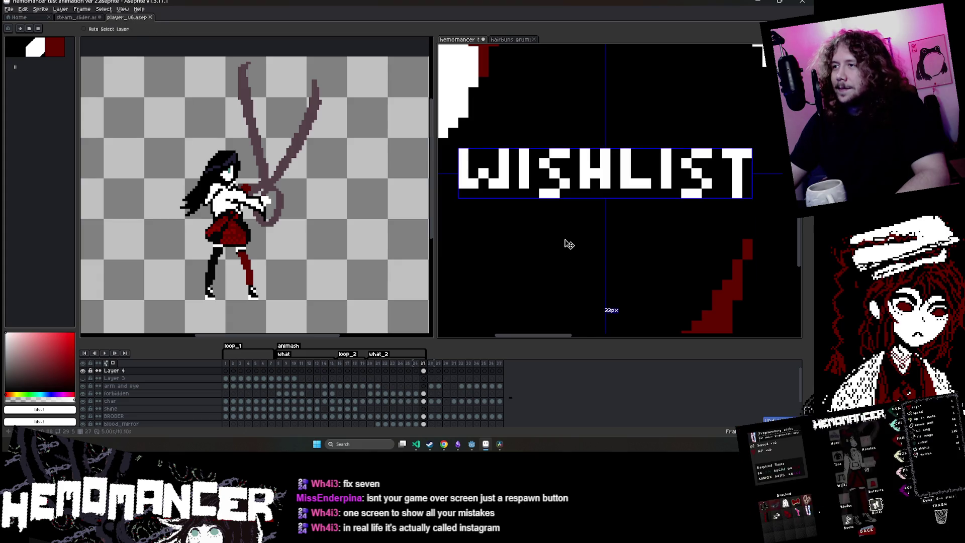
pyautogui.hotkey('ctrl', 'y')
pyautogui.hotkey('ctrl', 'y')
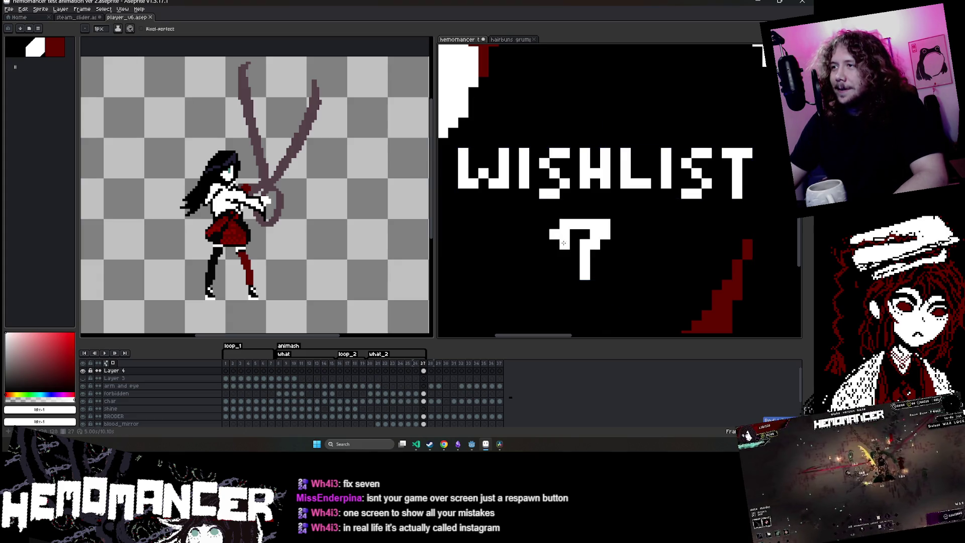
pyautogui.hotkey('ctrl', 'z')
pyautogui.hotkey('ctrl', 'z')
pyautogui.press('-')
pyautogui.press('-')
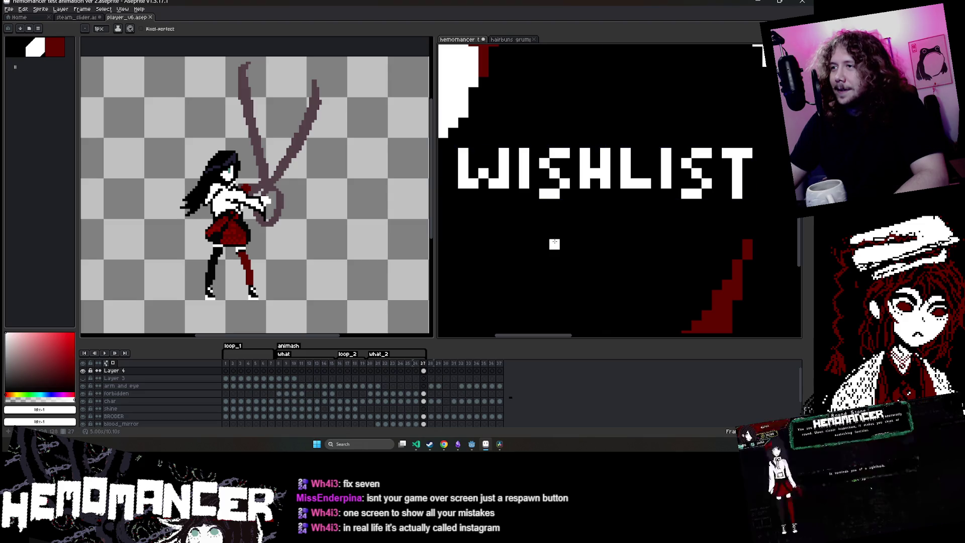
pyautogui.scroll(-4, 531, 235)
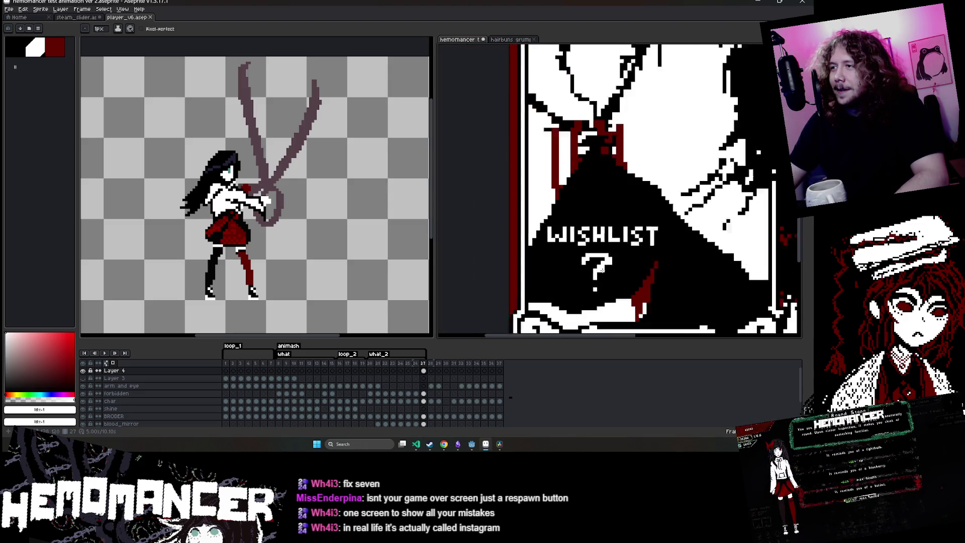
pyautogui.moveTo(530, 234); pyautogui.dragTo(556, 215)
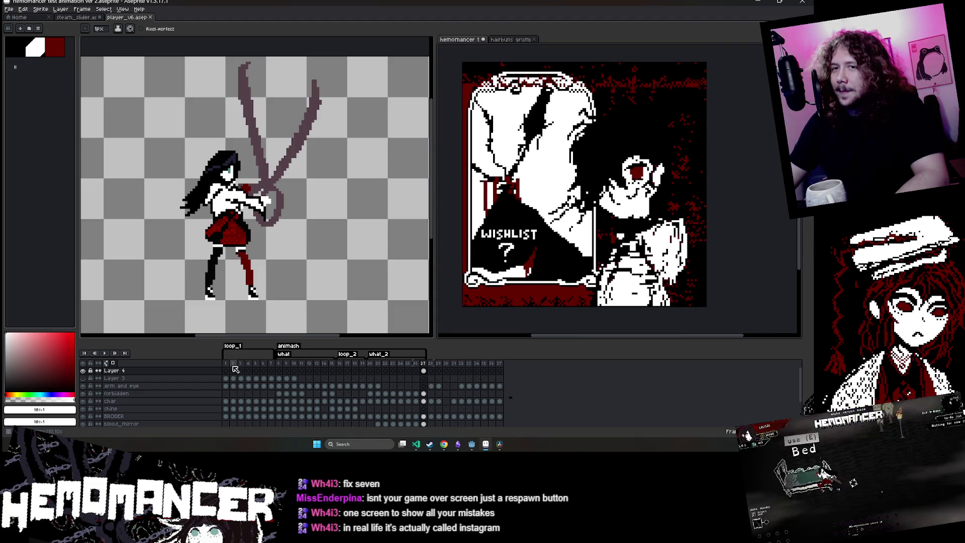
pyautogui.doubleClick(149, 371)
pyautogui.write('STEAM')
pyautogui.press('Return')
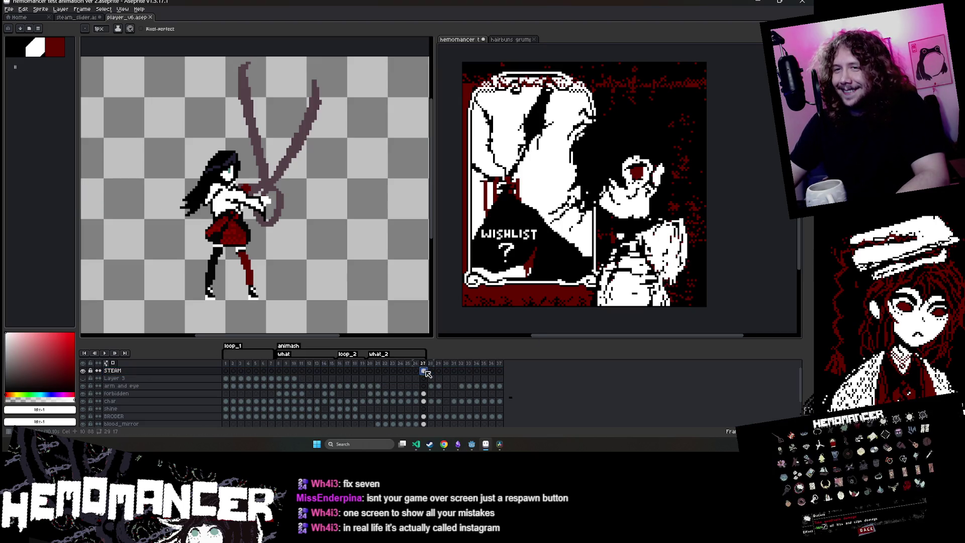
# - Paint out the question mark's upper curve and shift its top arc right
pyautogui.scroll(3, 558, 226)
pyautogui.scroll(-1, 559, 226)
pyautogui.scroll(1, 558, 227)
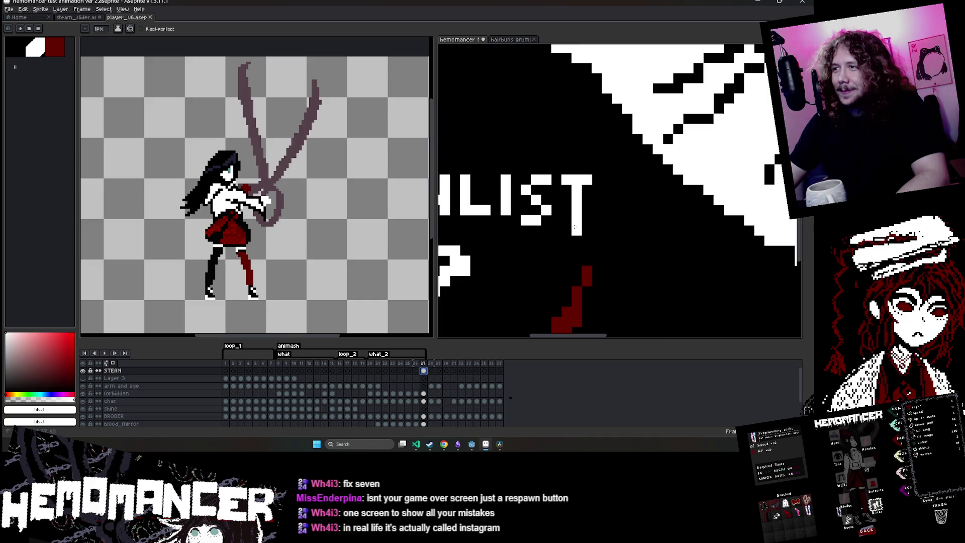
pyautogui.scroll(-3, 558, 227)
pyautogui.scroll(3, 560, 197)
pyautogui.scroll(2, 529, 266)
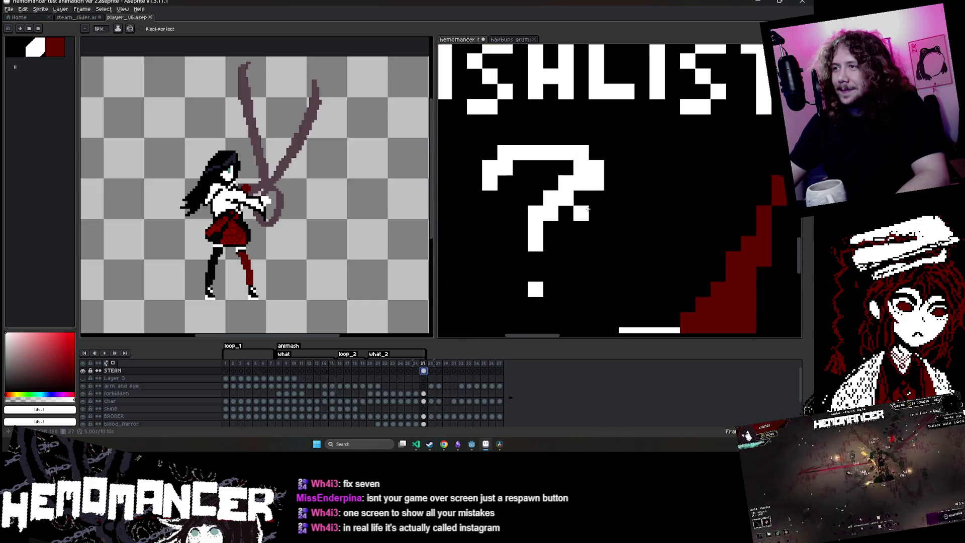
pyautogui.moveTo(597, 183); pyautogui.dragTo(540, 152)
pyautogui.press('e')
pyautogui.moveTo(564, 205); pyautogui.dragTo(564, 151)
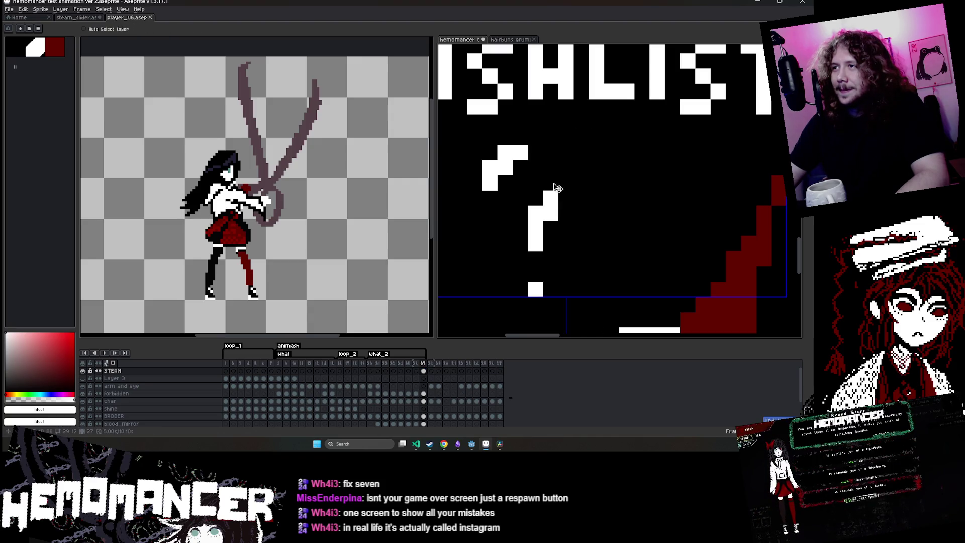
pyautogui.moveTo(482, 144)
pyautogui.mouseDown()
pyautogui.moveTo(529, 191)
pyautogui.moveTo(531, 171)
pyautogui.mouseUp()
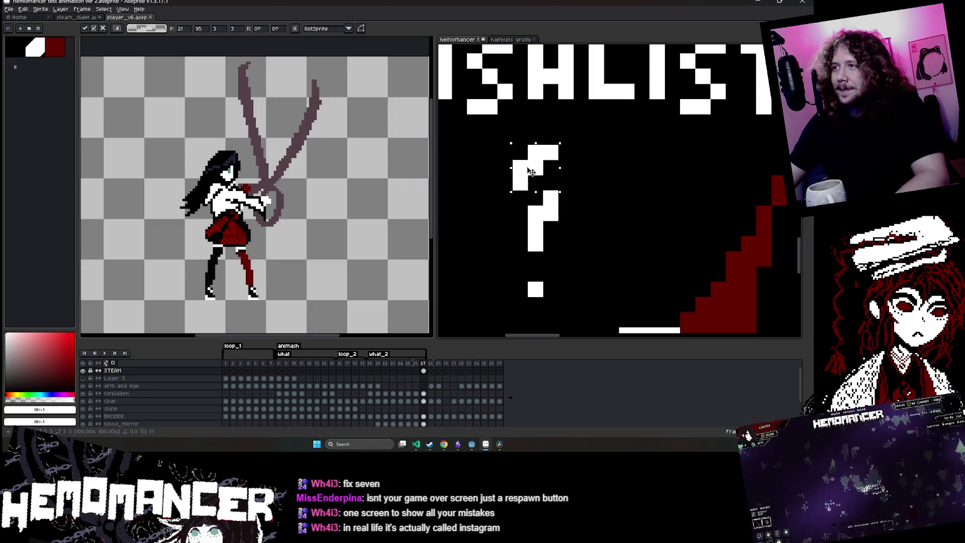
pyautogui.hotkey('ctrl', 'd')
# - Add white blocks at the question mark's top and erase two stem cells
pyautogui.press('b')
pyautogui.click(562, 163)
pyautogui.click(553, 157)
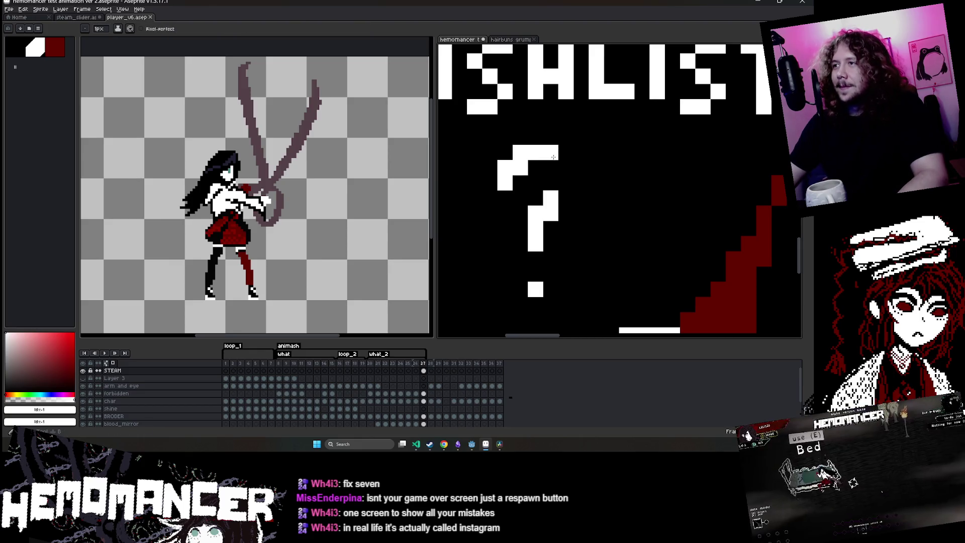
pyautogui.rightClick(536, 198)
pyautogui.rightClick(535, 229)
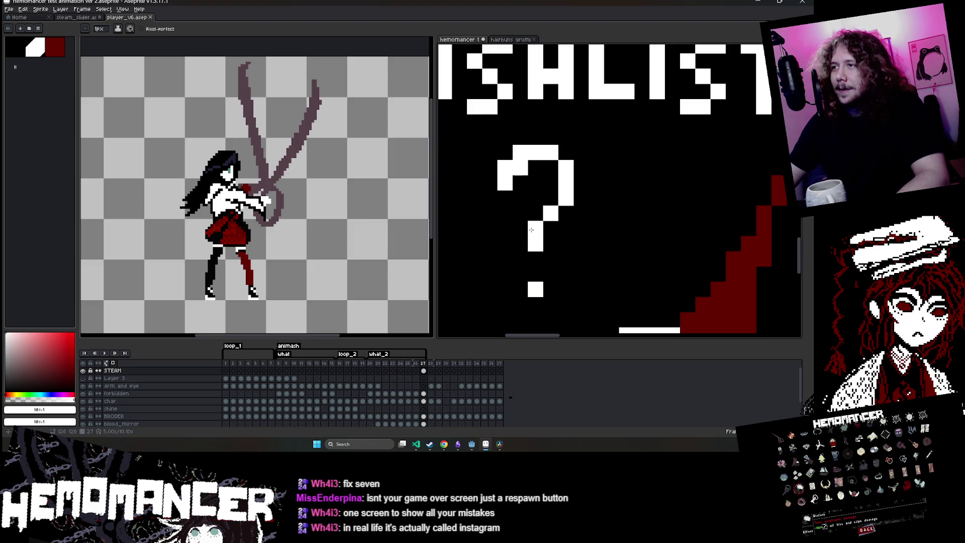
# - Raise the question mark's lower pixels, lower its top stroke one pixel, and fill a gap
pyautogui.scroll(-3, 531, 230)
pyautogui.scroll(3, 583, 168)
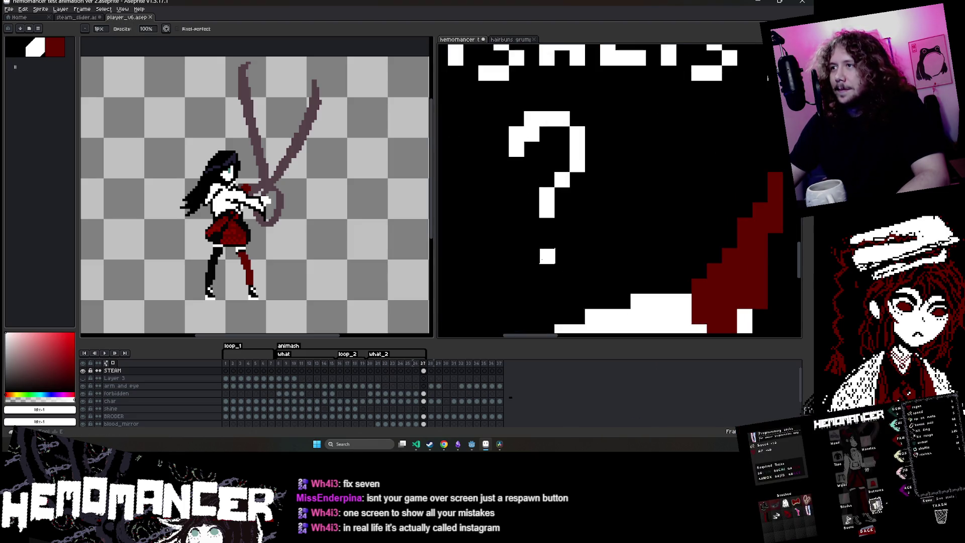
pyautogui.scroll(-3, 585, 192)
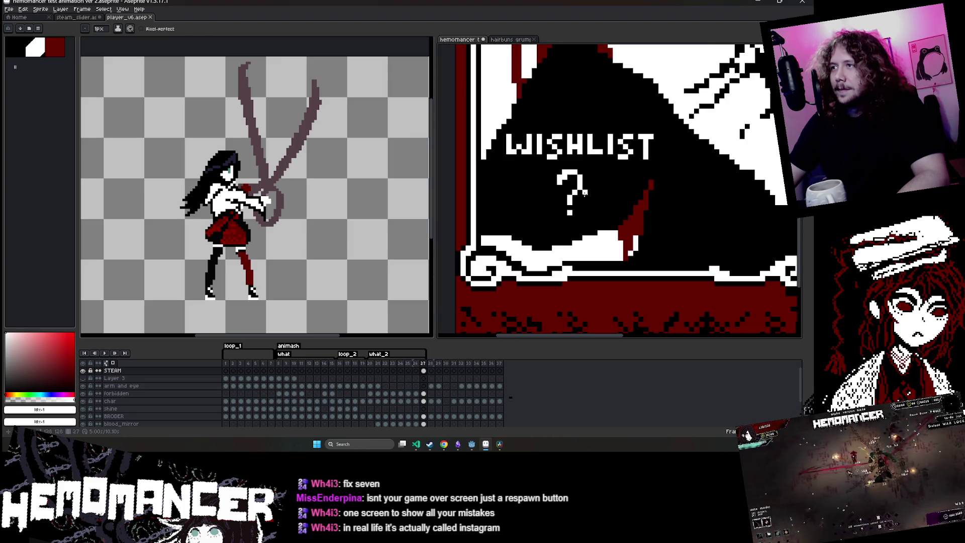
pyautogui.scroll(2, 584, 192)
pyautogui.press('w')
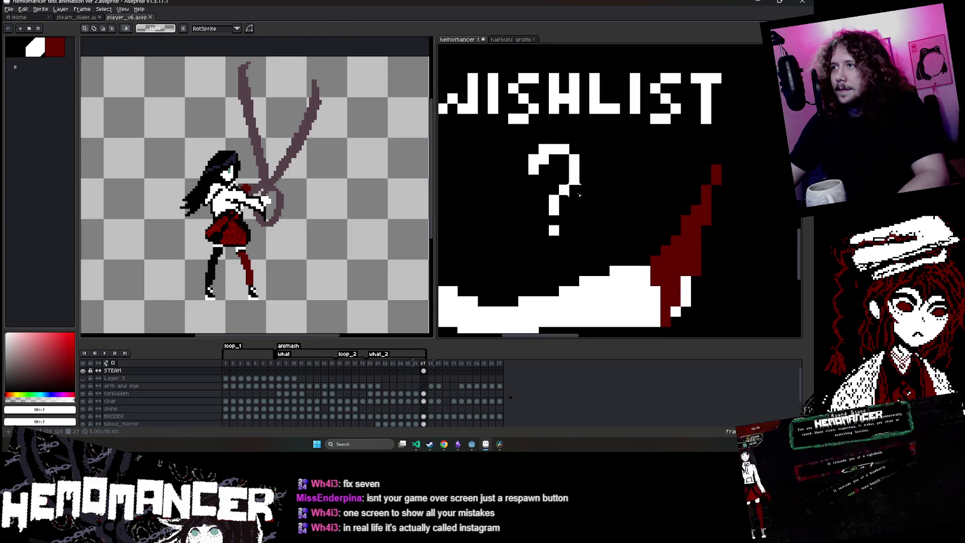
pyautogui.click(568, 206)
pyautogui.moveTo(565, 234); pyautogui.dragTo(565, 223)
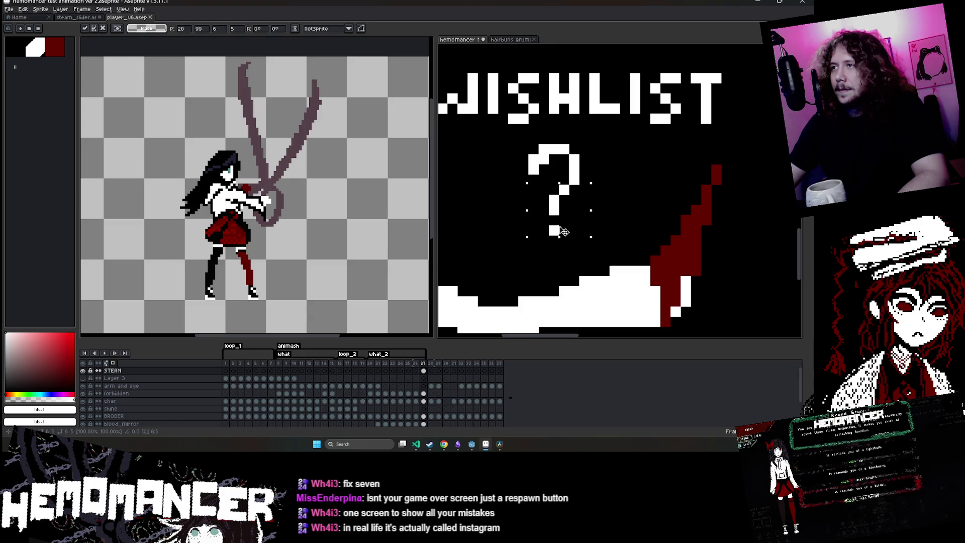
pyautogui.click(558, 151)
pyautogui.moveTo(574, 151)
pyautogui.mouseDown()
pyautogui.moveTo(533, 201)
pyautogui.moveTo(540, 206)
pyautogui.mouseUp()
pyautogui.scroll(1, 557, 171)
pyautogui.hotkey('ctrl', 'd')
pyautogui.press('b')
pyautogui.click(486, 176)
# - Extend the question mark curve into a stem and check the STEAM layer bounds
pyautogui.scroll(-2, 486, 176)
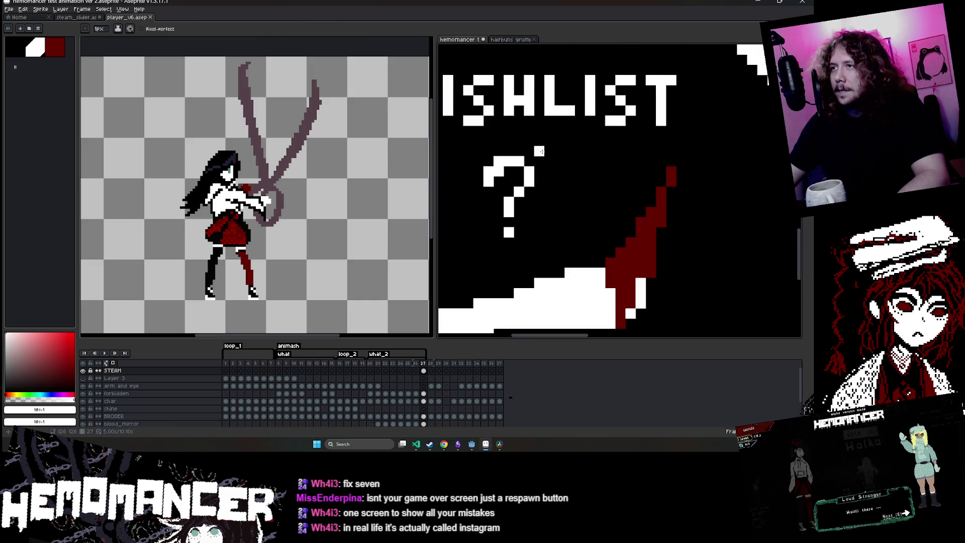
pyautogui.scroll(3, 517, 169)
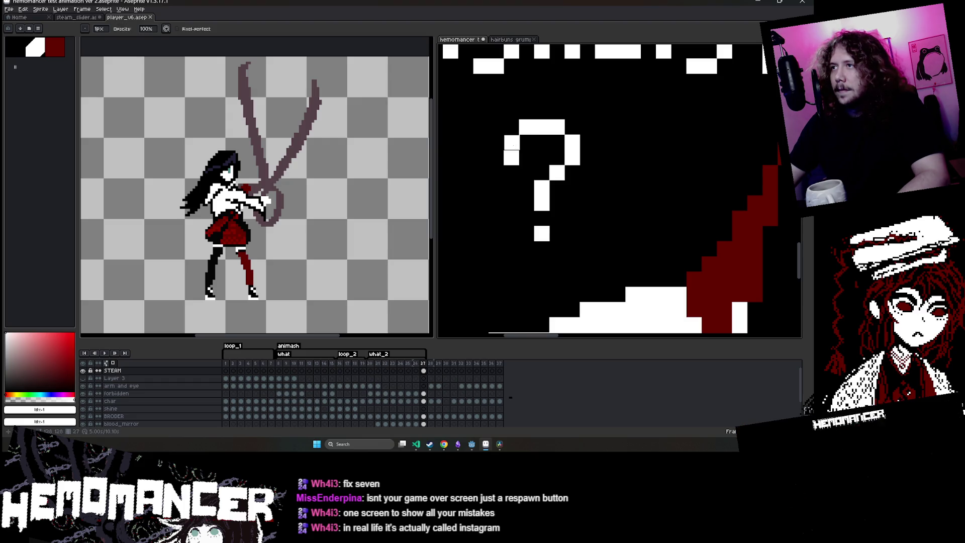
pyautogui.scroll(-2, 523, 170)
pyautogui.scroll(3, 533, 161)
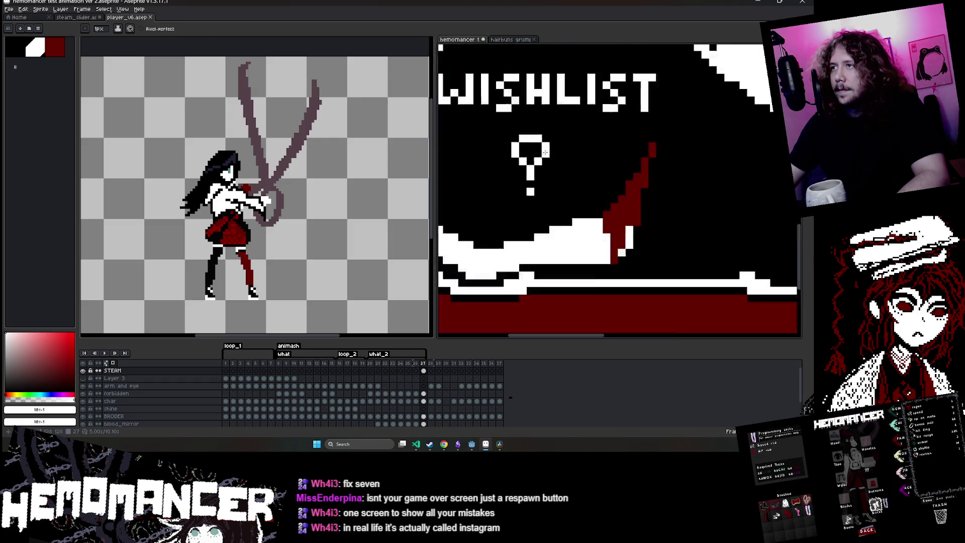
pyautogui.scroll(-3, 568, 148)
pyautogui.scroll(3, 521, 183)
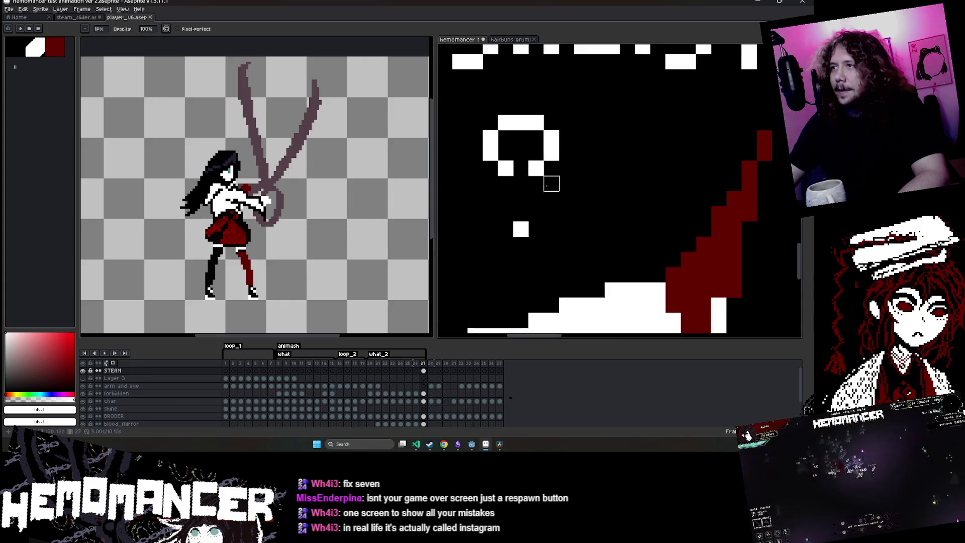
pyautogui.moveTo(535, 183); pyautogui.dragTo(535, 192)
pyautogui.scroll(-3, 517, 213)
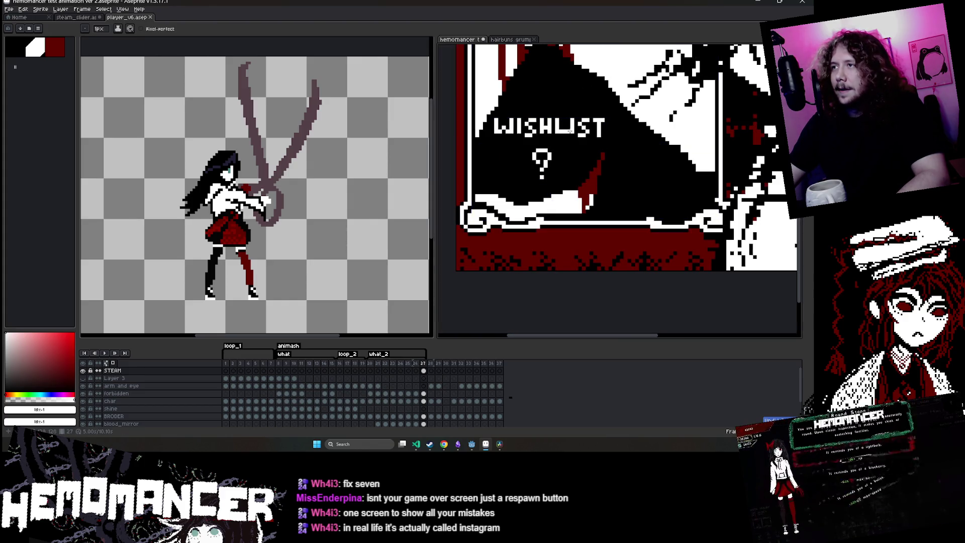
pyautogui.press('v')
pyautogui.press('b')
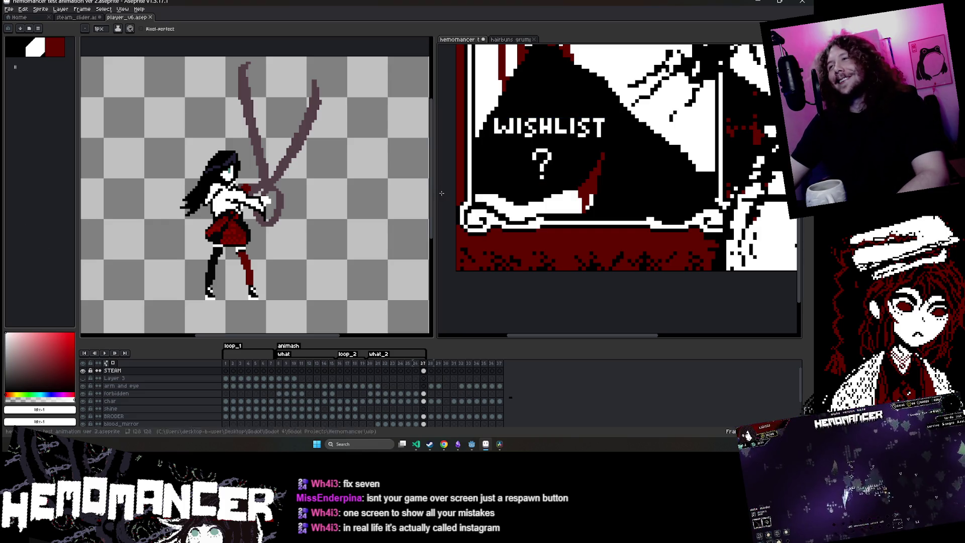
# - Play the player animation, then return to the hemomancer death-card file
pyautogui.click(212, 312)
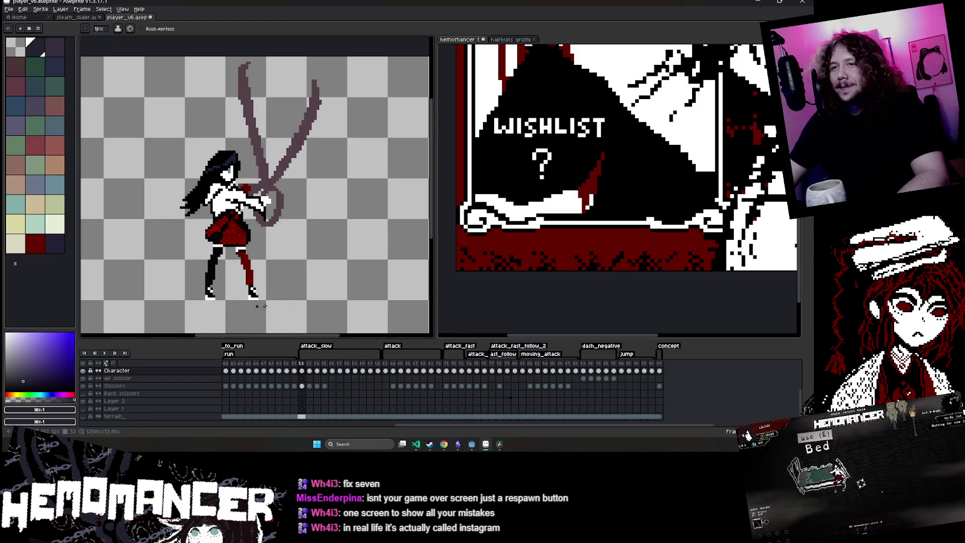
pyautogui.press('v')
pyautogui.click(106, 353)
pyautogui.press('b')
pyautogui.click(546, 162)
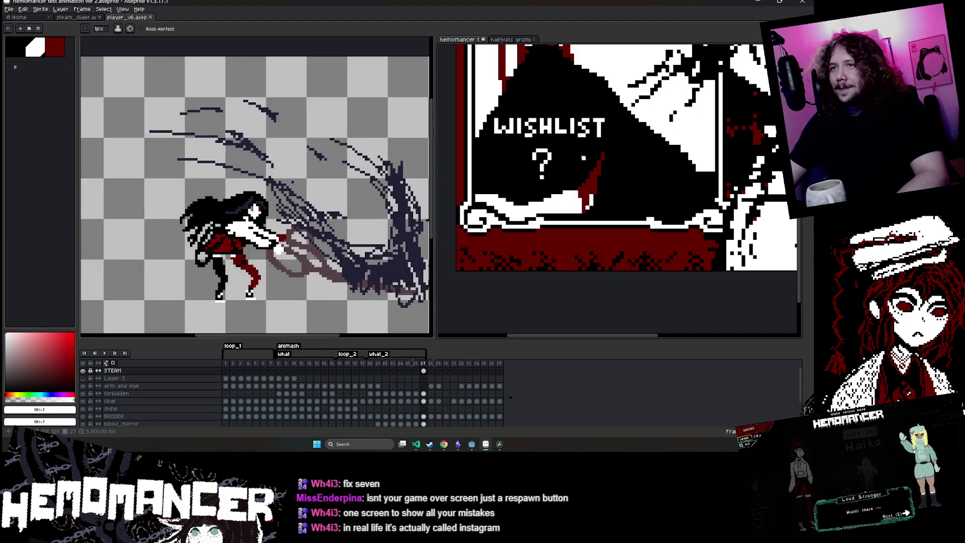
pyautogui.scroll(2, 546, 163)
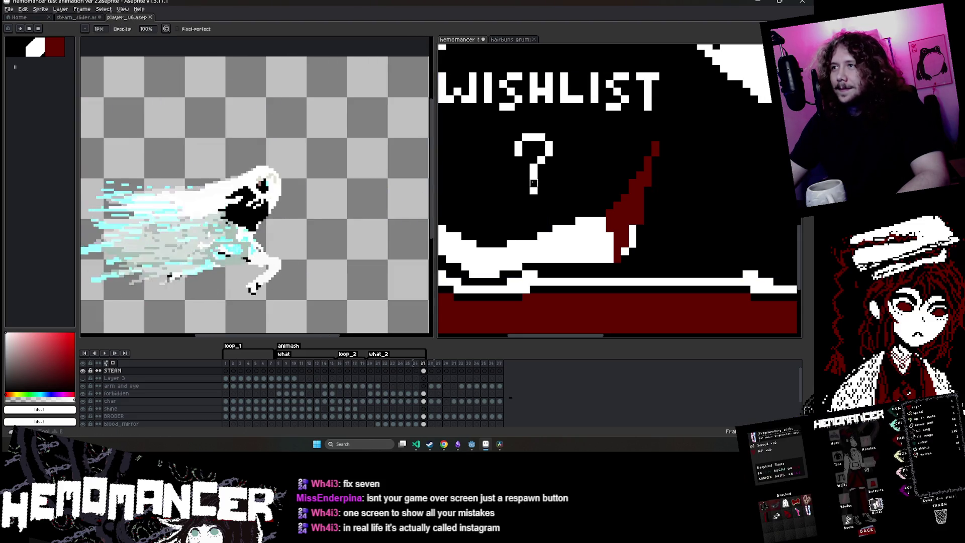
pyautogui.scroll(-2, 525, 204)
pyautogui.scroll(-2, 531, 208)
pyautogui.scroll(2, 523, 214)
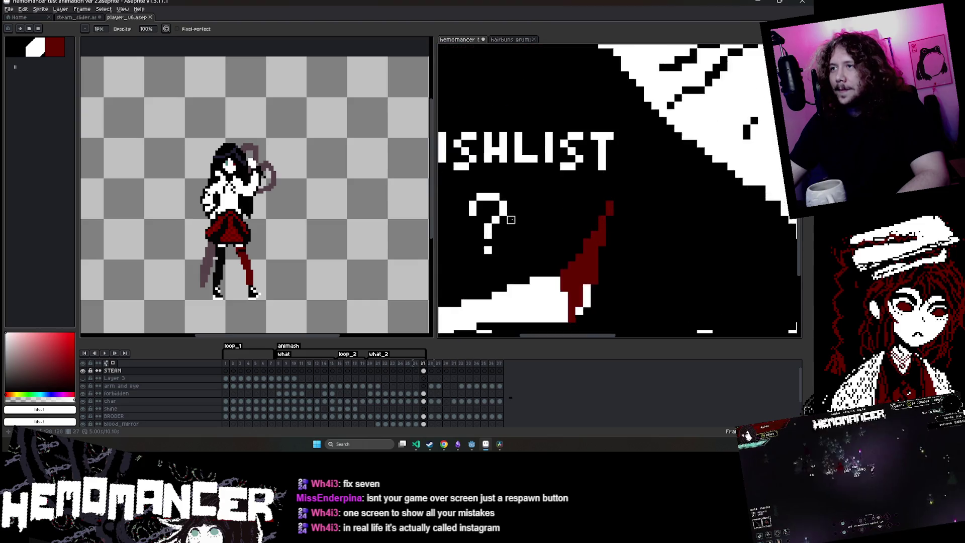
pyautogui.scroll(-1, 515, 218)
pyautogui.scroll(-1, 506, 223)
pyautogui.scroll(-2, 506, 222)
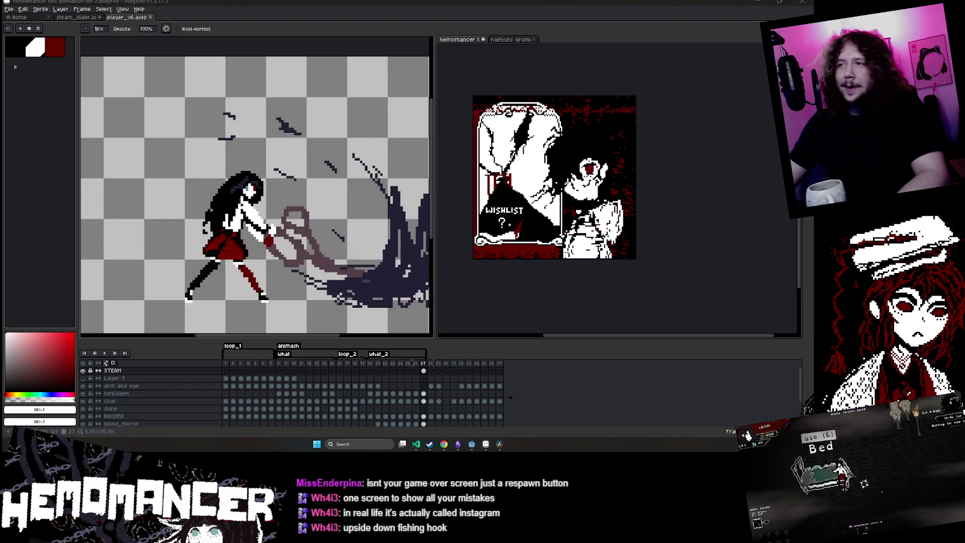
pyautogui.scroll(2, 559, 317)
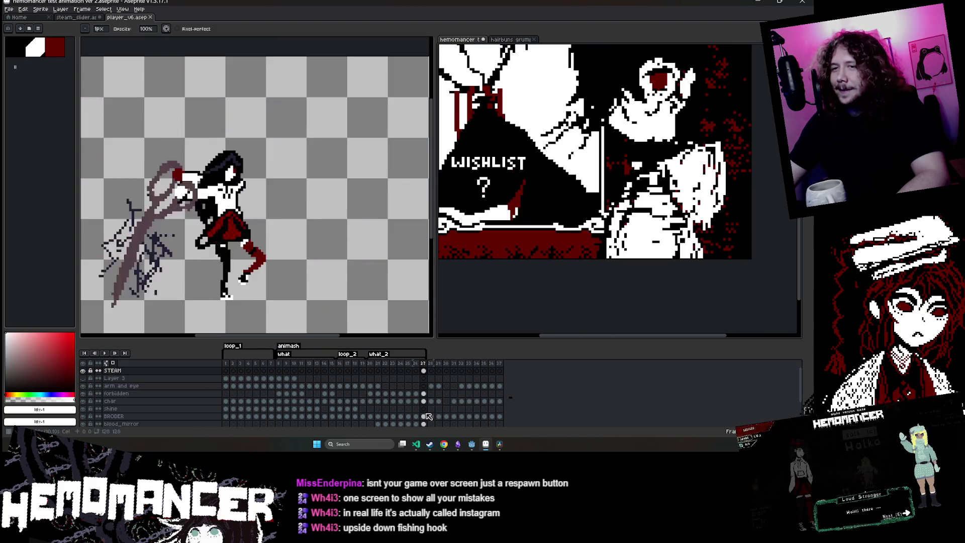
# - Check frame 1, return to frame 27, and drag the STEAM layer down beneath char
pyautogui.click(225, 372)
pyautogui.click(425, 370)
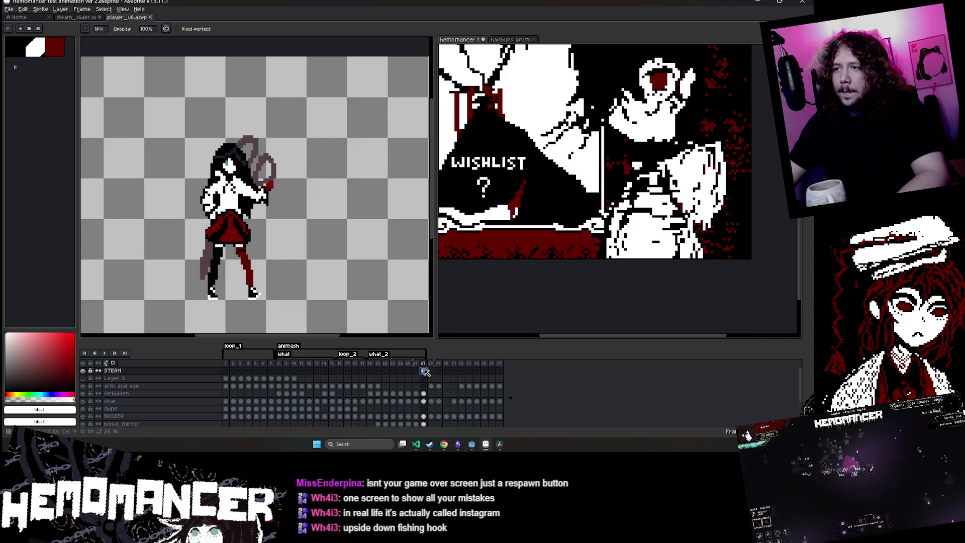
pyautogui.press('u')
pyautogui.press('i')
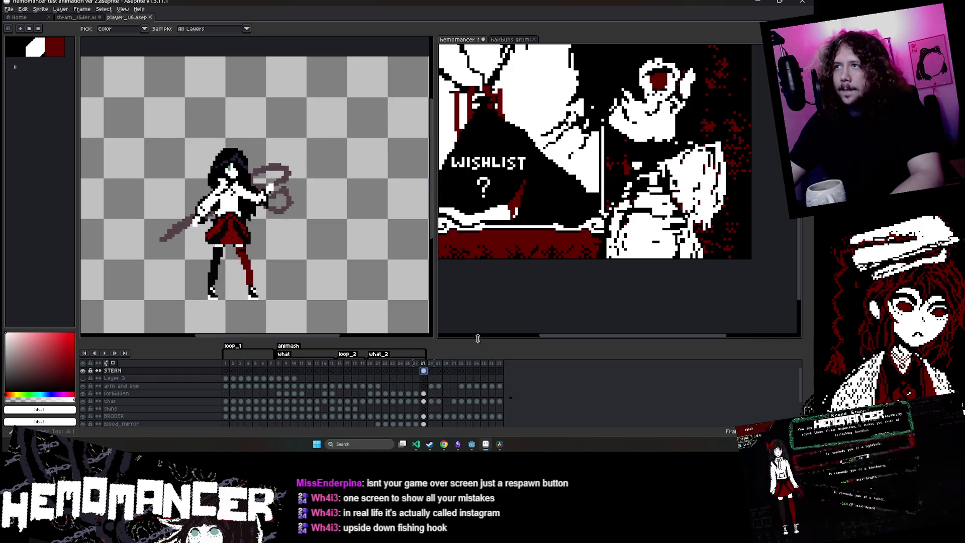
pyautogui.click(103, 371)
pyautogui.moveTo(102, 371); pyautogui.dragTo(106, 416)
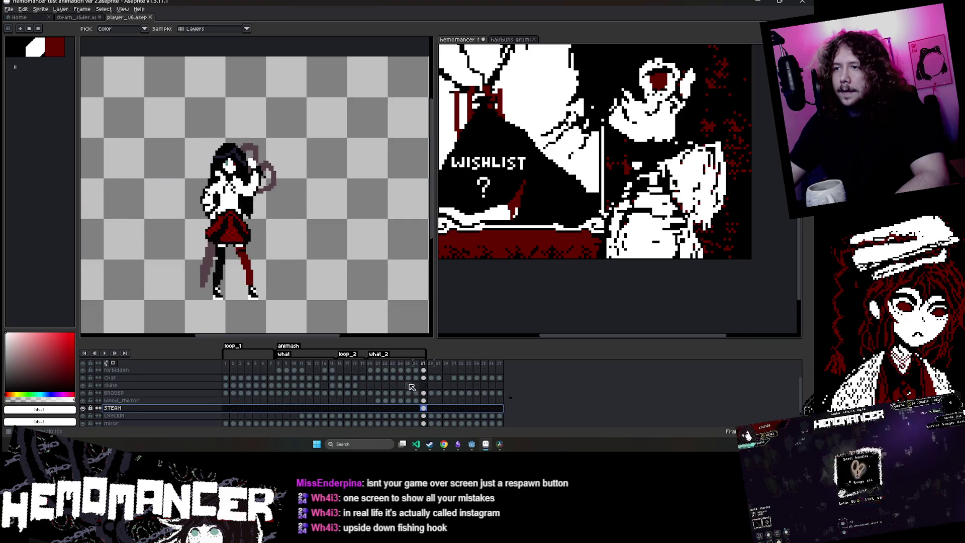
# - Marquee-select the WISHLIST panel area on STEAM's frame 27
pyautogui.click(424, 410)
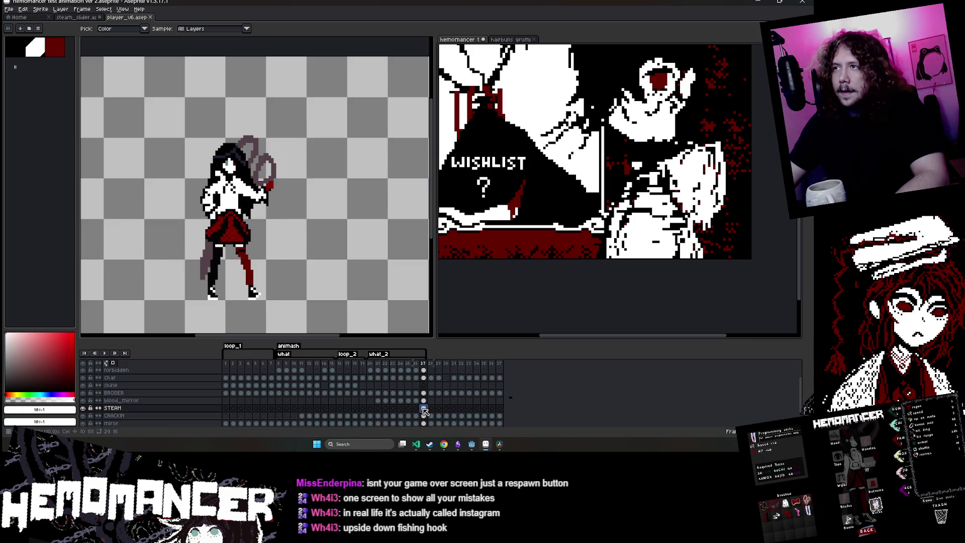
pyautogui.press('m')
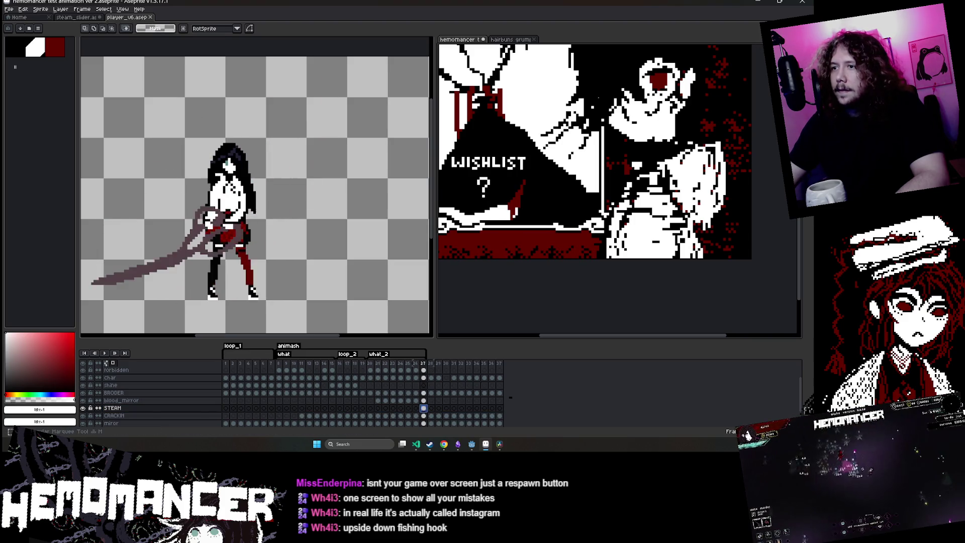
pyautogui.scroll(2, 578, 131)
pyautogui.moveTo(596, 146); pyautogui.dragTo(463, 242)
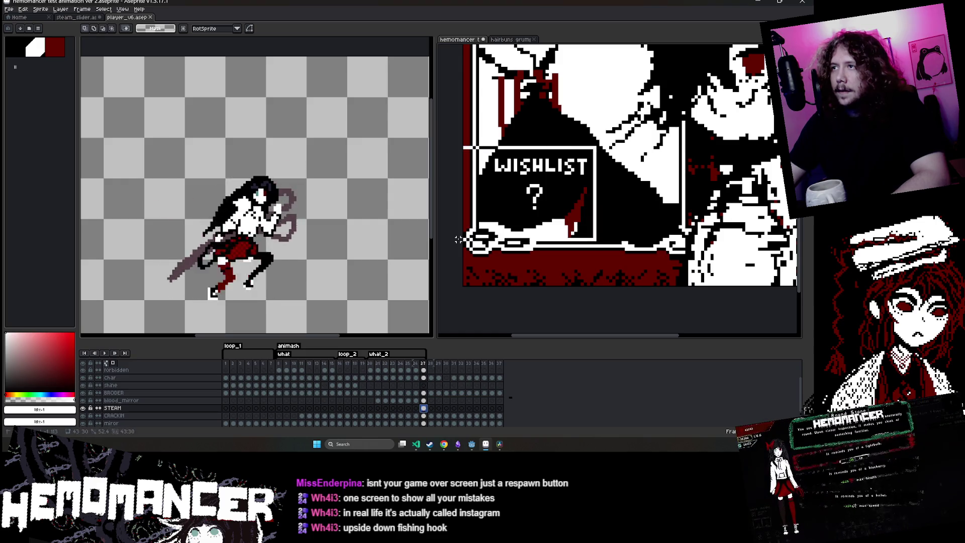
# - Paste the WISHLIST panel into earlier STEAM frames, working back from frame 24 to 20
pyautogui.click(400, 408)
pyautogui.hotkey('ctrl', 'v')
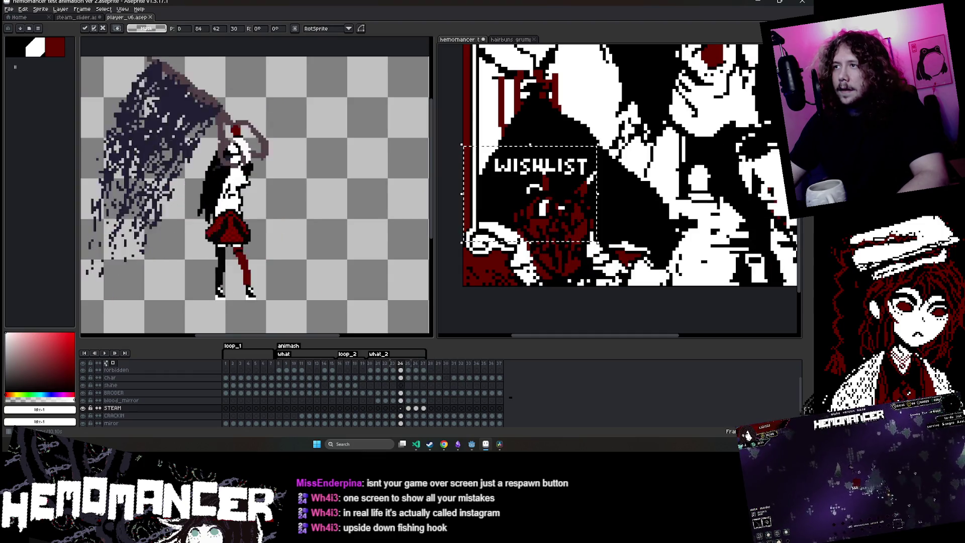
pyautogui.press(',')
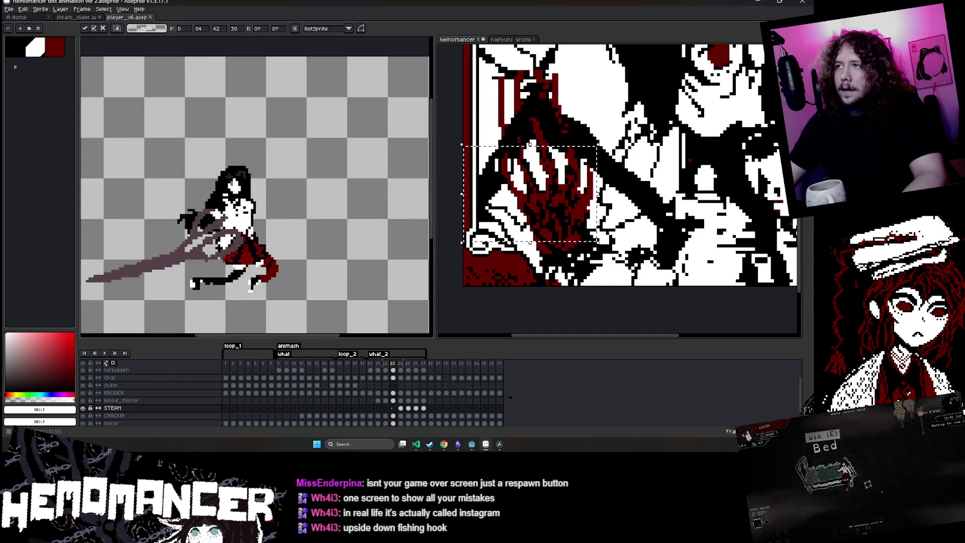
pyautogui.press(',')
pyautogui.press('Return')
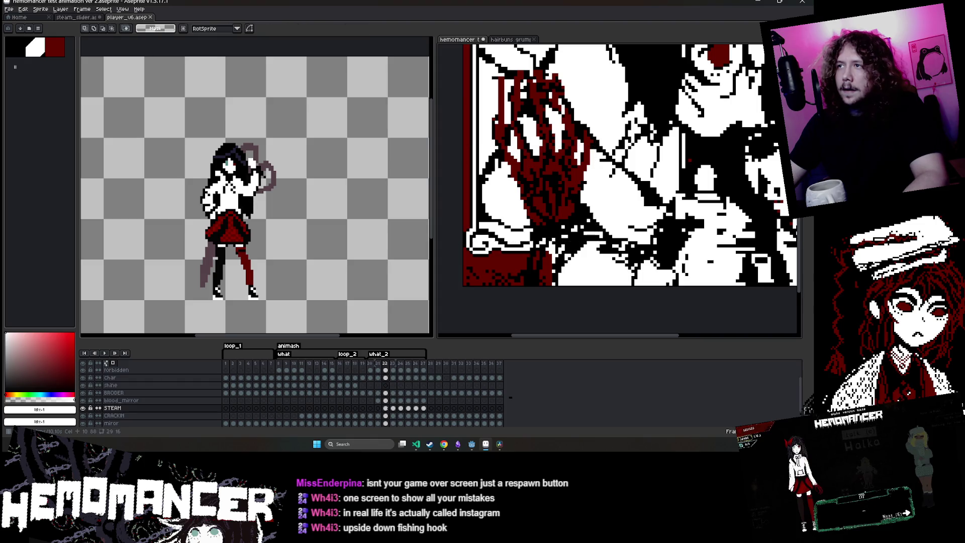
pyautogui.press(',')
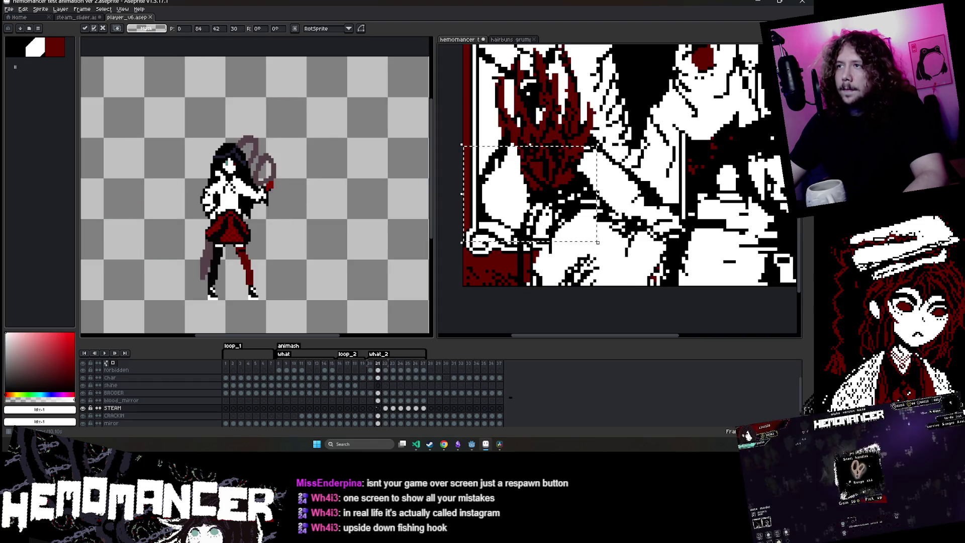
pyautogui.press(',')
pyautogui.hotkey('ctrl', 'v')
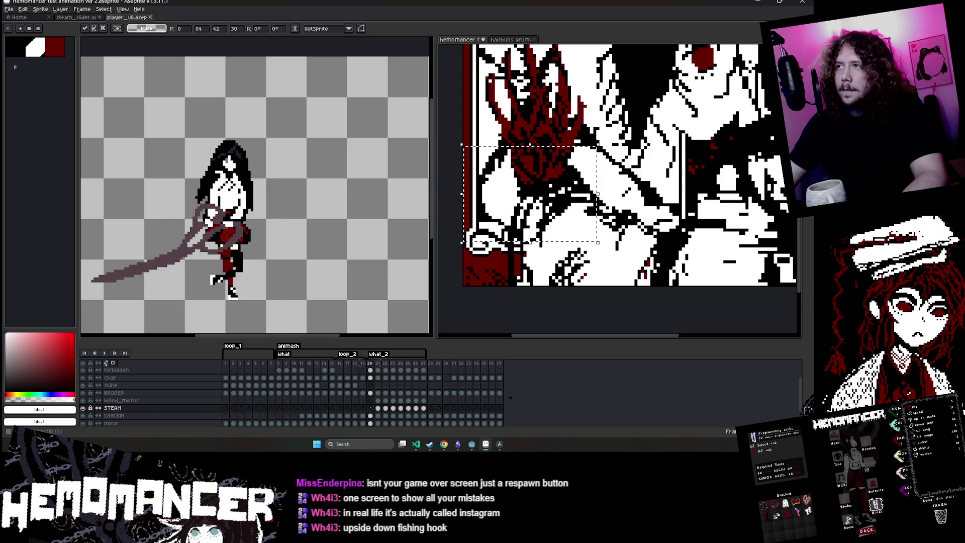
pyautogui.press('Return')
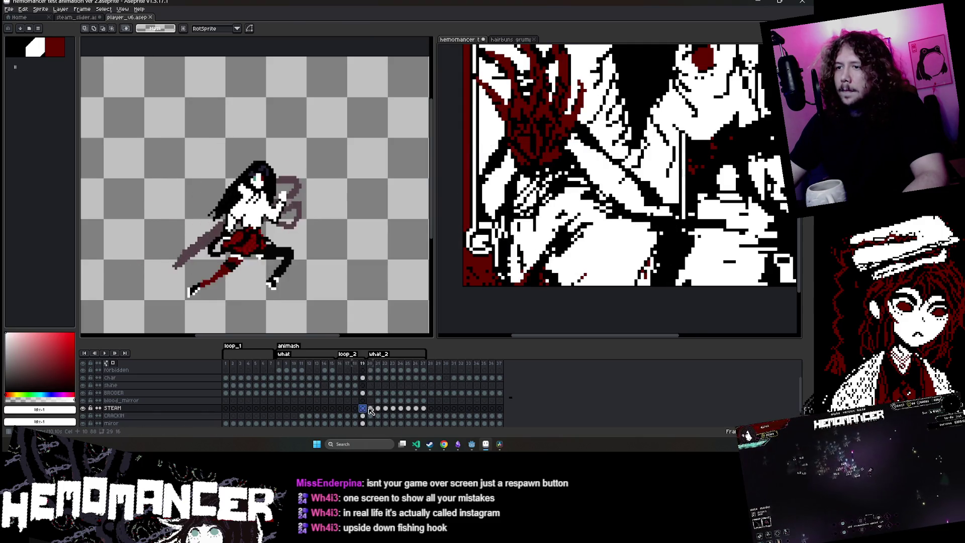
# - Review STEAM frames 19 through 22 with the Pencil active
pyautogui.click(362, 408)
pyautogui.click(370, 408)
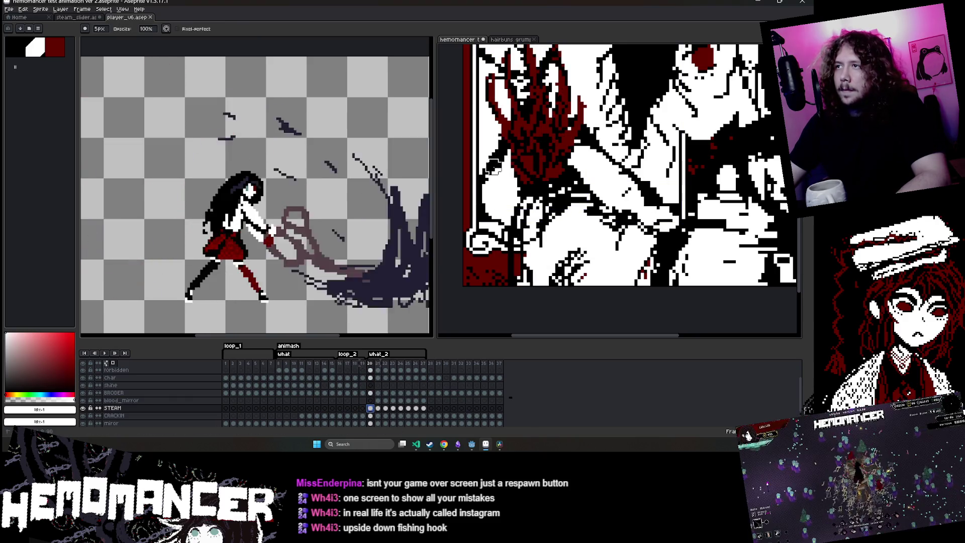
pyautogui.press('b')
pyautogui.press('Right')
pyautogui.press('Right')
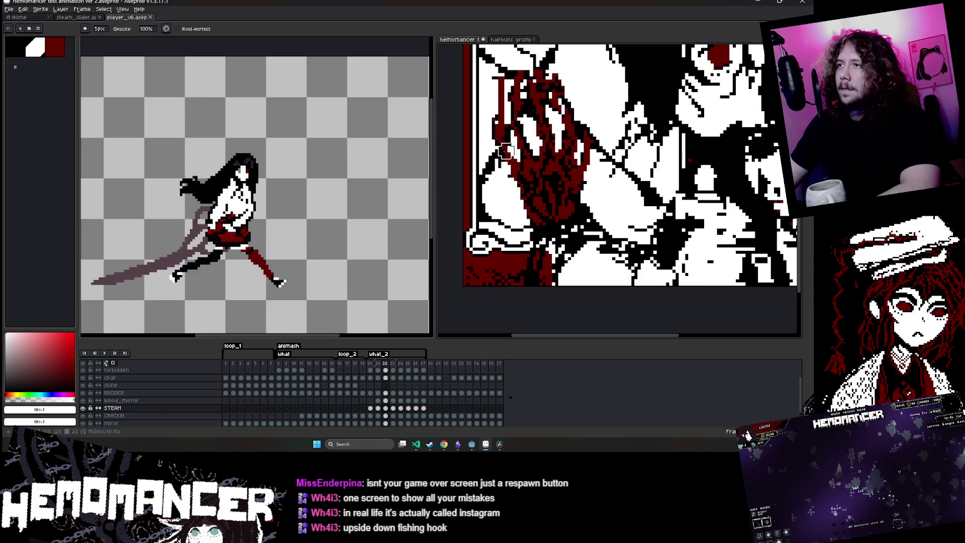
pyautogui.press('Right')
pyautogui.scroll(-5, 499, 129)
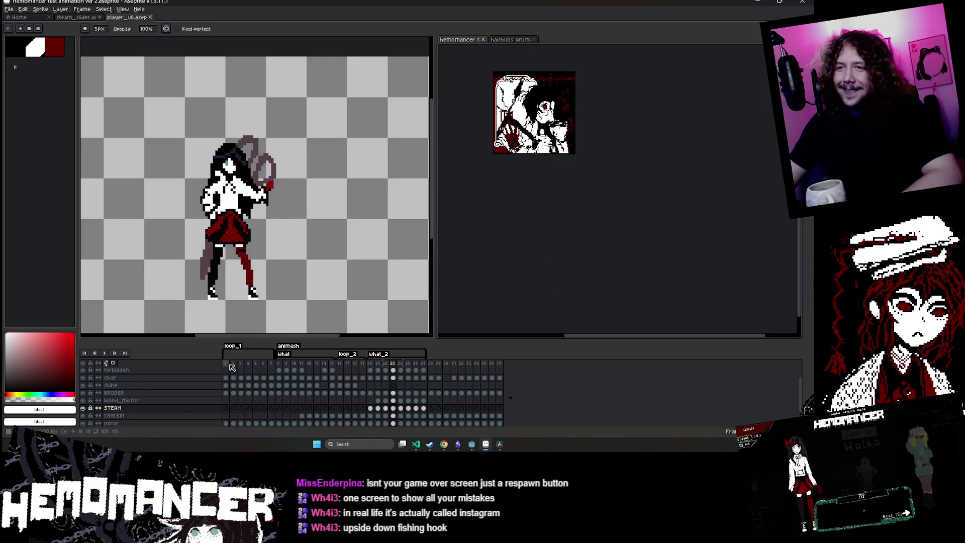
# - Widen the artwork view and play the animation from frame 1, stopping on the WISHLIST frame
pyautogui.click(226, 407)
pyautogui.moveTo(433, 196); pyautogui.dragTo(344, 192)
pyautogui.scroll(4, 553, 116)
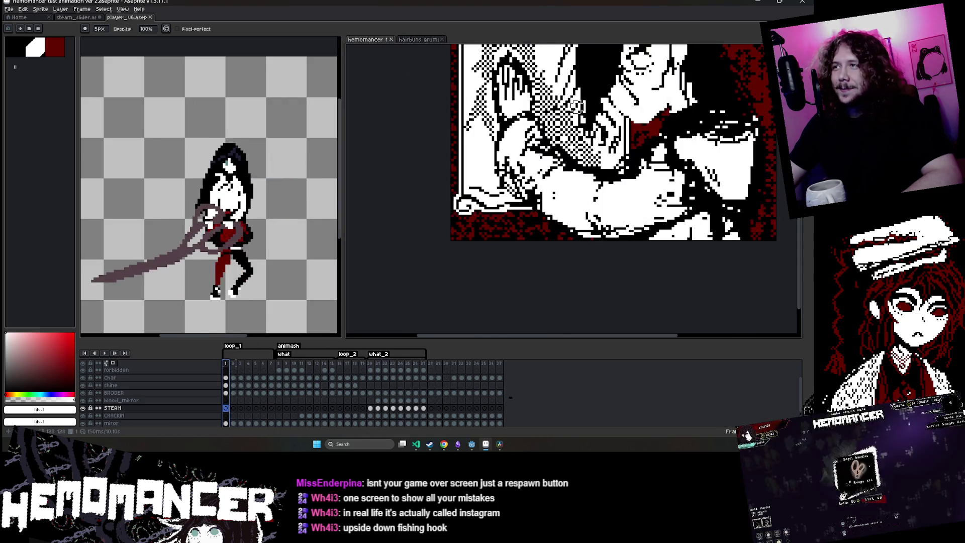
pyautogui.scroll(-2, 553, 116)
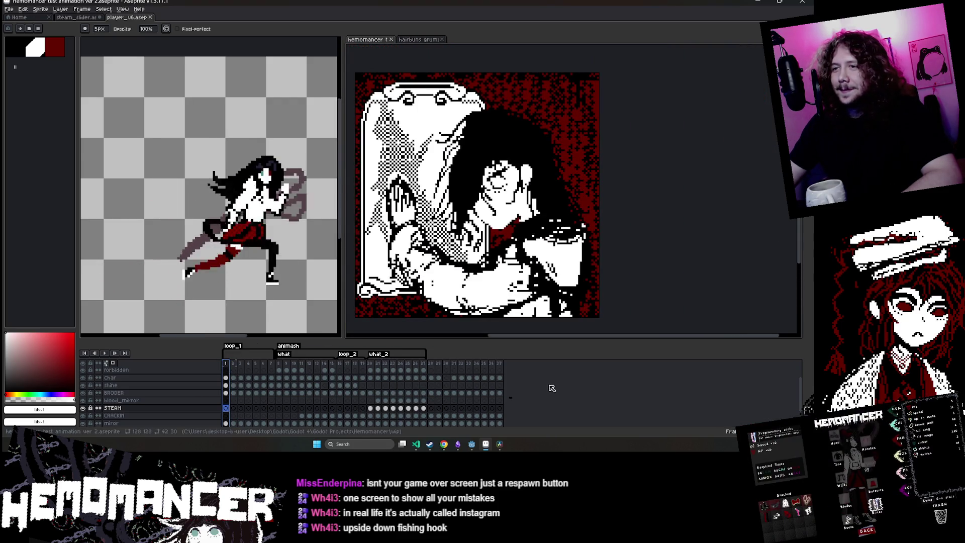
pyautogui.press('Return')
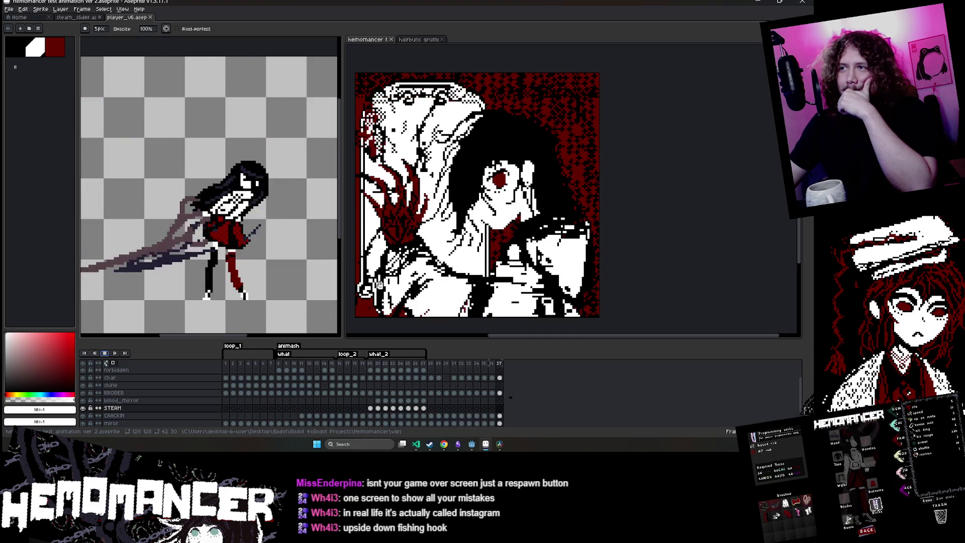
pyautogui.click(423, 408)
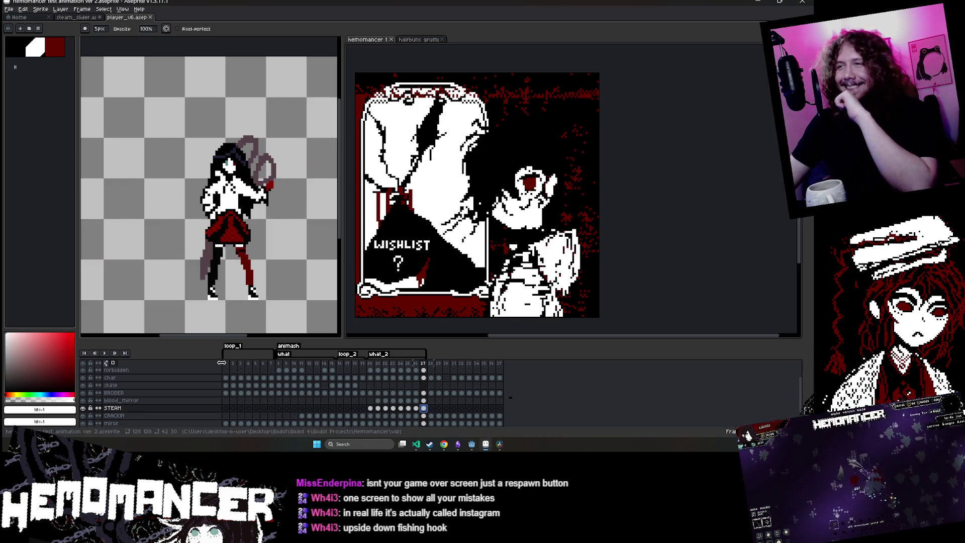
pyautogui.click(105, 353)
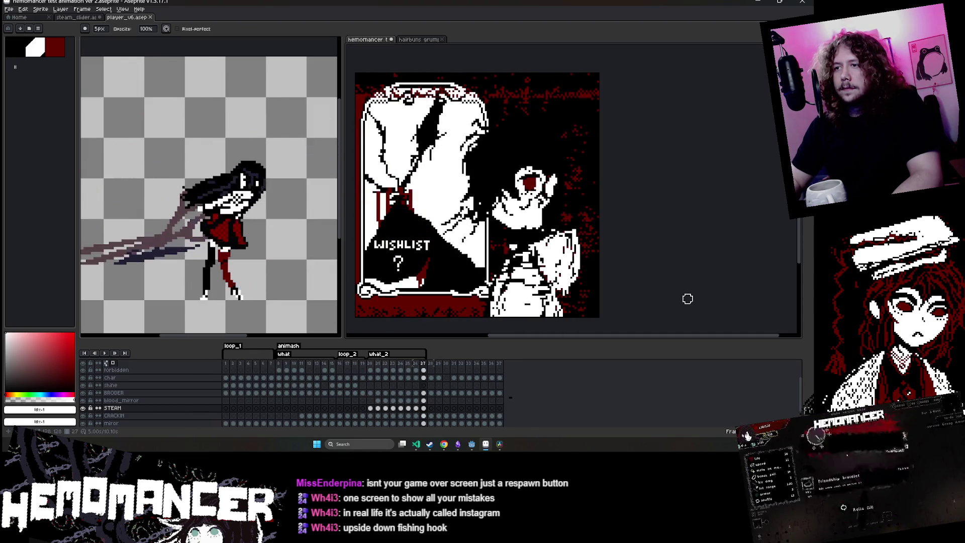
# - Save the hemomancer animation file and bring the Godot editor forward
pyautogui.hotkey('ctrl', 's')
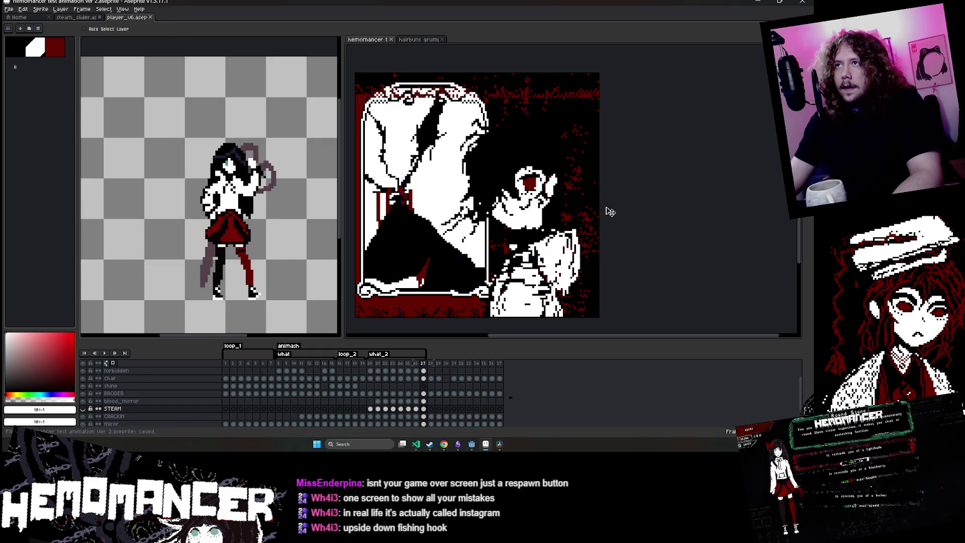
pyautogui.moveTo(472, 443)
pyautogui.click(444, 426)
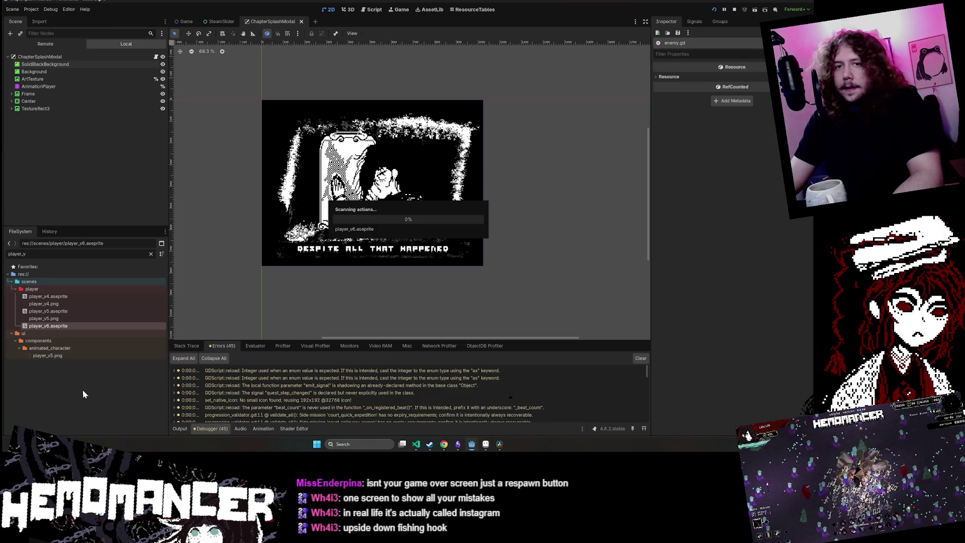
# - Return to Aseprite once Godot has reimported player_v6.aseprite
pyautogui.click(485, 444)
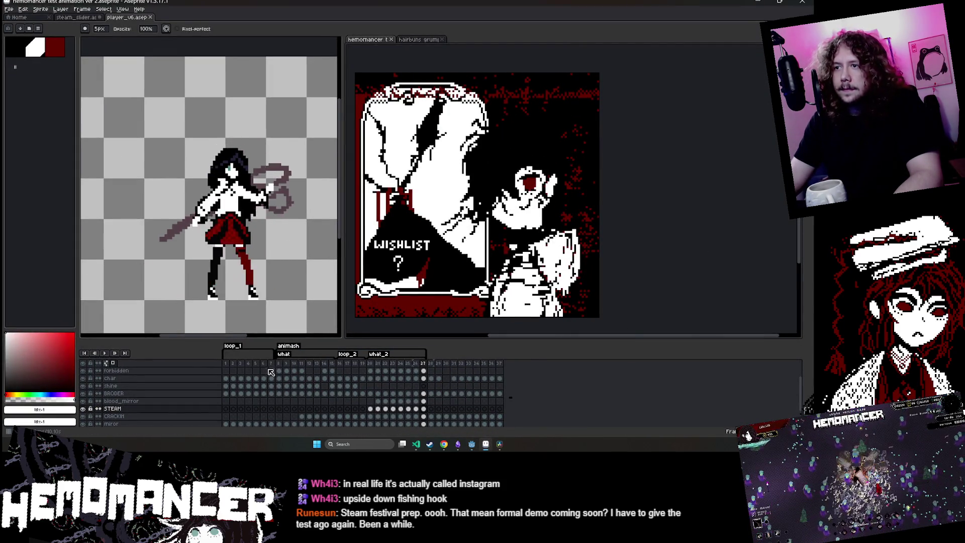
pyautogui.click(458, 446)
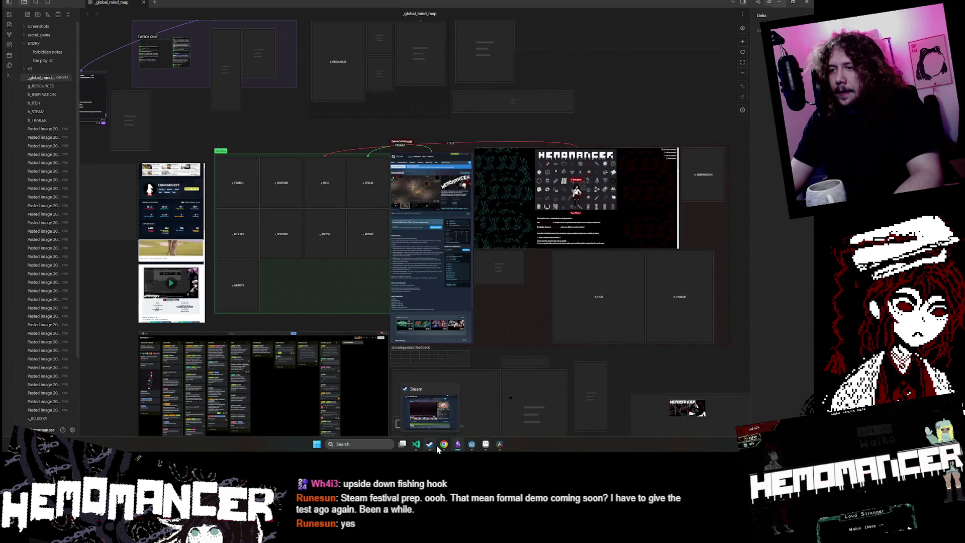
pyautogui.moveTo(444, 446)
pyautogui.click(459, 412)
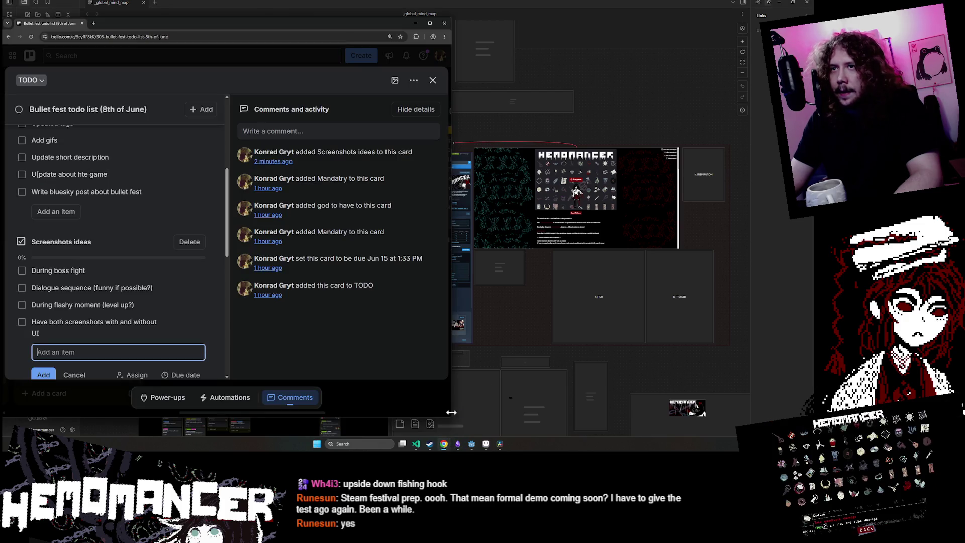
pyautogui.scroll(5, 209, 300)
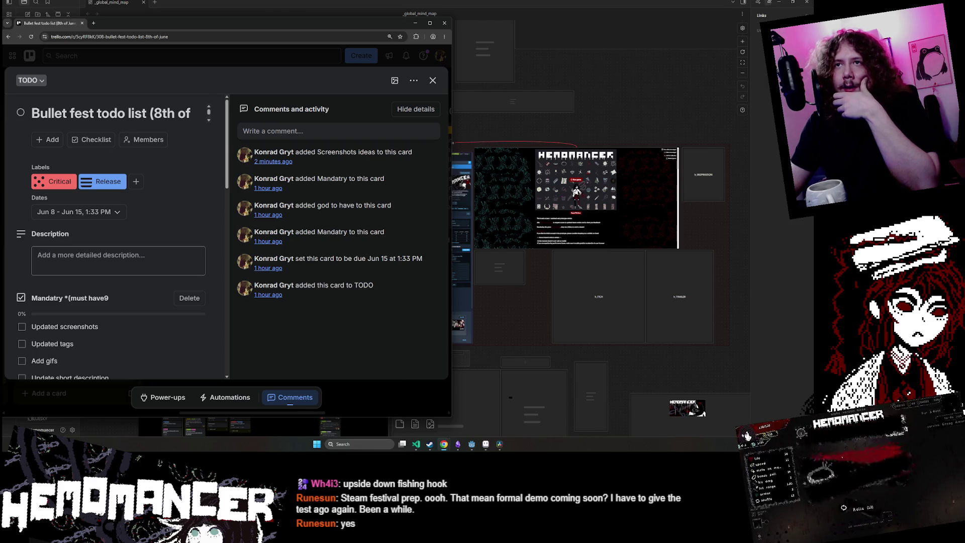
pyautogui.scroll(-3, 169, 167)
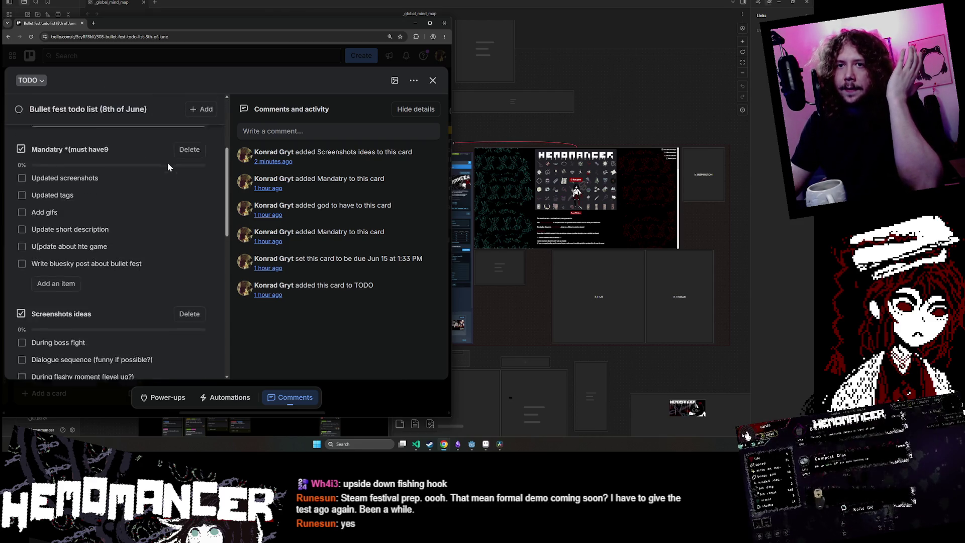
pyautogui.scroll(-1, 125, 181)
pyautogui.scroll(1, 128, 195)
pyautogui.scroll(-3, 80, 224)
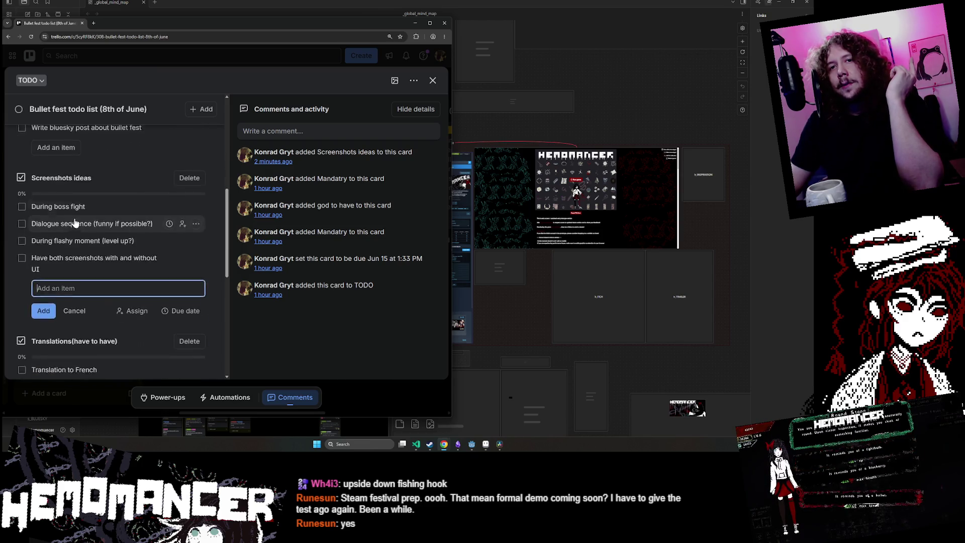
pyautogui.scroll(-3, 75, 222)
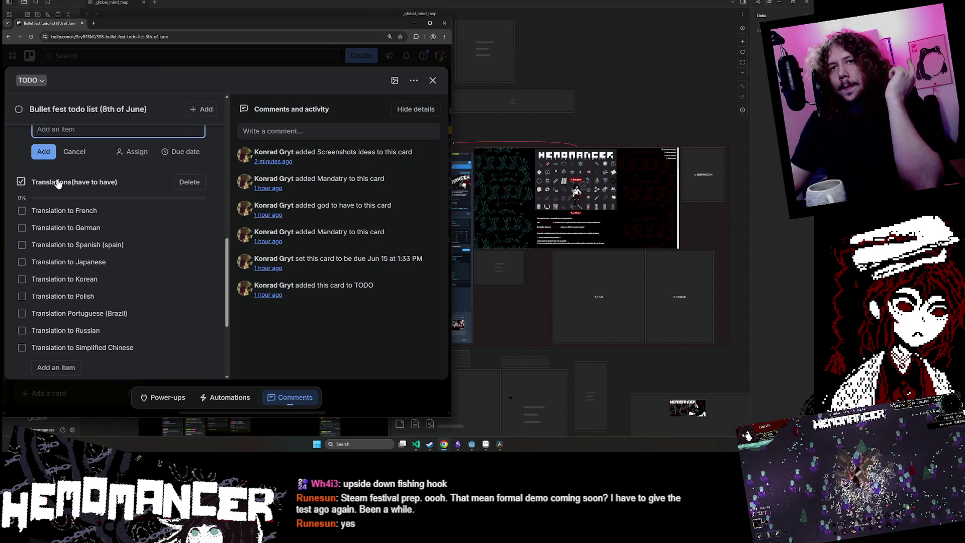
pyautogui.scroll(-1, 111, 305)
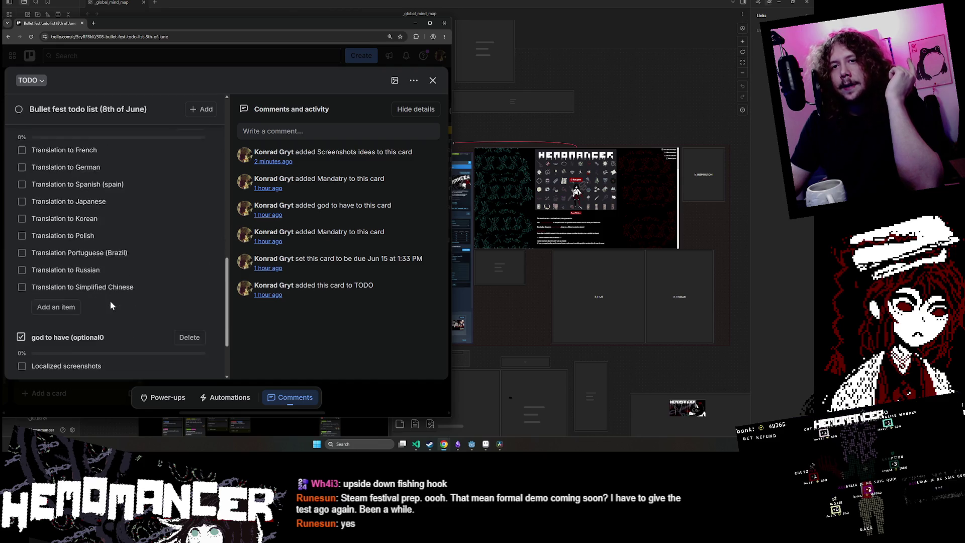
pyautogui.scroll(-2, 111, 305)
pyautogui.scroll(3, 88, 292)
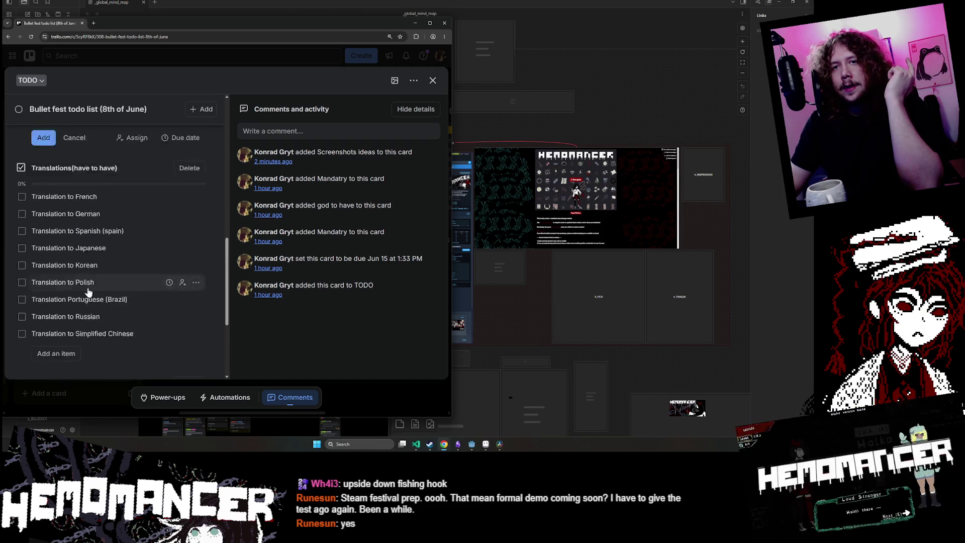
pyautogui.scroll(4, 89, 289)
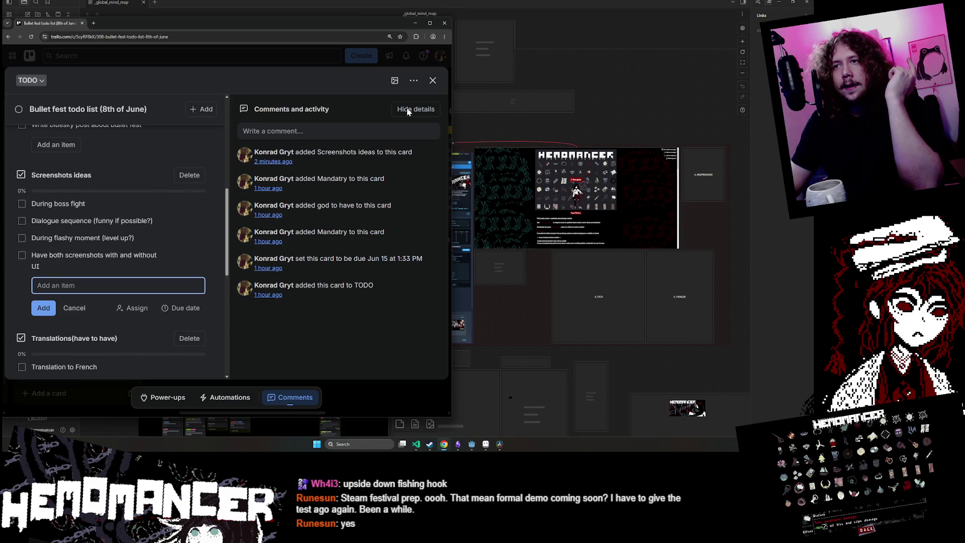
# - Move the Discord DM window up and replay the item showcase video from its start
pyautogui.click(486, 444)
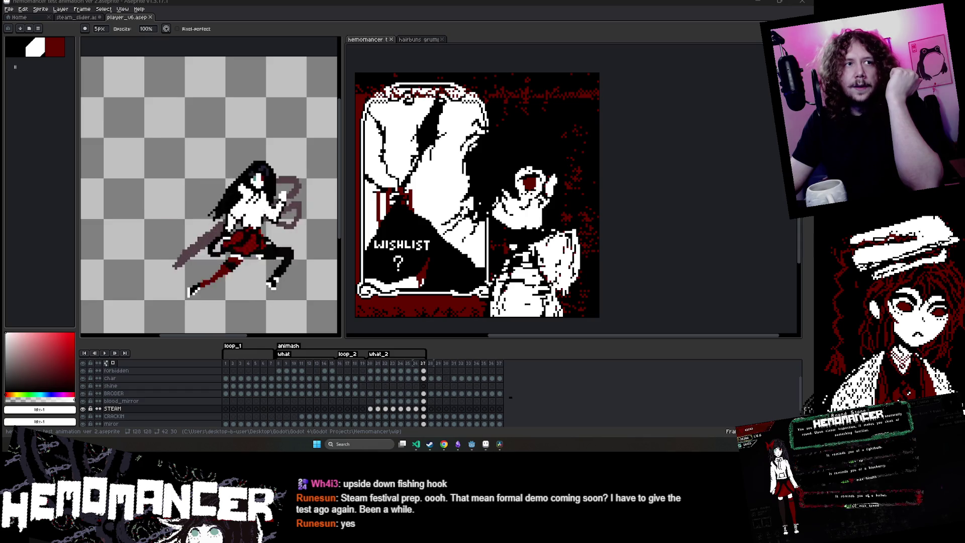
pyautogui.moveTo(260, 99); pyautogui.dragTo(253, 57)
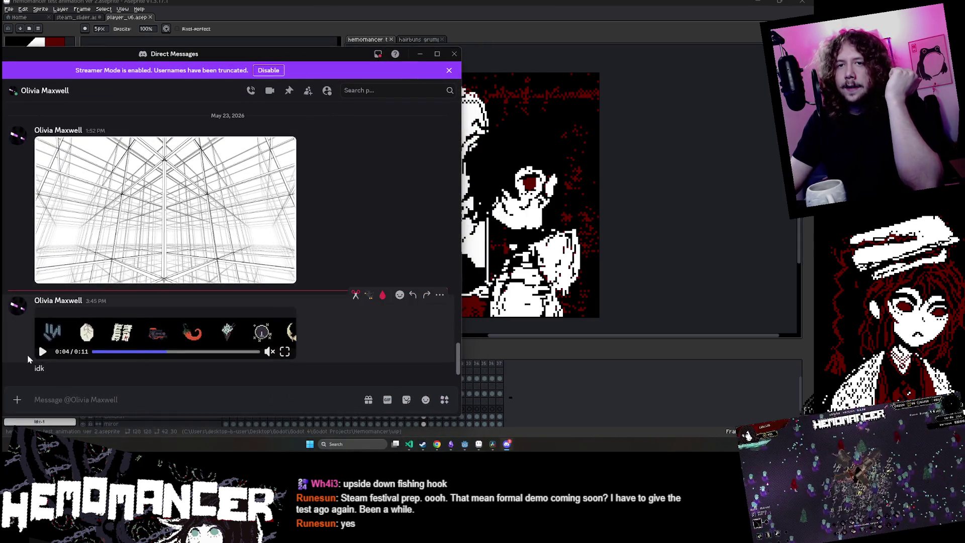
pyautogui.click(96, 351)
pyautogui.click(43, 351)
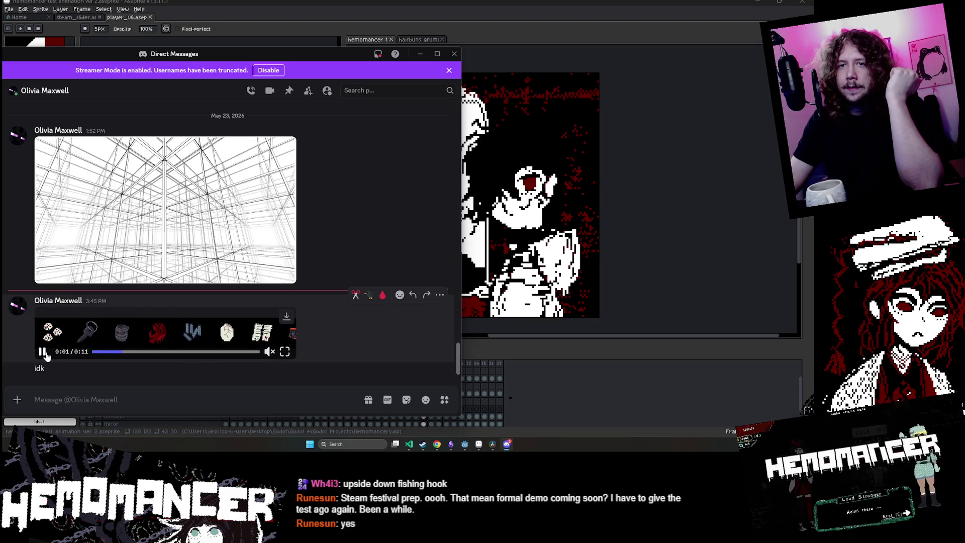
# - Run the SteamSlider scene alone from Godot and maximize its debug game window
pyautogui.moveTo(465, 444)
pyautogui.moveTo(509, 422)
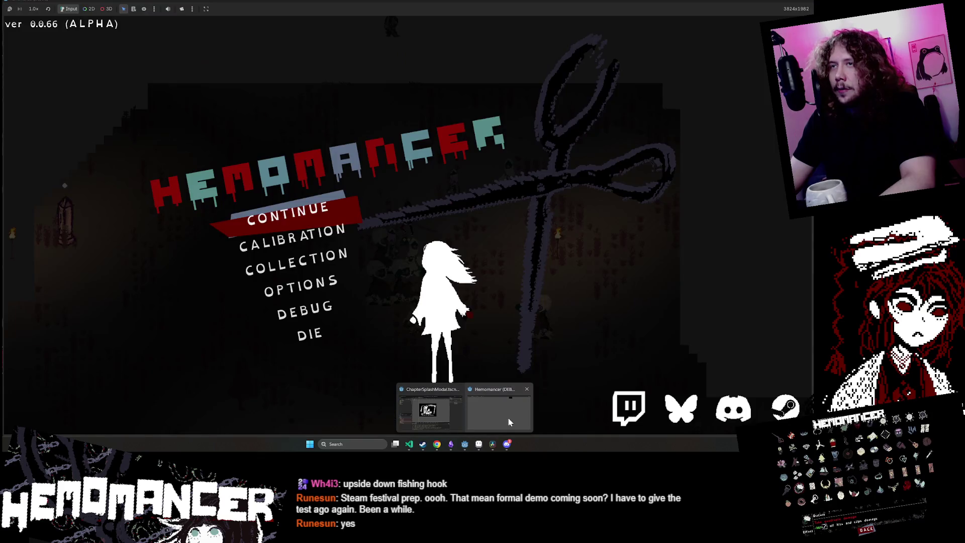
pyautogui.click(446, 417)
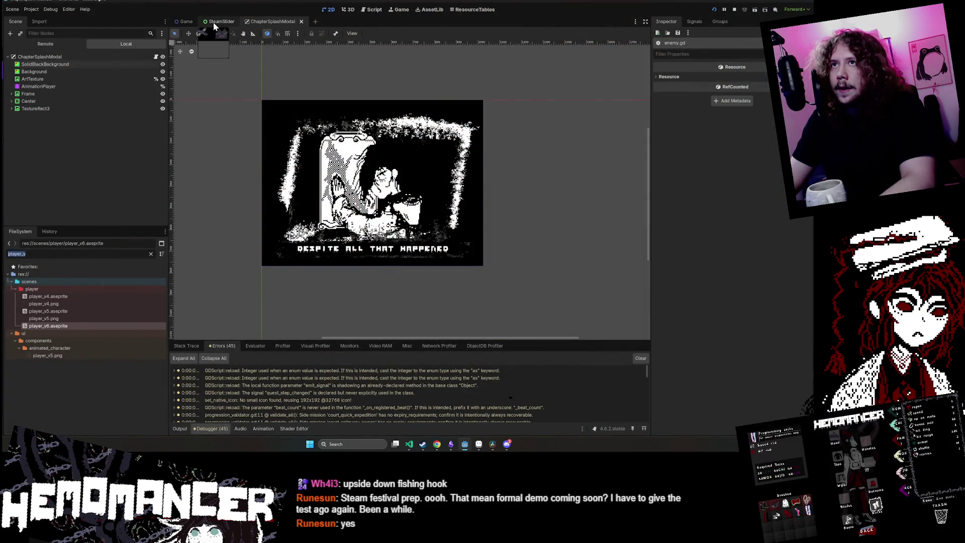
pyautogui.click(213, 22)
pyautogui.click(754, 11)
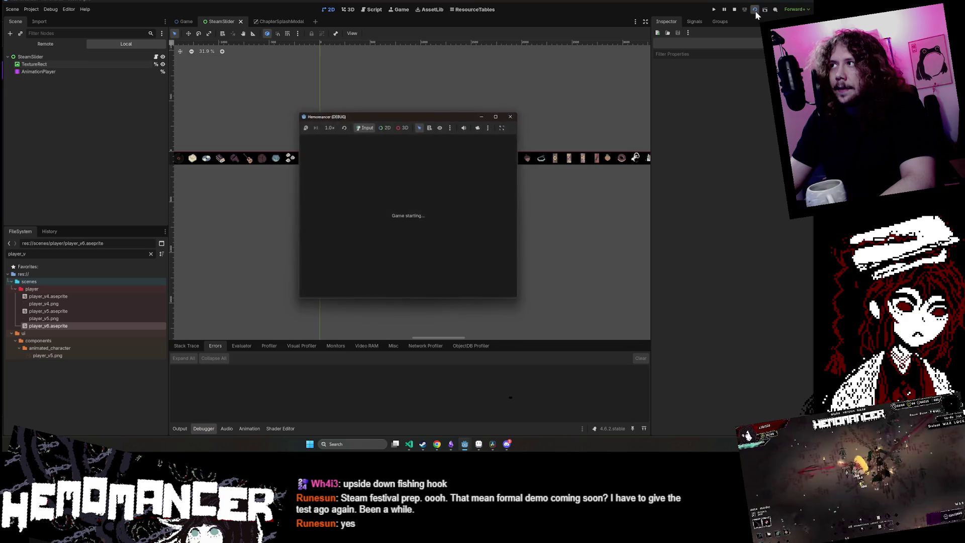
pyautogui.click(497, 117)
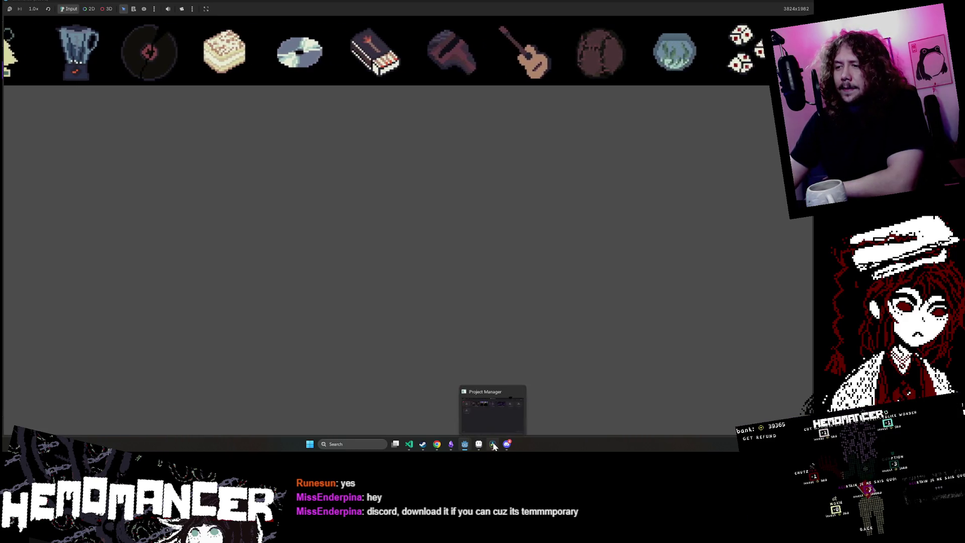
# - Bring the Steam store page forward and start a store search typing 'h'
pyautogui.moveTo(430, 445)
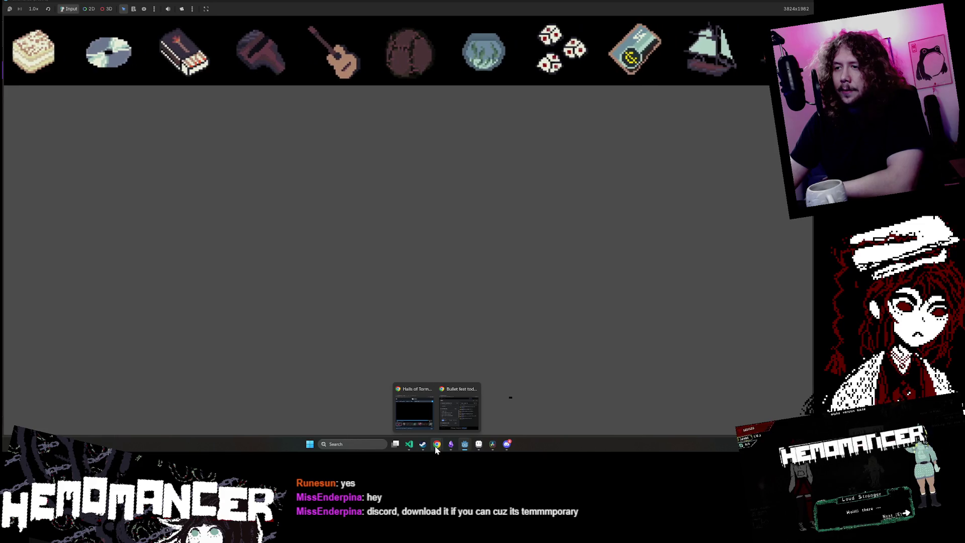
pyautogui.click(417, 415)
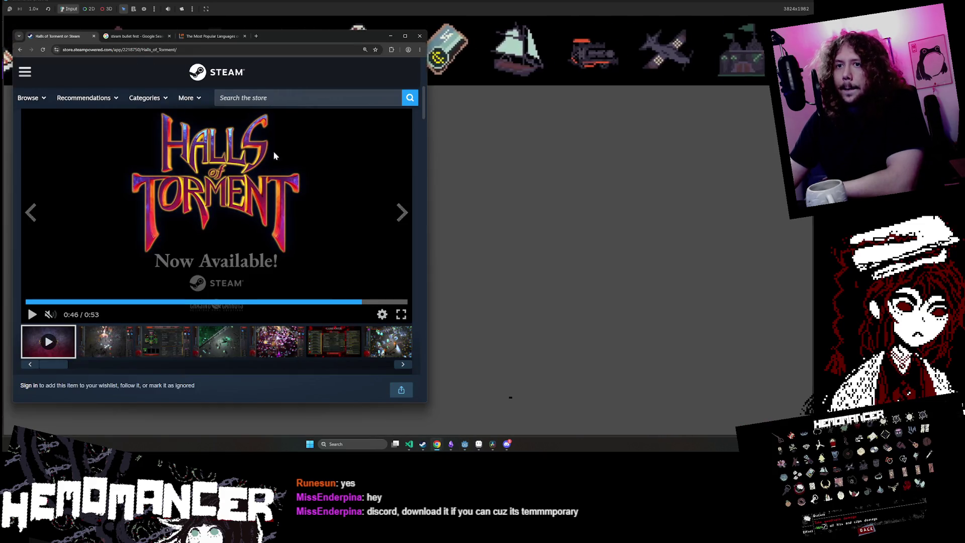
pyautogui.click(307, 98)
pyautogui.write('h')
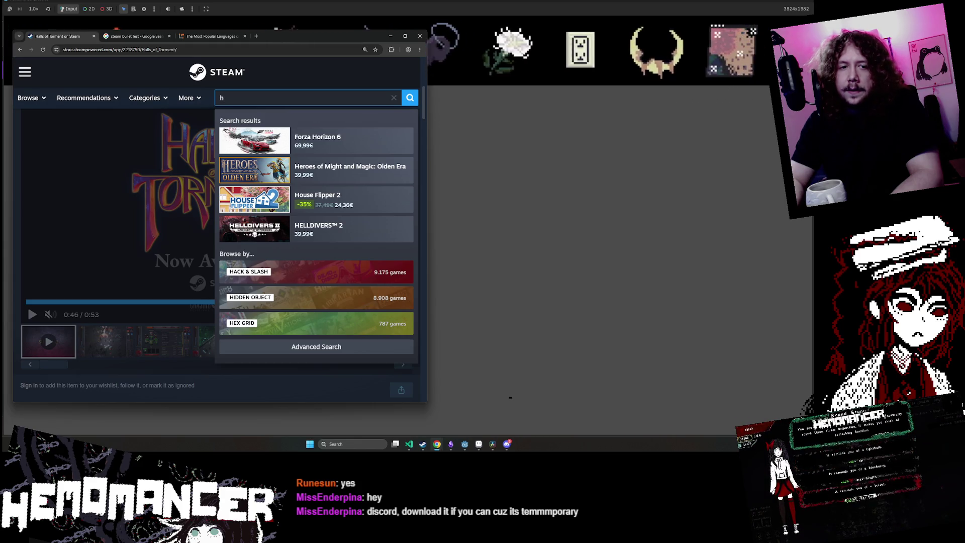
# - Enlarge and close the GIF in Discord, then return to Steam and minimize the browser
pyautogui.hotkey('alt', 'Tab')
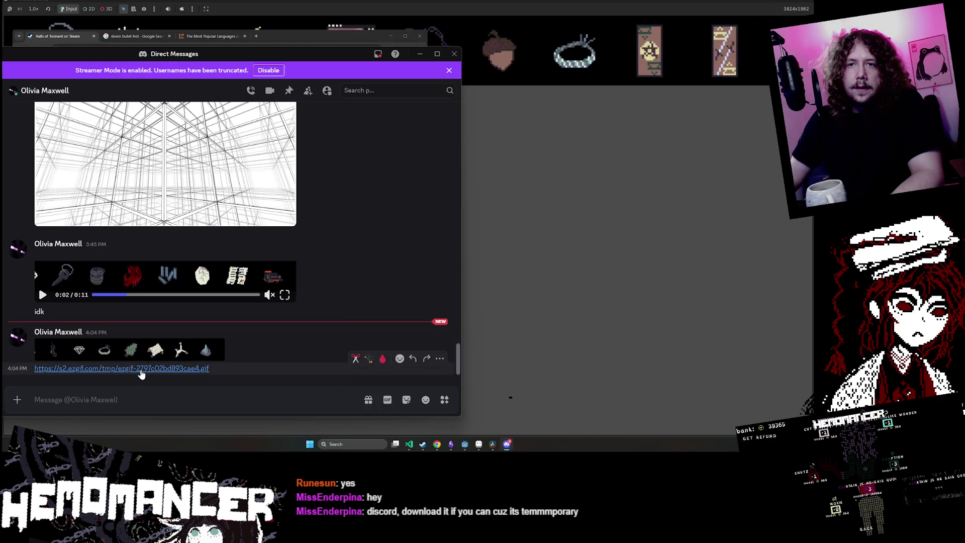
pyautogui.click(140, 354)
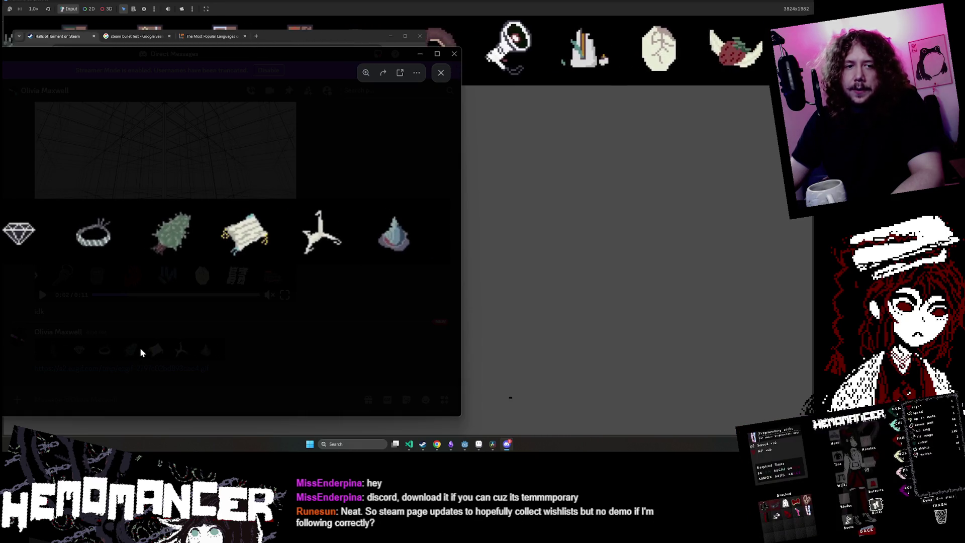
pyautogui.click(163, 319)
pyautogui.click(339, 40)
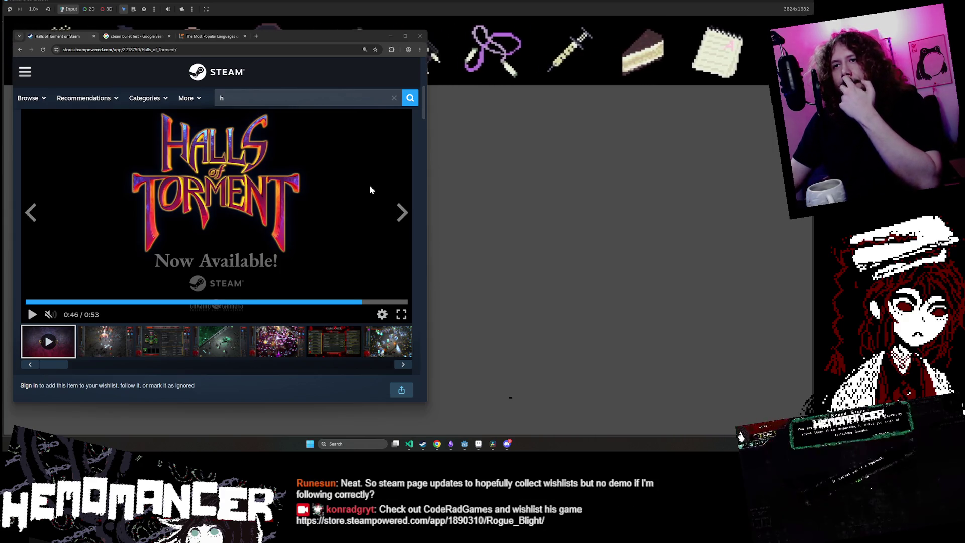
pyautogui.click(390, 36)
# - Run the full Hemomancer project from the Game scene and open the World Map at the signpost
pyautogui.moveTo(462, 447)
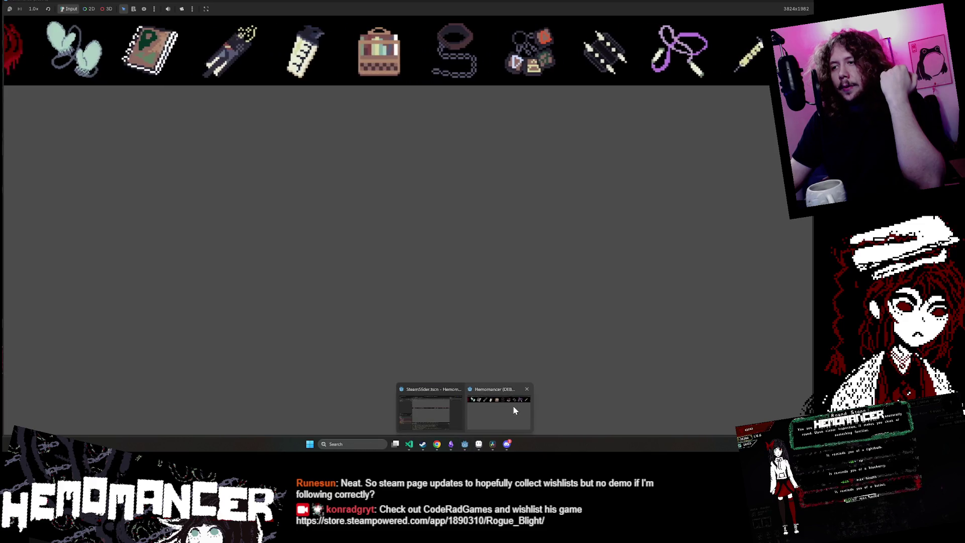
pyautogui.click(438, 406)
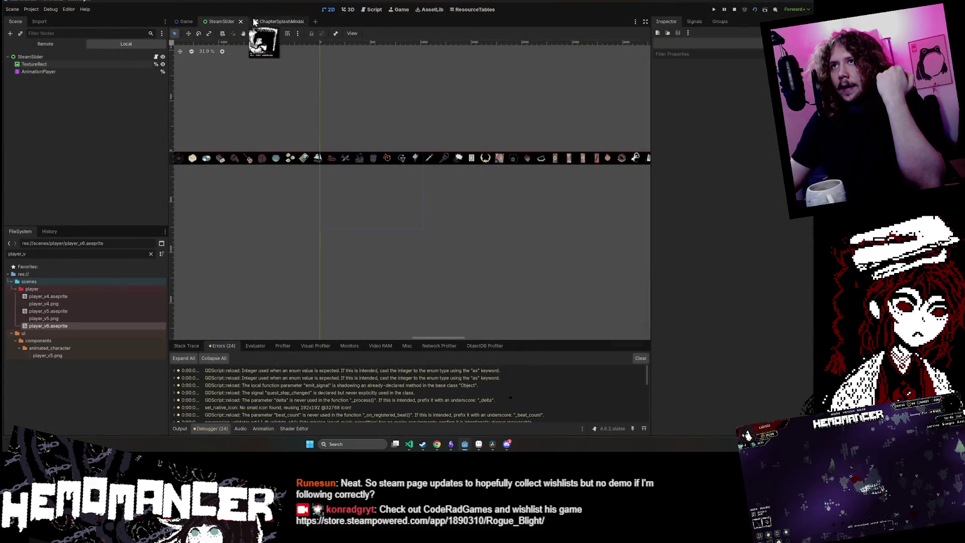
pyautogui.click(189, 22)
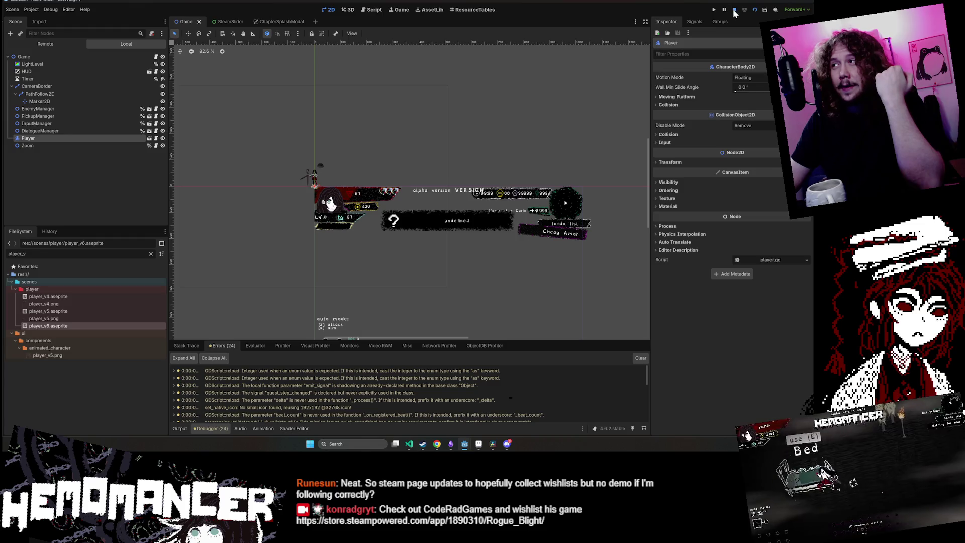
pyautogui.click(714, 10)
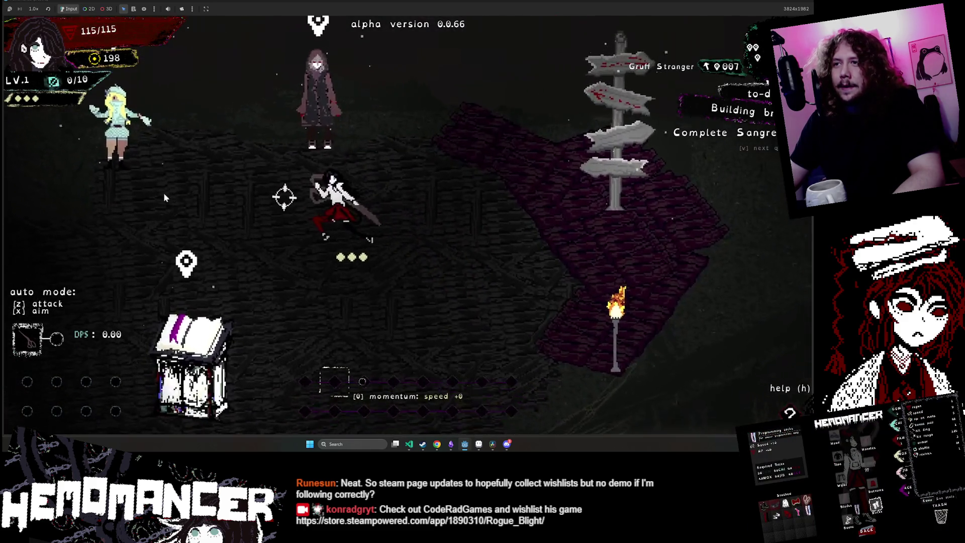
pyautogui.press('d')
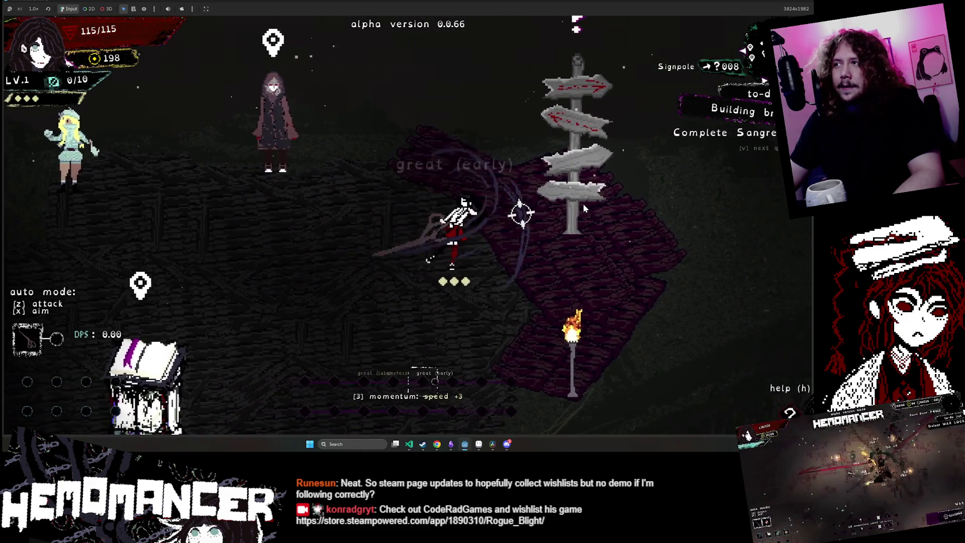
pyautogui.press('e')
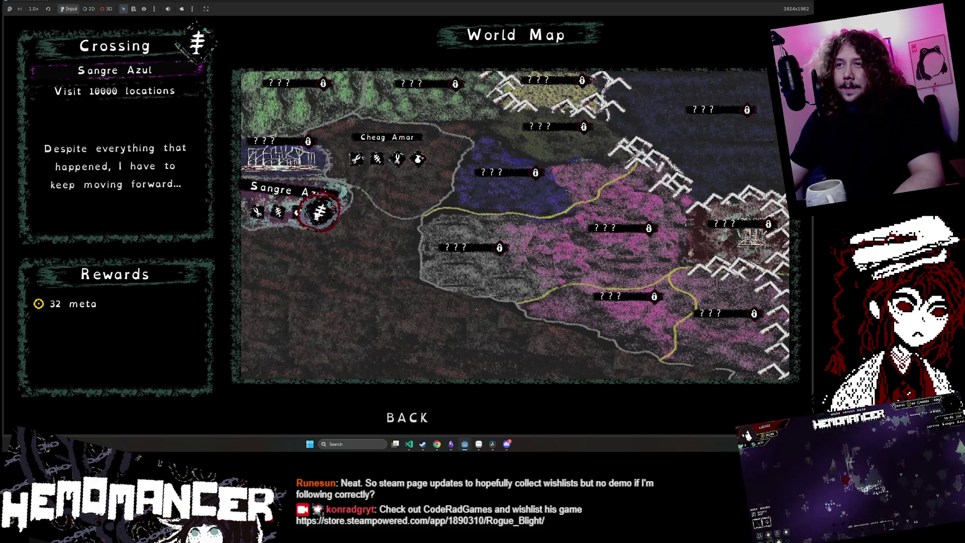
# - Embark on the Cutting mission, fight enemies until death, and continue to the hub
pyautogui.click(279, 213)
pyautogui.click(394, 223)
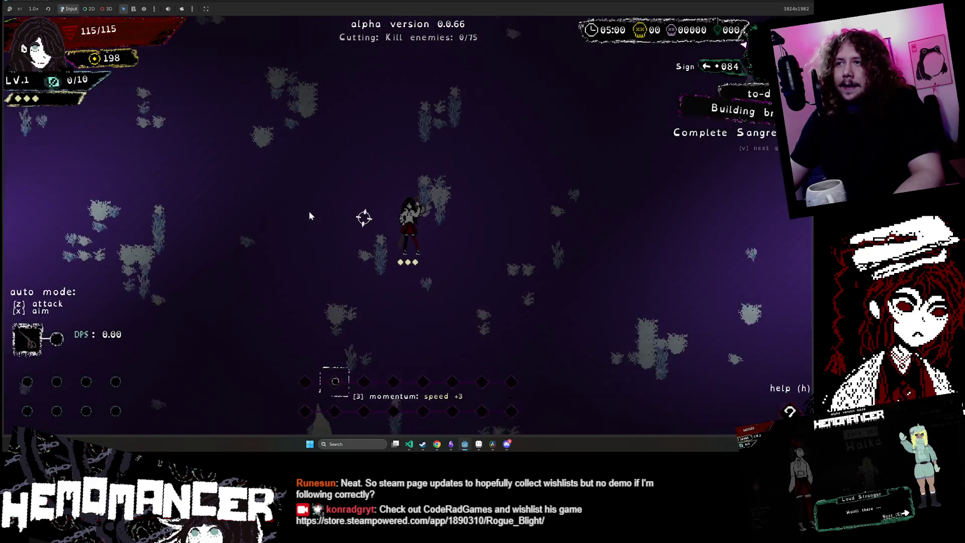
pyautogui.press('a')
pyautogui.press('a')
pyautogui.press('a')
pyautogui.press('a')
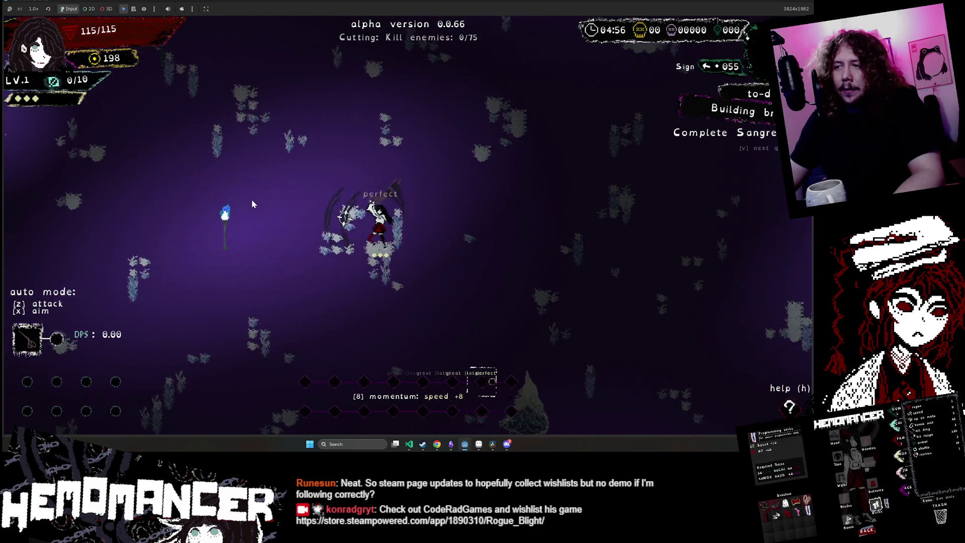
pyautogui.press('a')
pyautogui.press('d')
pyautogui.press('d')
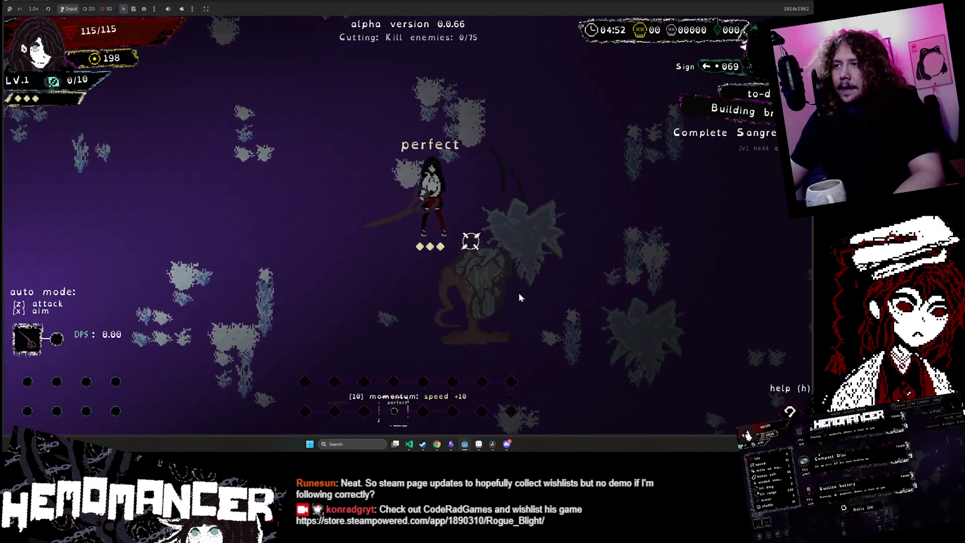
pyautogui.press('d')
pyautogui.press('d')
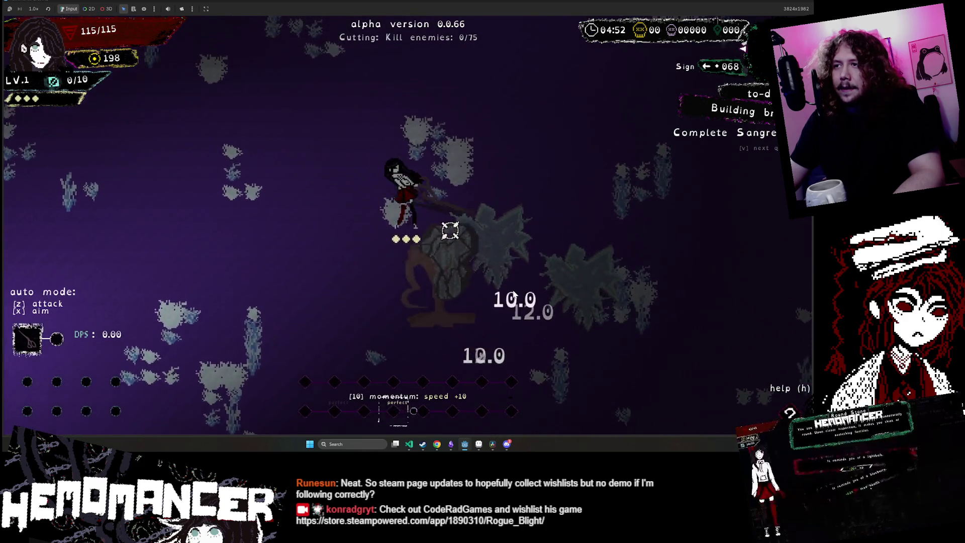
pyautogui.press('a')
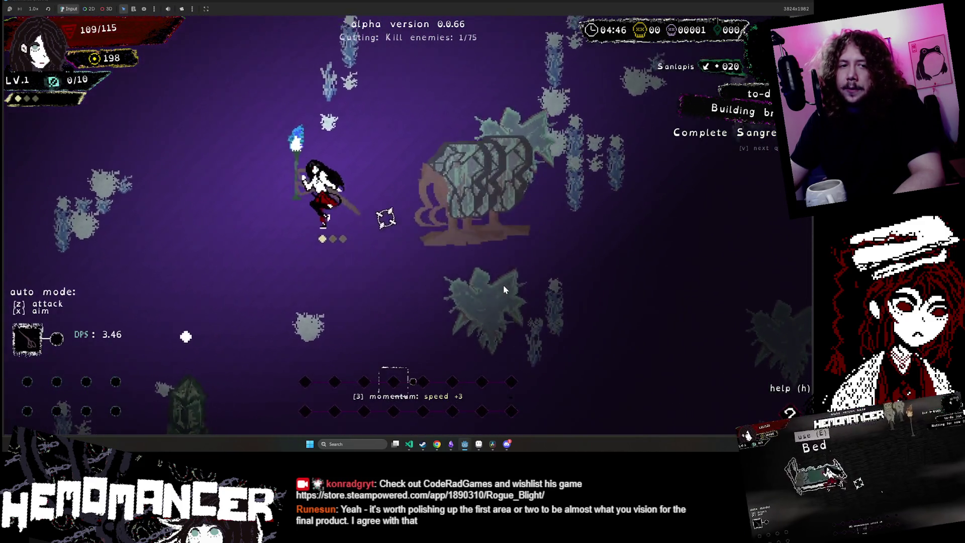
pyautogui.press('d')
pyautogui.press('s')
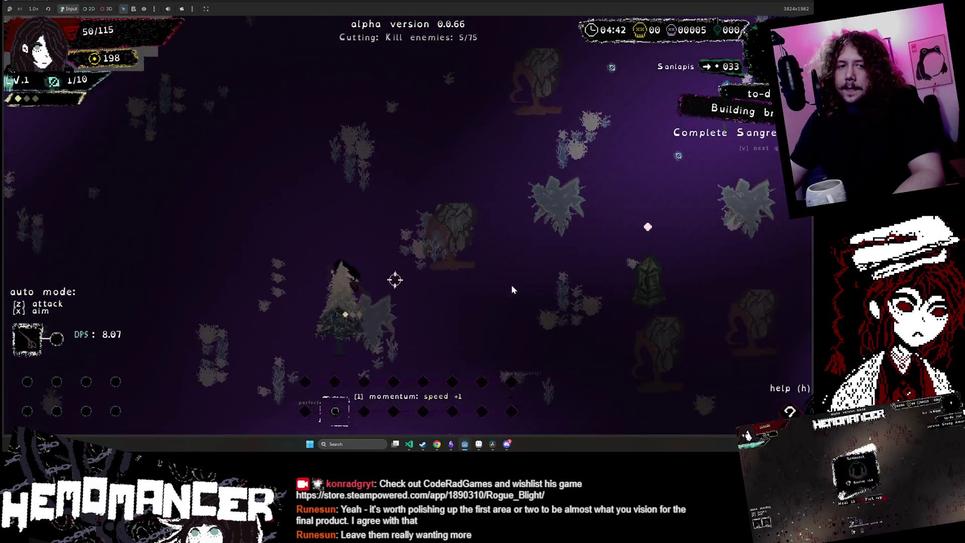
pyautogui.press('Return')
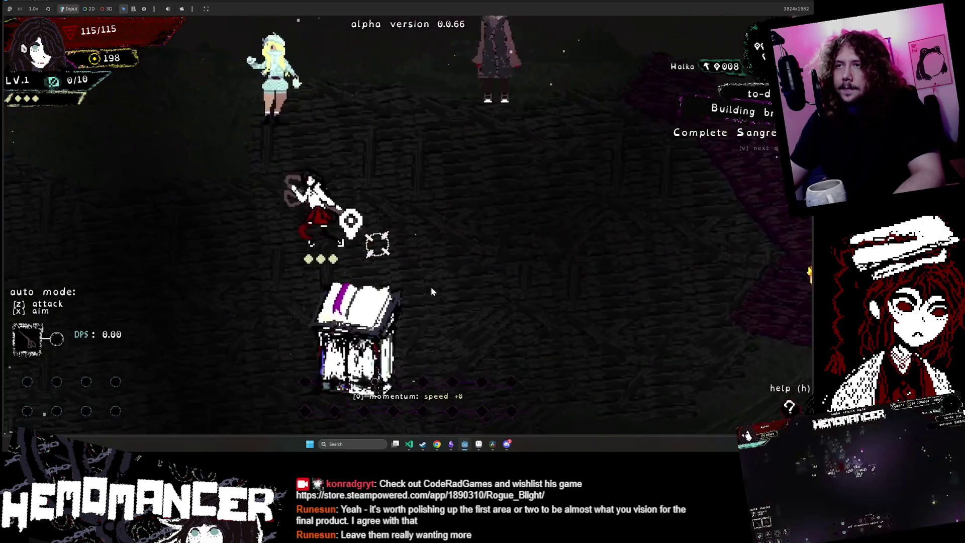
# - Open and close the Wardrobe in the hub, then bring up the main menu
pyautogui.press('space')
pyautogui.press('e')
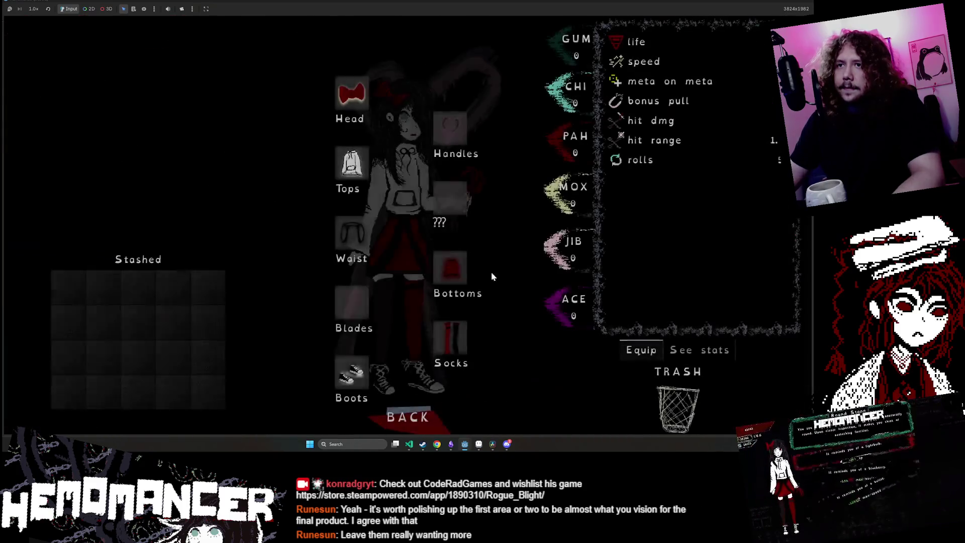
pyautogui.click(389, 409)
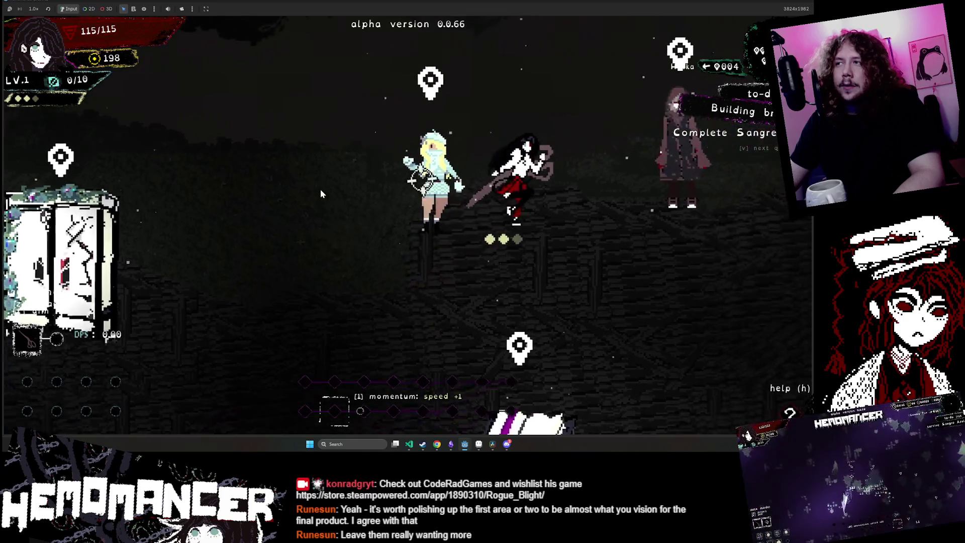
pyautogui.press('Escape')
# - Browse the Collection, Options and Debug panels from the main menu, backing out of each
pyautogui.click(348, 251)
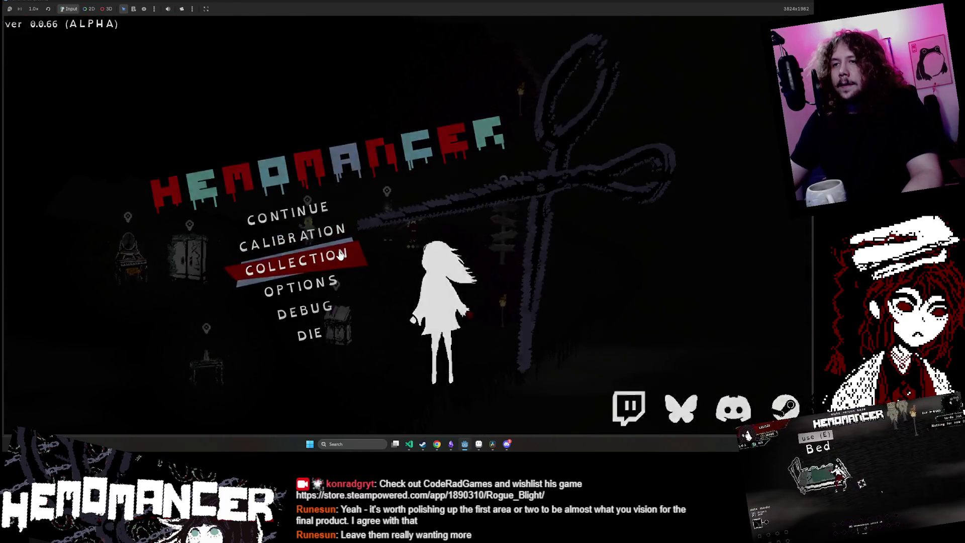
pyautogui.click(424, 416)
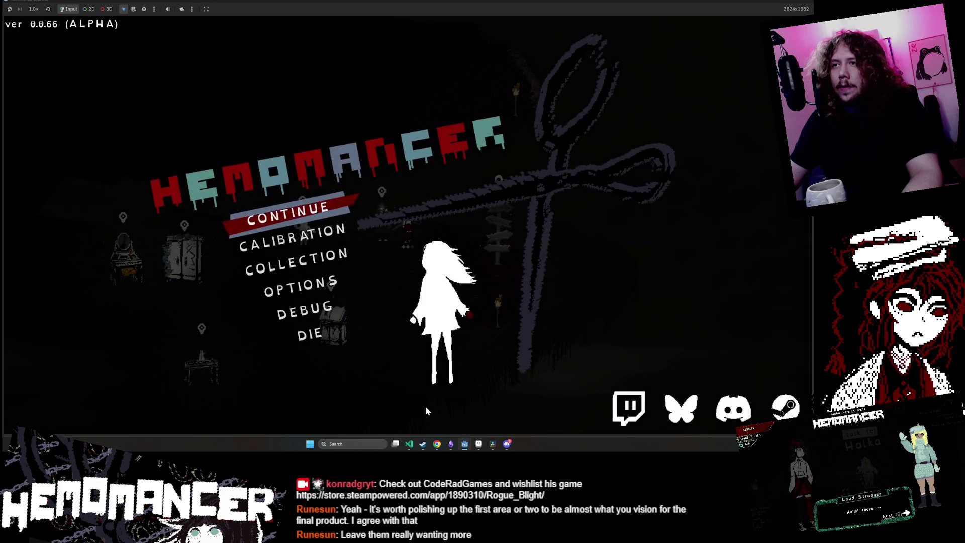
pyautogui.click(319, 210)
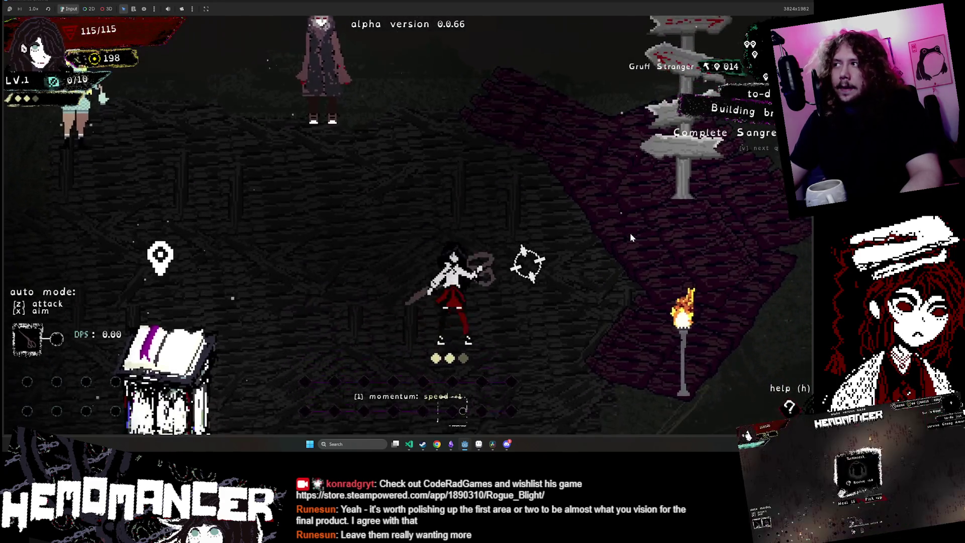
pyautogui.press('Escape')
pyautogui.click(300, 284)
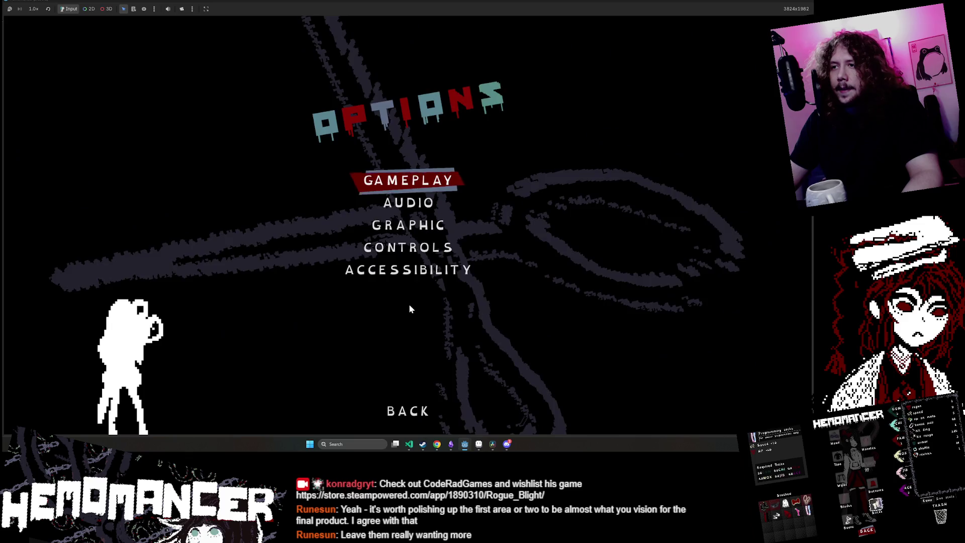
pyautogui.press('Escape')
pyautogui.click(305, 310)
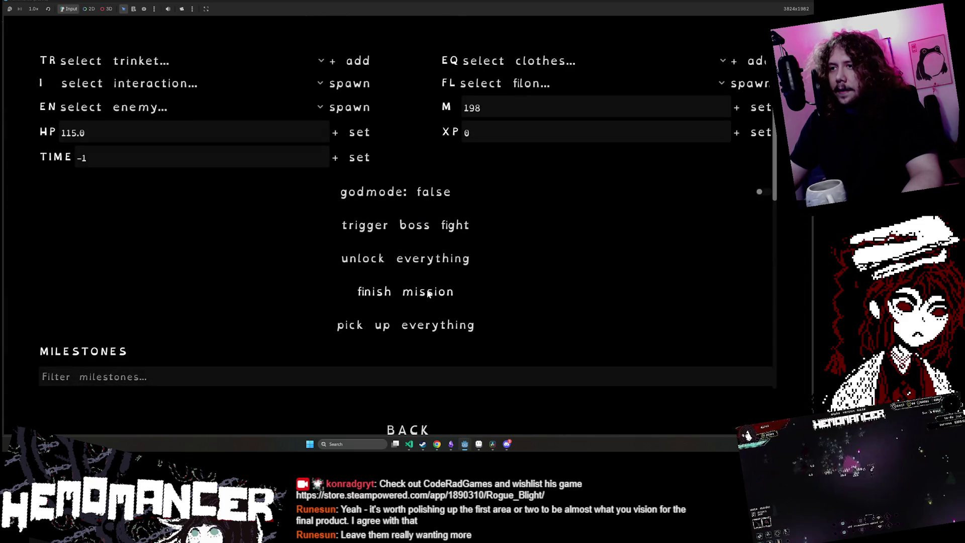
pyautogui.press('Escape')
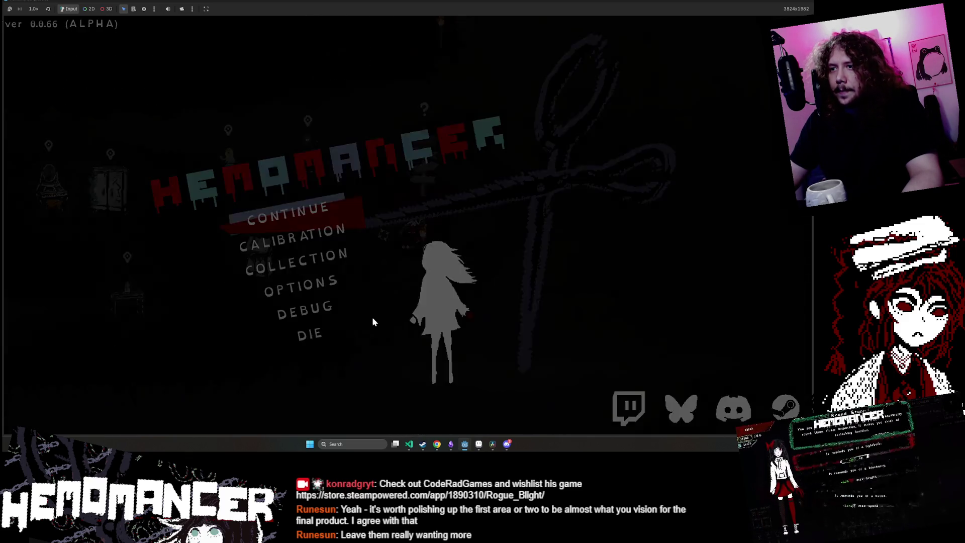
pyautogui.click(305, 310)
pyautogui.press('Escape')
# - Delete the save data under Options > Gameplay, confirm, and start a fresh game
pyautogui.click(323, 277)
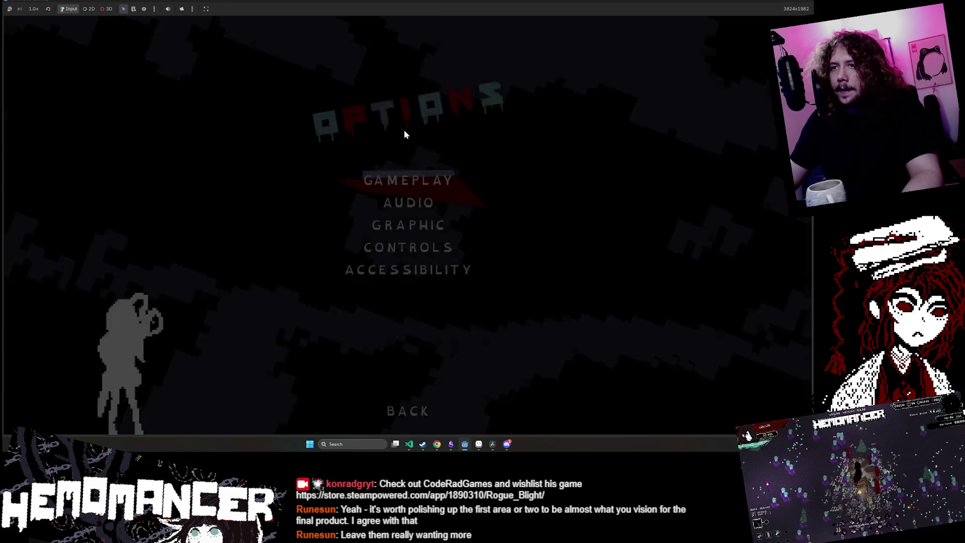
pyautogui.click(409, 177)
pyautogui.click(394, 386)
pyautogui.click(407, 227)
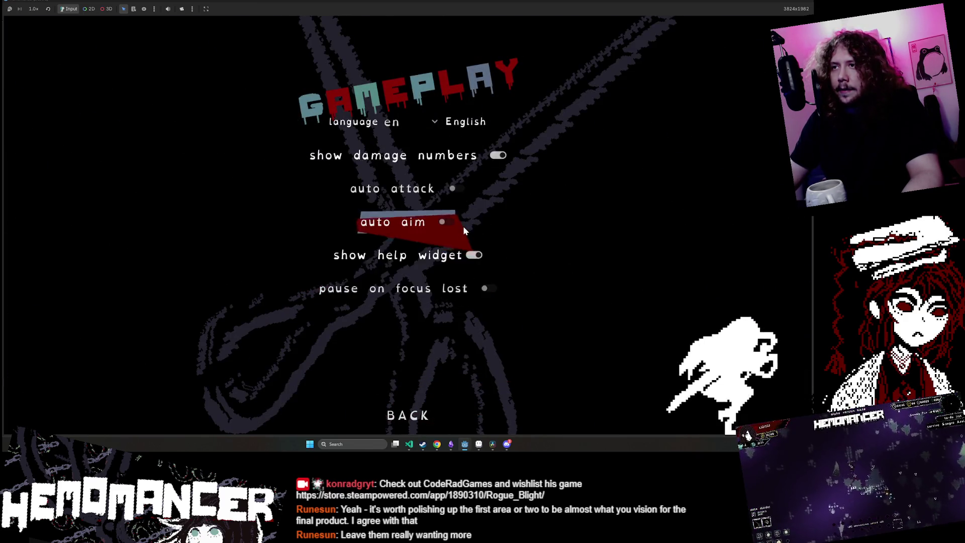
pyautogui.press('Escape')
pyautogui.press('Escape')
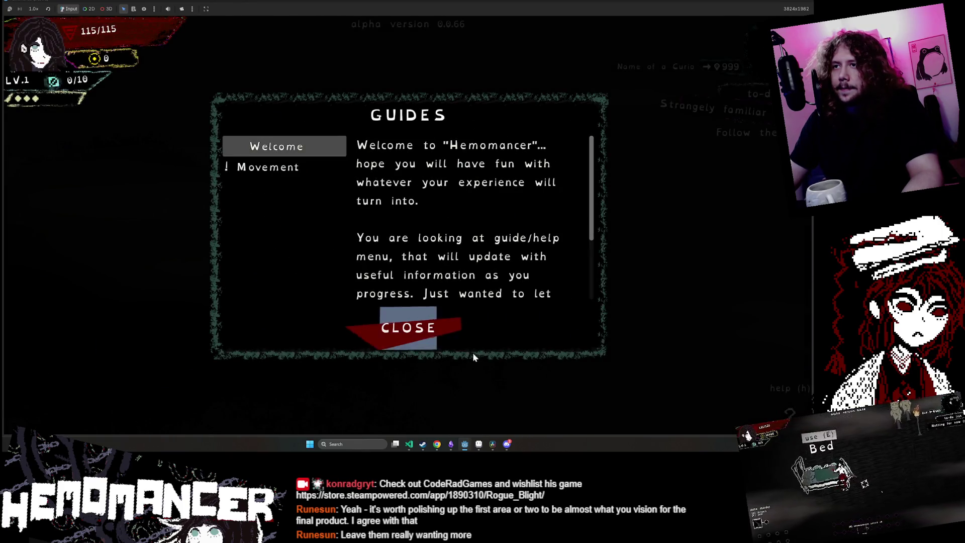
# - Close the Welcome guide and walk left to start talking with the Gruff Stranger
pyautogui.click(434, 335)
pyautogui.press('a')
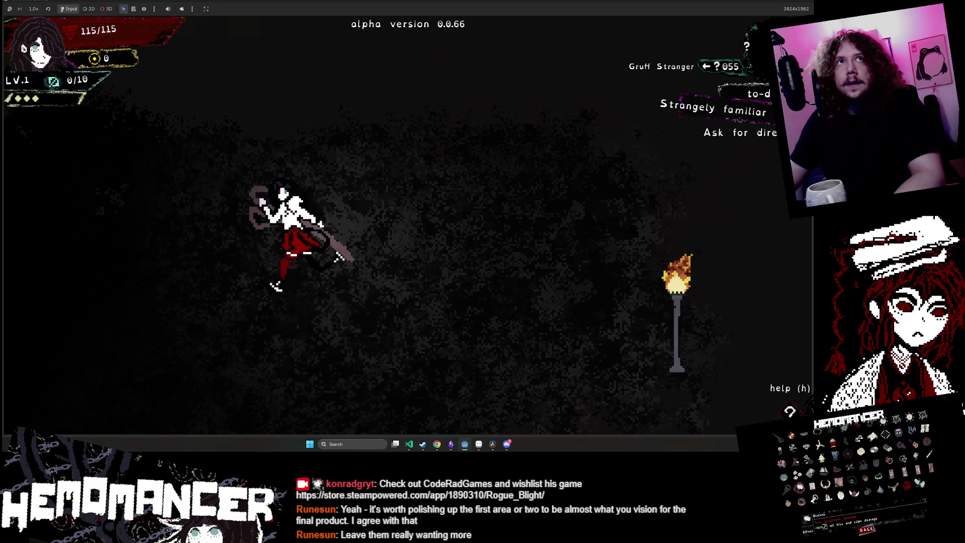
pyautogui.press('d')
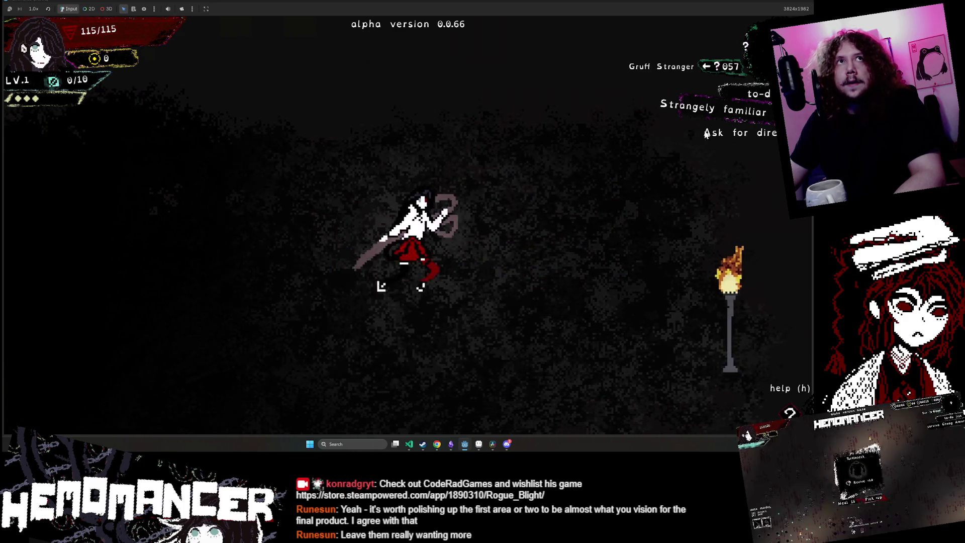
pyautogui.press('a')
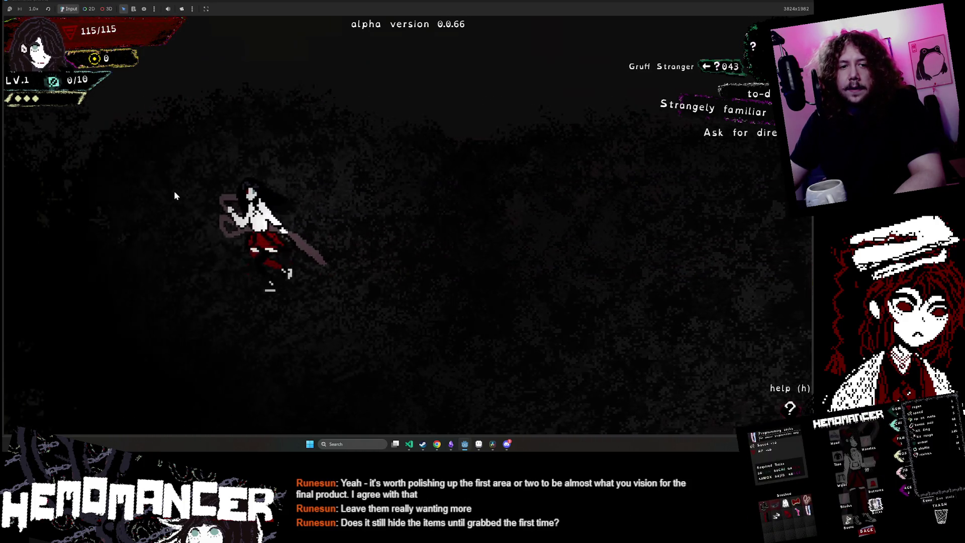
pyautogui.press('a')
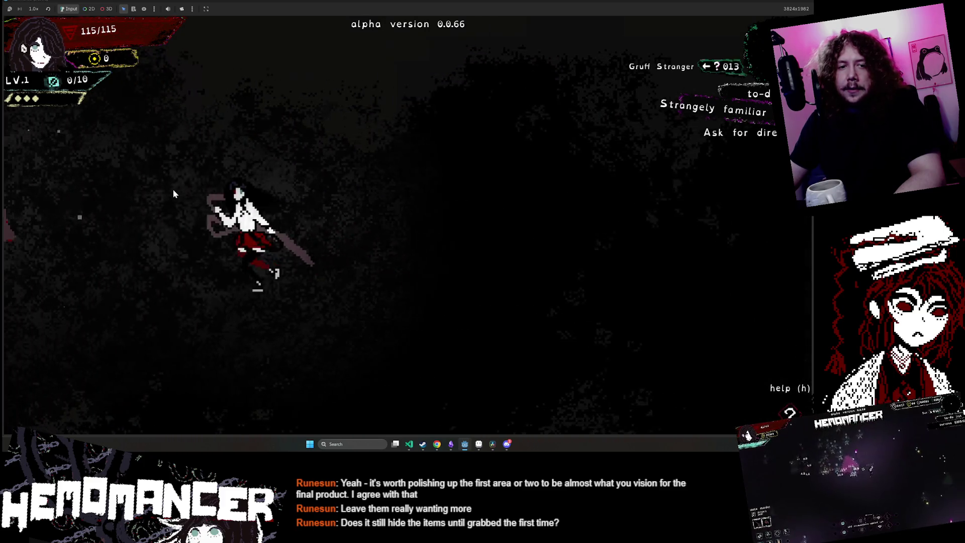
pyautogui.press('e')
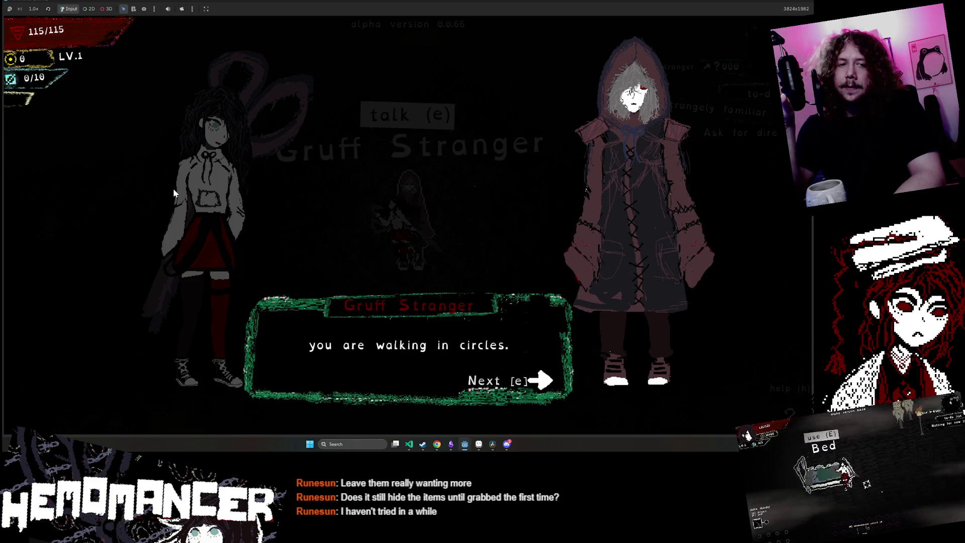
# - Finish the Gruff Stranger dialogue, asking what a metronome is, and walk to the metronome table
pyautogui.press('e')
pyautogui.press('e')
pyautogui.press('e')
pyautogui.press('e')
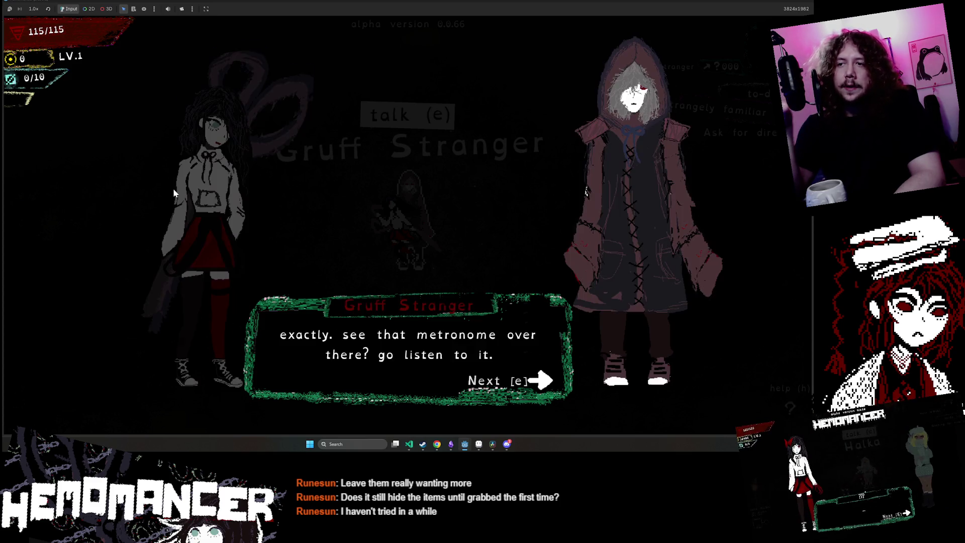
pyautogui.press('e')
pyautogui.press('e')
pyautogui.press('e')
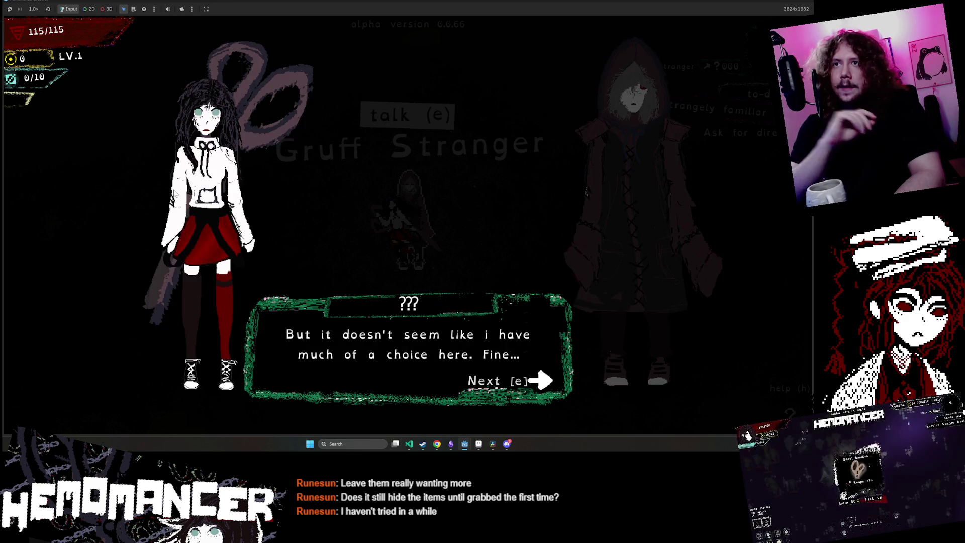
pyautogui.press('e')
pyautogui.press('a')
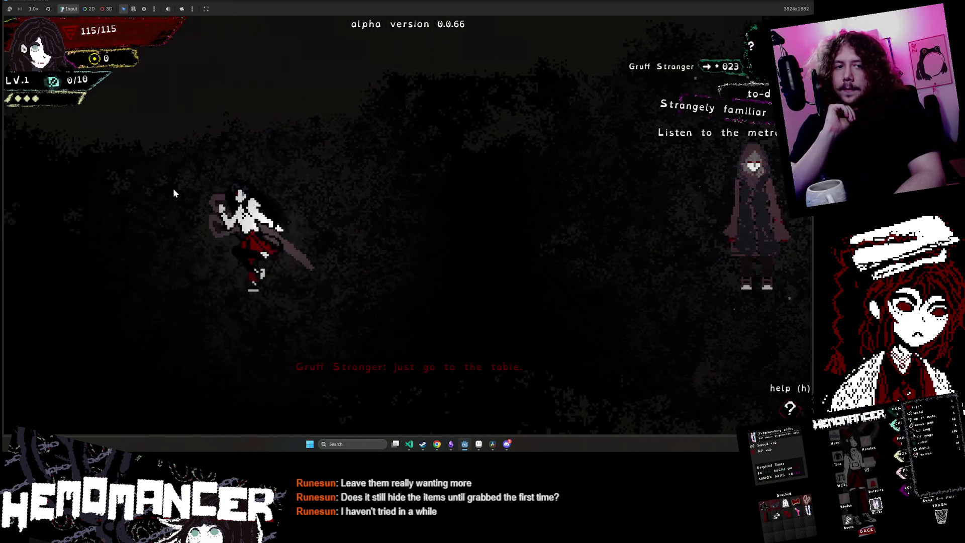
pyautogui.press('a')
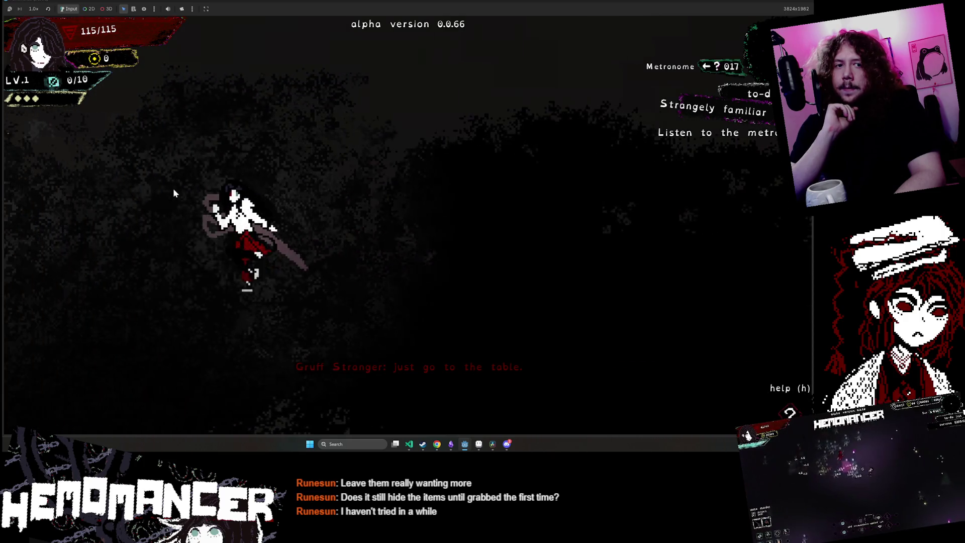
pyautogui.press('a')
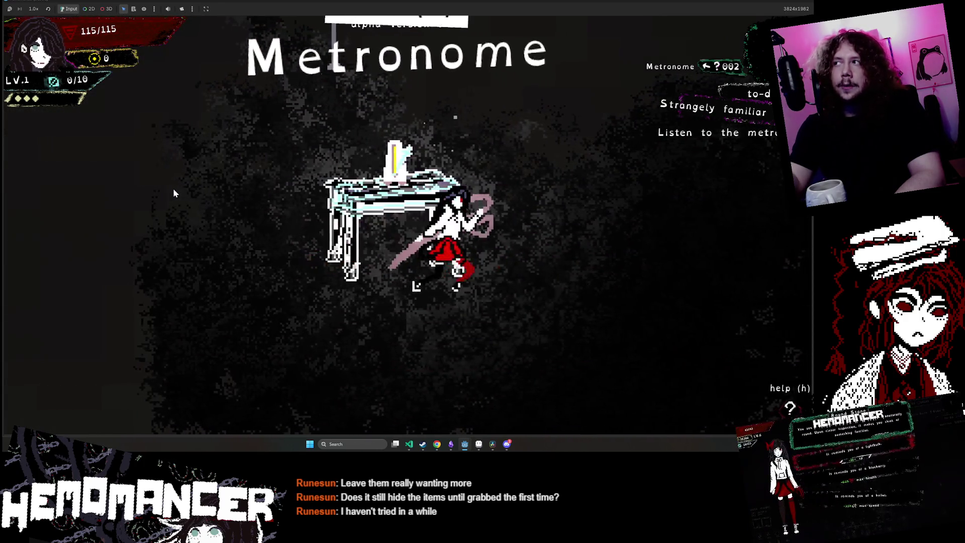
# - Open the metronome calibration, back out of it, and walk toward the training dummies
pyautogui.press('e')
pyautogui.press('s')
pyautogui.press('e')
pyautogui.press('a')
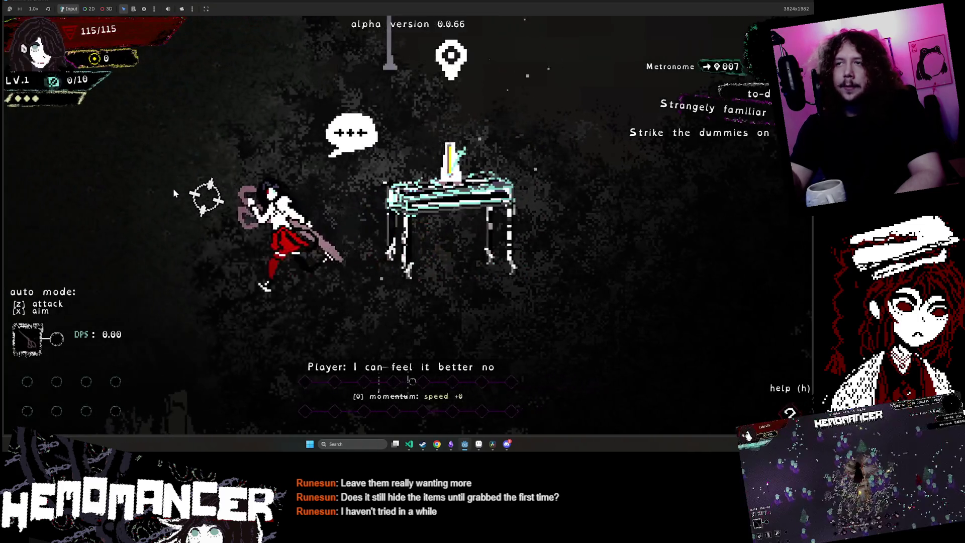
pyautogui.press('a')
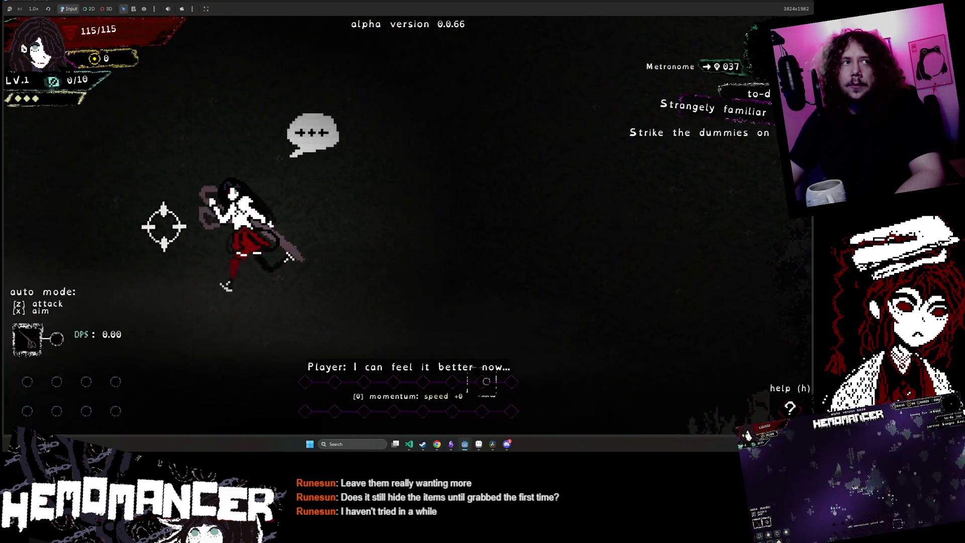
pyautogui.press('a')
# - Strike the training dummies on the beat until the 'Despite all that happened' cutscene starts
pyautogui.click(213, 198)
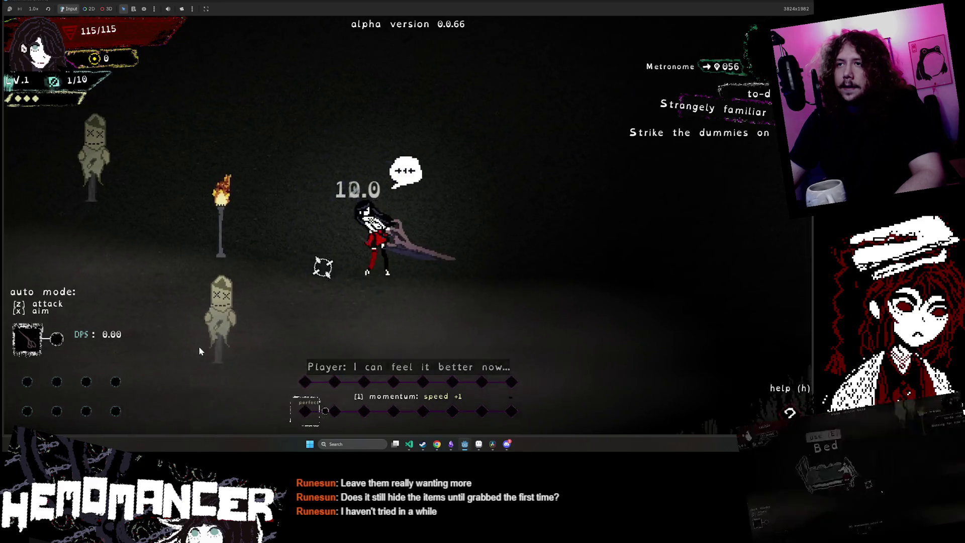
pyautogui.press('a')
pyautogui.press('s')
pyautogui.click(188, 267)
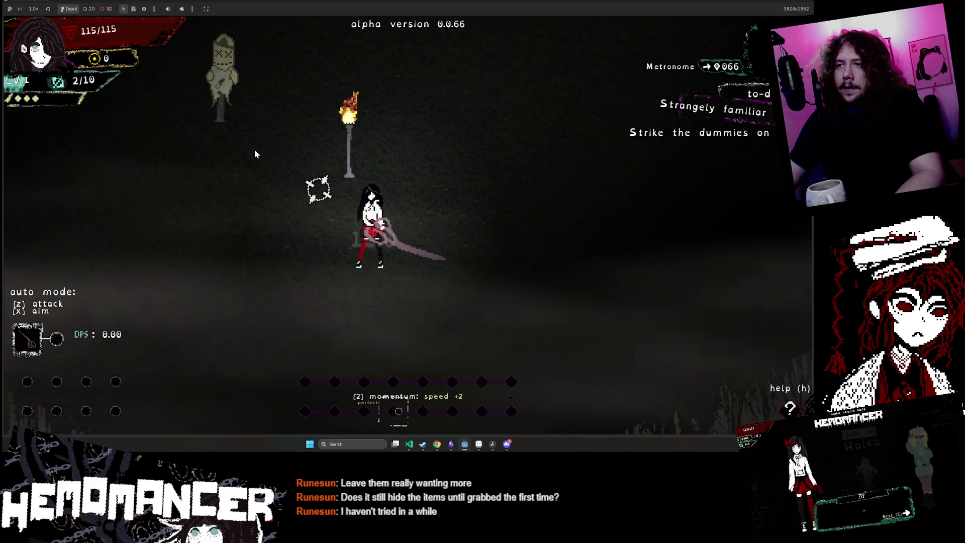
pyautogui.press('w')
pyautogui.press('a')
pyautogui.click(262, 131)
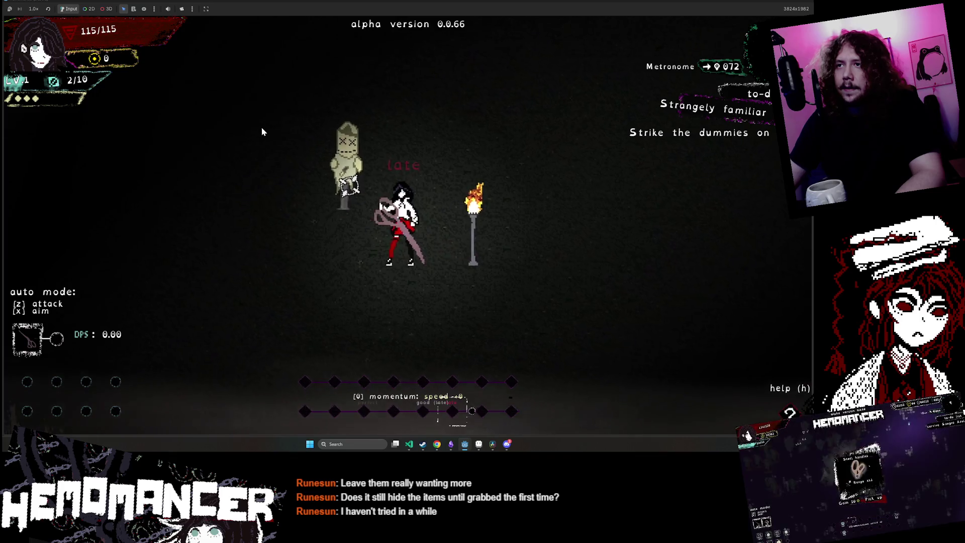
pyautogui.click(262, 132)
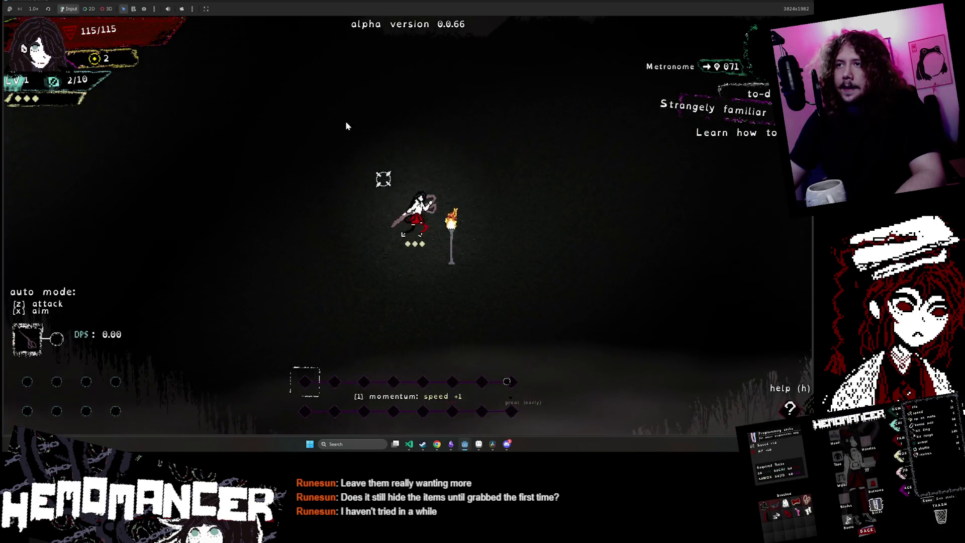
pyautogui.press('d')
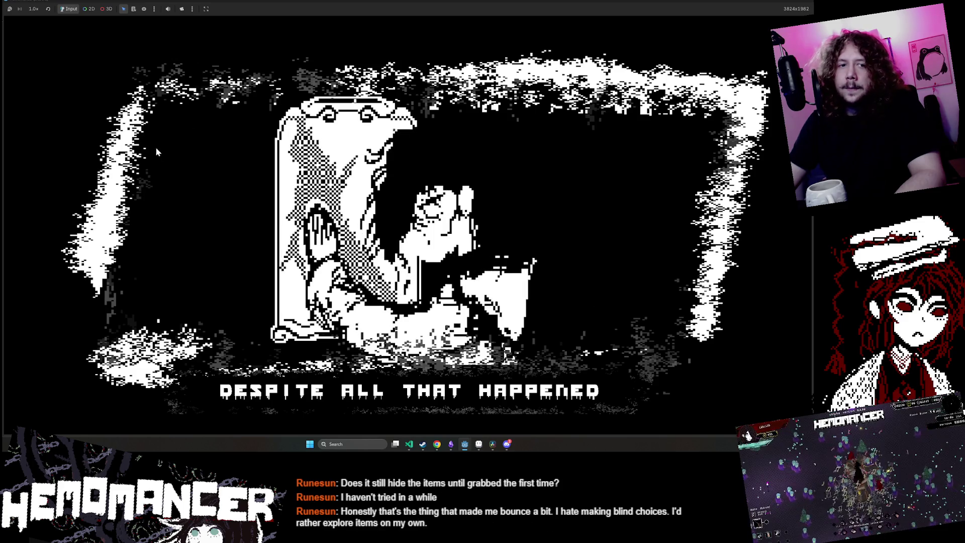
# - Walk up to the signpole and use it to open the World Map at the Prelude mission in Cheag Amar
pyautogui.press('w')
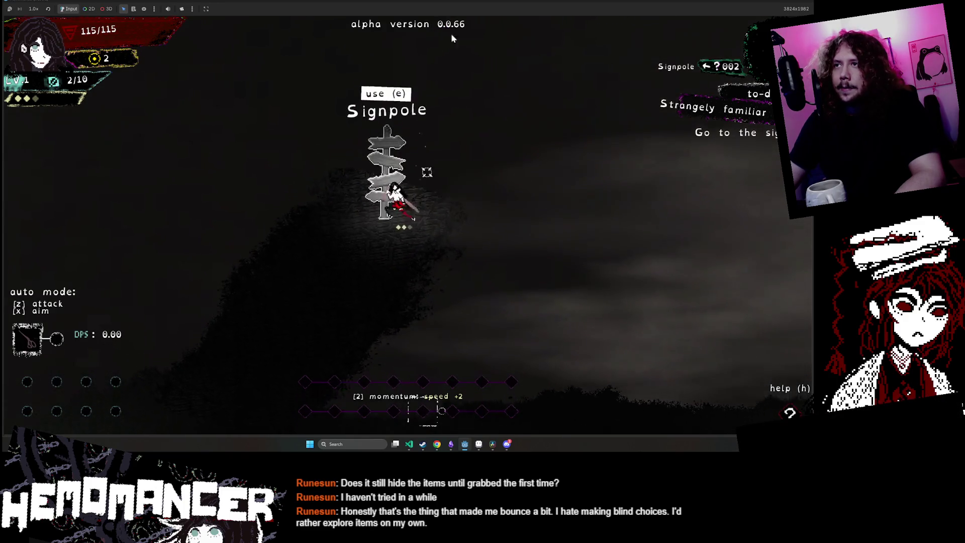
pyautogui.press('e')
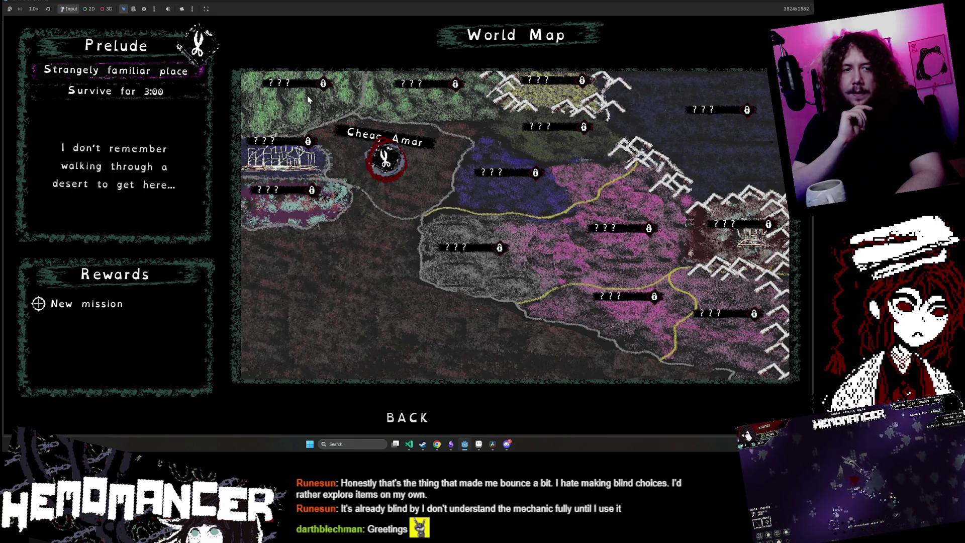
# - Embark on the Prelude mission at Cheag Amar and read the roadside sign
pyautogui.press('Return')
pyautogui.press('Return')
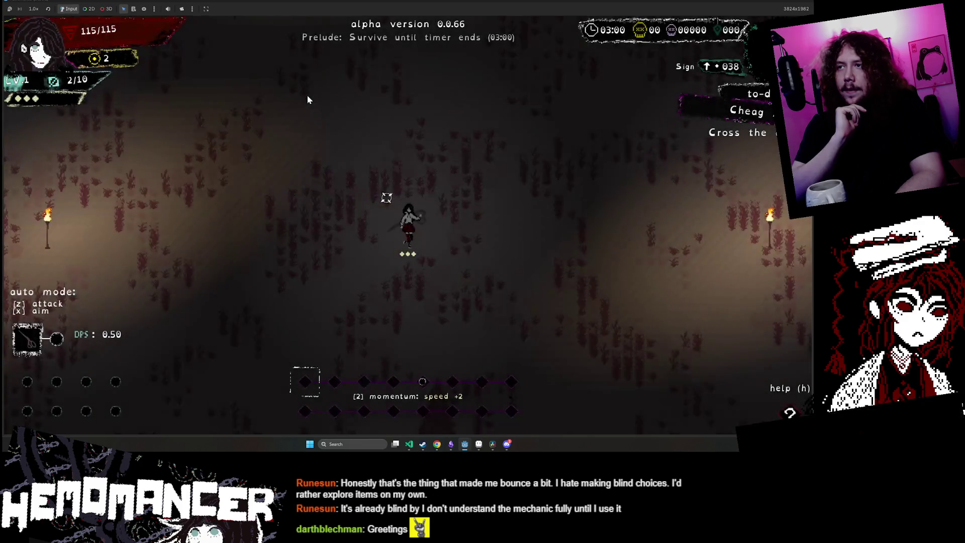
pyautogui.press('w')
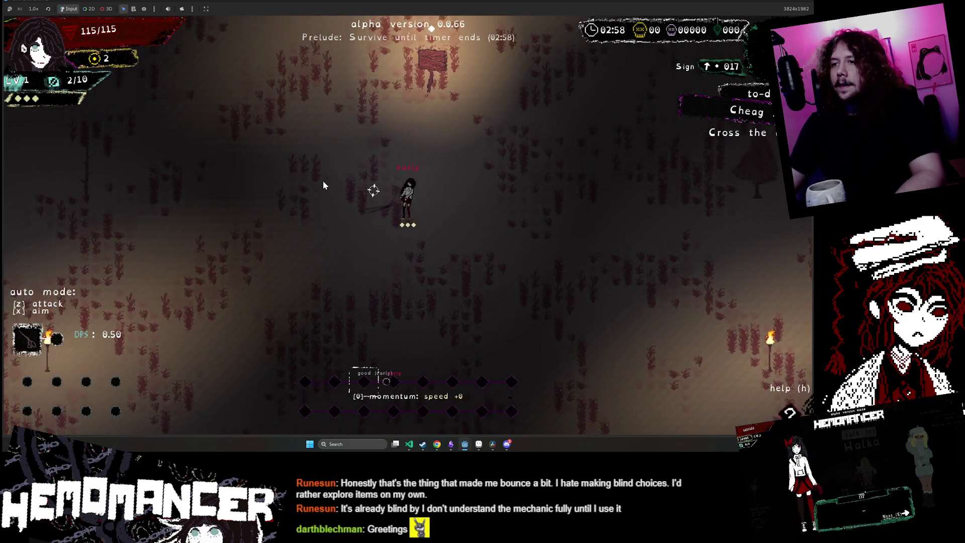
pyautogui.press('e')
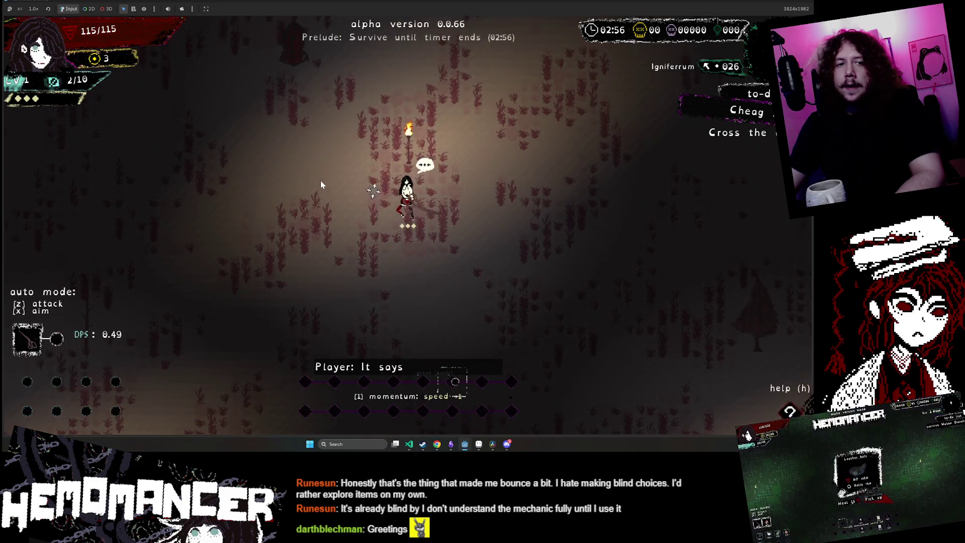
# - Fight enemies through the field until reaching LV.2 and the Leash, Focus Stone or Lotus Jujube pick
pyautogui.press('w')
pyautogui.press('a')
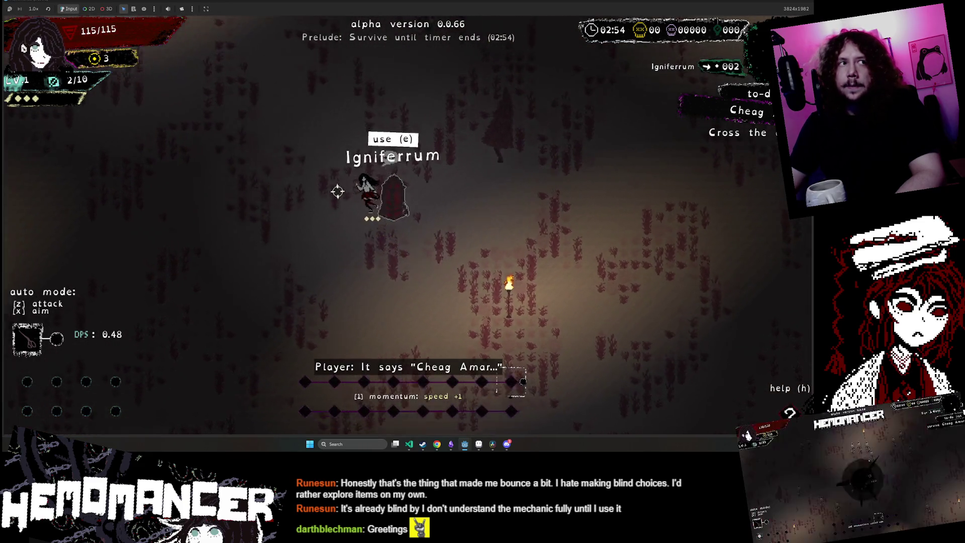
pyautogui.press('w')
pyautogui.press('d')
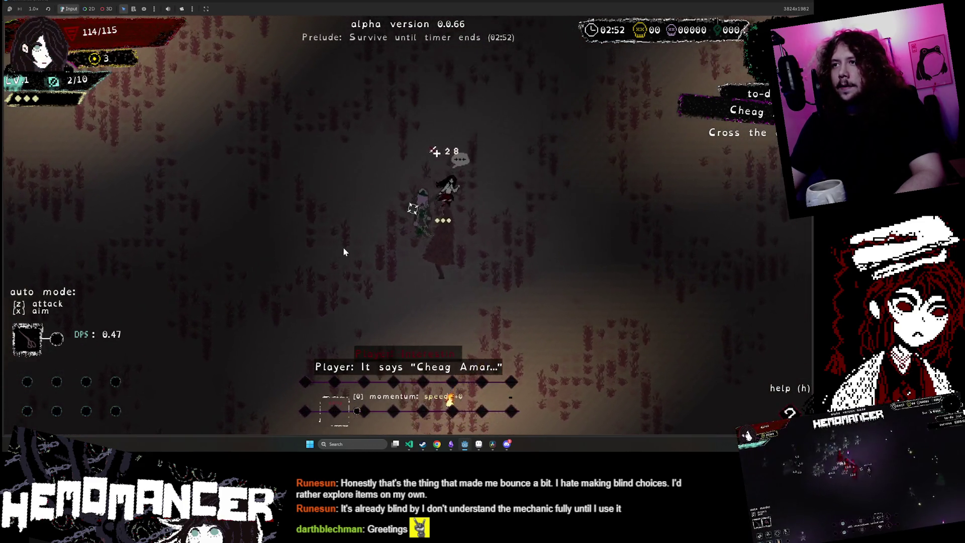
pyautogui.press('s')
pyautogui.press('d')
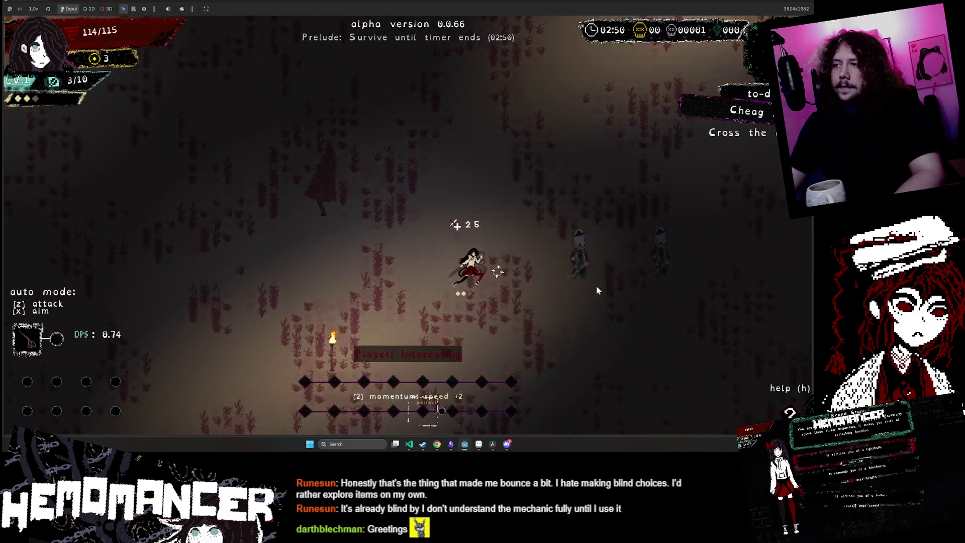
pyautogui.press('d')
pyautogui.press('s')
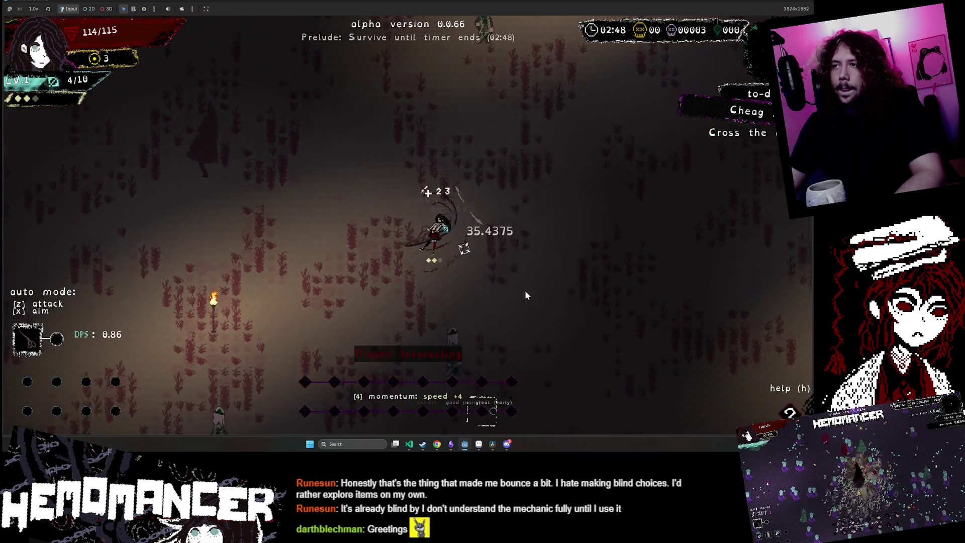
pyautogui.press('s')
pyautogui.press('a')
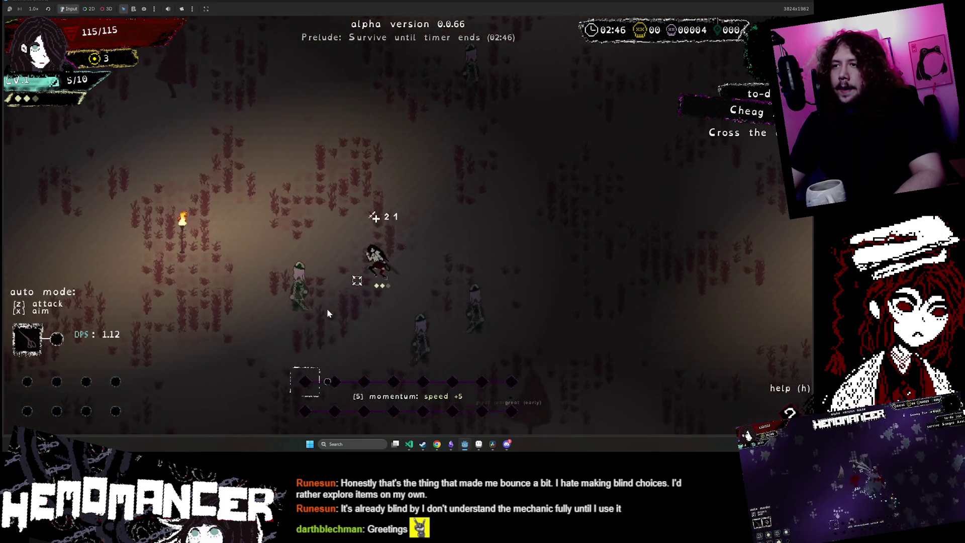
pyautogui.press('s')
pyautogui.press('d')
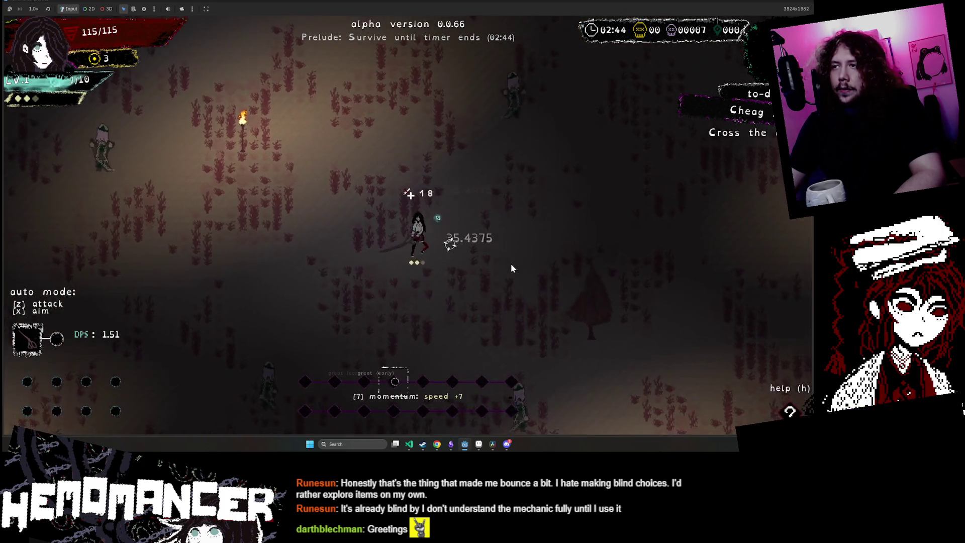
pyautogui.press('w')
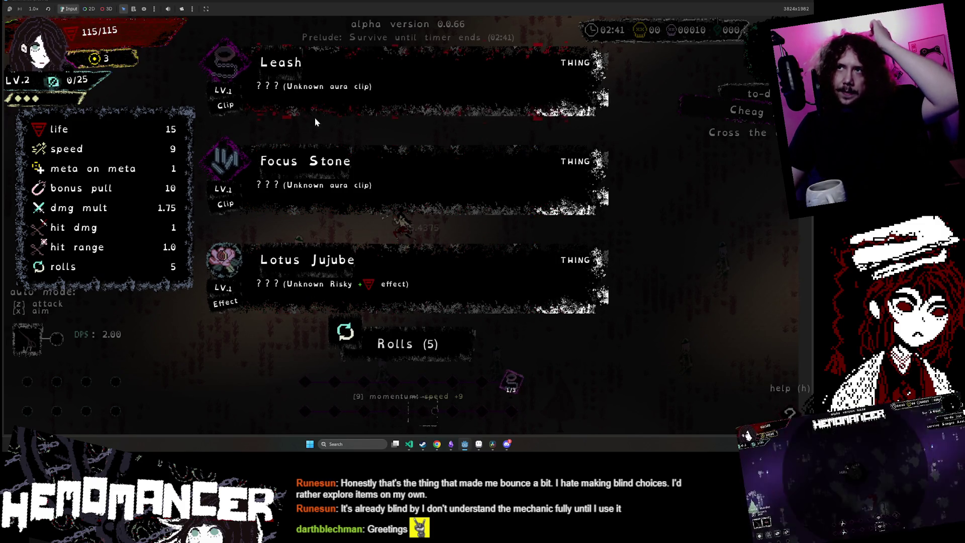
# - Reroll the level-2 item offer twice to get Jumping rope, Letter and Juanez with 3 rolls left
pyautogui.click(398, 349)
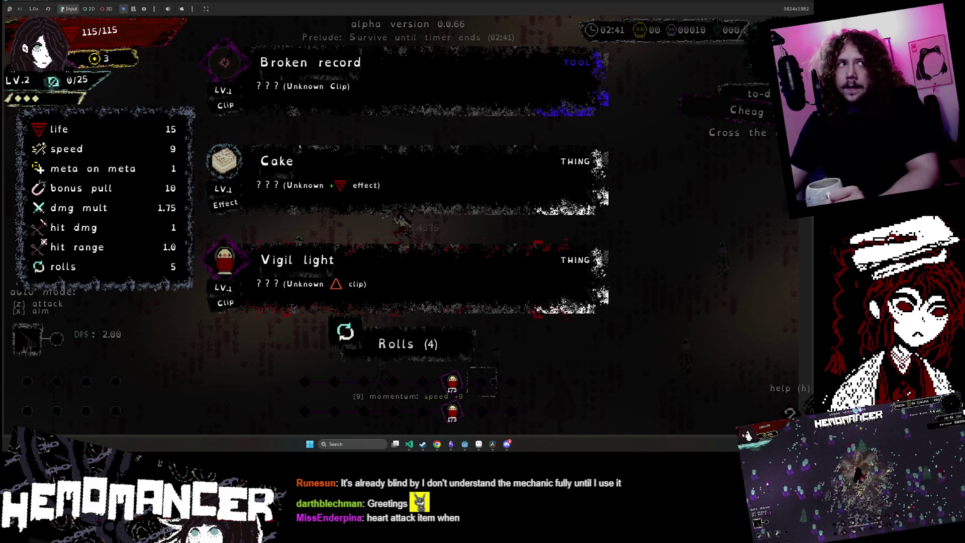
pyautogui.click(421, 346)
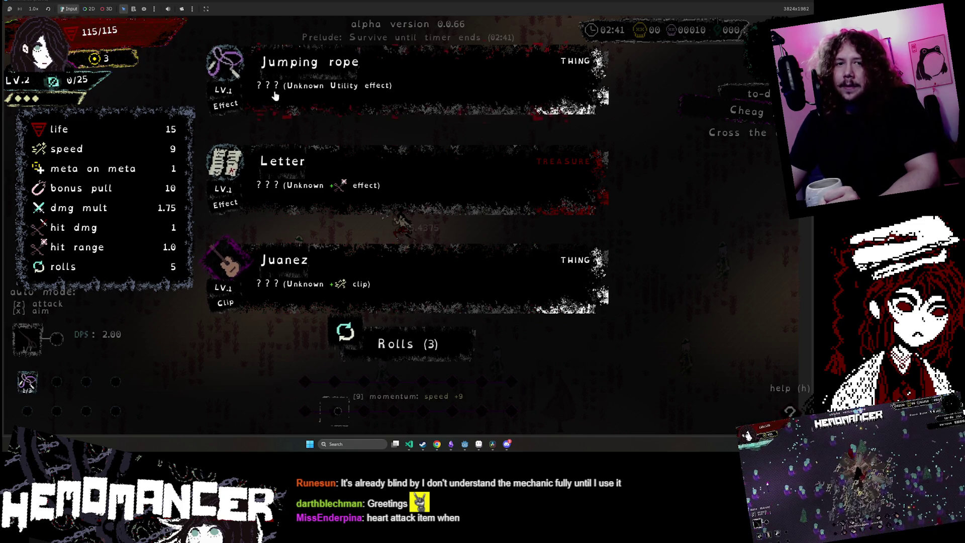
# - Dismiss the Discord direct messages window to get back to the Hemomancer item choice
pyautogui.click(507, 443)
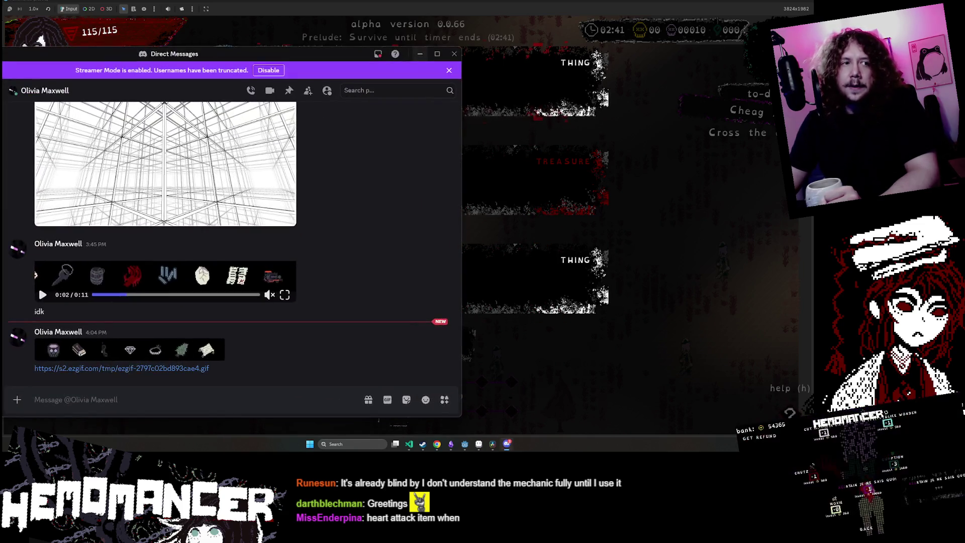
pyautogui.click(454, 54)
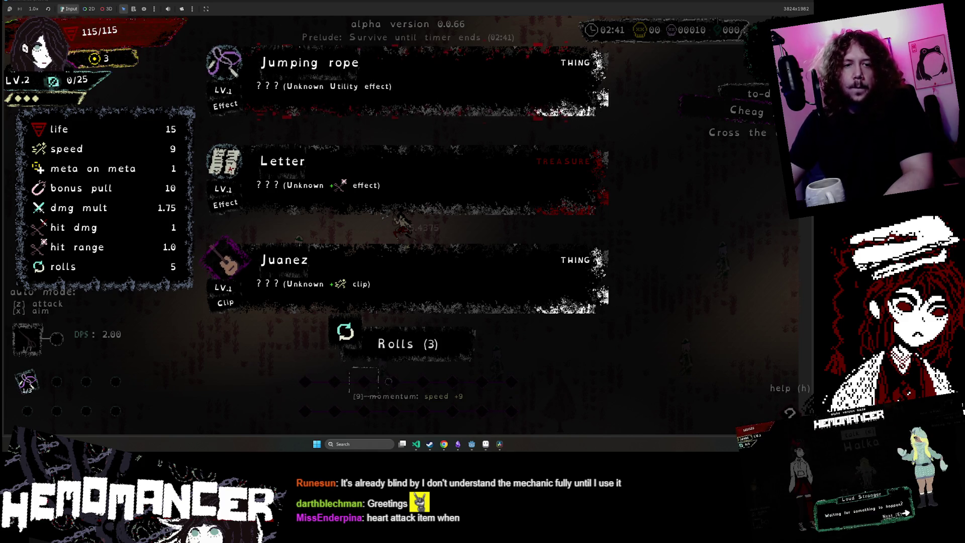
# - Reroll once more, take One of Pentacles (+1 max health per meta orb), then pause the run
pyautogui.click(362, 337)
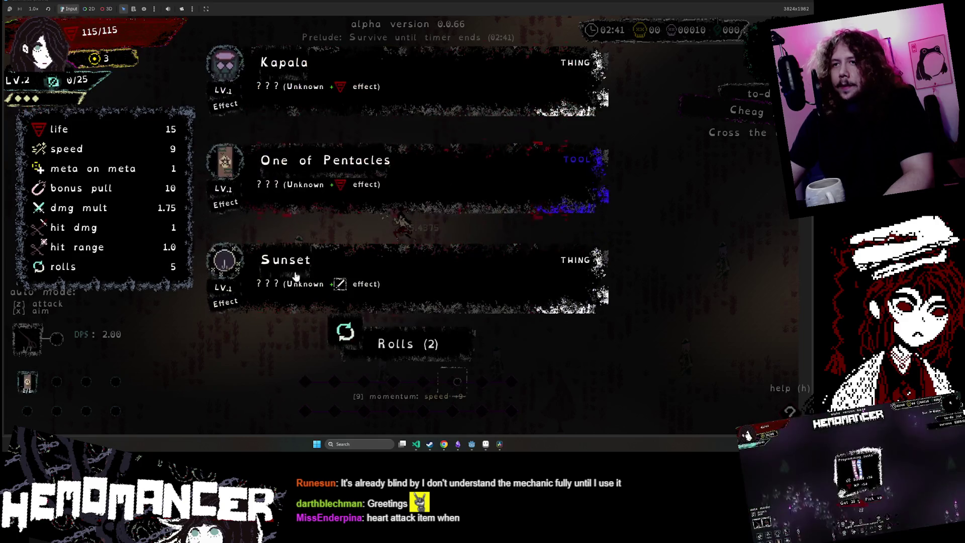
pyautogui.click(333, 215)
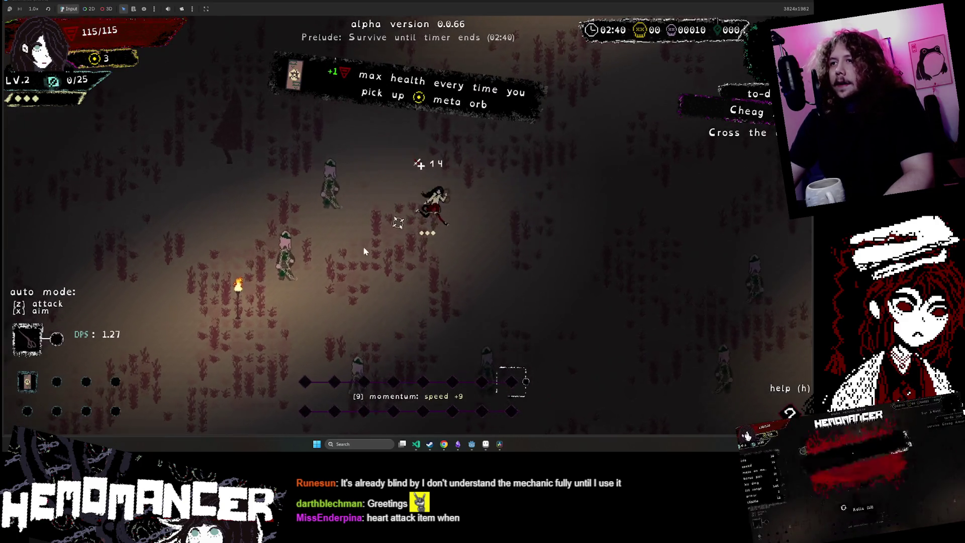
pyautogui.press('a')
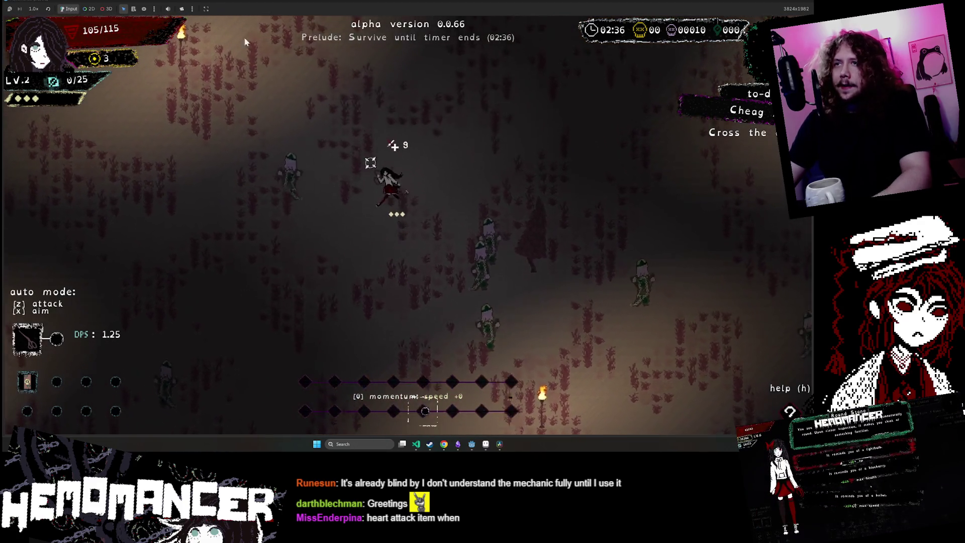
pyautogui.press('Escape')
# - Set the Accessibility popup duration to 9.0 seconds and resume the Prelude run
pyautogui.click(327, 283)
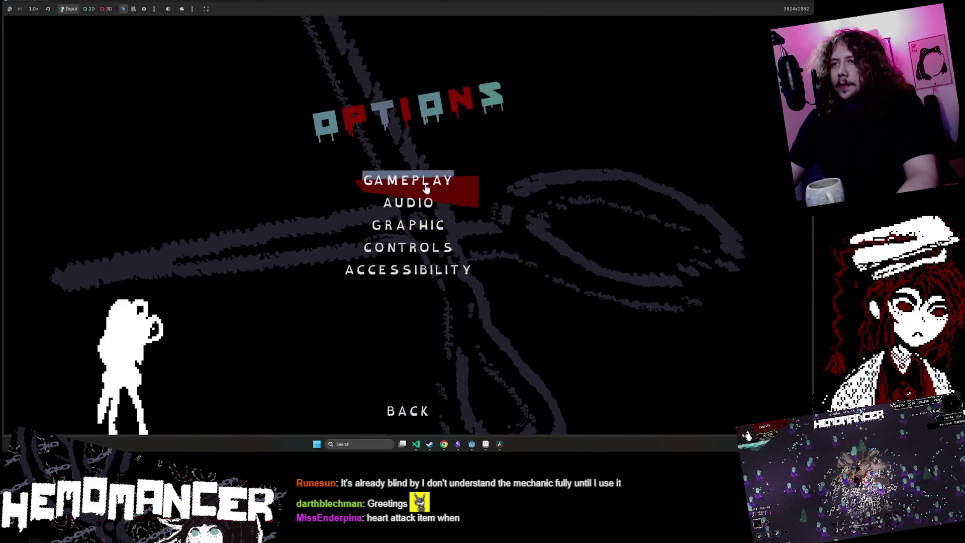
pyautogui.click(421, 278)
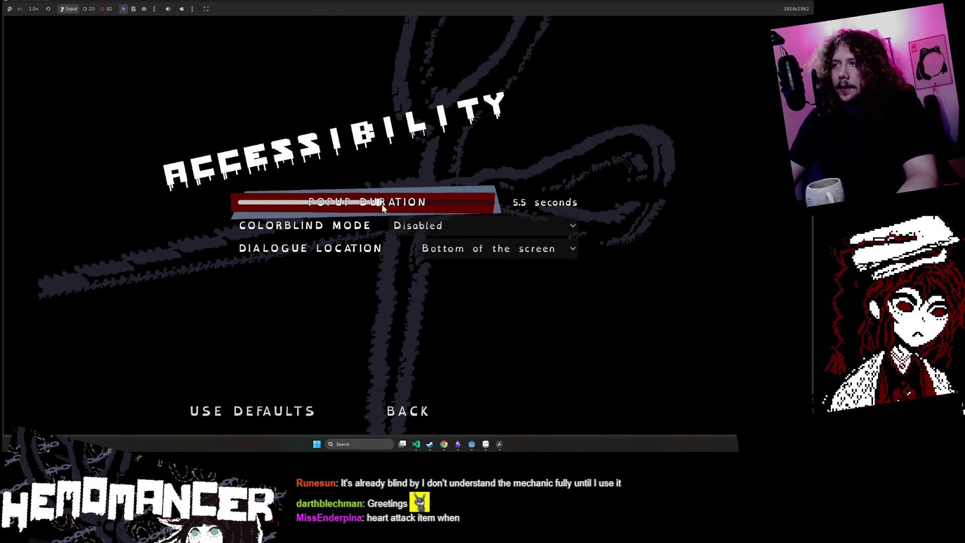
pyautogui.moveTo(441, 211); pyautogui.dragTo(462, 206)
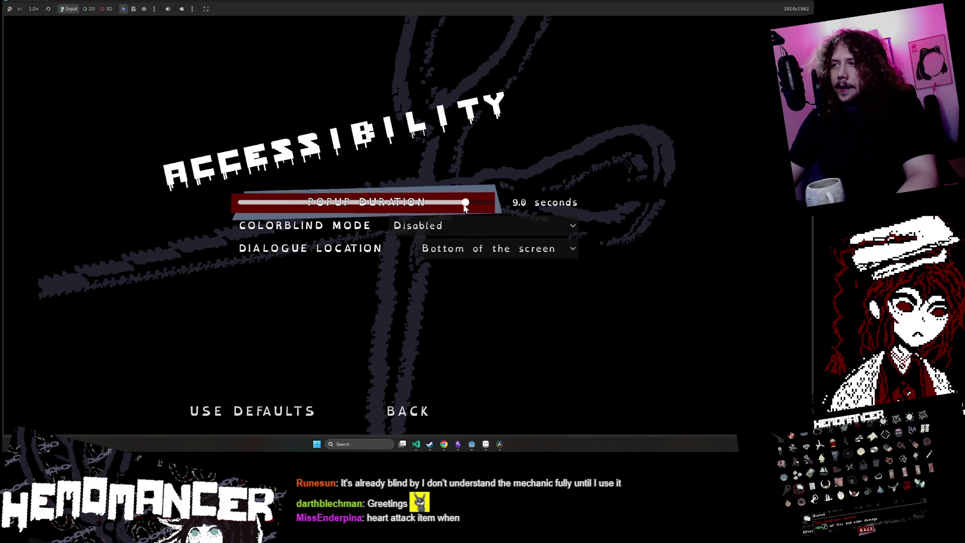
pyautogui.press('Escape')
# - Run around the field attacking enemies until level 3 offers Orange, Kapala or Dynamo
pyautogui.press('w')
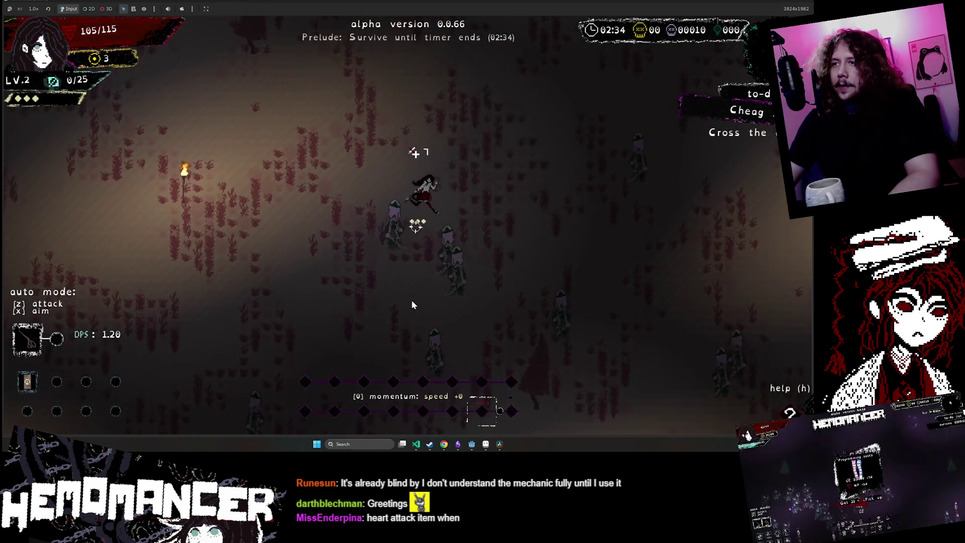
pyautogui.press('d')
pyautogui.press('s')
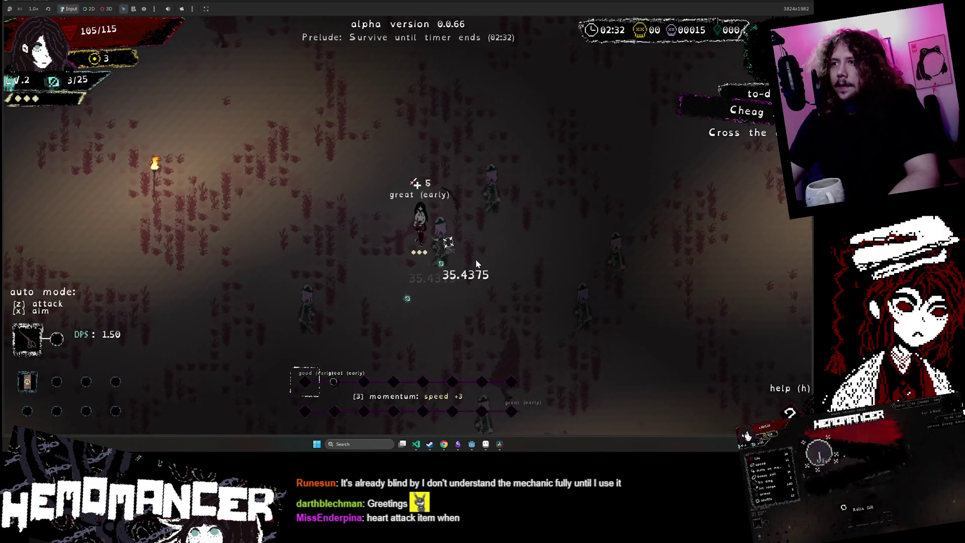
pyautogui.press('s')
pyautogui.press('a')
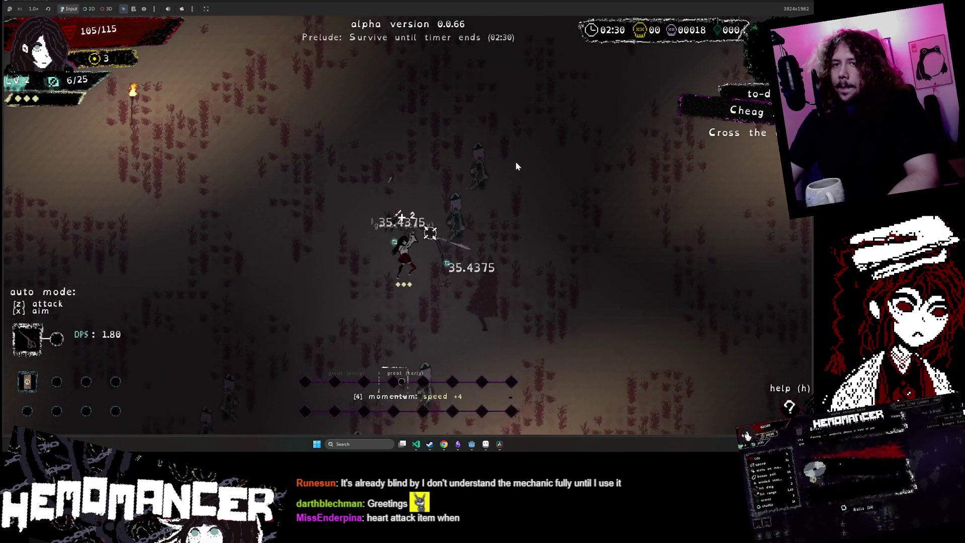
pyautogui.moveTo(34, 384)
pyautogui.press('w')
pyautogui.press('a')
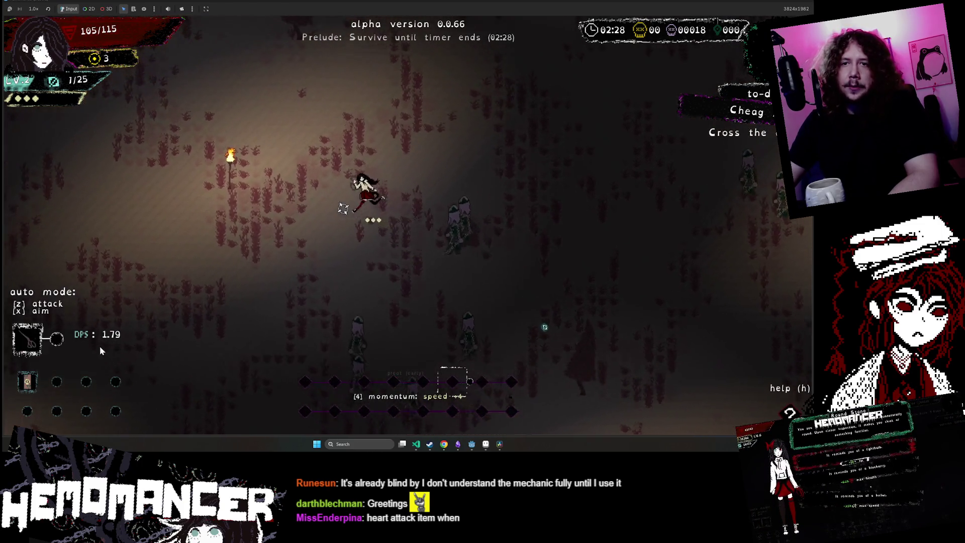
pyautogui.press('w')
pyautogui.press('a')
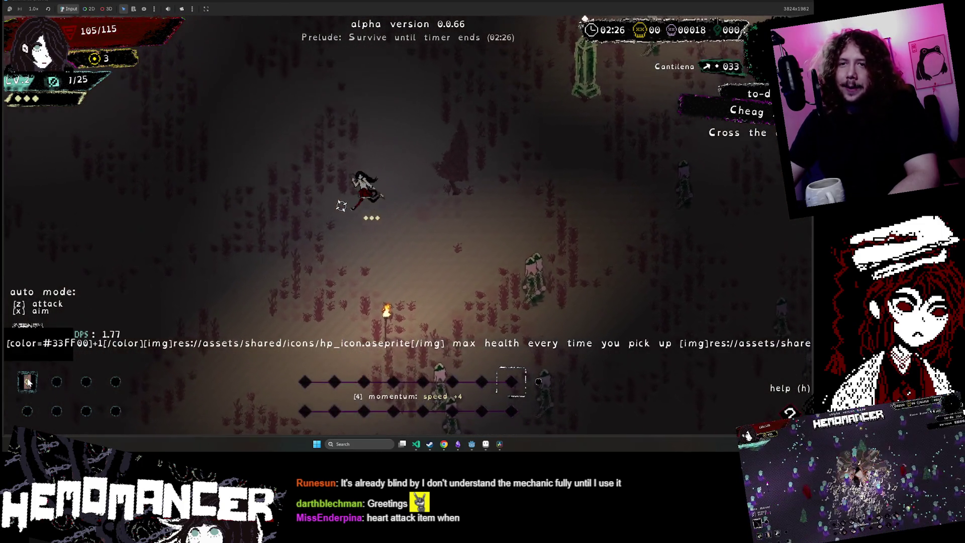
pyautogui.press('w')
pyautogui.press('d')
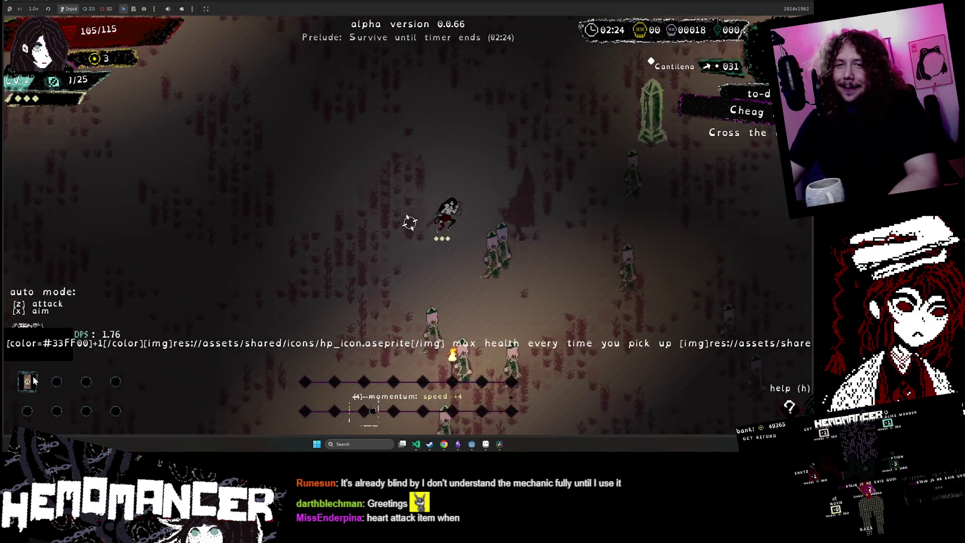
pyautogui.press('w')
pyautogui.press('d')
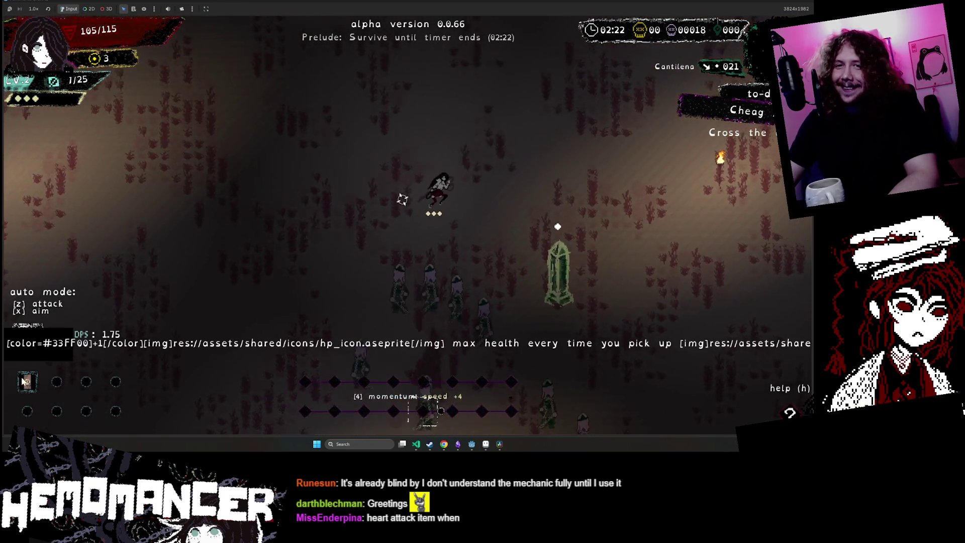
pyautogui.press('w')
pyautogui.press('a')
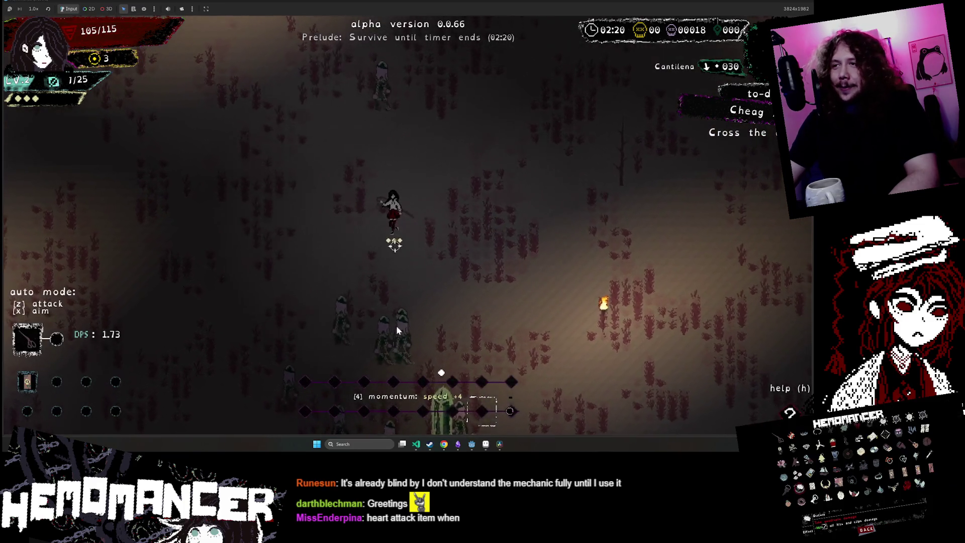
pyautogui.press('s')
pyautogui.press('a')
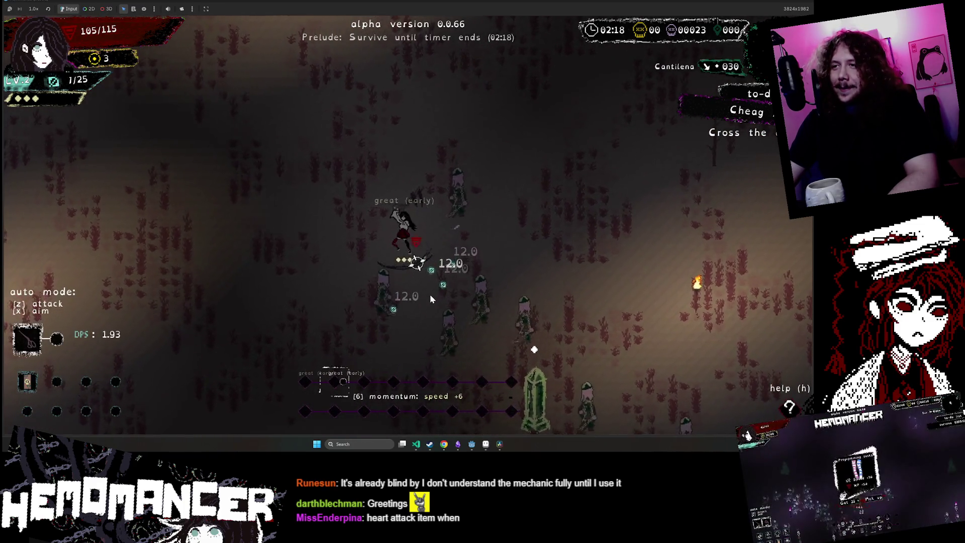
pyautogui.press('s')
pyautogui.press('d')
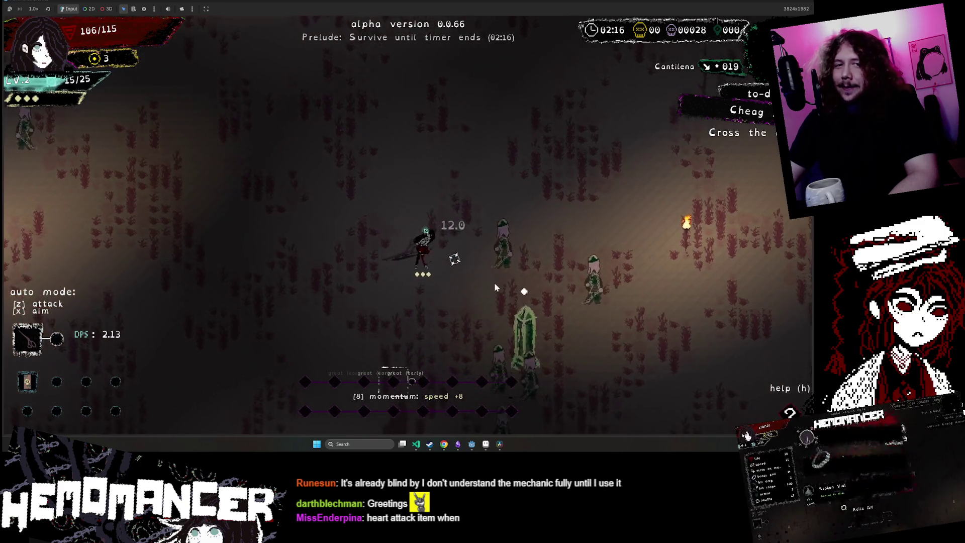
pyautogui.press('s')
pyautogui.press('d')
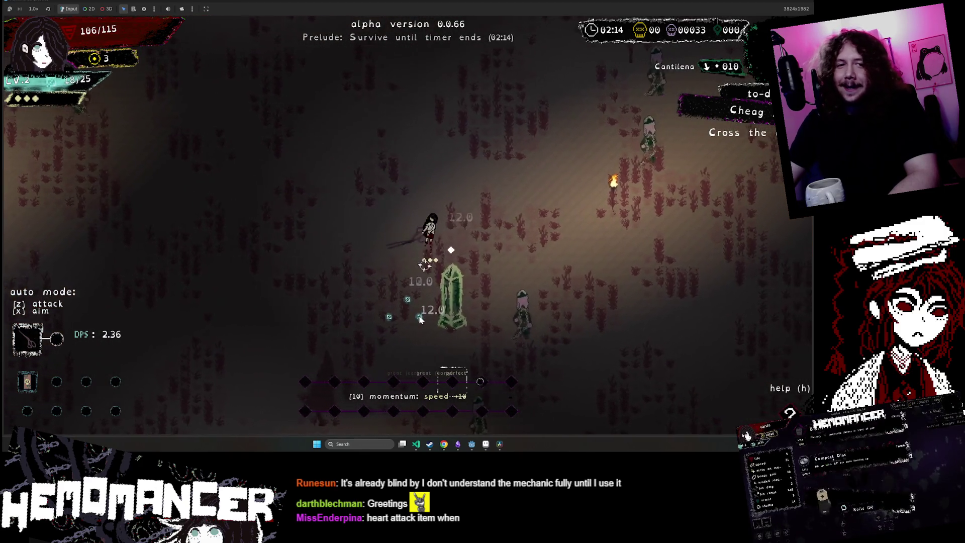
pyautogui.press('s')
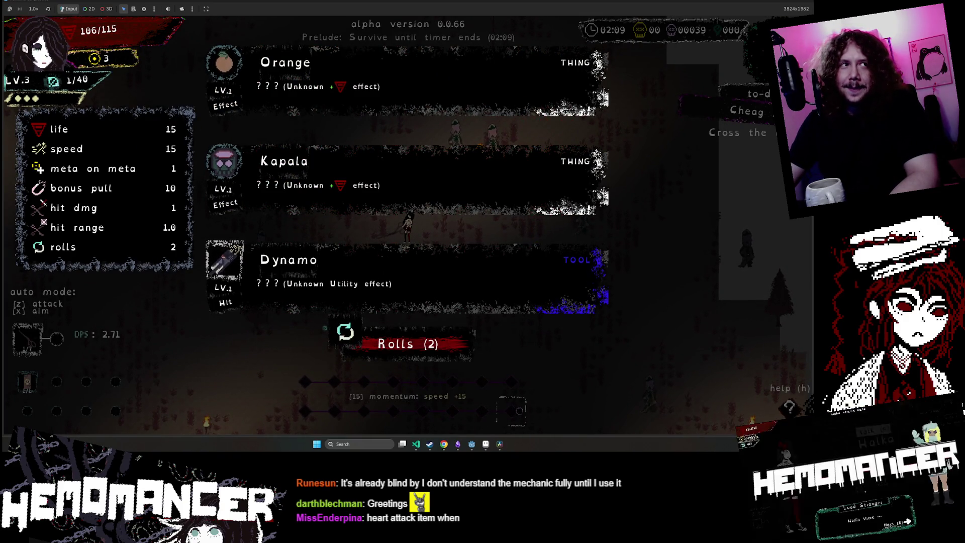
# - Take the Kapala upgrade and resume moving through the field
pyautogui.click(418, 197)
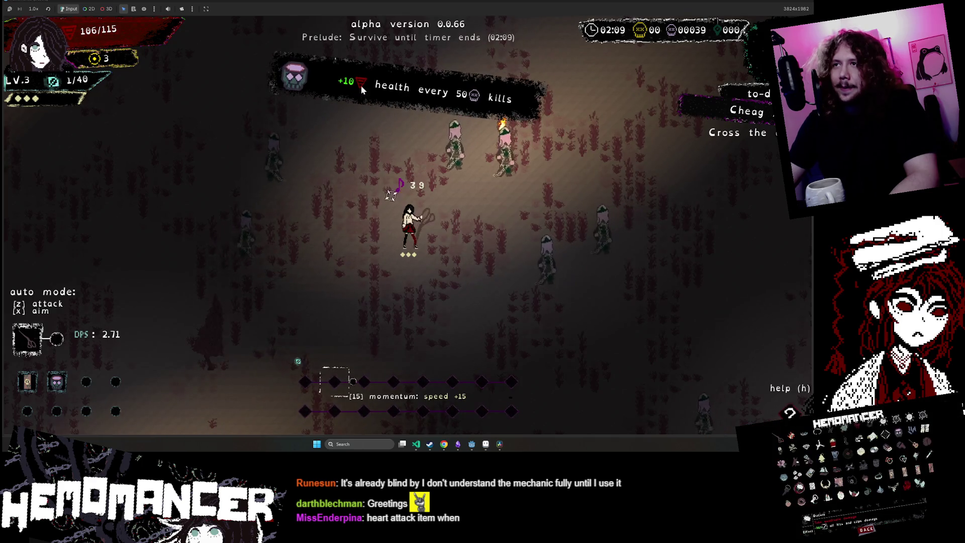
pyautogui.press('s')
pyautogui.press('a')
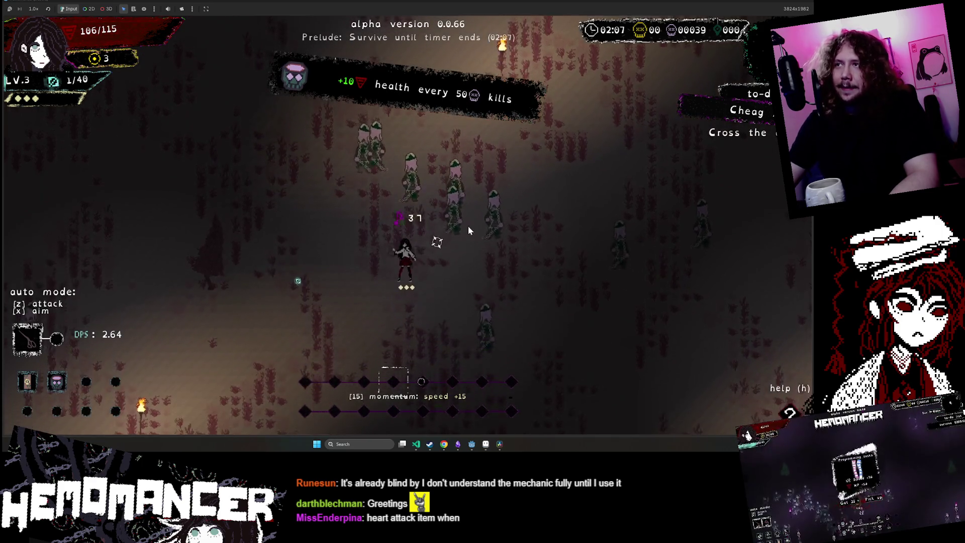
pyautogui.press('w')
pyautogui.press('a')
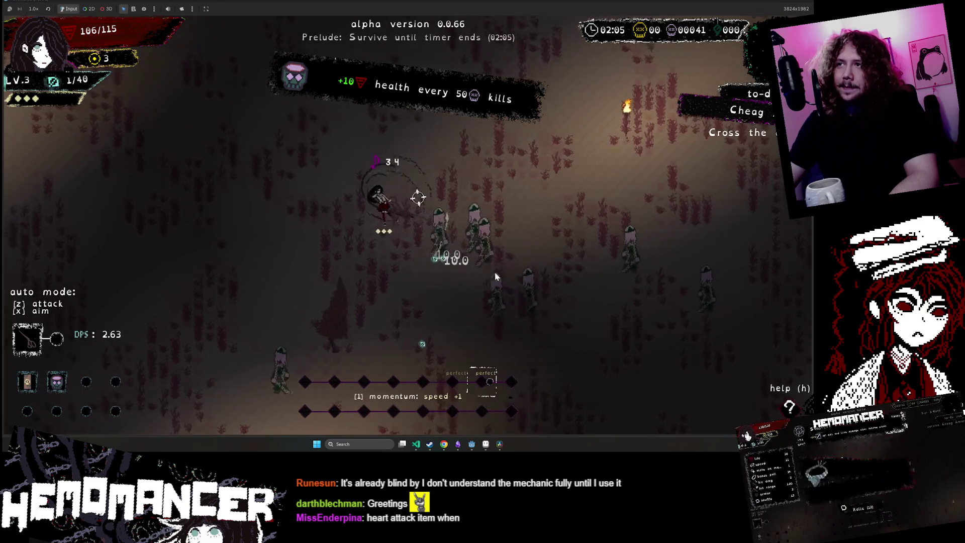
pyautogui.press('s')
pyautogui.press('d')
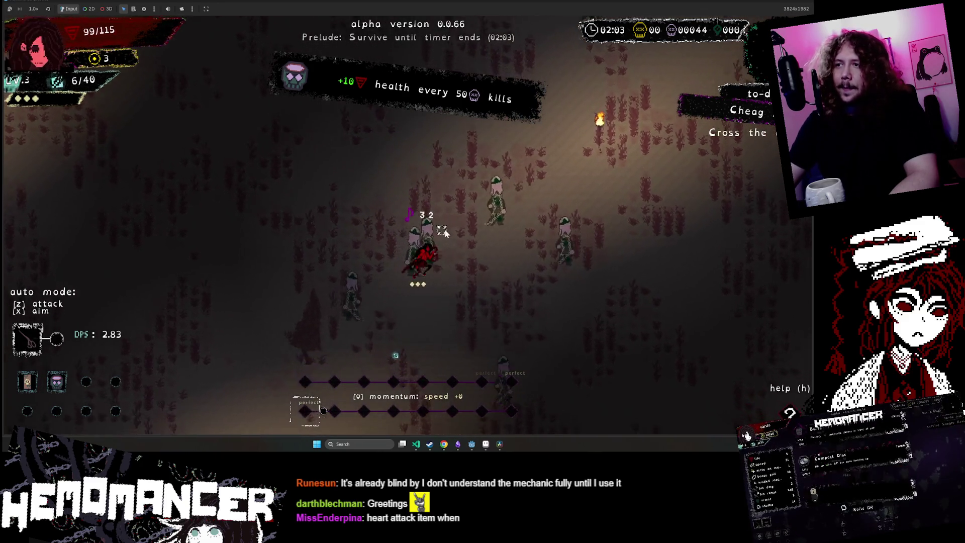
# - Keep fighting the horde until the character dies and the run ends
pyautogui.press('s')
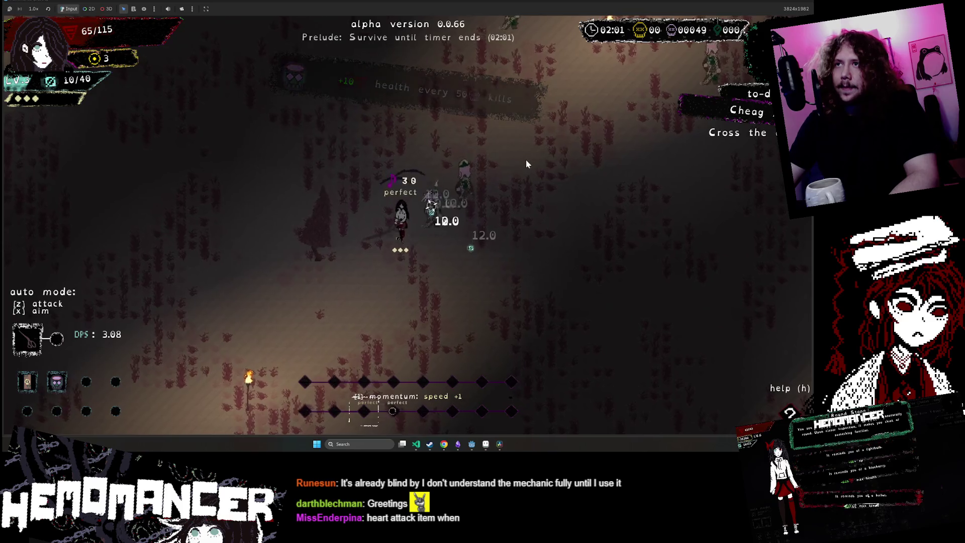
pyautogui.press('w')
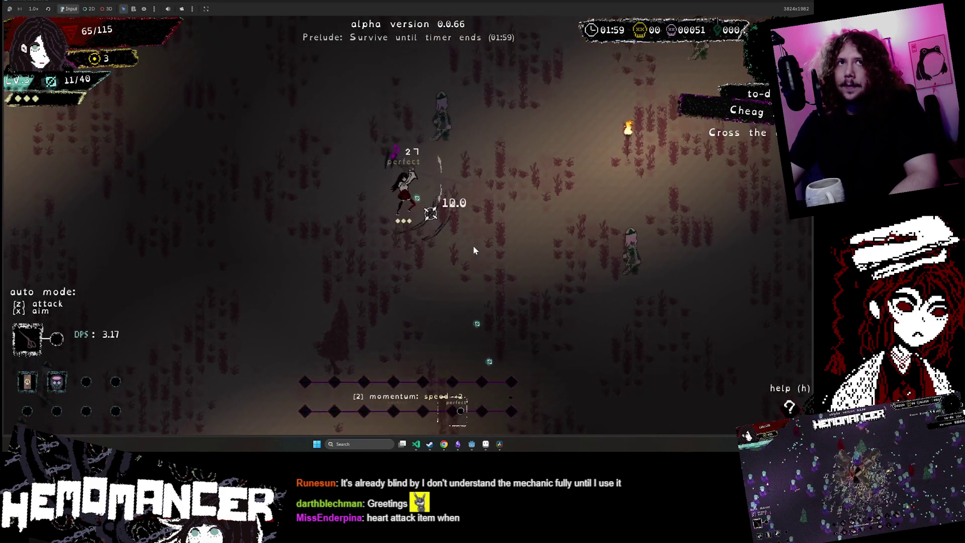
pyautogui.press('d')
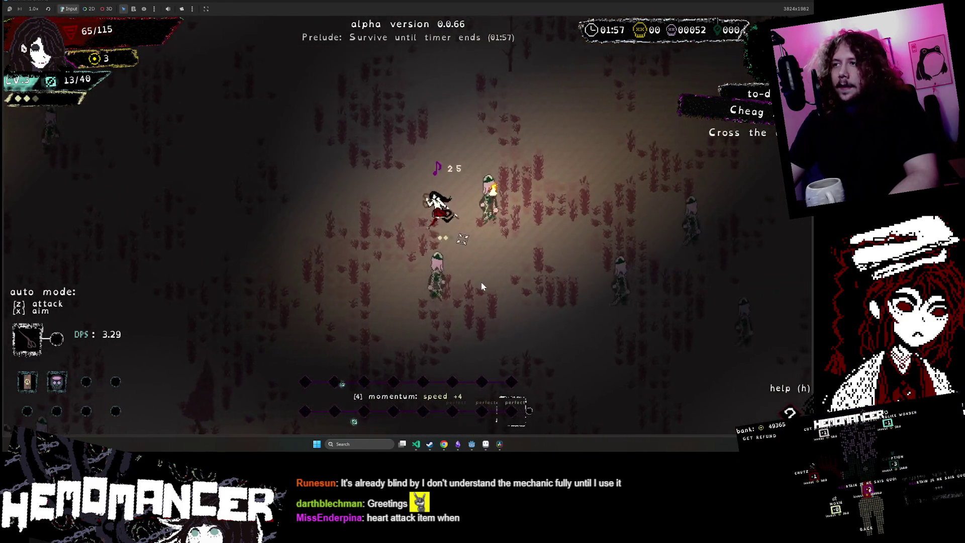
pyautogui.press('w')
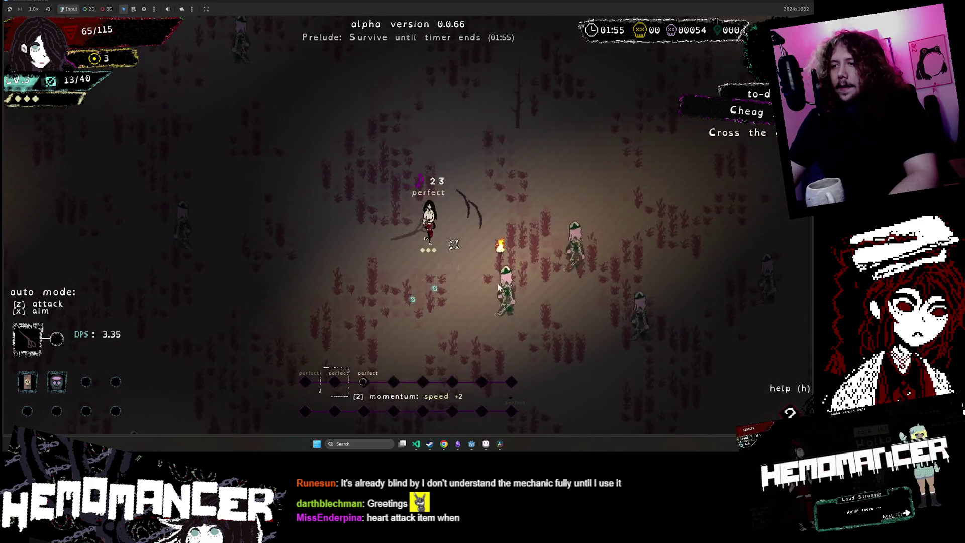
pyautogui.press('d')
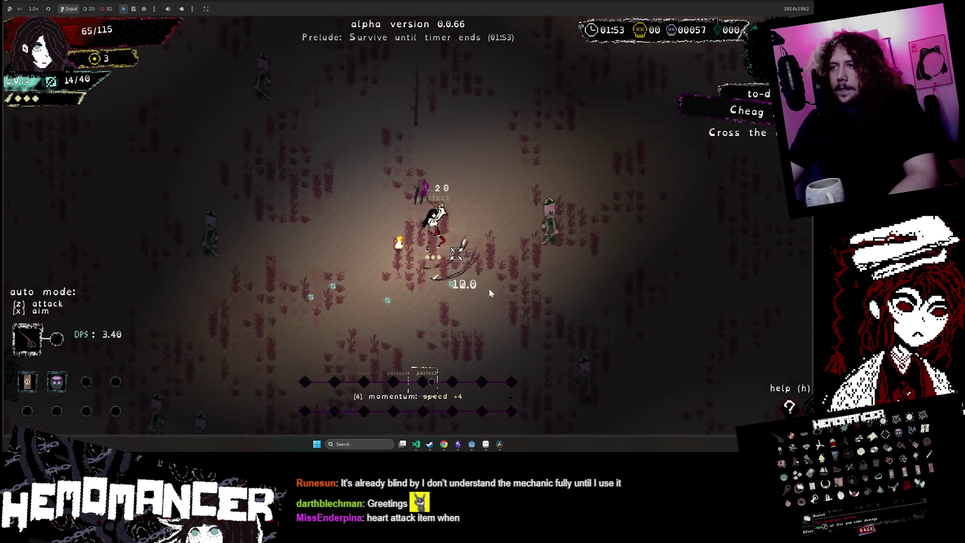
pyautogui.press('a')
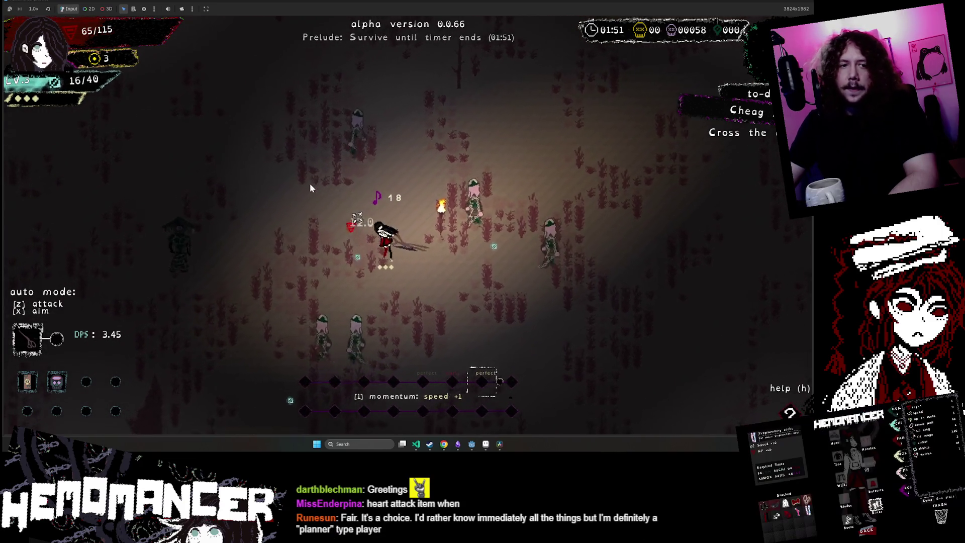
pyautogui.press('a')
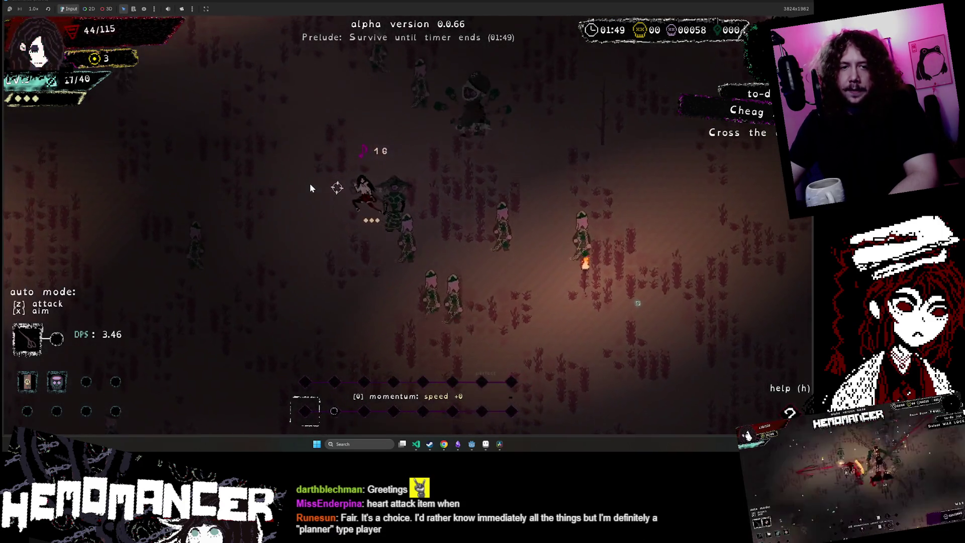
pyautogui.press('d')
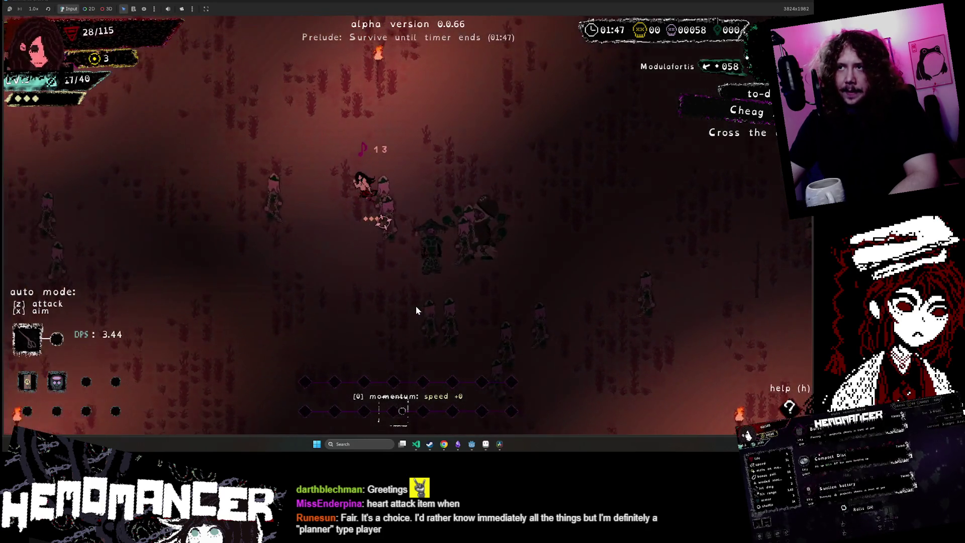
pyautogui.press('w')
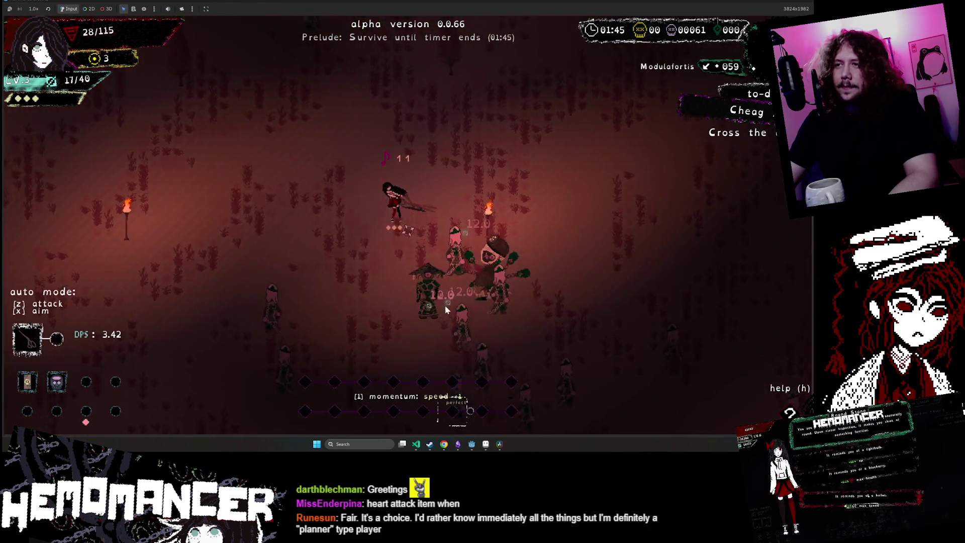
pyautogui.press('a')
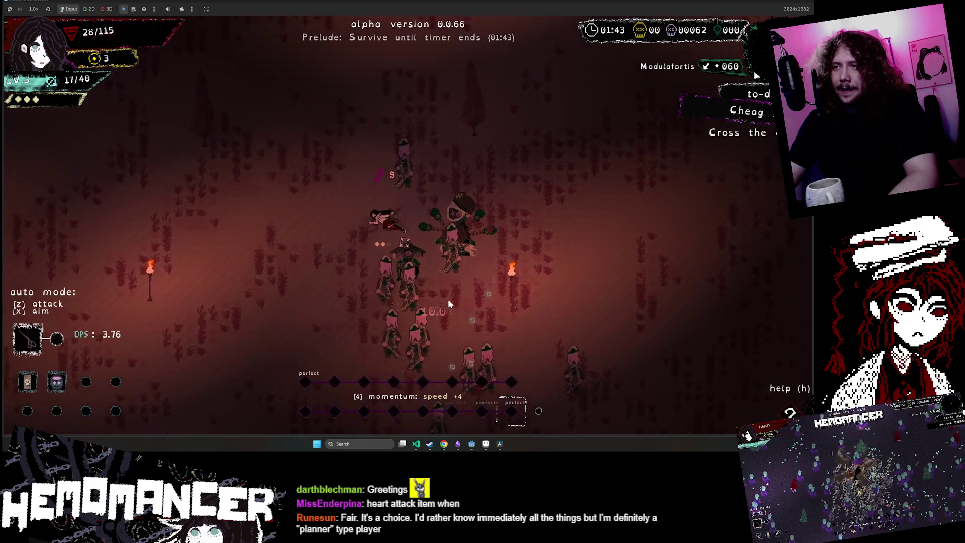
pyautogui.press('a')
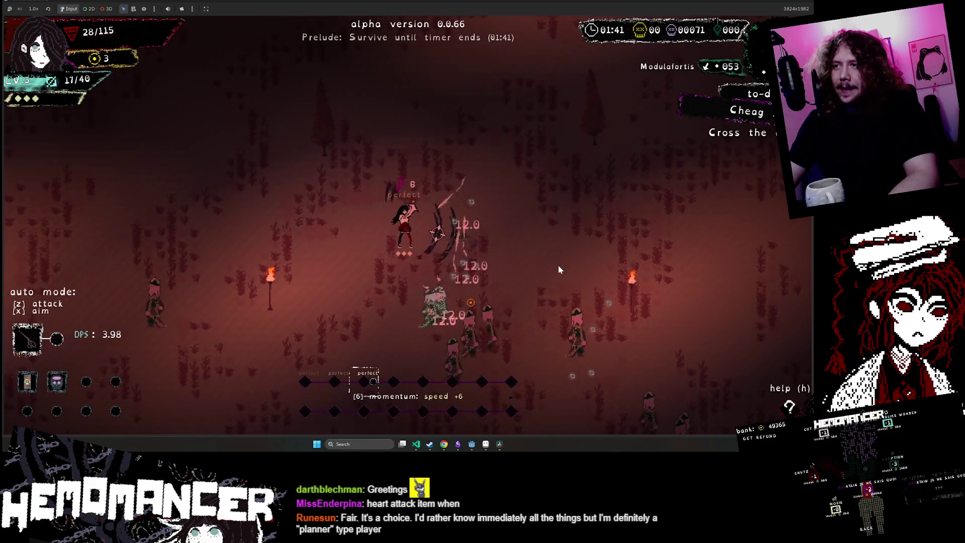
pyautogui.press('d')
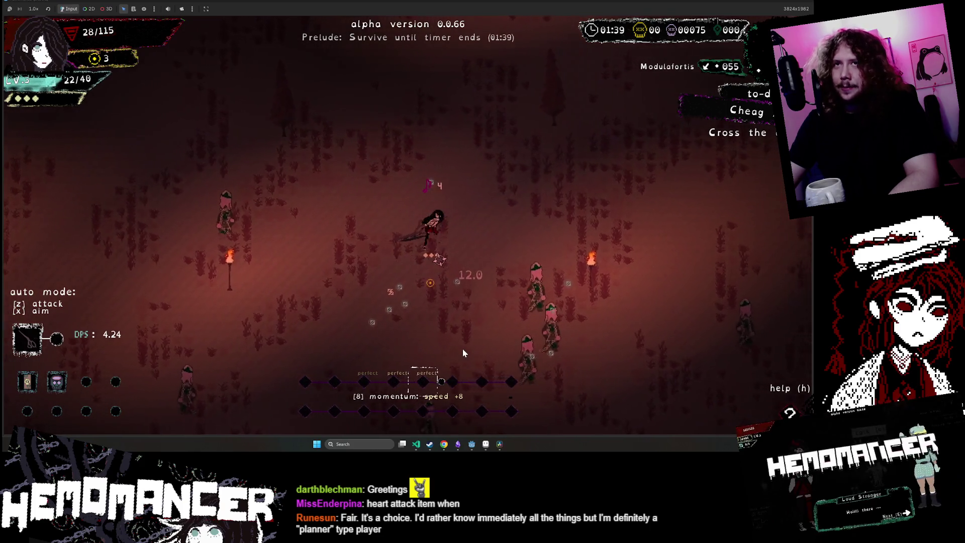
pyautogui.press('s')
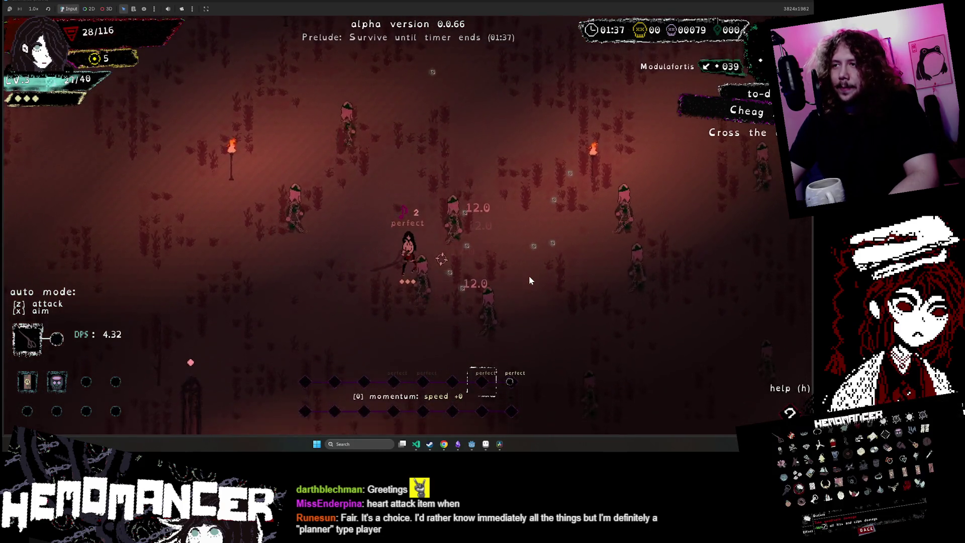
pyautogui.press('a')
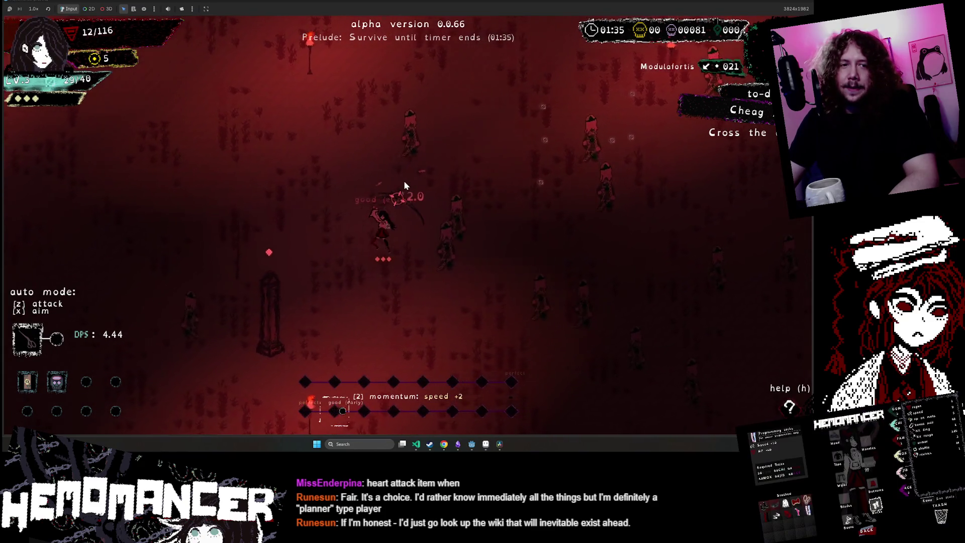
pyautogui.press('w')
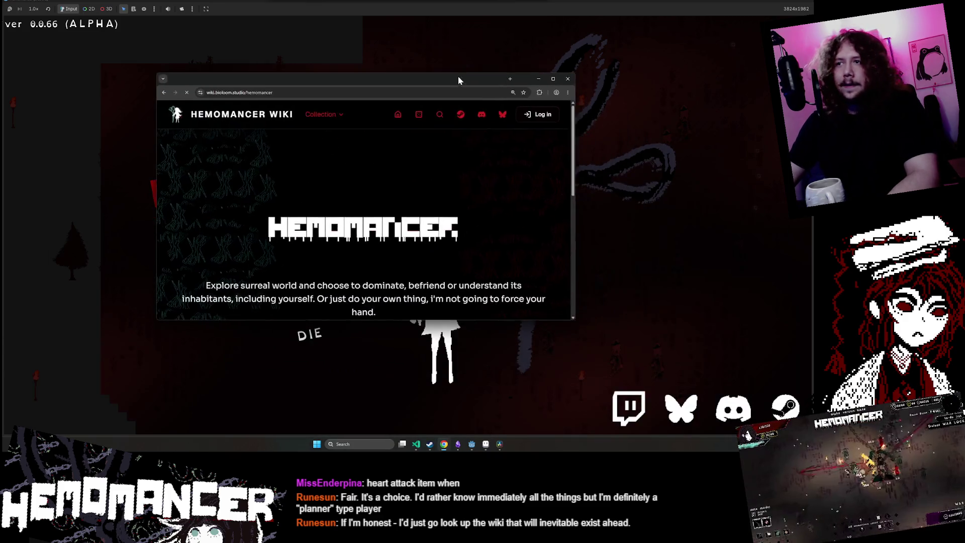
# - Bring the Hemomancer Wiki browser window forward and maximize it
pyautogui.click(302, 96)
pyautogui.hotkey('alt', 'Tab')
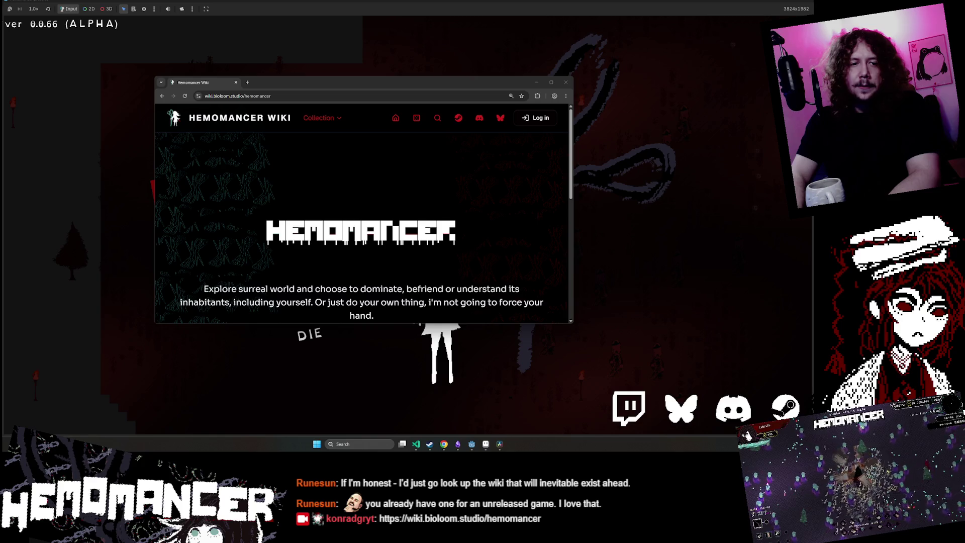
pyautogui.doubleClick(339, 81)
pyautogui.scroll(-2, 391, 231)
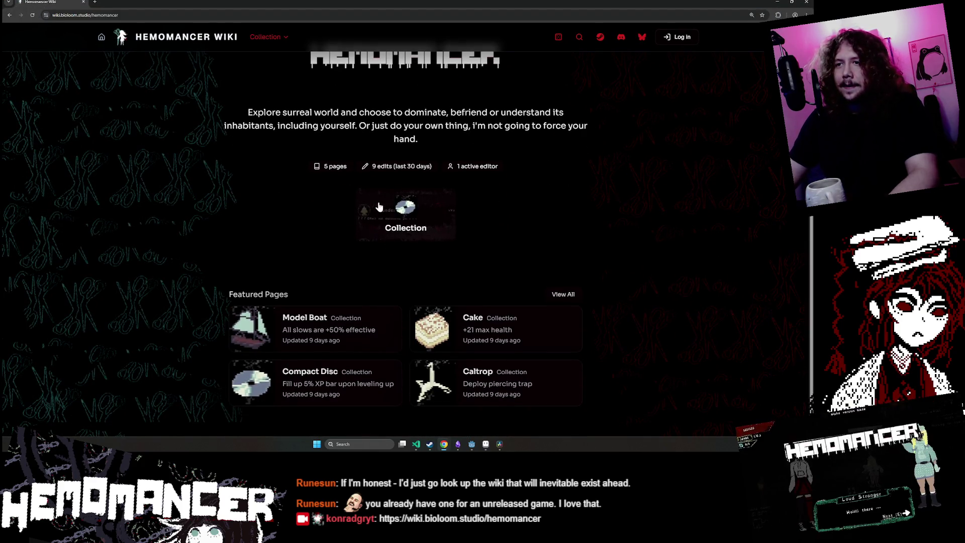
# - Open the wiki's Collection page, go back home, then reopen Collection from the nav link
pyautogui.click(392, 229)
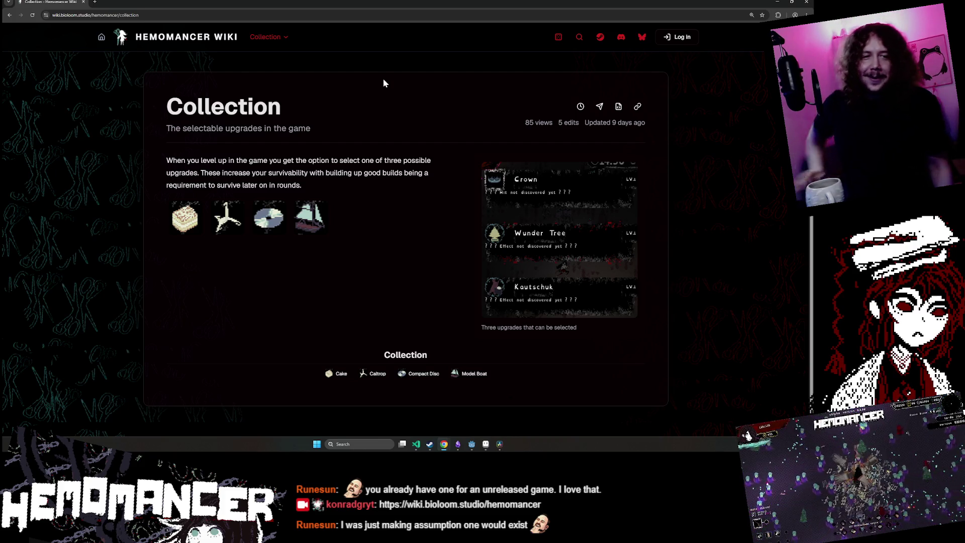
pyautogui.click(8, 18)
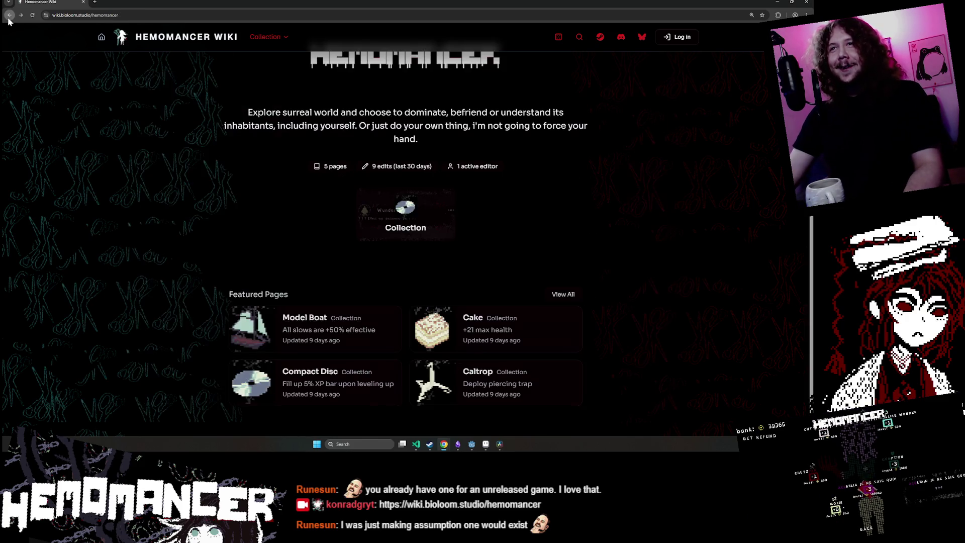
pyautogui.scroll(1, 355, 206)
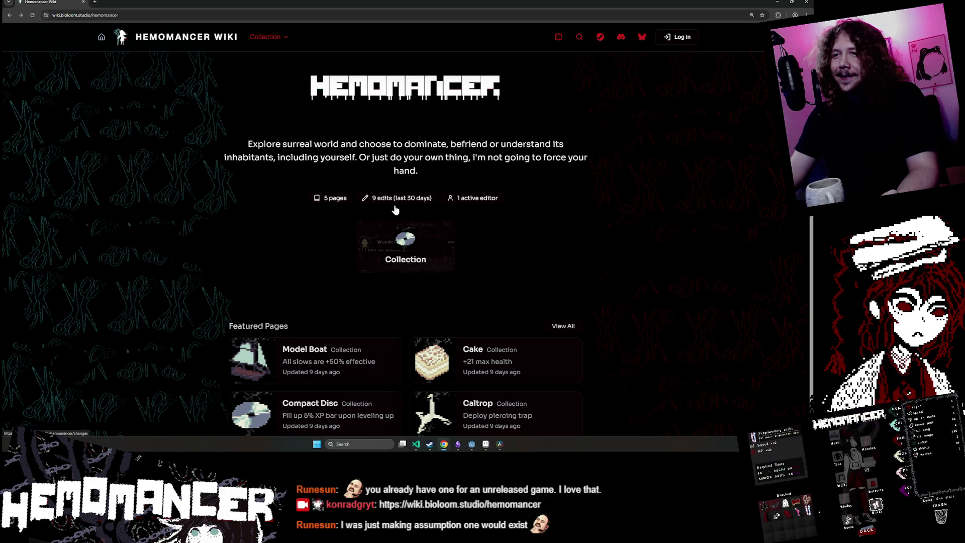
pyautogui.scroll(2, 365, 184)
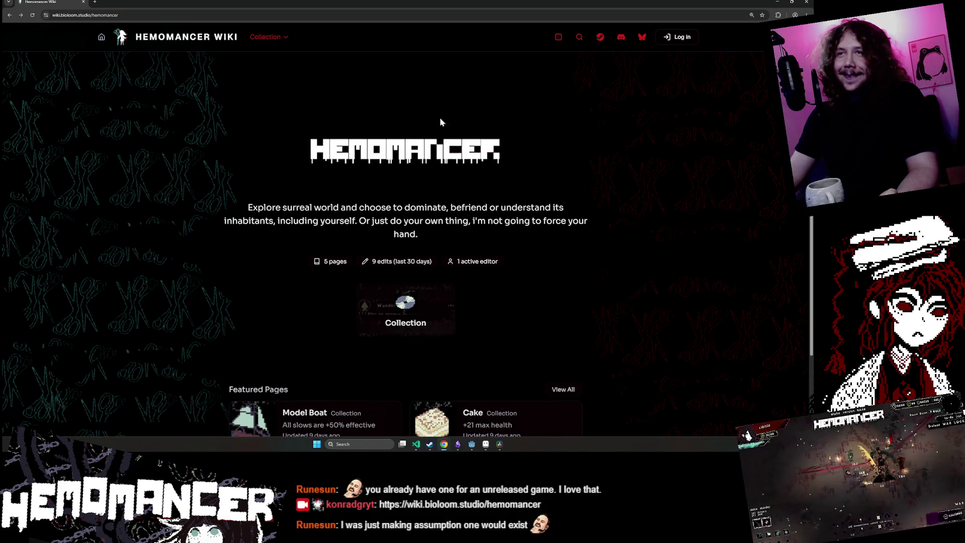
pyautogui.click(258, 34)
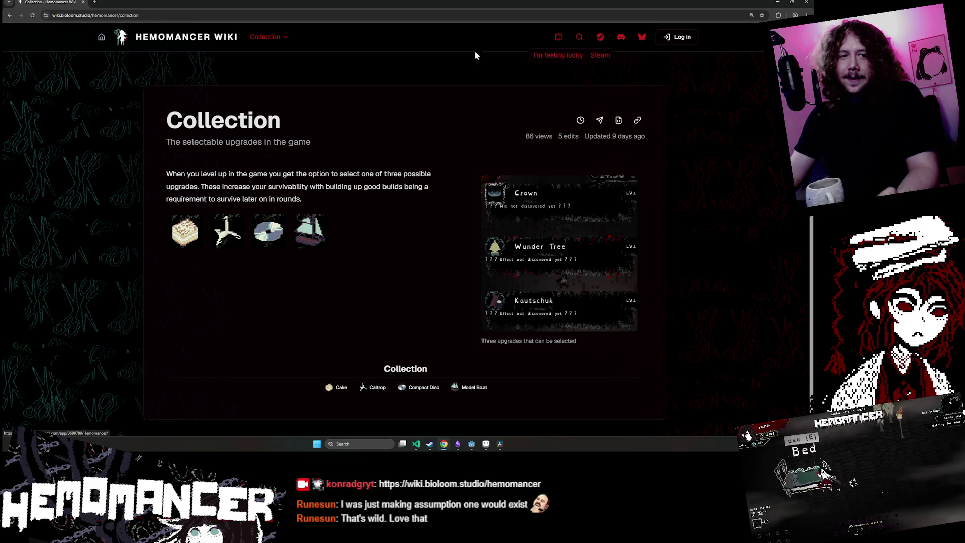
# - Browse the All wikis list down to the Planned section, then return to the Hemomancer Wiki home
pyautogui.click(121, 37)
pyautogui.click(101, 39)
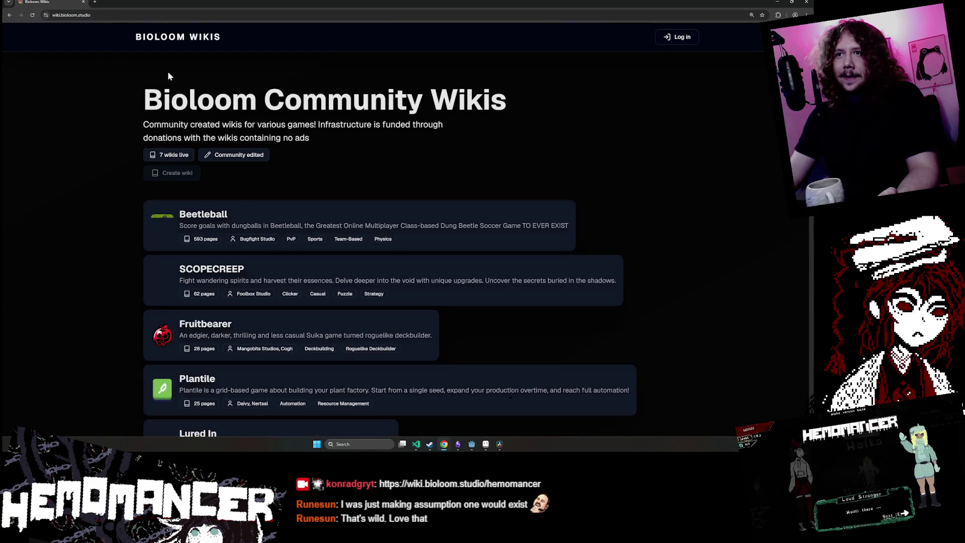
pyautogui.scroll(-3, 333, 164)
pyautogui.scroll(-3, 397, 160)
pyautogui.scroll(-5, 397, 161)
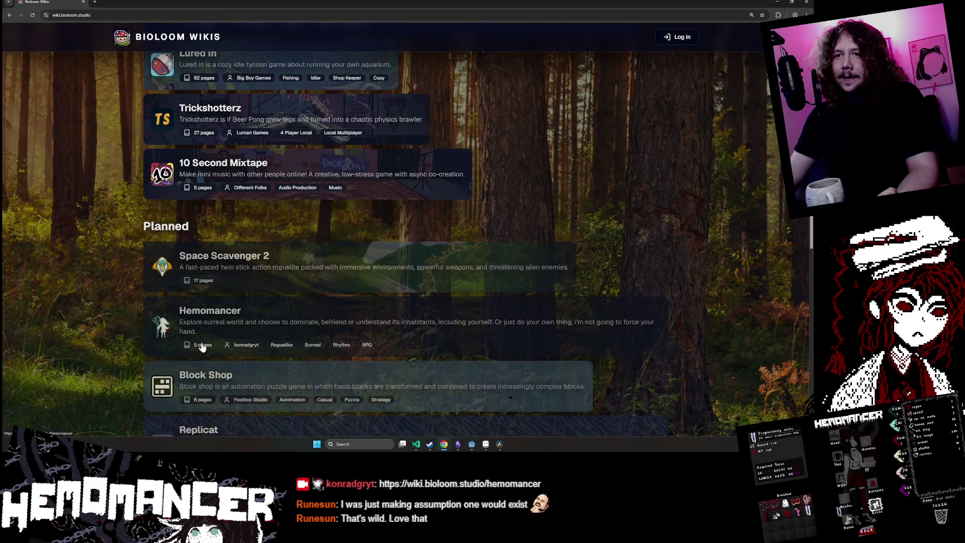
pyautogui.scroll(5, 197, 342)
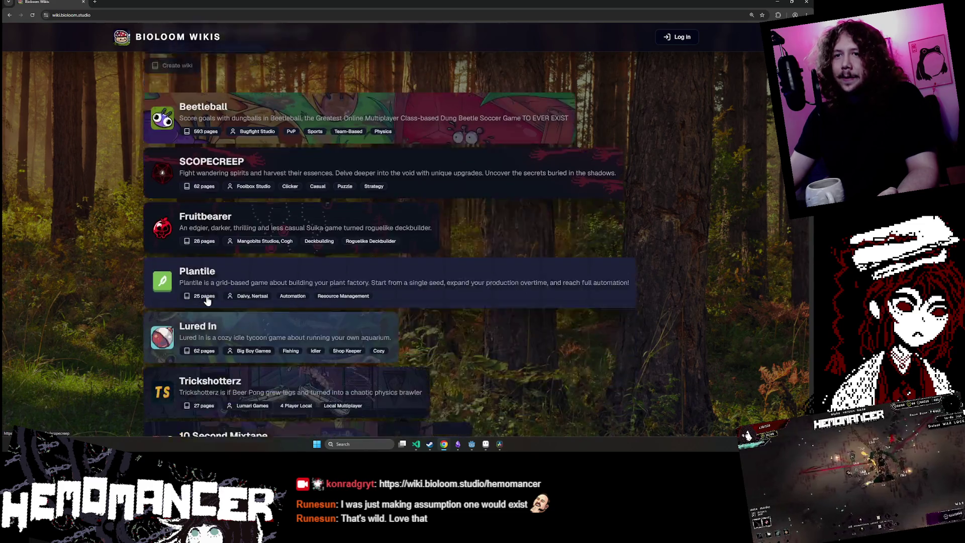
pyautogui.hotkey('alt', 'Right')
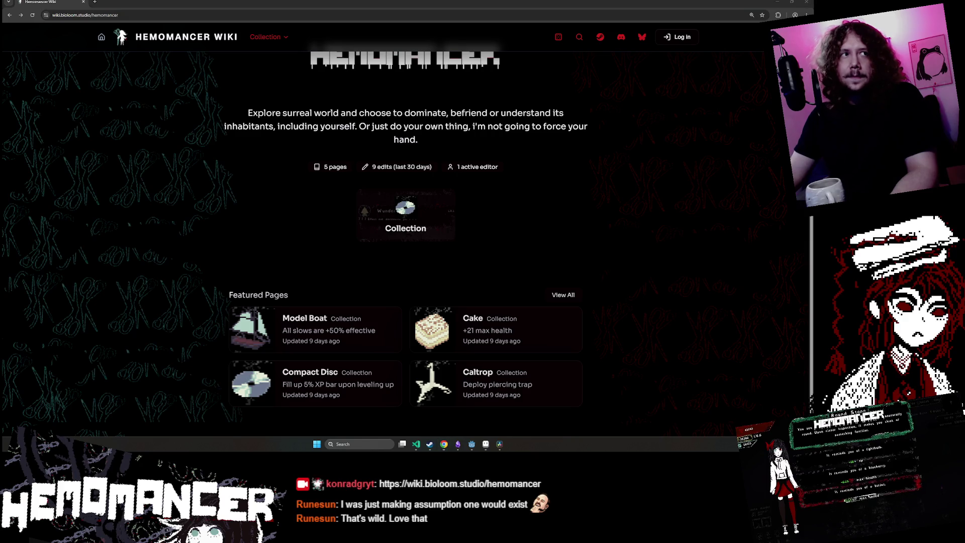
# - Open the Cake item page, view its image full size, then briefly check the Bluesky profile
pyautogui.click(465, 332)
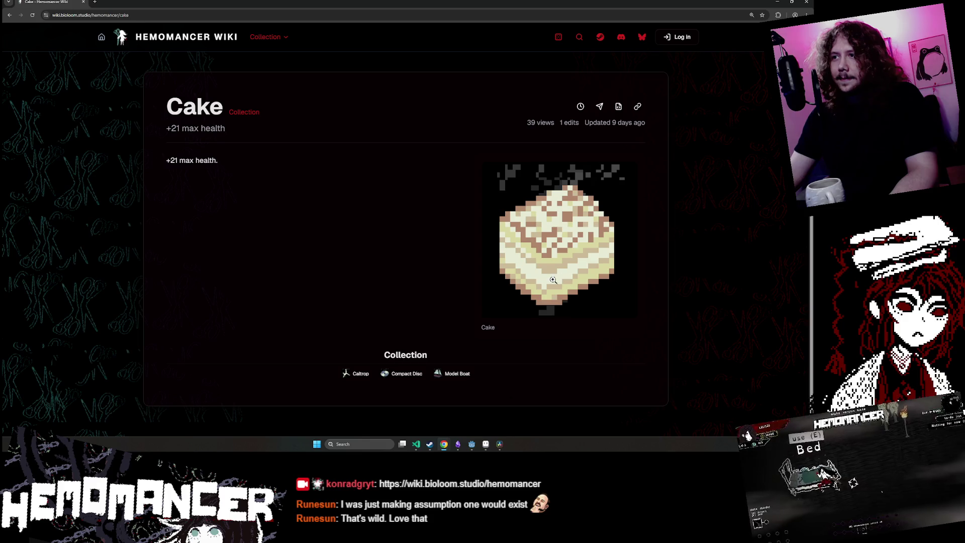
pyautogui.click(568, 264)
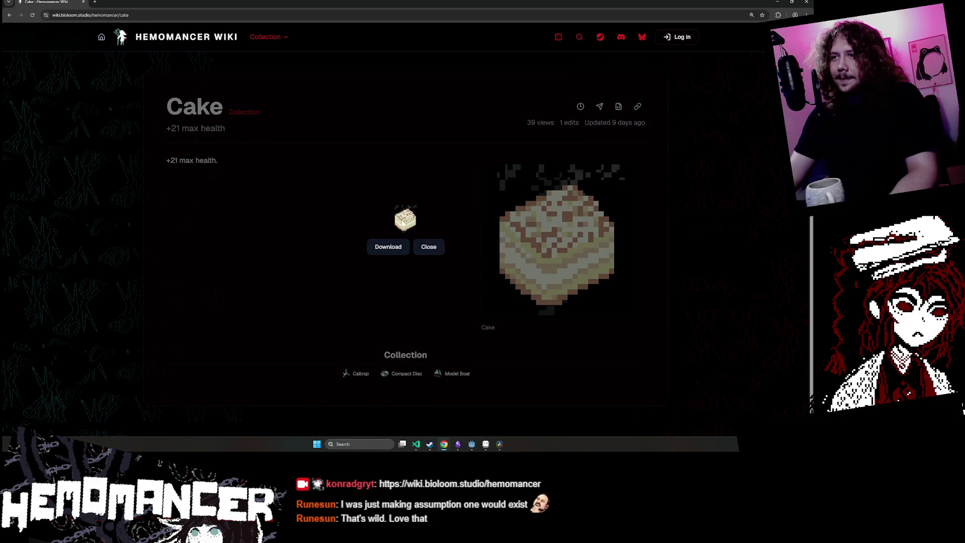
pyautogui.click(428, 249)
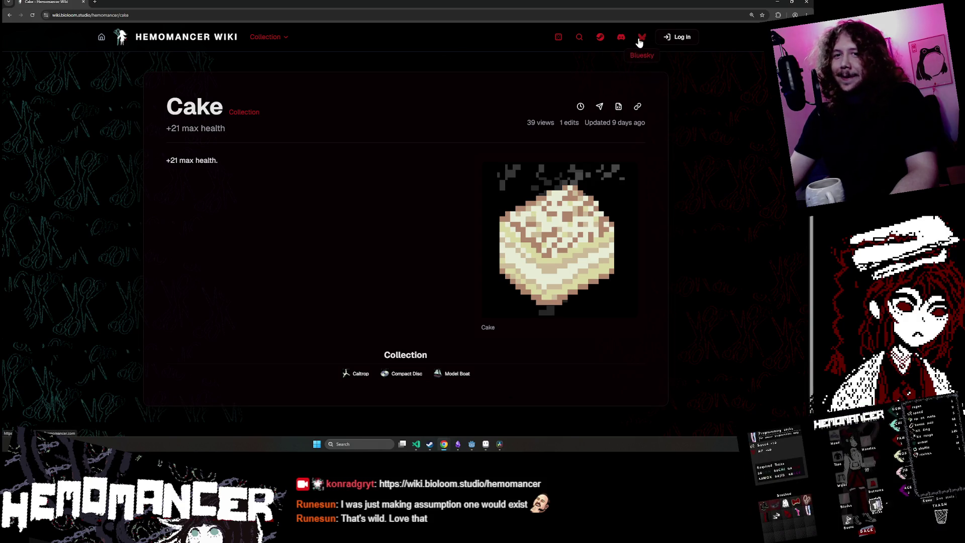
pyautogui.click(641, 37)
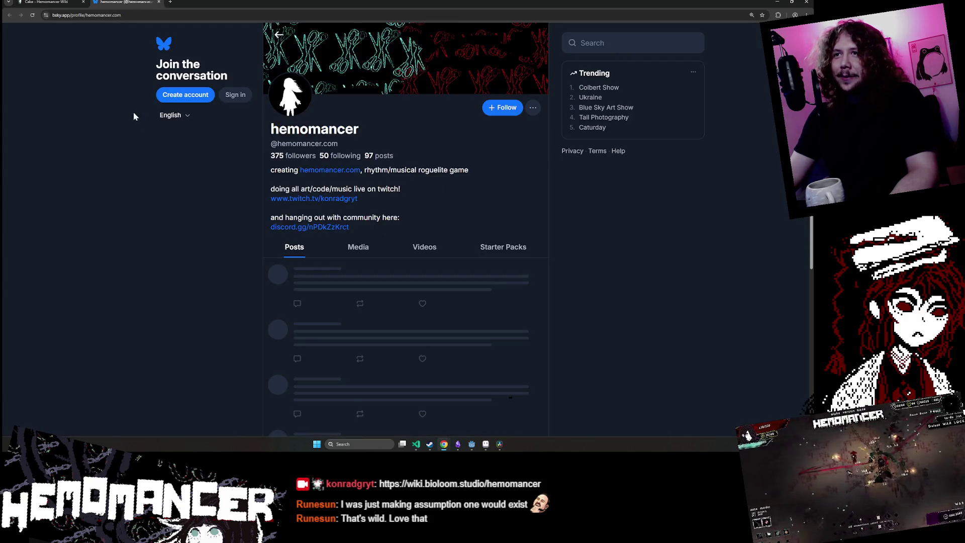
pyautogui.middleClick(116, 2)
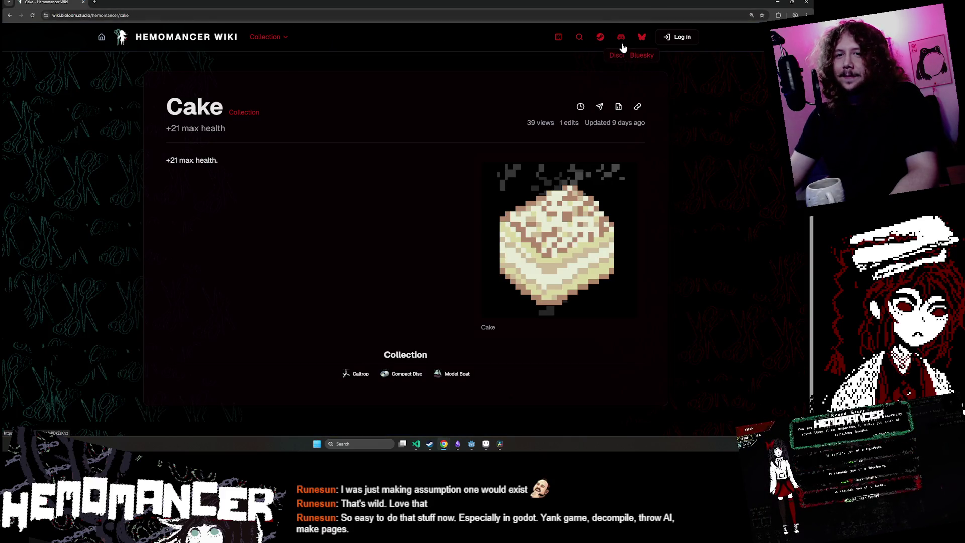
# - Restore the wiki browser to a smaller window and close it
pyautogui.moveTo(334, 10); pyautogui.dragTo(285, 93)
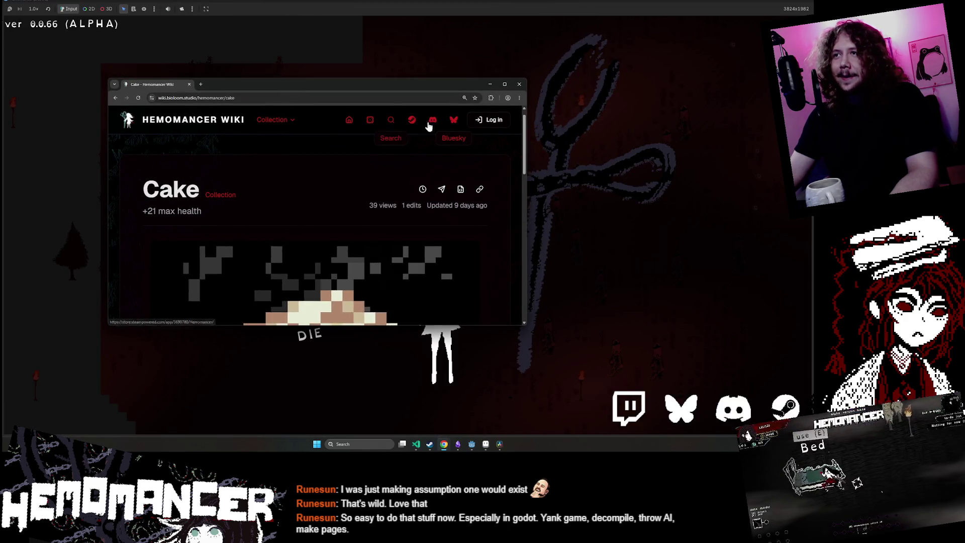
pyautogui.click(519, 85)
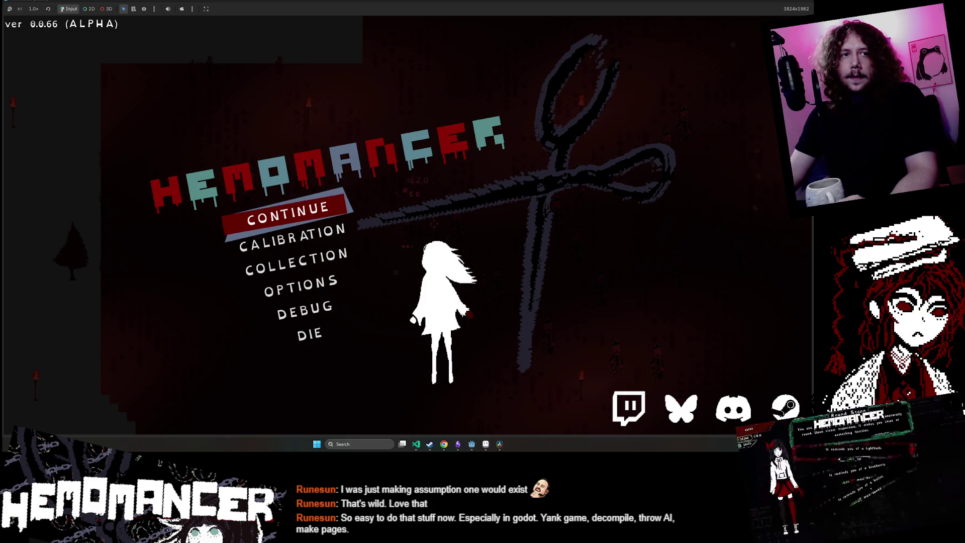
# - Stop the running game, clear Godot's error list, and bring up the Trello Bullet fest card
pyautogui.click(727, 12)
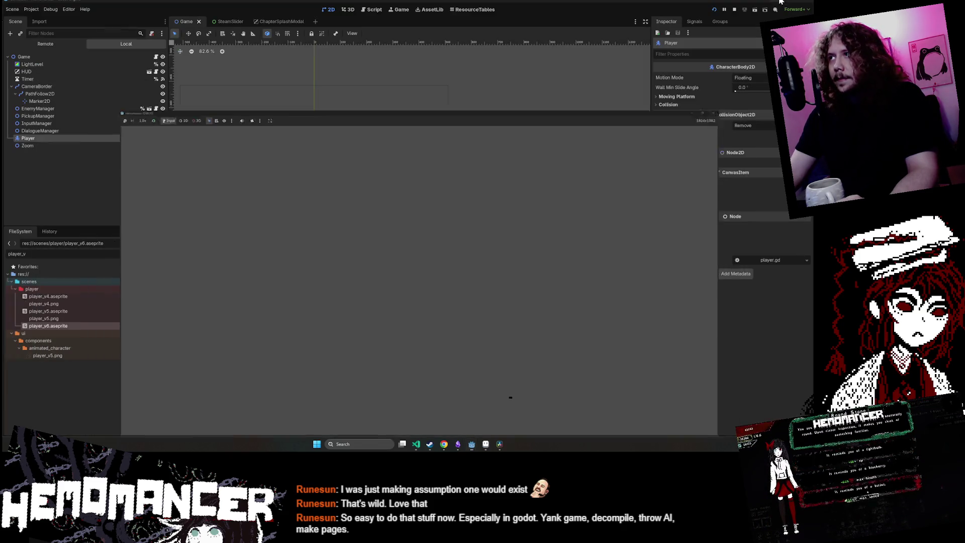
pyautogui.click(640, 359)
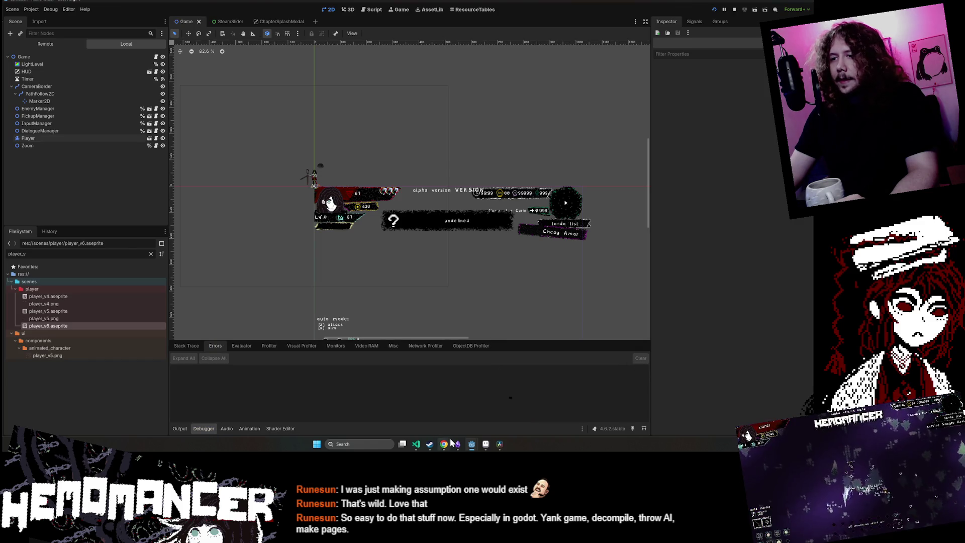
pyautogui.moveTo(444, 444)
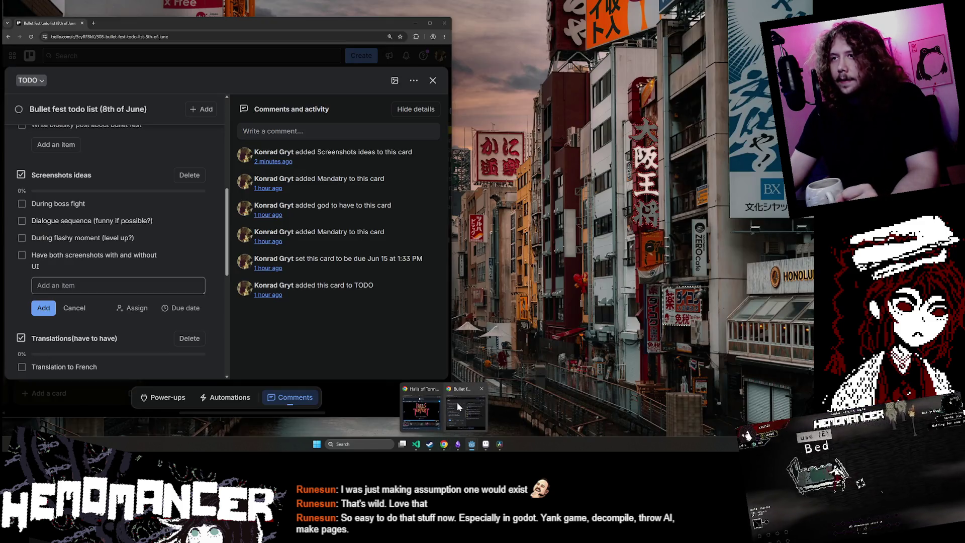
pyautogui.click(460, 402)
pyautogui.moveTo(233, 32); pyautogui.dragTo(314, 29)
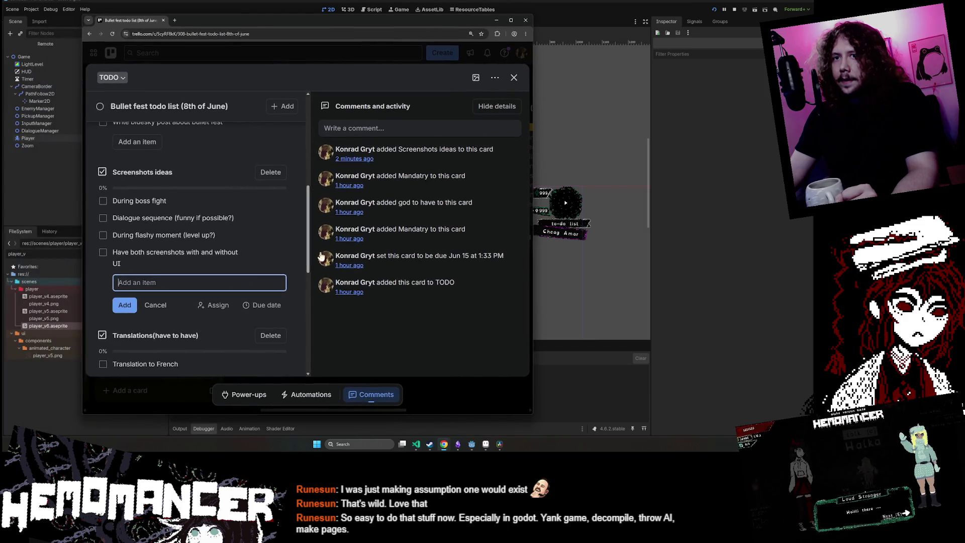
pyautogui.click(339, 325)
pyautogui.scroll(-3, 205, 273)
pyautogui.scroll(1, 205, 272)
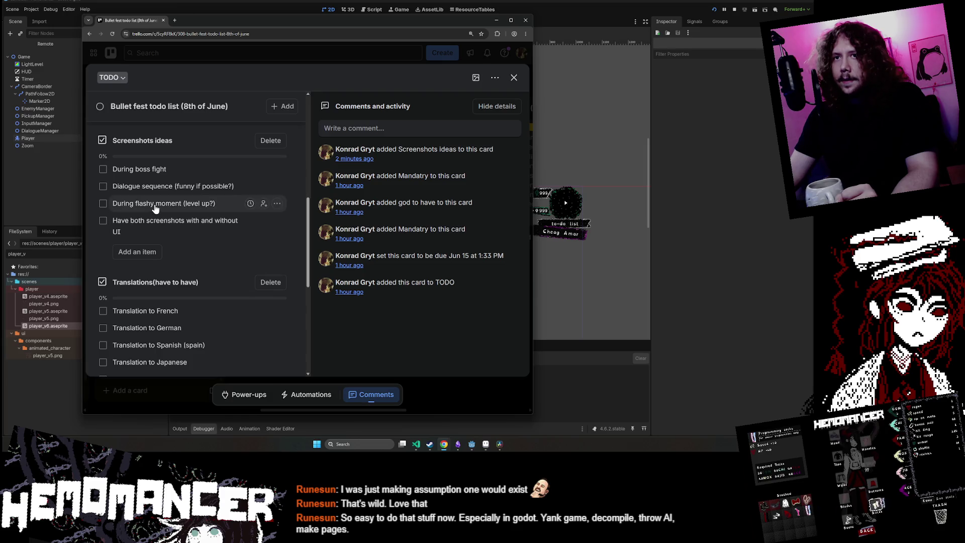
pyautogui.scroll(-4, 156, 233)
pyautogui.scroll(1, 166, 236)
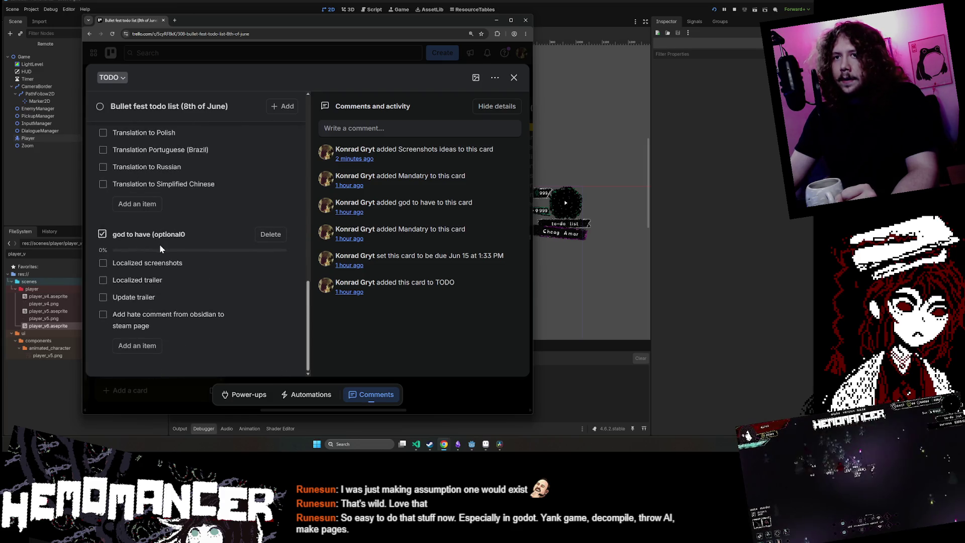
pyautogui.scroll(10, 187, 307)
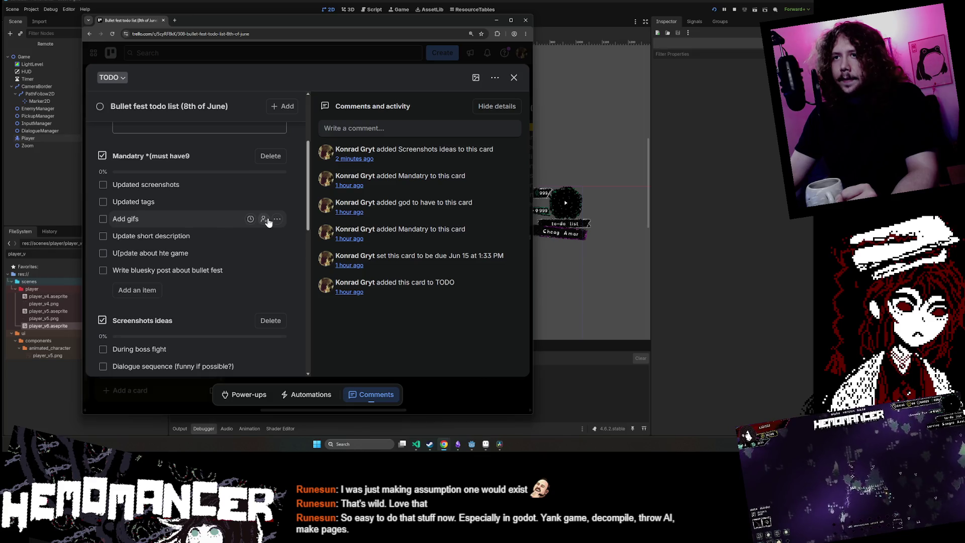
# - Add an 'Add trinket slideshow gif' item to the Mandatory checklist, then close the card and minimize Trello
pyautogui.click(149, 294)
pyautogui.write('Add ')
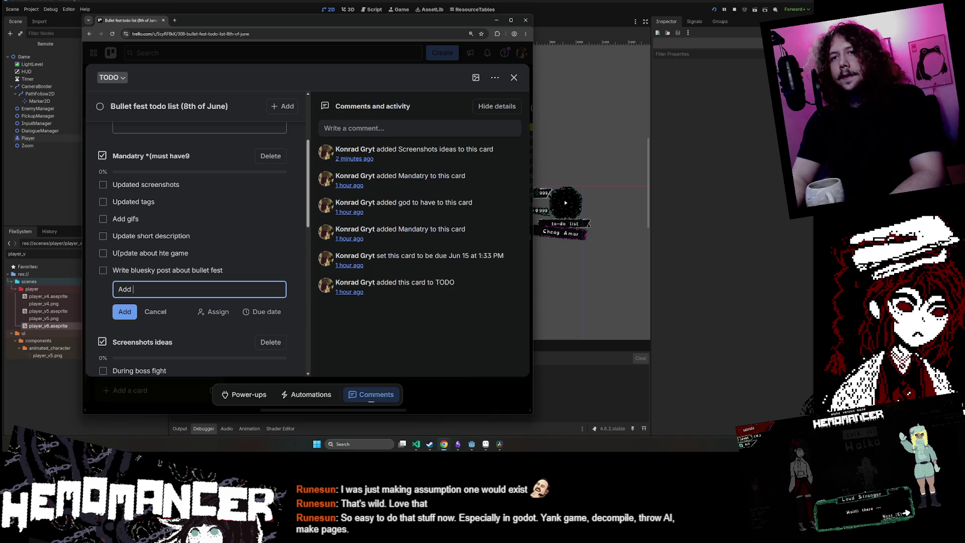
pyautogui.write('trinket ')
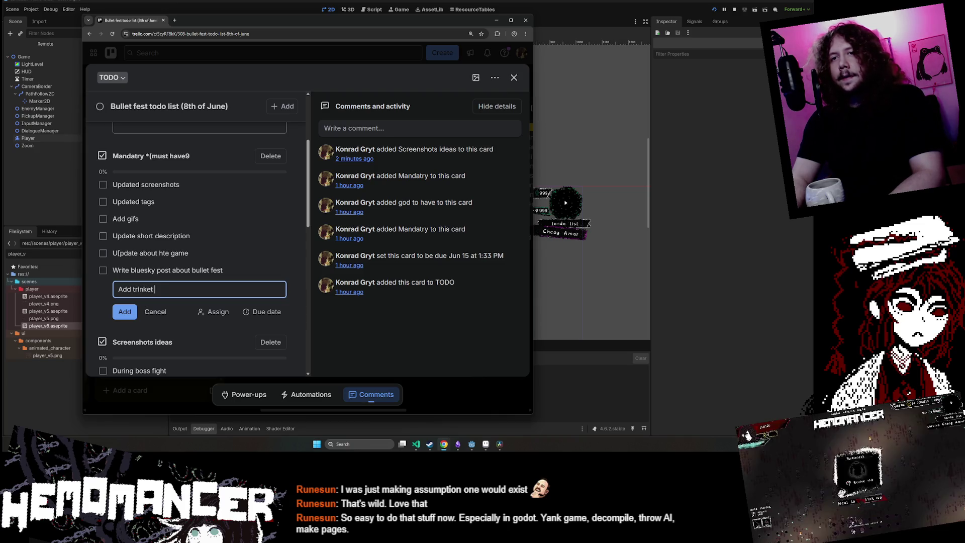
pyautogui.write('slideshow')
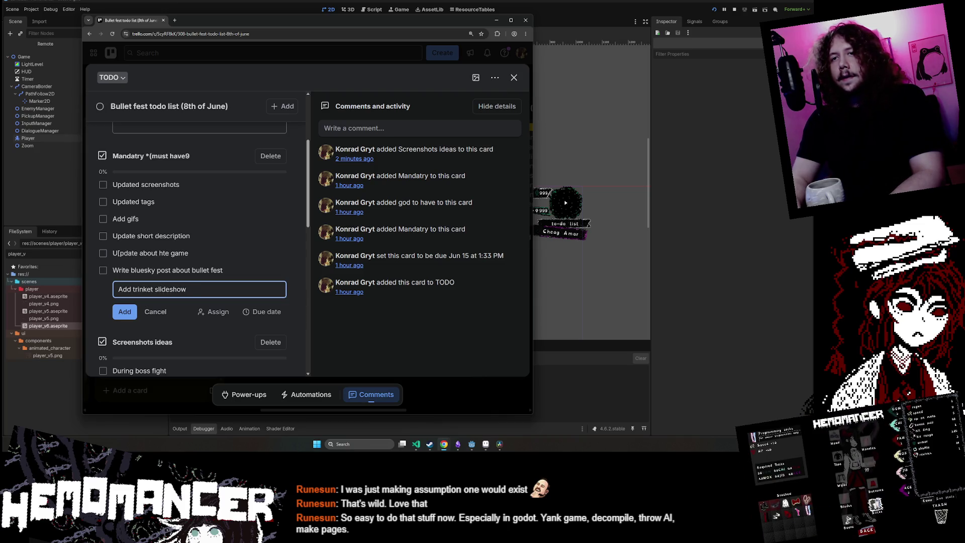
pyautogui.write(' gif (O')
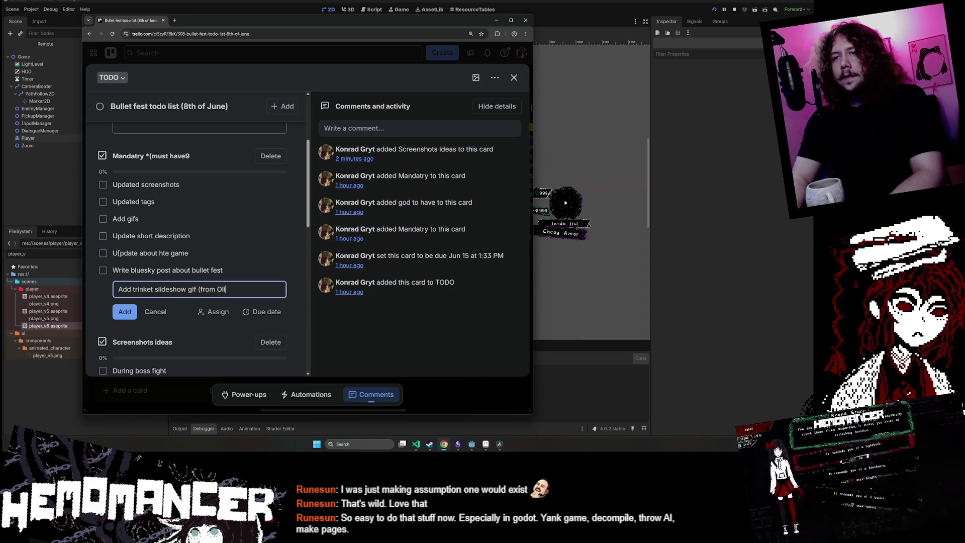
pyautogui.press('BackSpace')
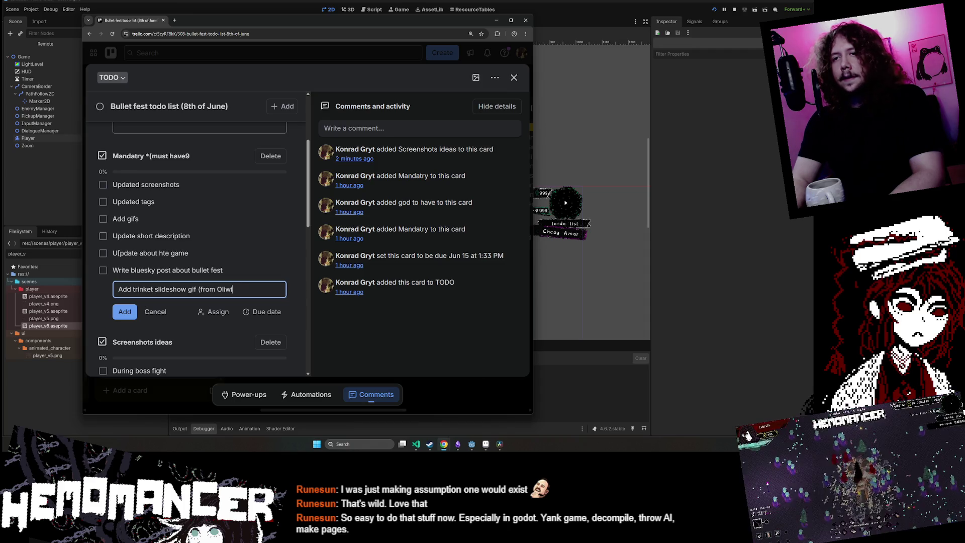
pyautogui.write(')')
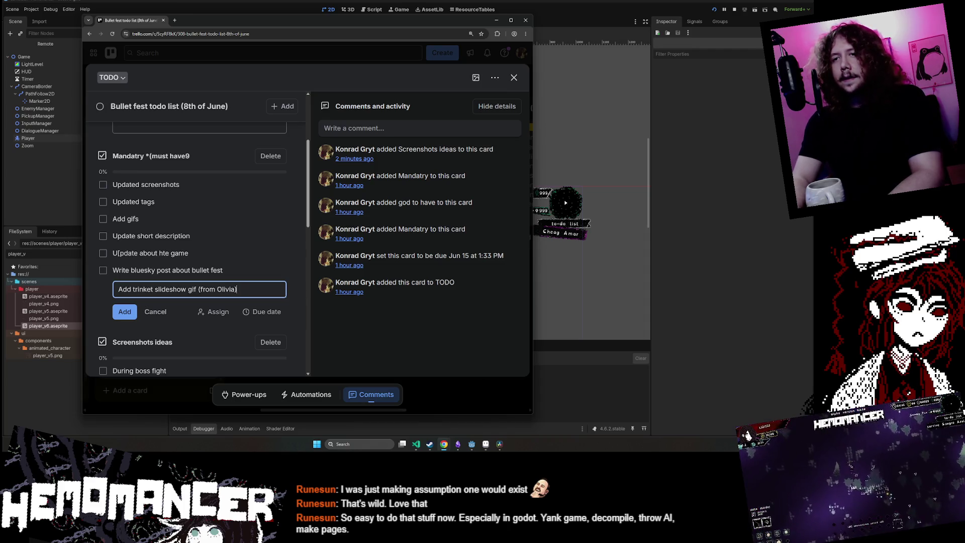
pyautogui.press('Return')
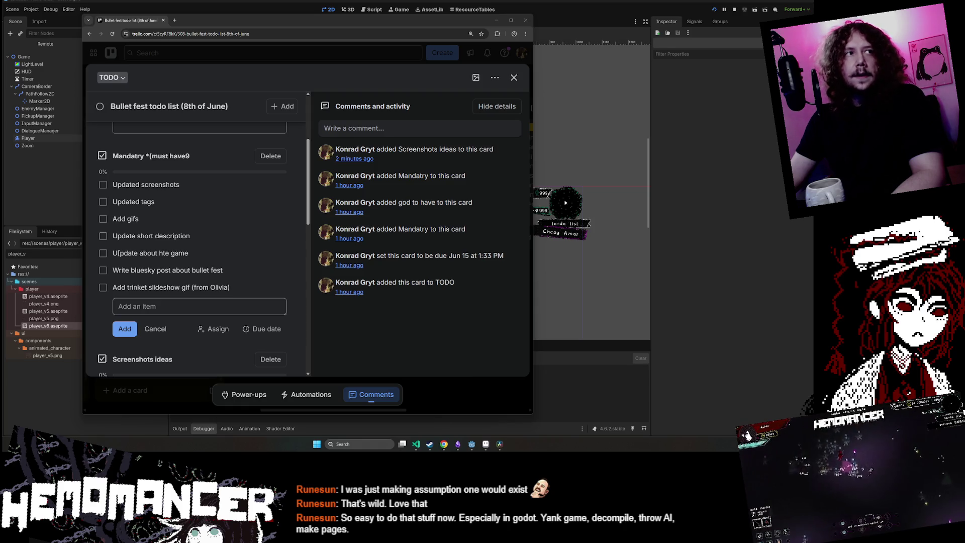
pyautogui.click(514, 78)
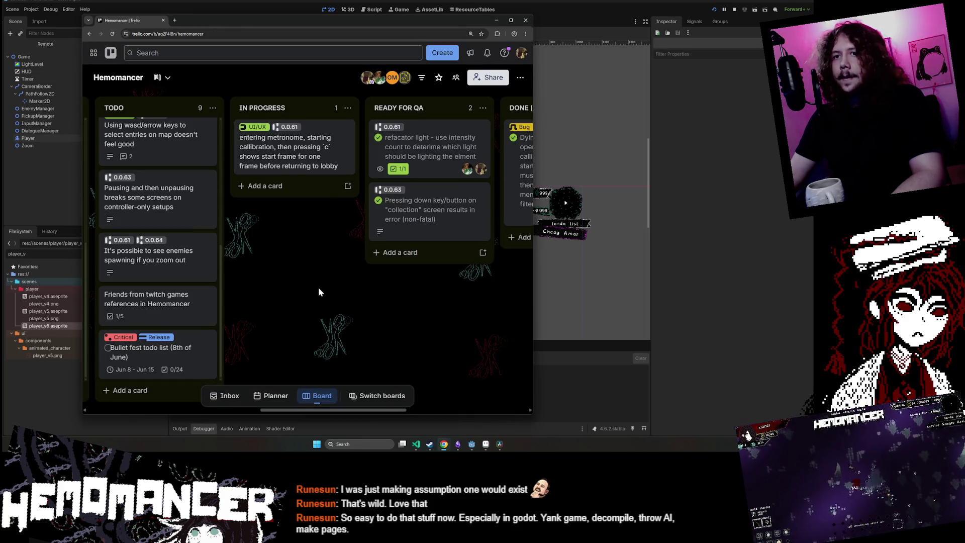
pyautogui.click(493, 22)
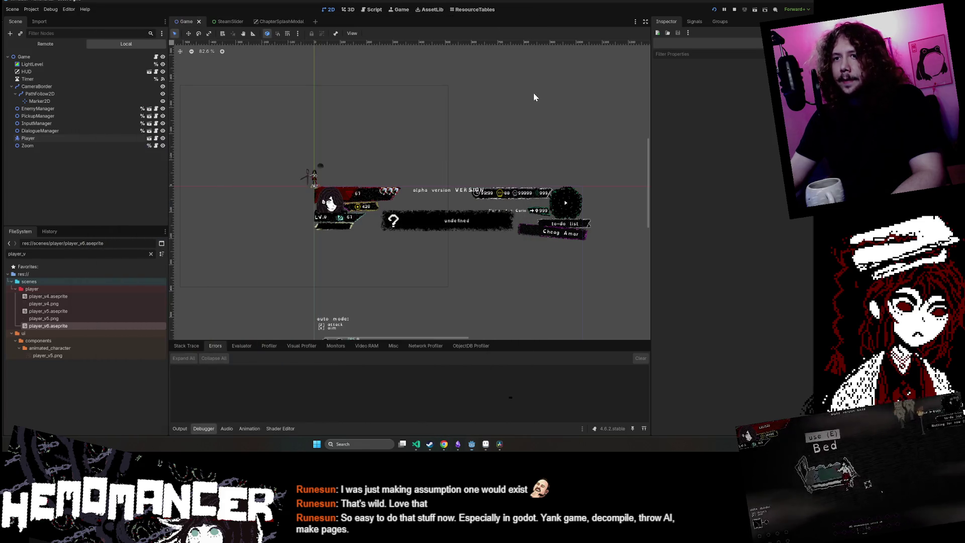
# - Show Godot's output log and Player node, then open Hemomancer's itch.io analytics through Edit game
pyautogui.click(179, 428)
pyautogui.click(252, 322)
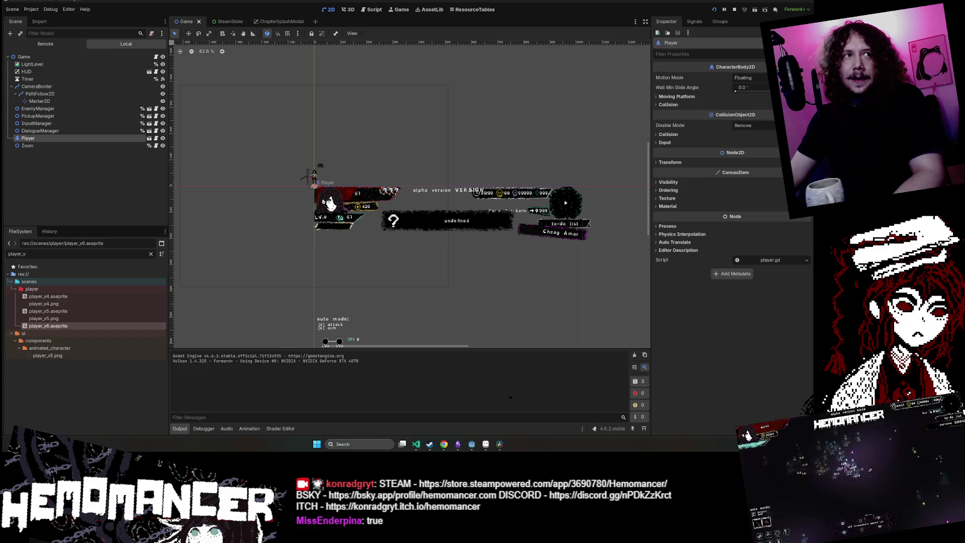
pyautogui.hotkey('alt', 'Tab')
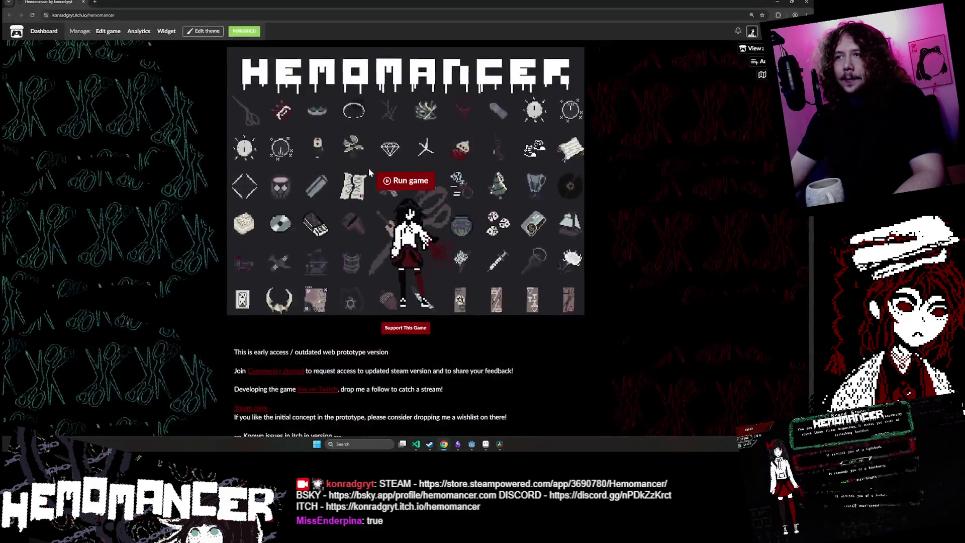
pyautogui.click(247, 32)
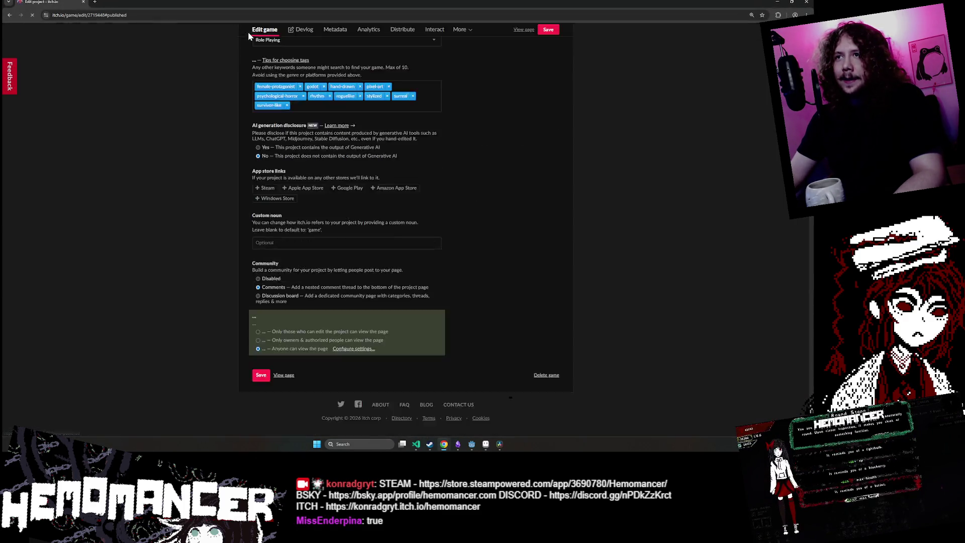
pyautogui.click(371, 30)
pyautogui.scroll(-1, 442, 152)
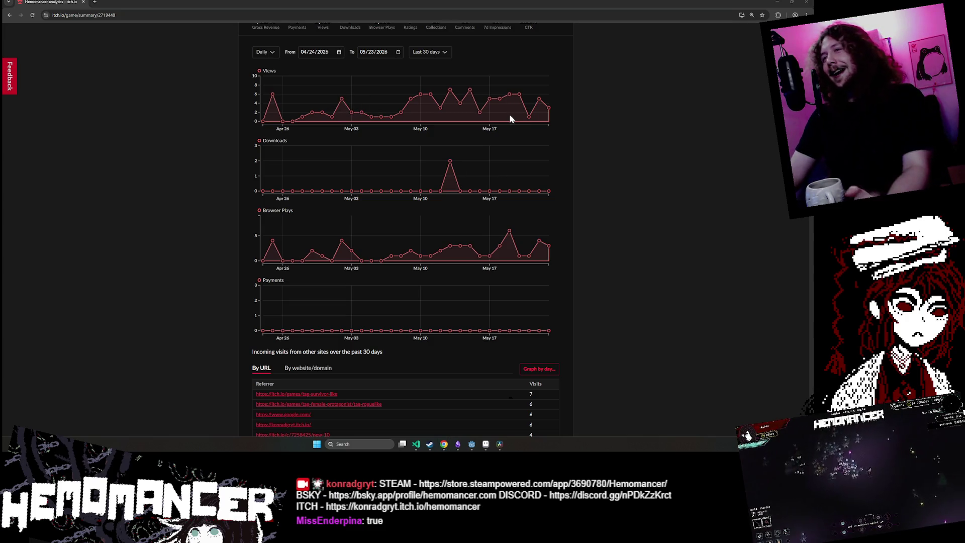
pyautogui.moveTo(450, 159)
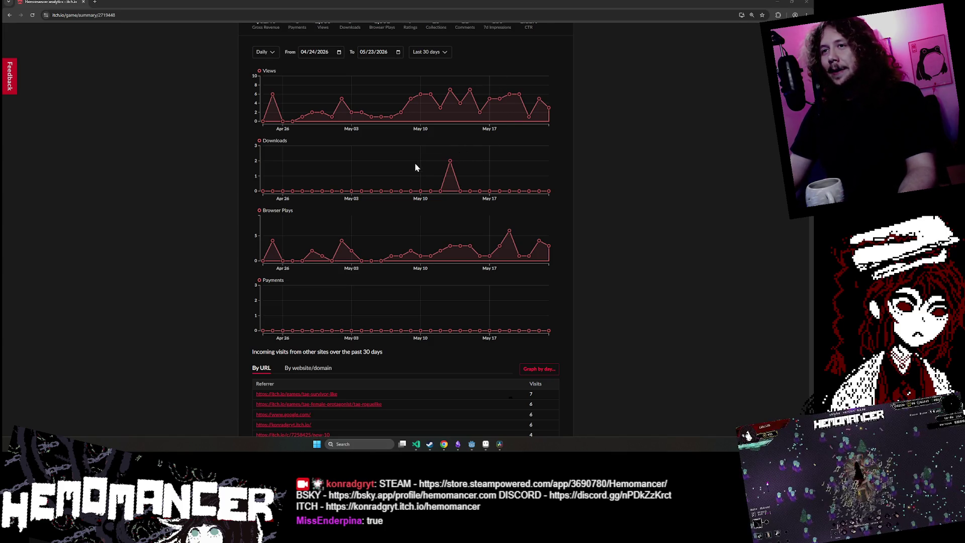
pyautogui.scroll(-2, 415, 163)
pyautogui.moveTo(547, 150)
pyautogui.scroll(1, 559, 137)
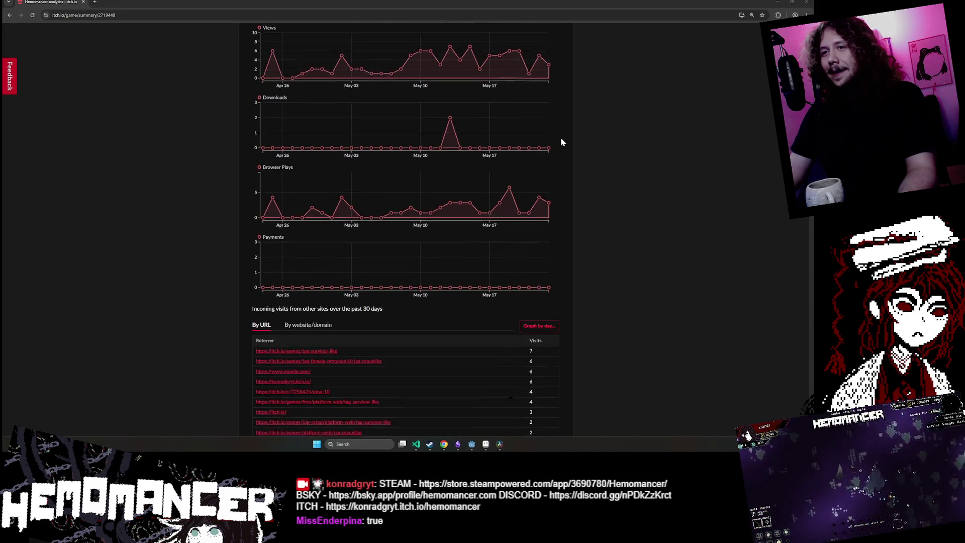
pyautogui.scroll(-1, 560, 137)
pyautogui.scroll(1, 561, 140)
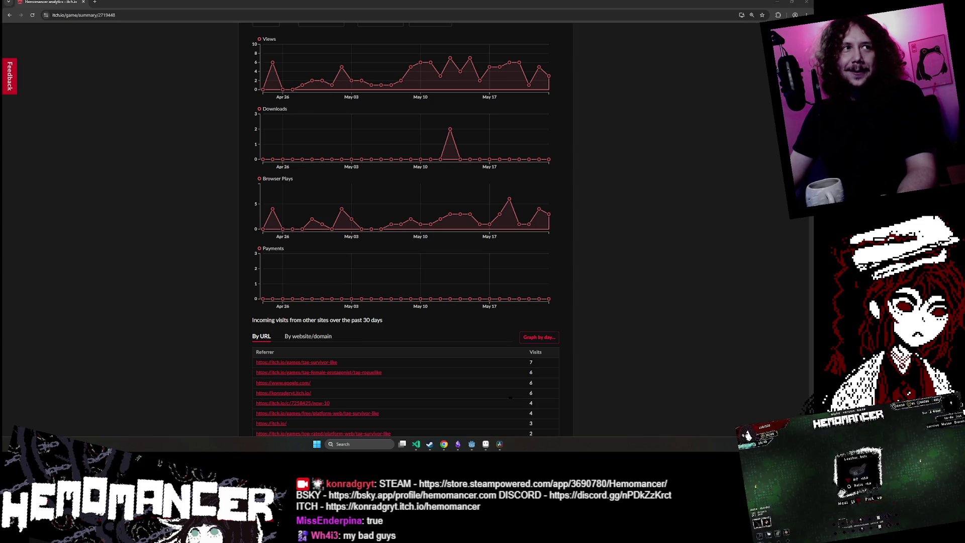
pyautogui.scroll(1, 617, 174)
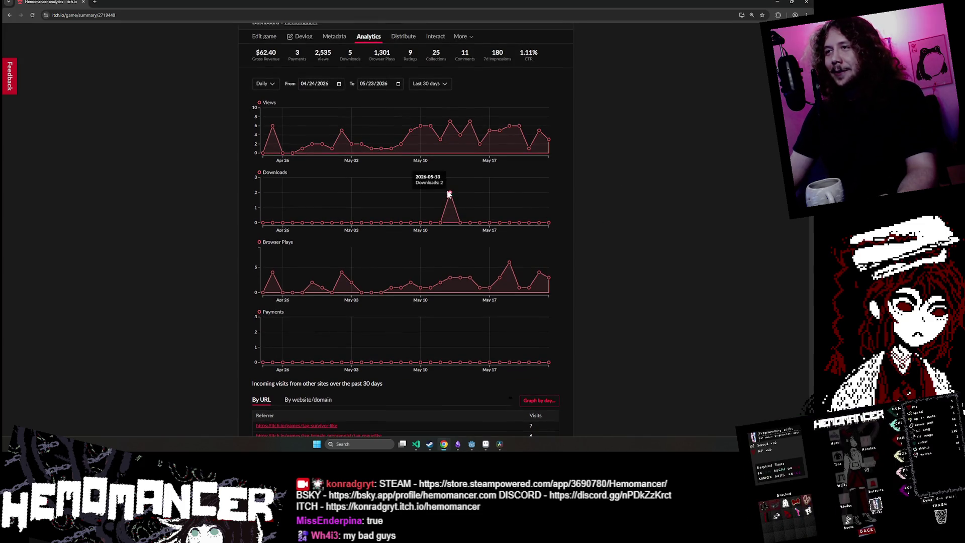
pyautogui.moveTo(451, 196)
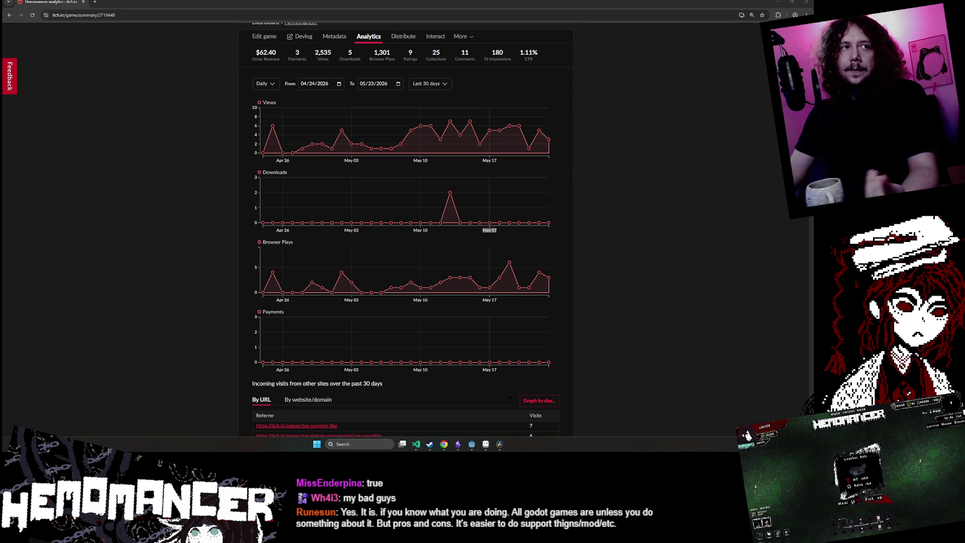
pyautogui.scroll(1, 398, 115)
pyautogui.scroll(-3, 398, 117)
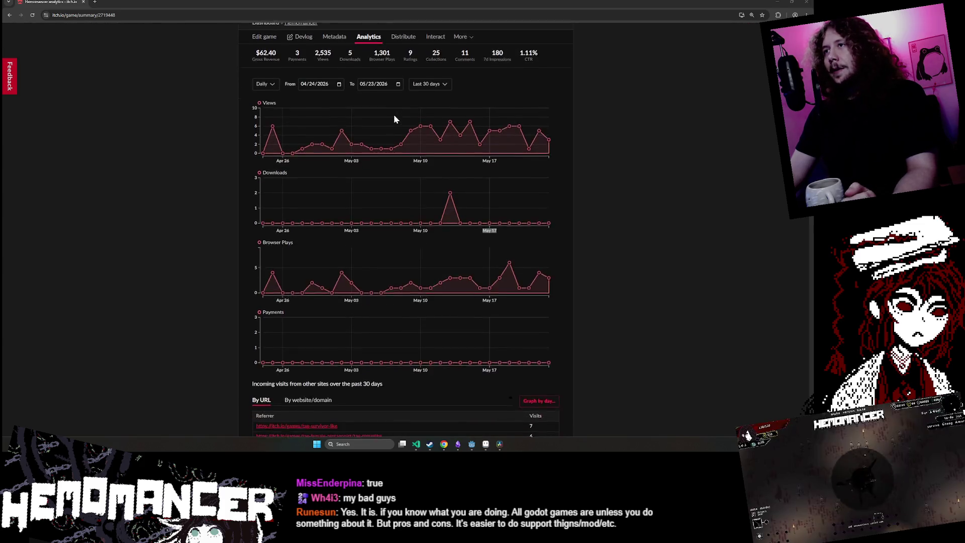
pyautogui.scroll(-5, 378, 120)
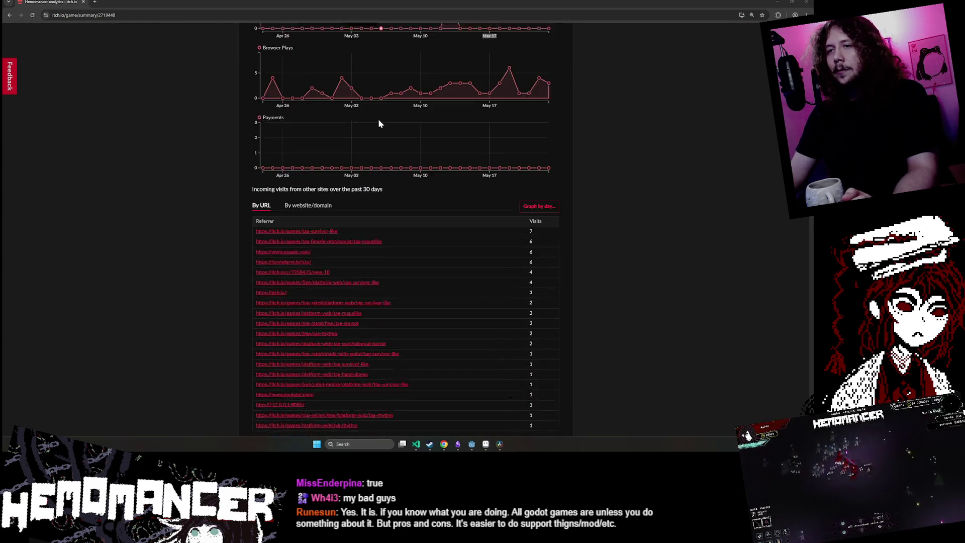
pyautogui.scroll(5, 352, 140)
pyautogui.scroll(5, 342, 150)
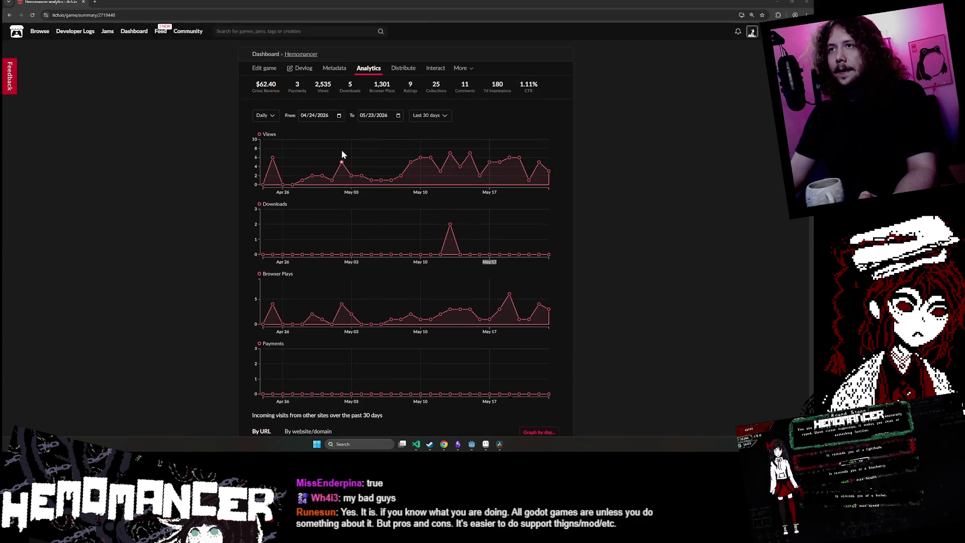
pyautogui.scroll(-1, 342, 149)
pyautogui.scroll(1, 342, 149)
pyautogui.keyDown('ctrl'); pyautogui.scroll(1, 341, 148); pyautogui.keyUp('ctrl')
pyautogui.keyDown('ctrl'); pyautogui.scroll(1, 341, 149); pyautogui.keyUp('ctrl')
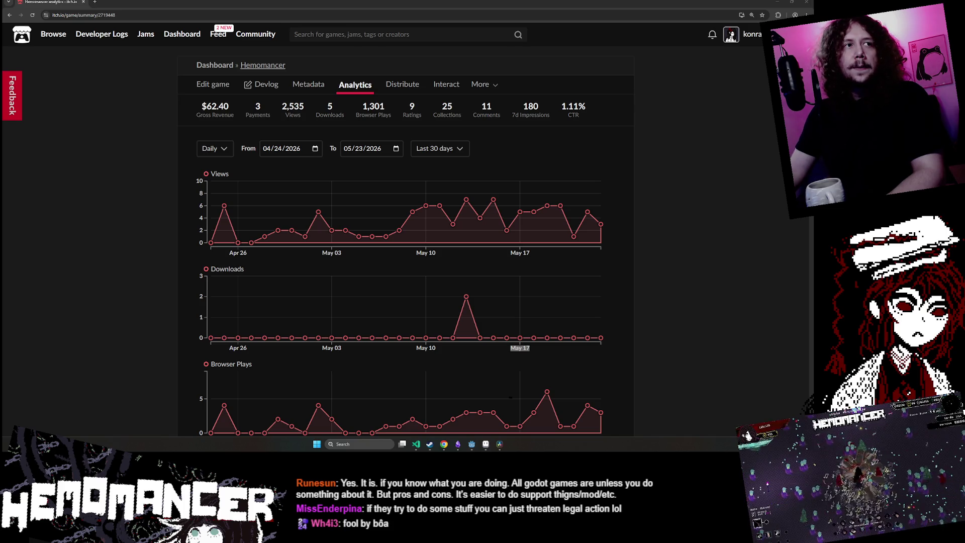
# - Run the project with F5, maximize the game window, check the Collection, and start a new run
pyautogui.hotkey('alt', 'Tab')
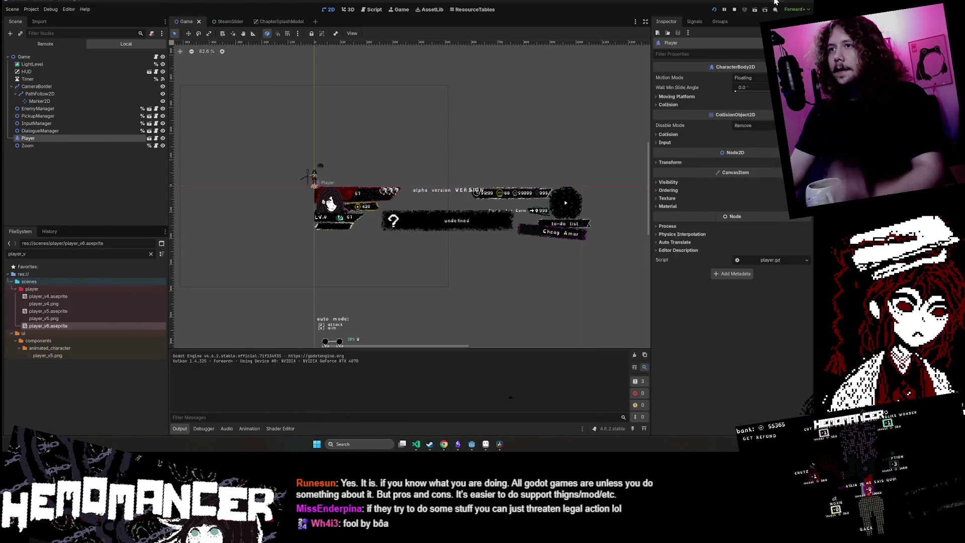
pyautogui.scroll(-2, 588, 120)
pyautogui.moveTo(587, 123)
pyautogui.mouseDown()
pyautogui.moveTo(459, 92)
pyautogui.moveTo(540, 80)
pyautogui.mouseUp()
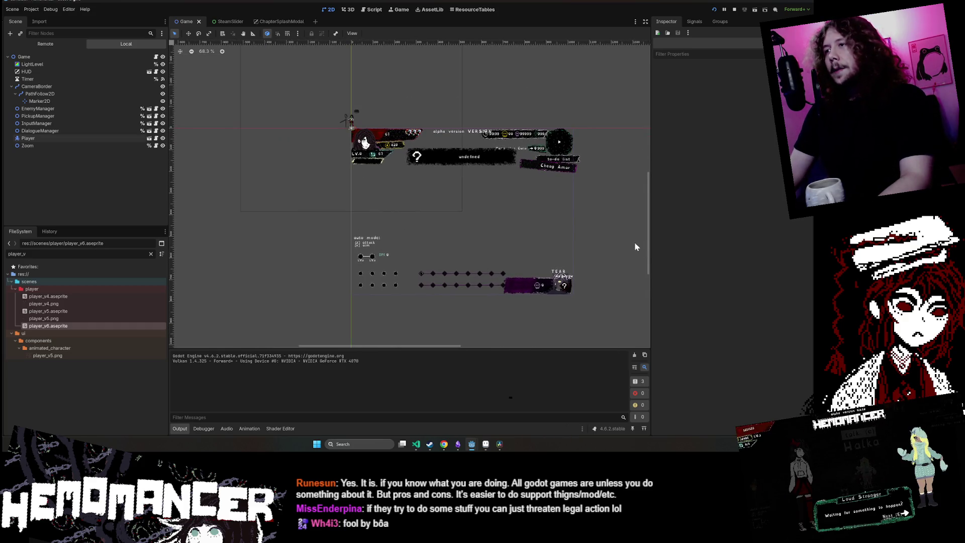
pyautogui.scroll(3, 552, 82)
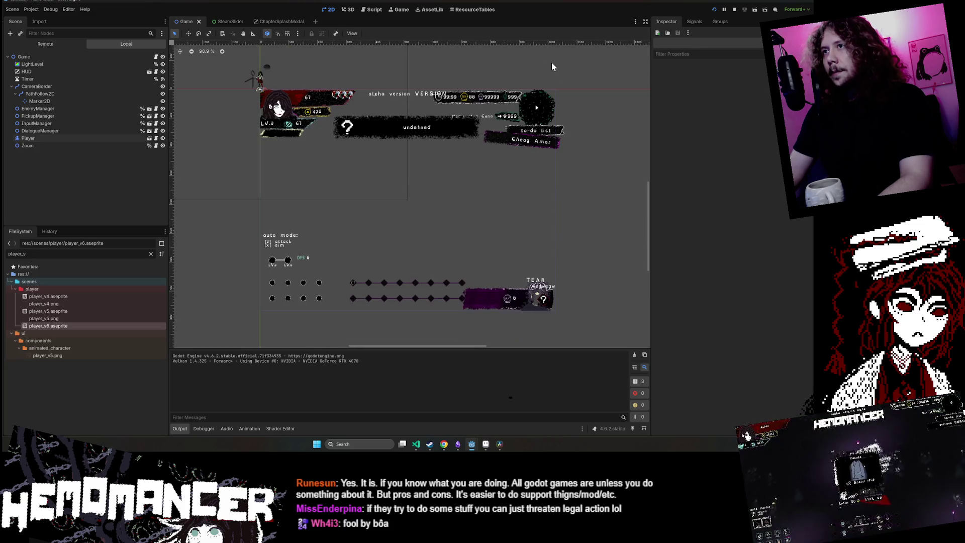
pyautogui.press('F5')
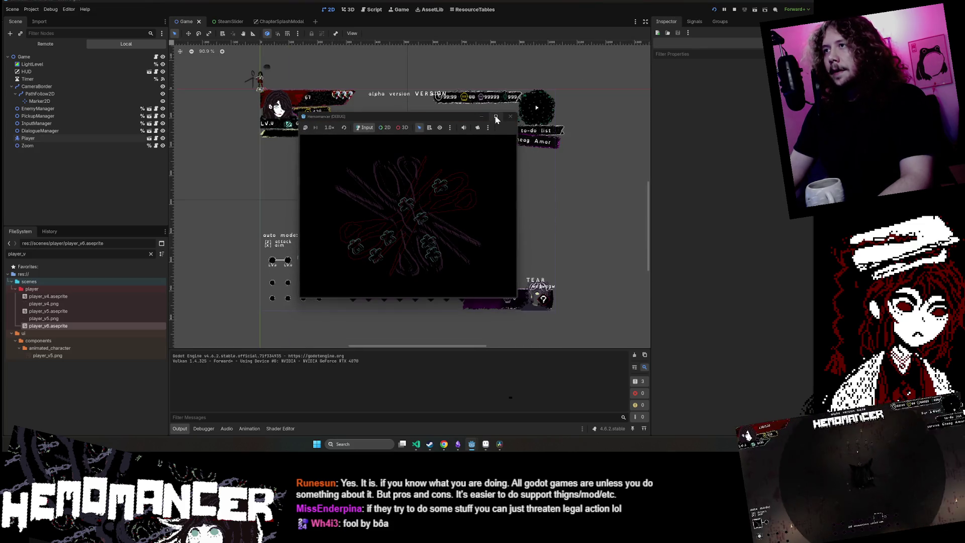
pyautogui.moveTo(496, 119)
pyautogui.click(495, 117)
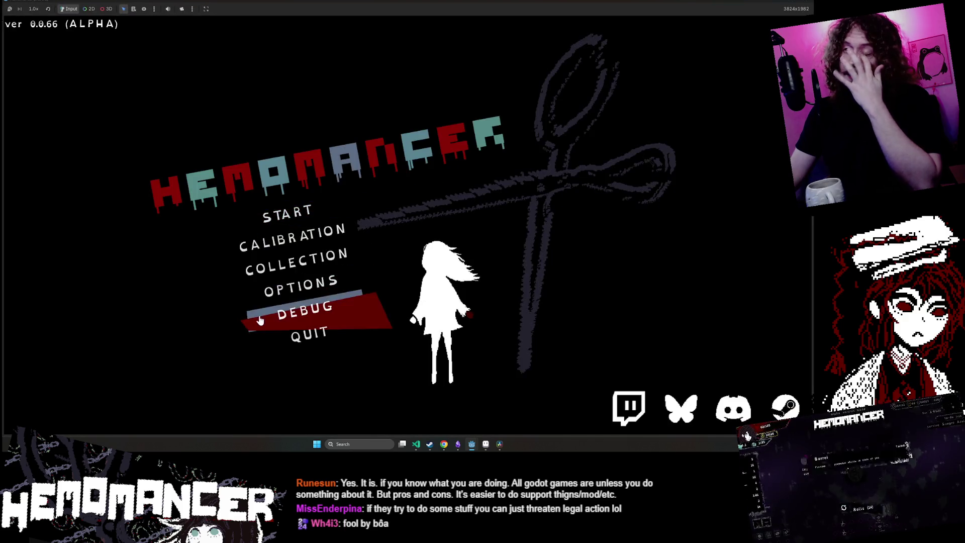
pyautogui.click(296, 261)
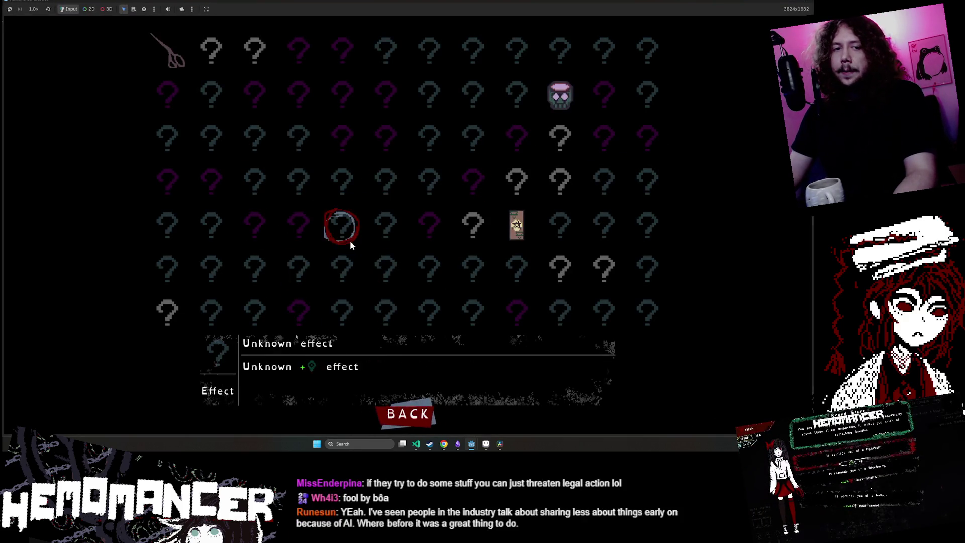
pyautogui.press('Escape')
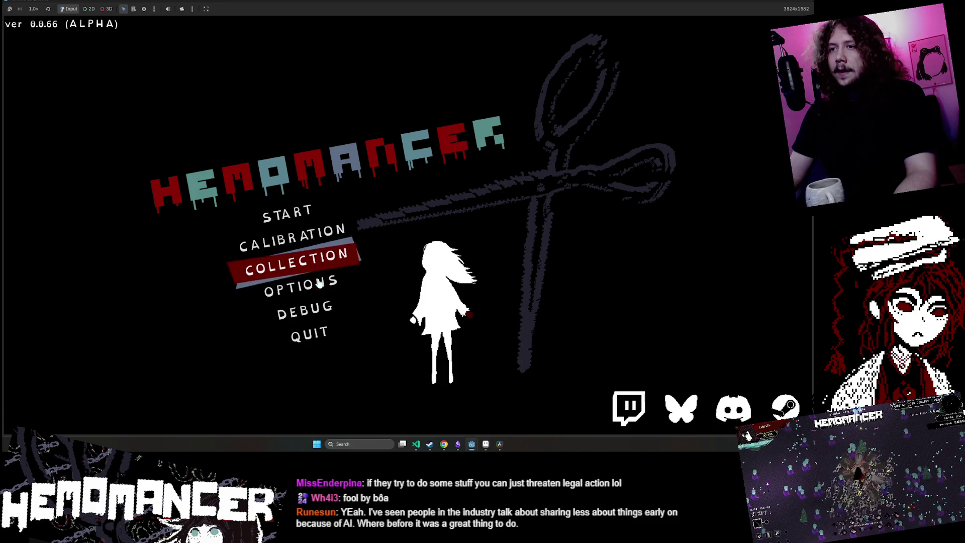
pyautogui.click(311, 215)
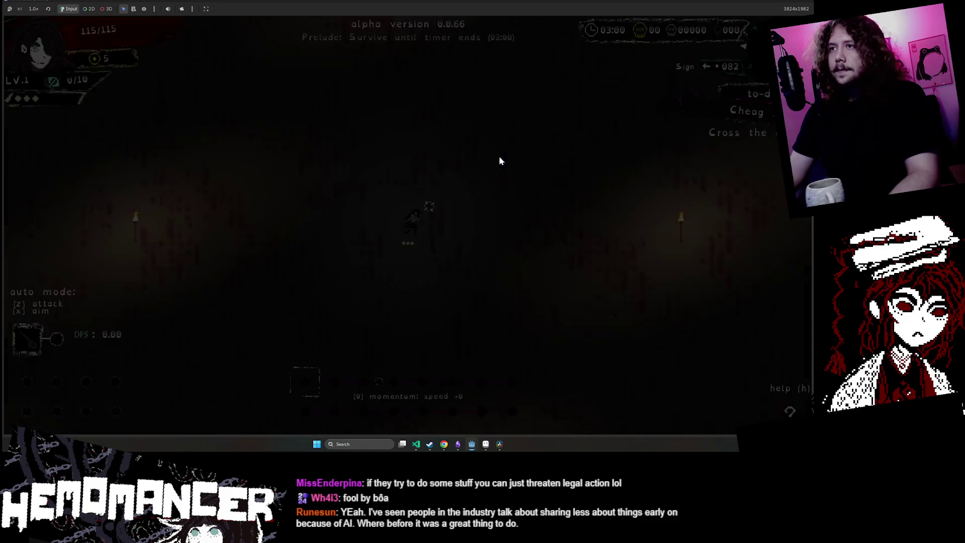
# - Move past Sailorstone with WASD, fighting enemies and collecting experience until level 2
pyautogui.press('w')
pyautogui.press('d')
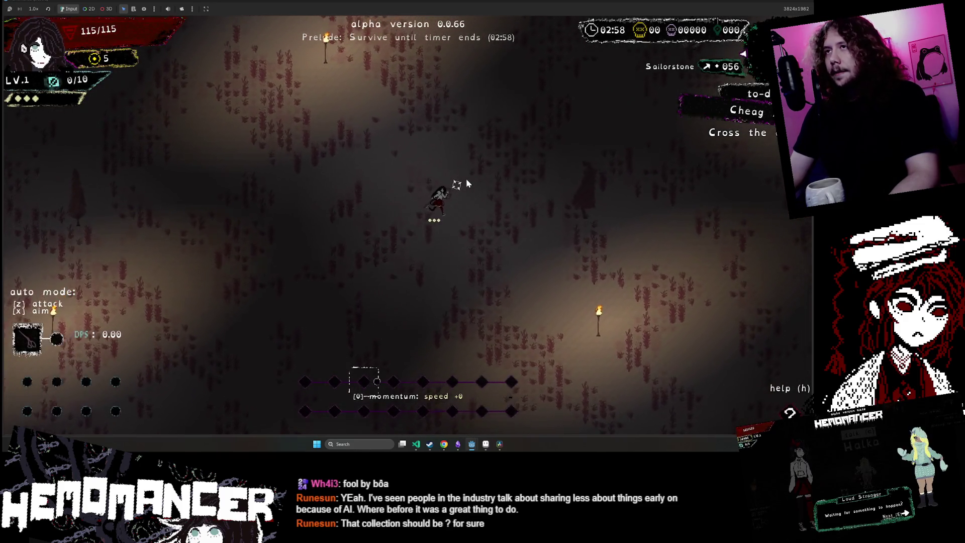
pyautogui.press('w')
pyautogui.press('d')
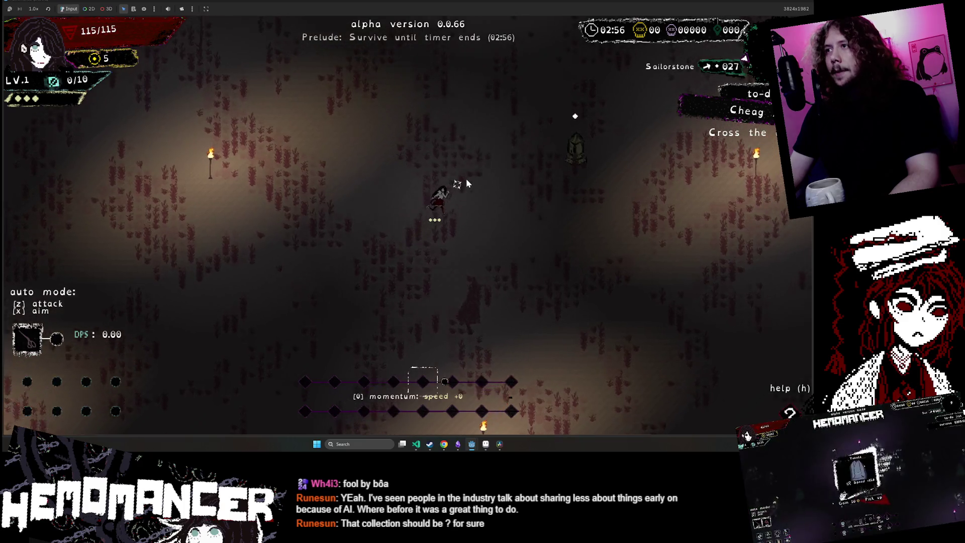
pyautogui.press('w')
pyautogui.press('d')
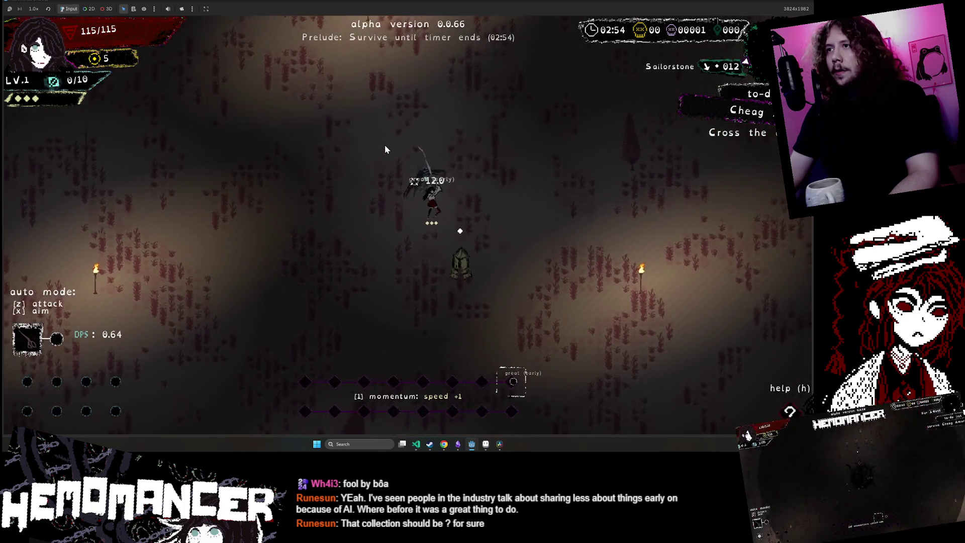
pyautogui.press('w')
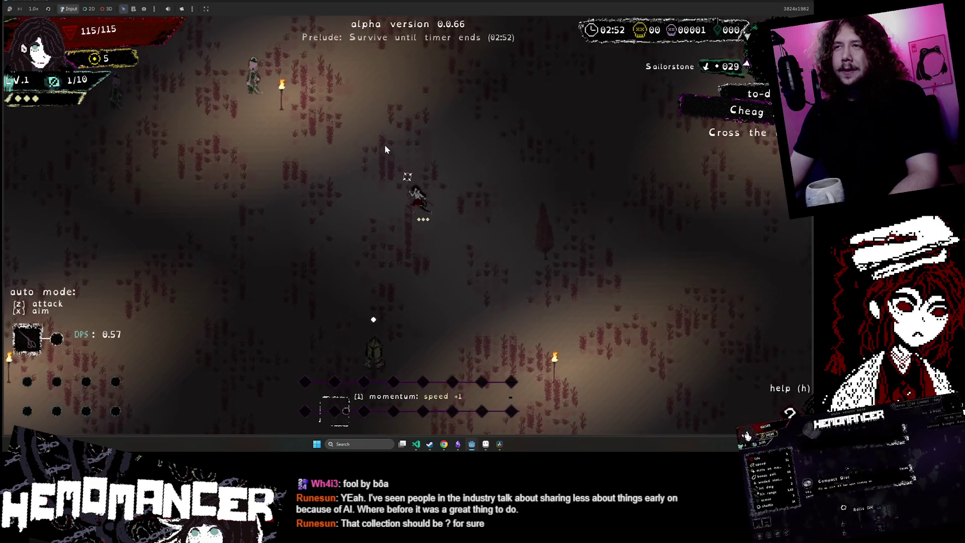
pyautogui.press('w')
pyautogui.press('a')
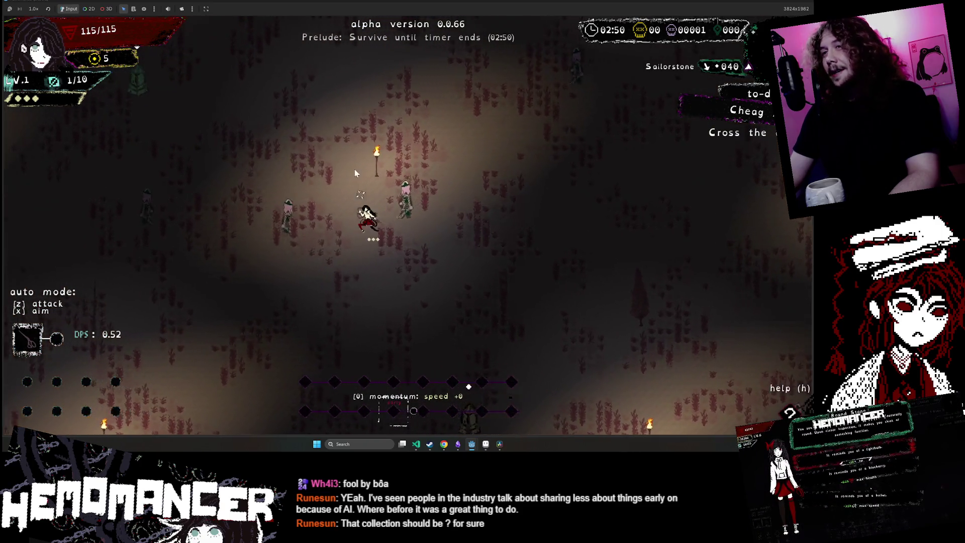
pyautogui.press('a')
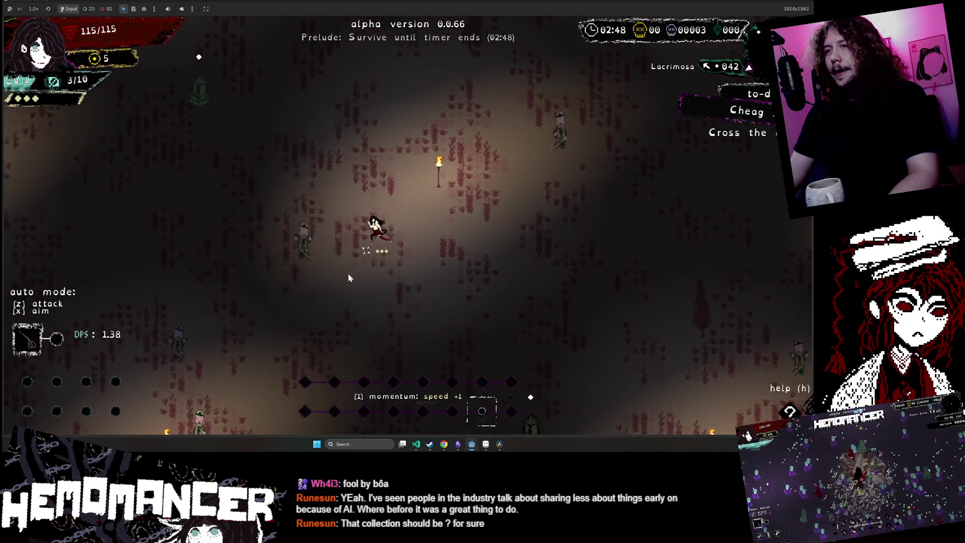
pyautogui.press('a')
pyautogui.press('s')
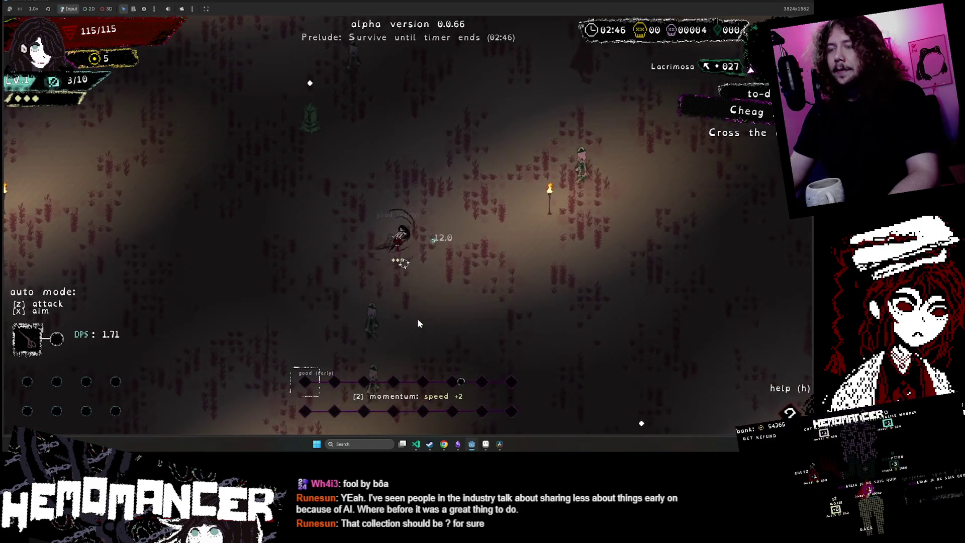
pyautogui.press('s')
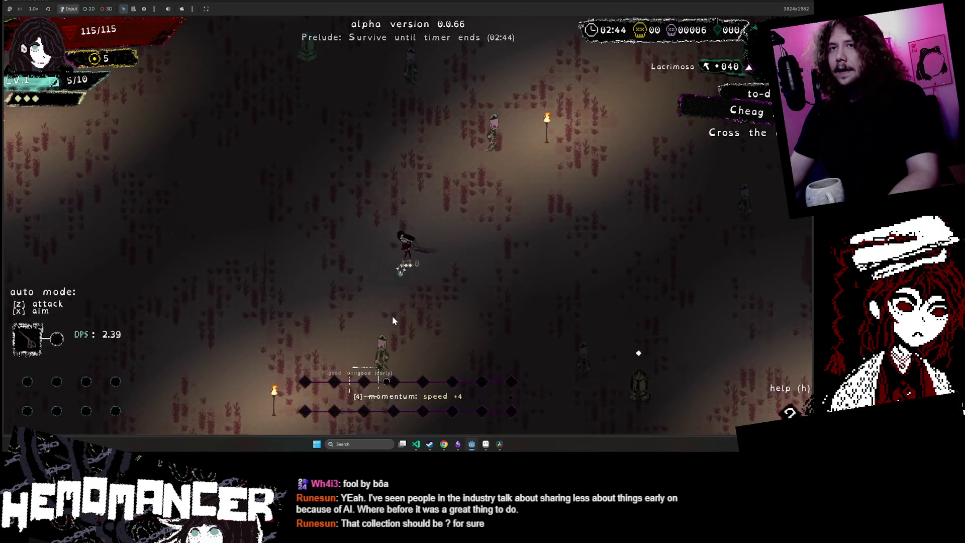
pyautogui.press('w')
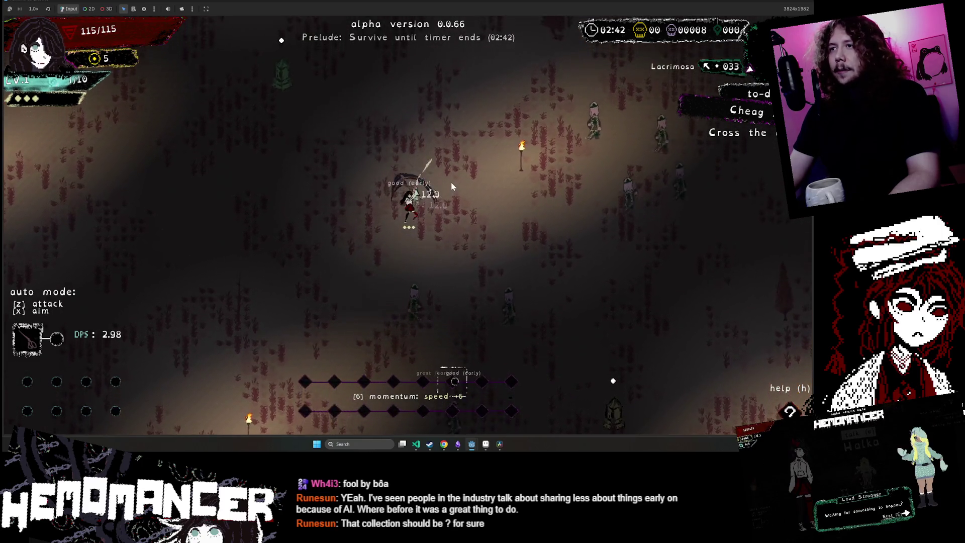
pyautogui.press('s')
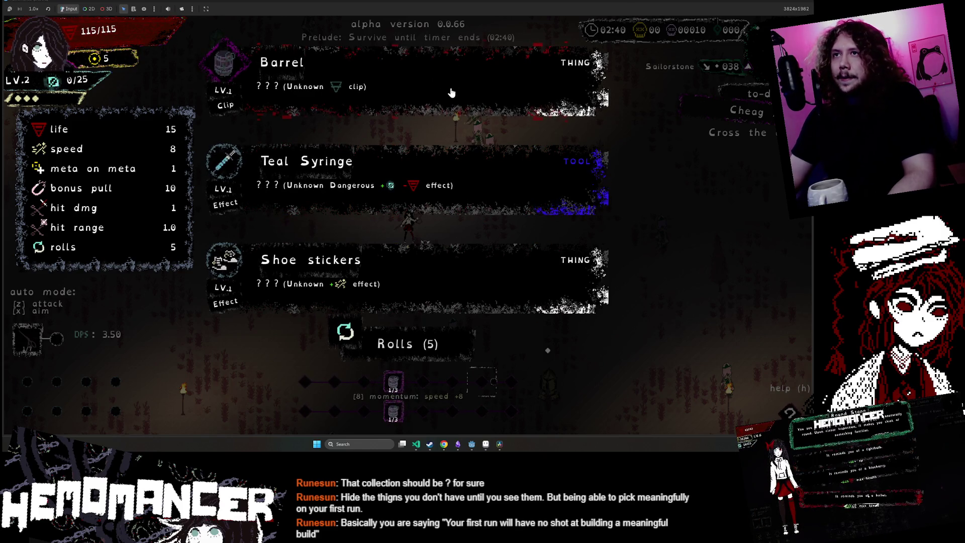
# - Take the Barrel upgrade and keep moving around with WASD, fighting nearby enemies
pyautogui.click(450, 93)
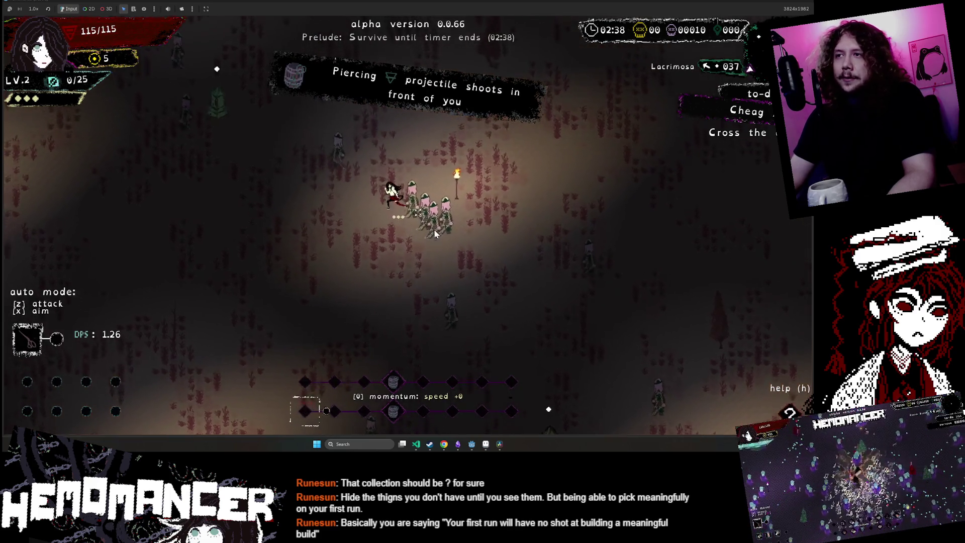
pyautogui.press('w')
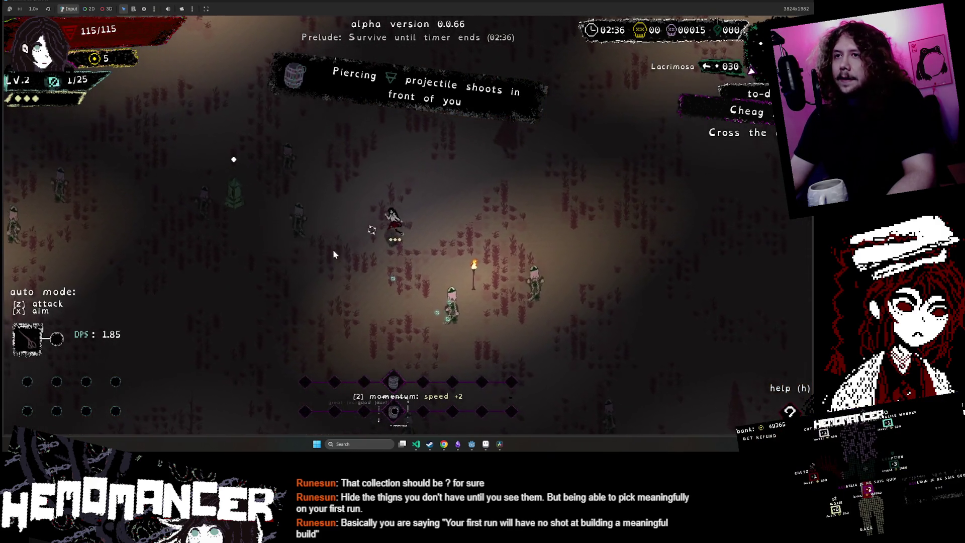
pyautogui.press('w')
pyautogui.press('a')
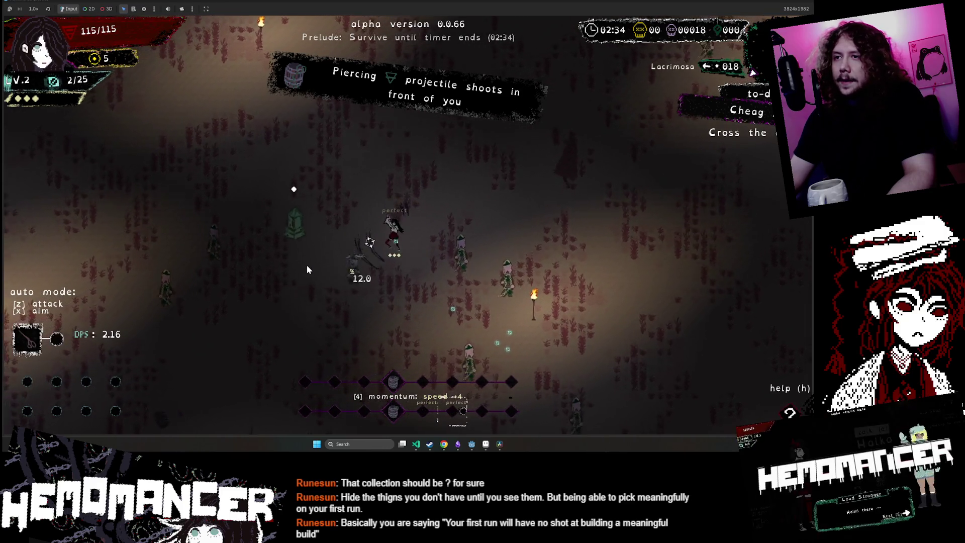
pyautogui.press('s')
pyautogui.press('d')
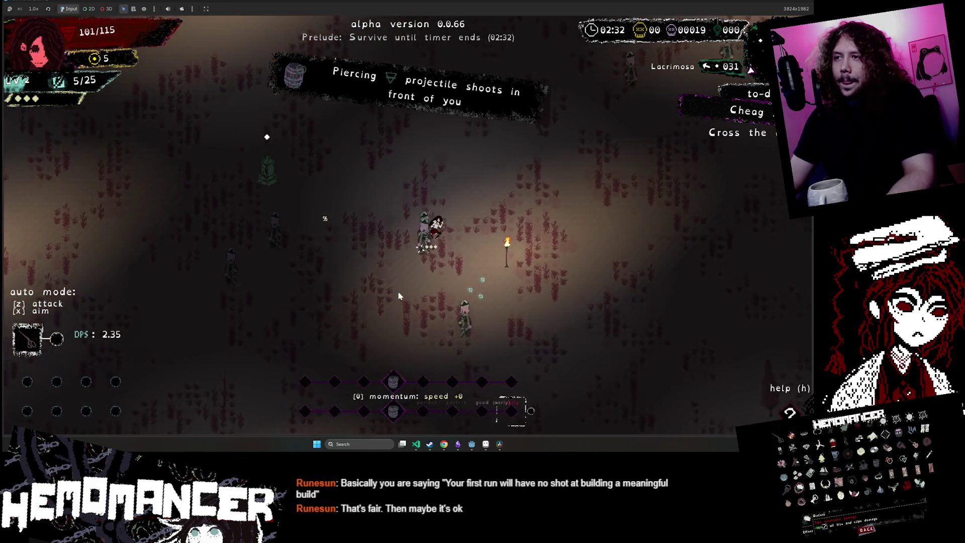
pyautogui.press('w')
pyautogui.press('d')
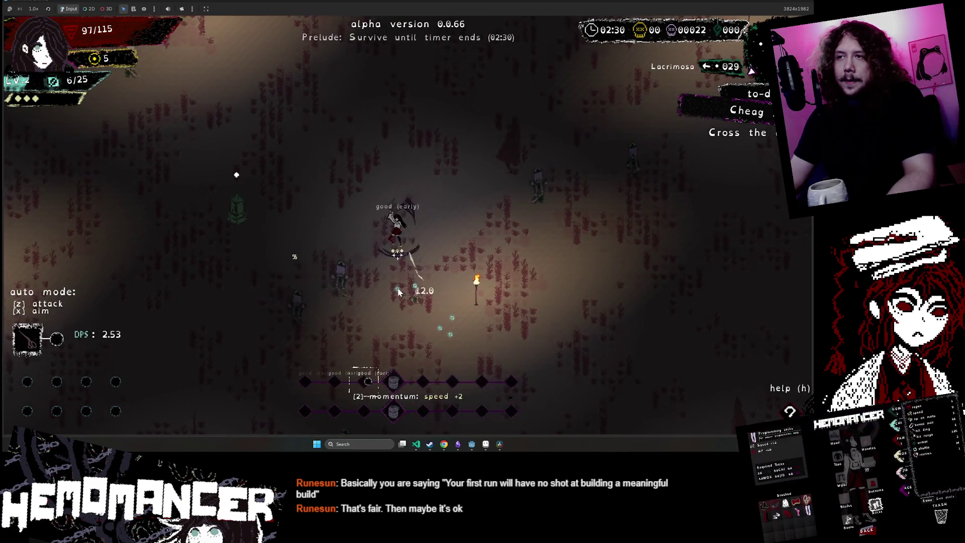
pyautogui.press('a')
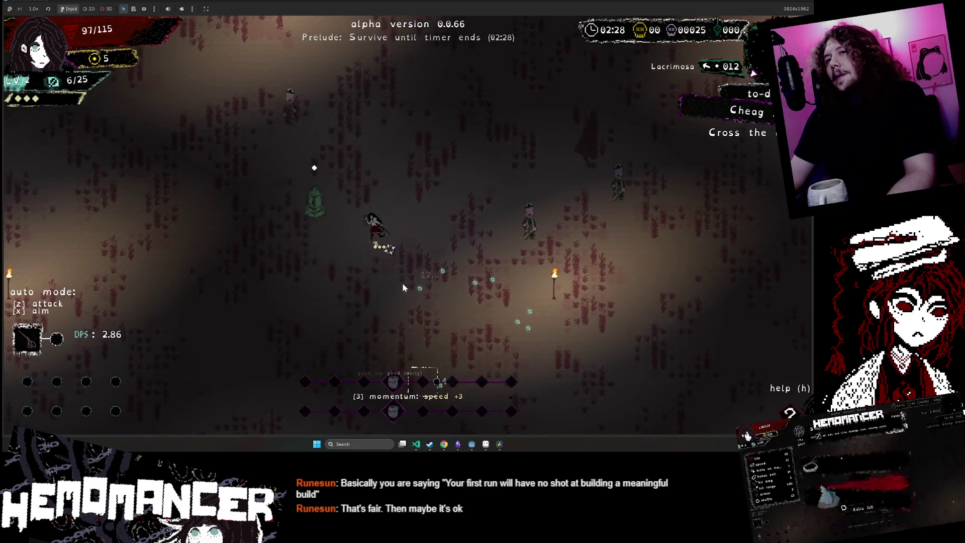
pyautogui.press('a')
pyautogui.press('w')
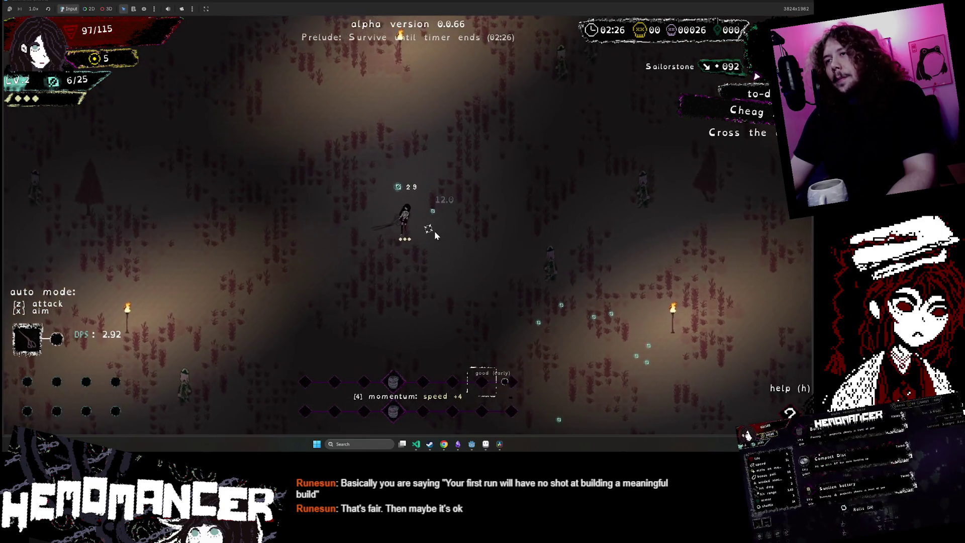
pyautogui.press('w')
pyautogui.press('d')
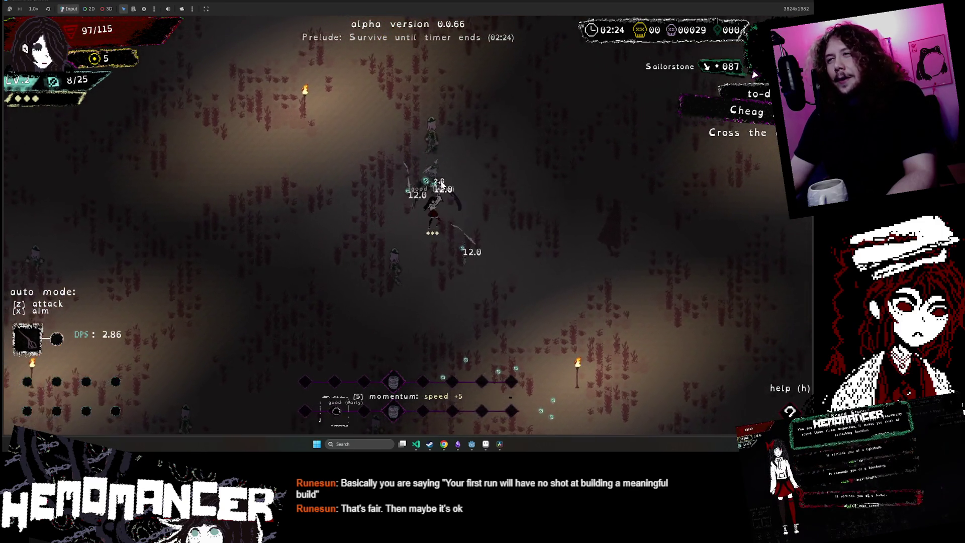
pyautogui.press('d')
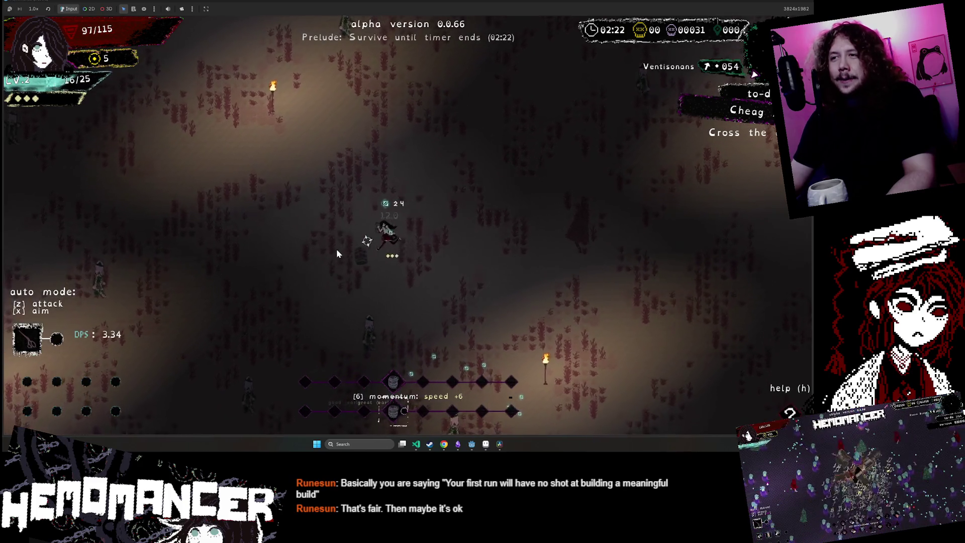
# - Head up-left toward the Cantilena shrine and run left, gathering XP until the level-3 choices appear
pyautogui.press('a')
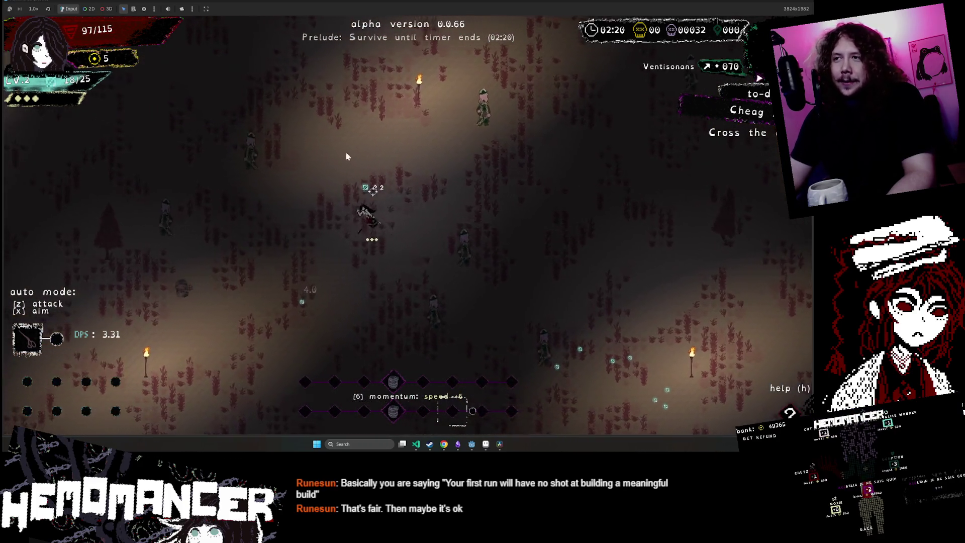
pyautogui.press('w')
pyautogui.press('a')
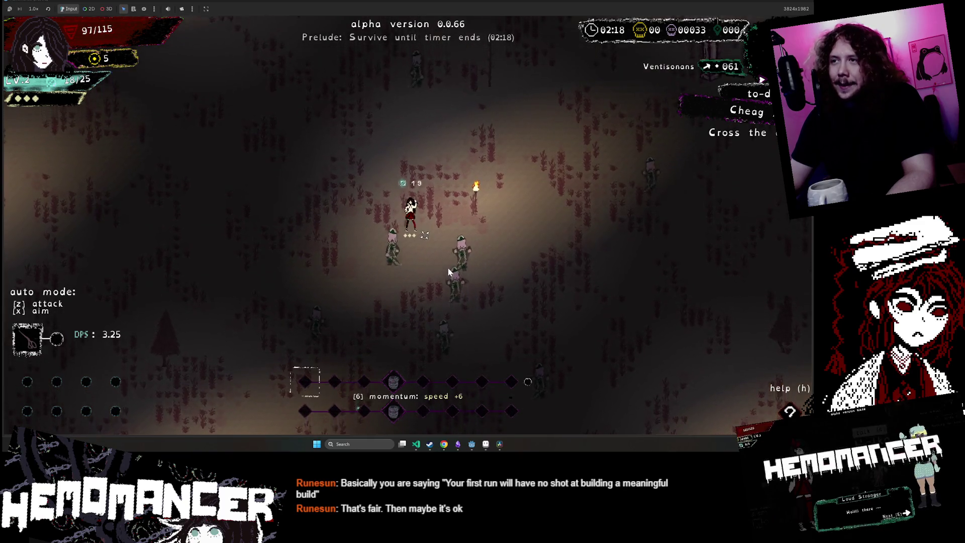
pyautogui.press('w')
pyautogui.press('d')
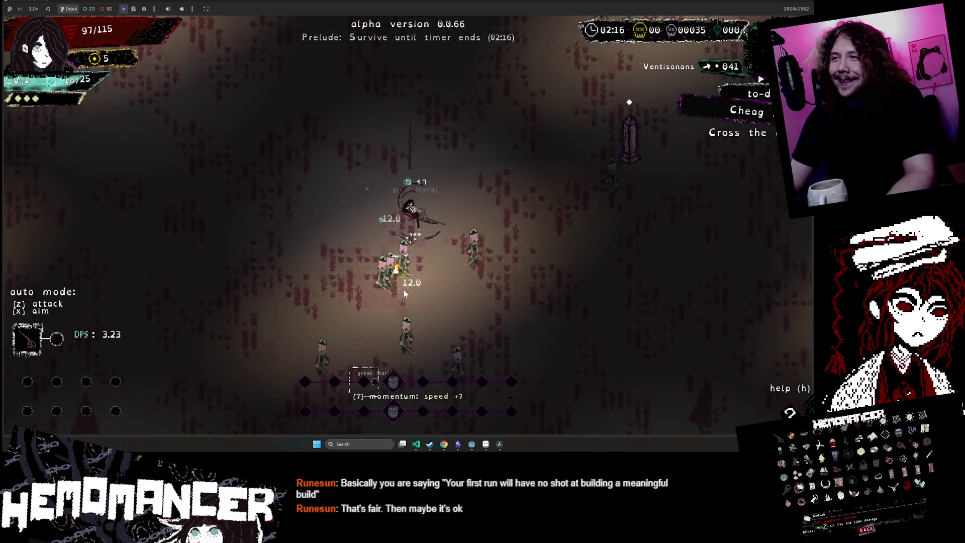
pyautogui.press('s')
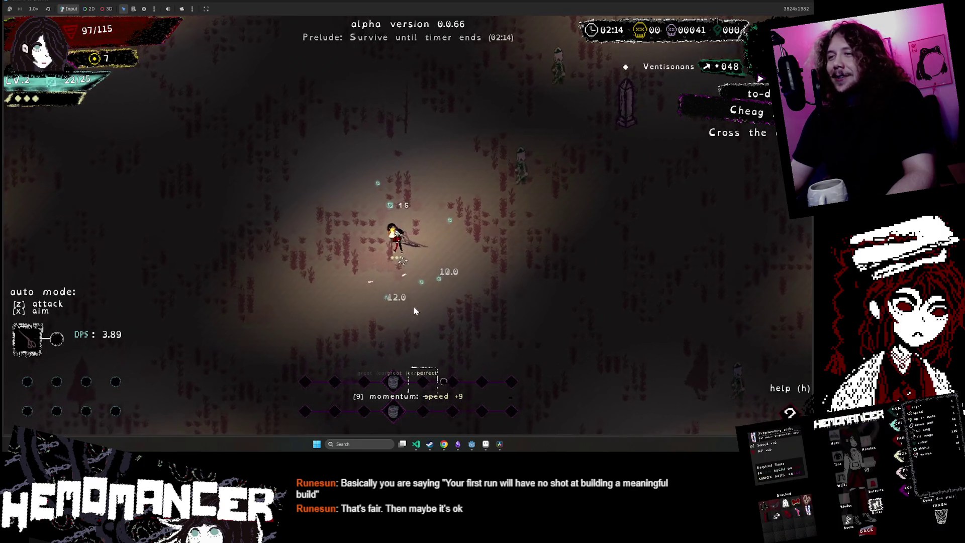
pyautogui.press('w')
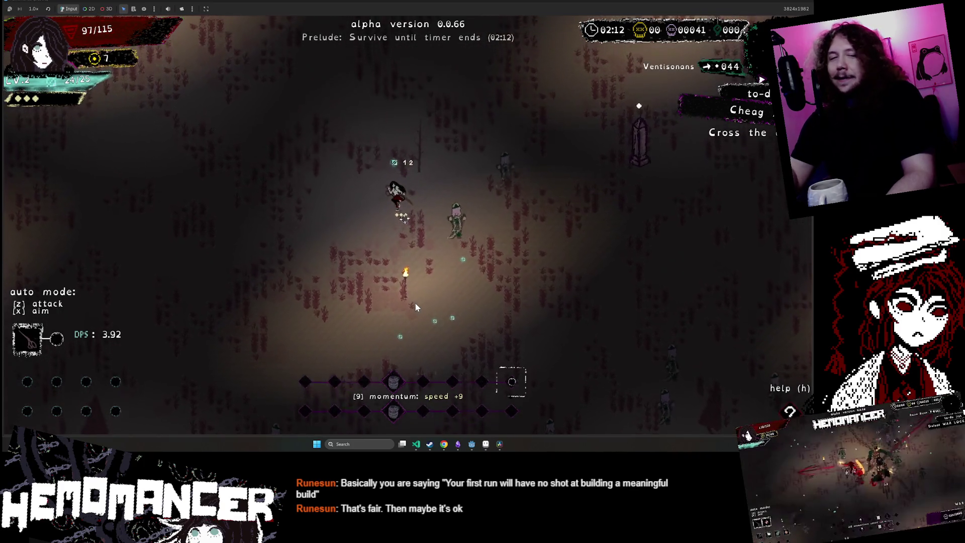
pyautogui.press('w')
pyautogui.press('a')
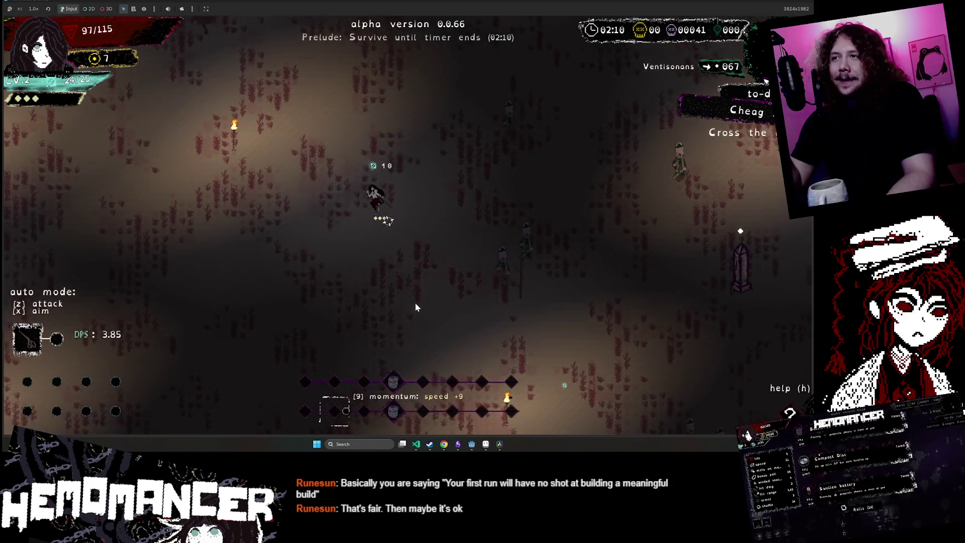
pyautogui.press('w')
pyautogui.press('a')
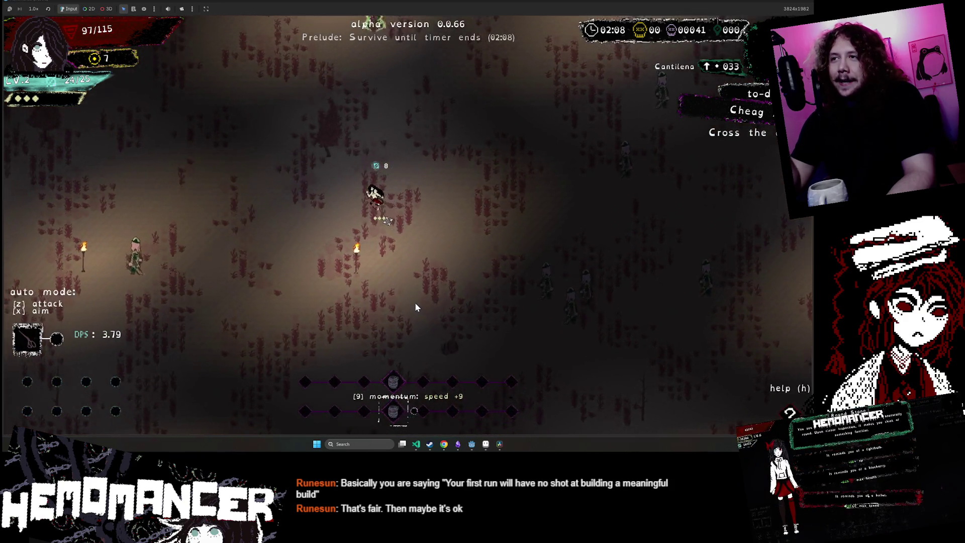
pyautogui.press('w')
pyautogui.press('a')
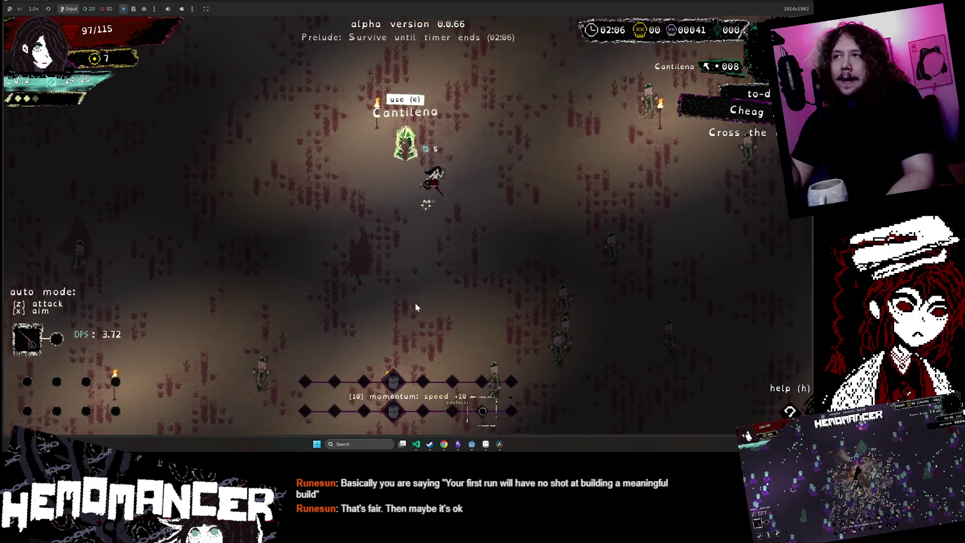
pyautogui.press('w')
pyautogui.press('d')
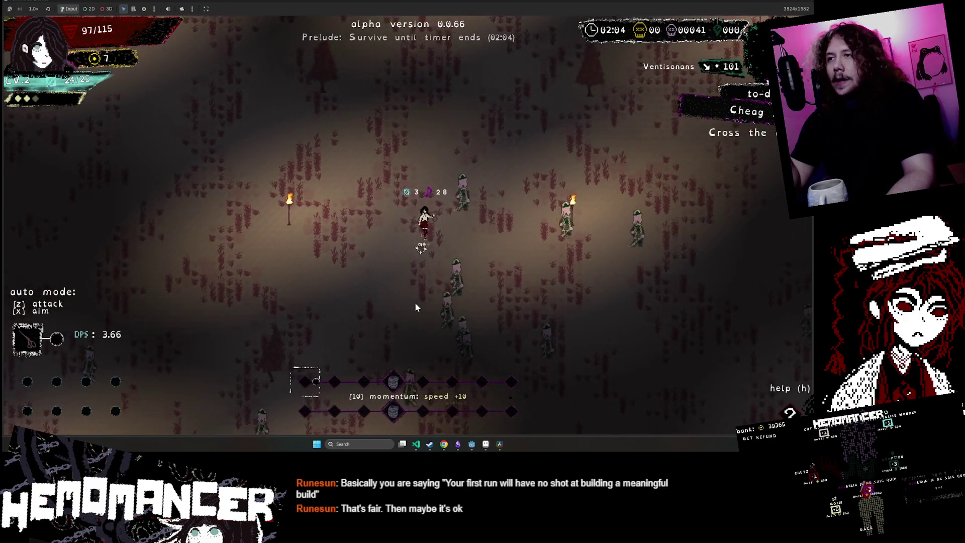
pyautogui.press('a')
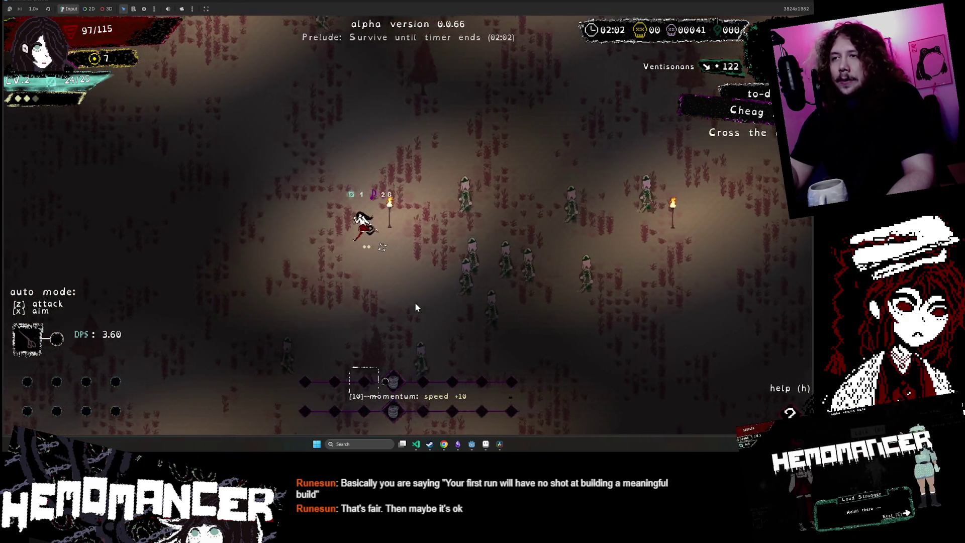
pyautogui.press('a')
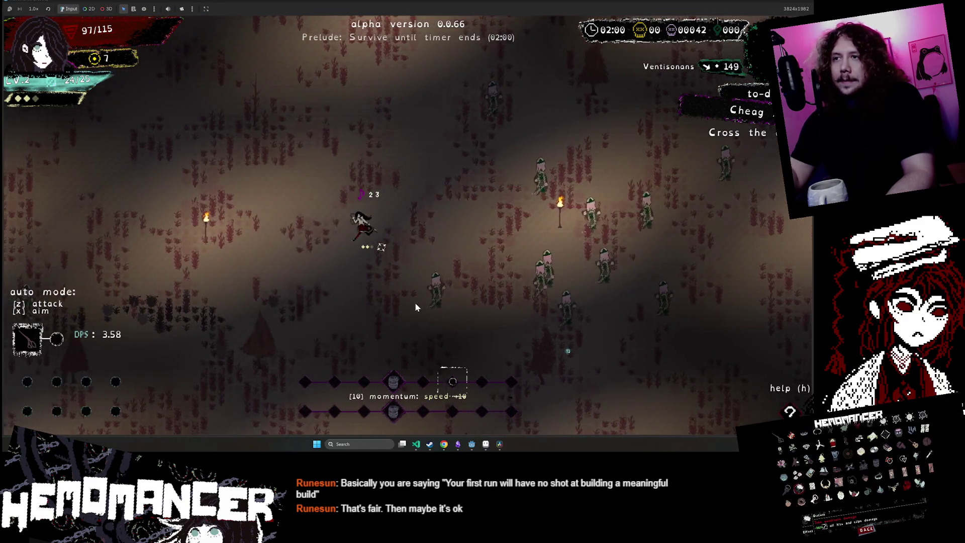
pyautogui.press('a')
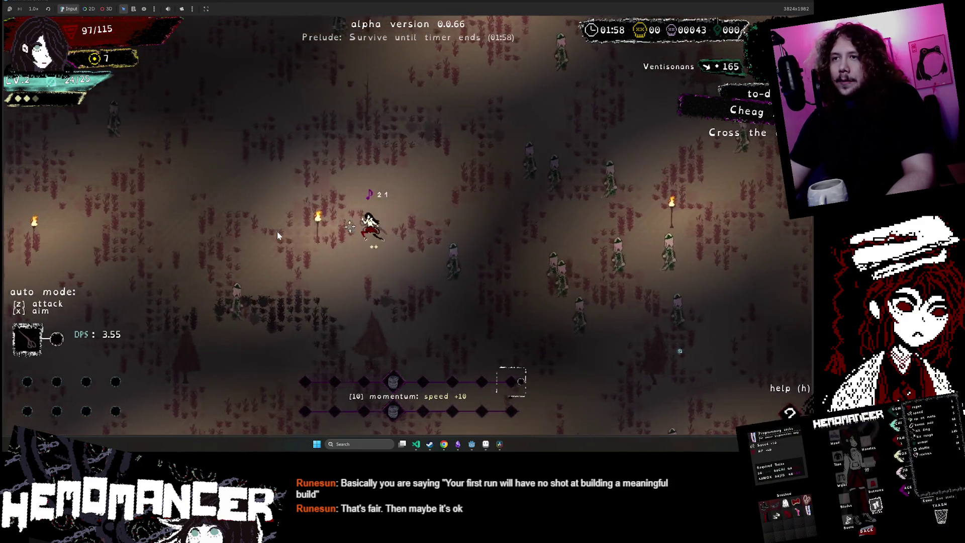
pyautogui.scroll(-2, 277, 234)
pyautogui.press('a')
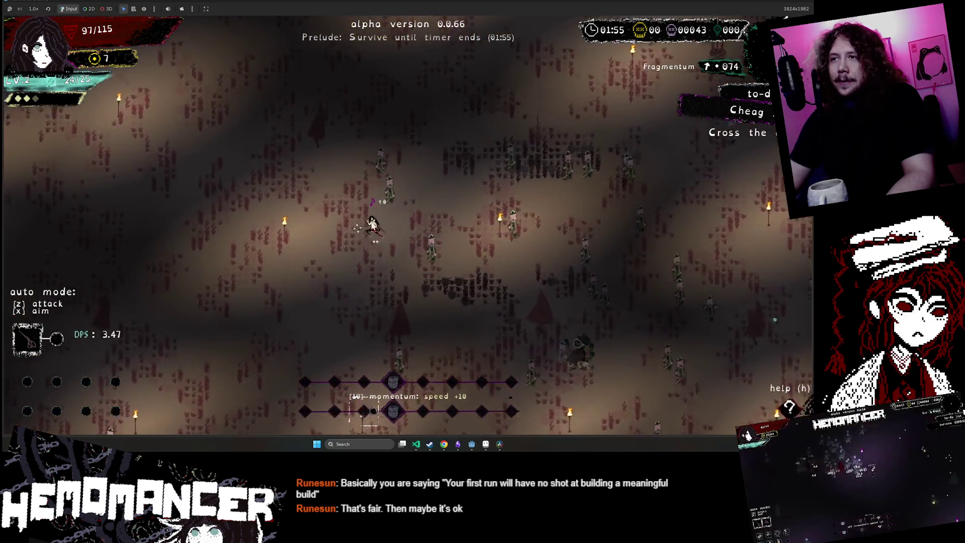
pyautogui.scroll(2, 502, 204)
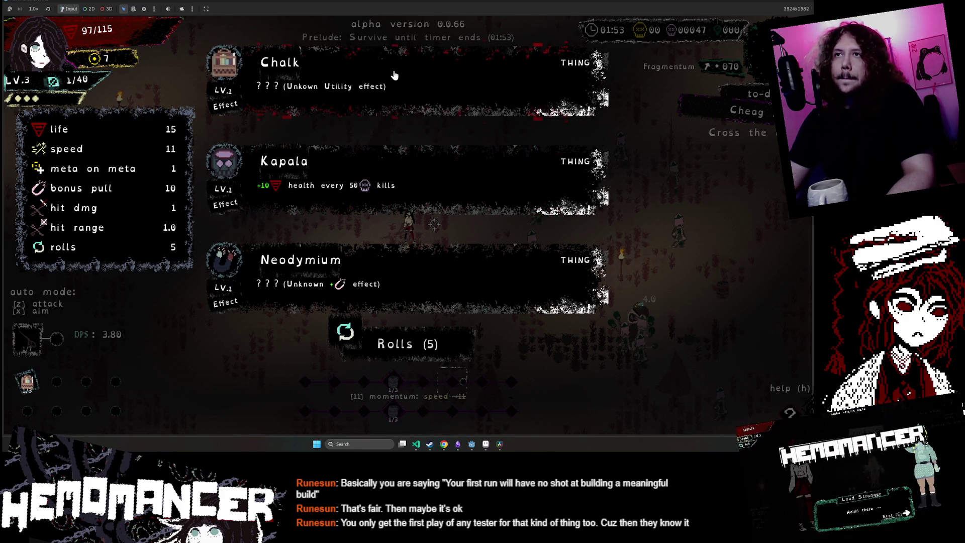
# - Pick the Neodymium card, then keep moving with WASD to dodge and fight the enemy groups
pyautogui.click(406, 290)
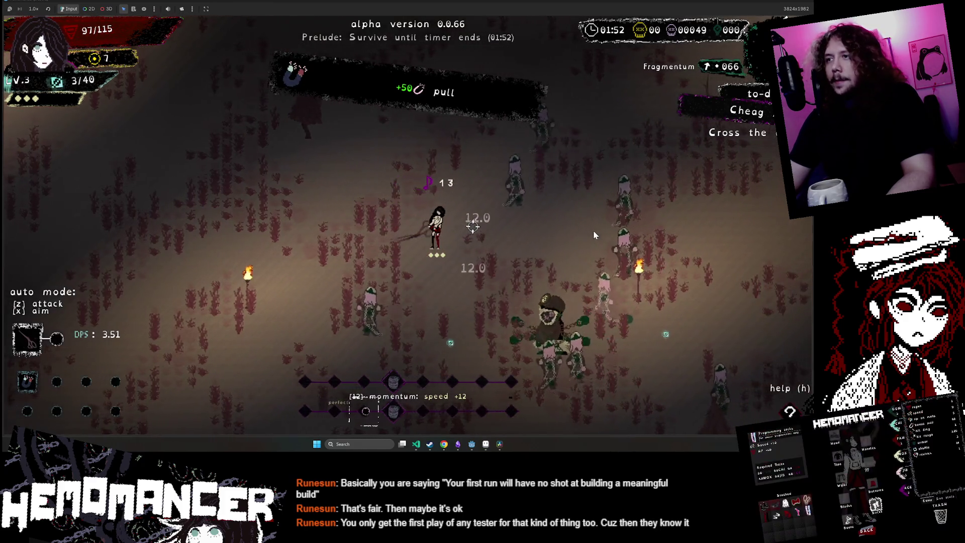
pyautogui.press('d')
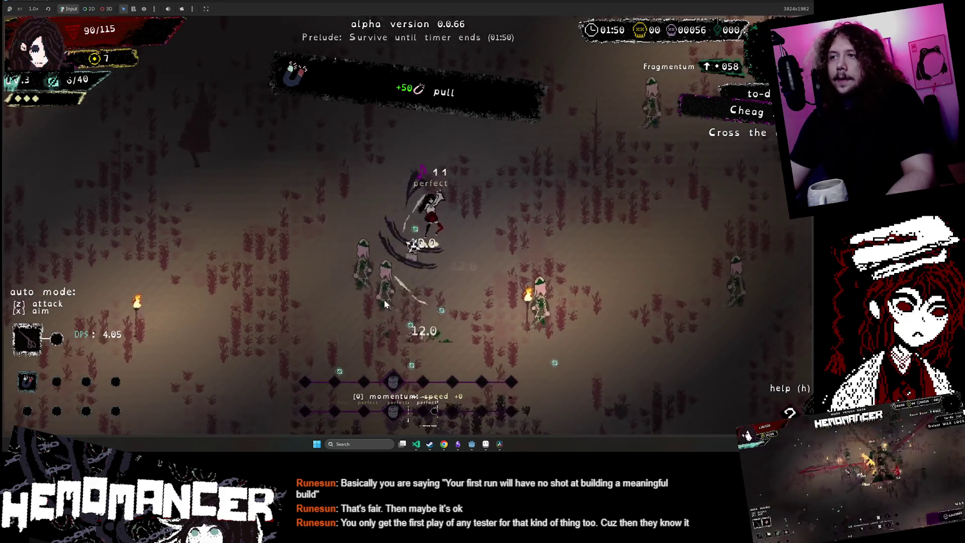
pyautogui.press('s')
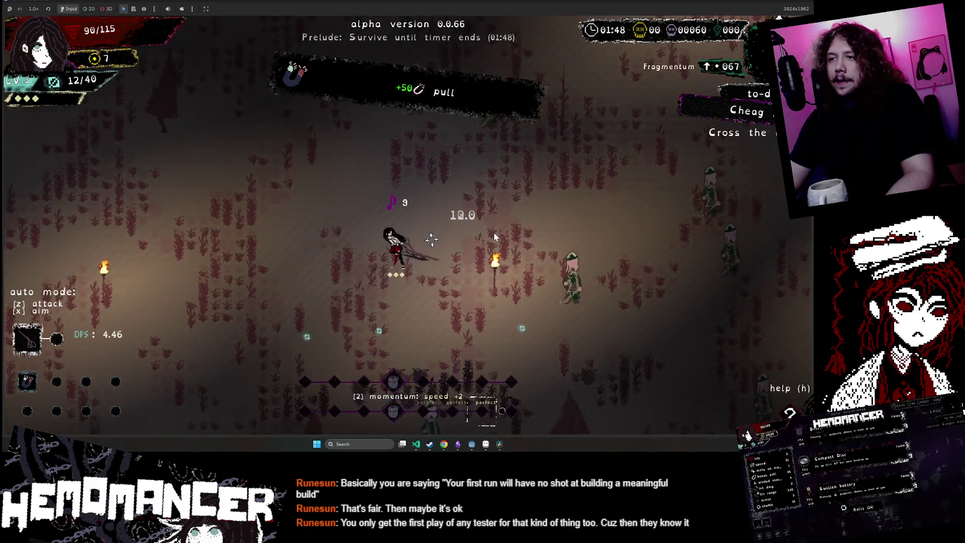
pyautogui.press('a')
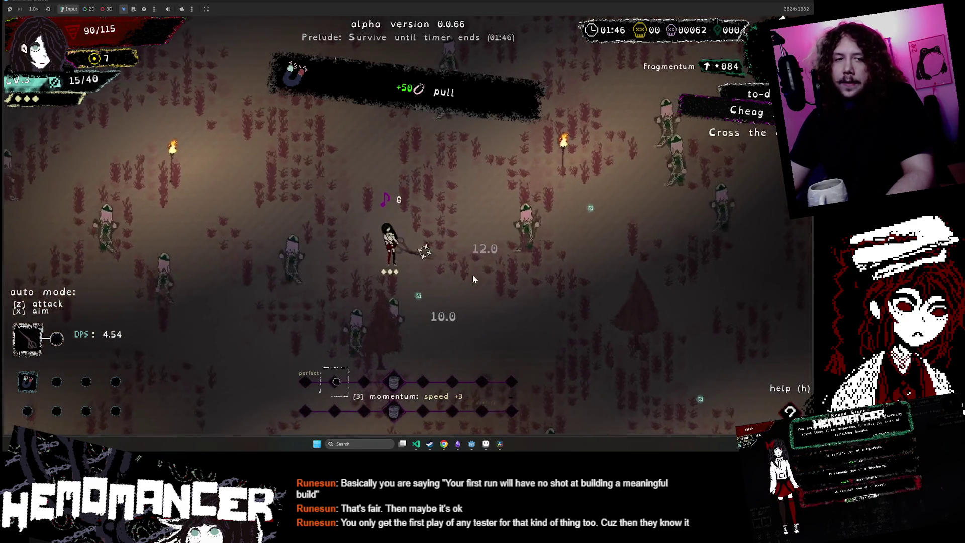
pyautogui.press('w')
pyautogui.press('a')
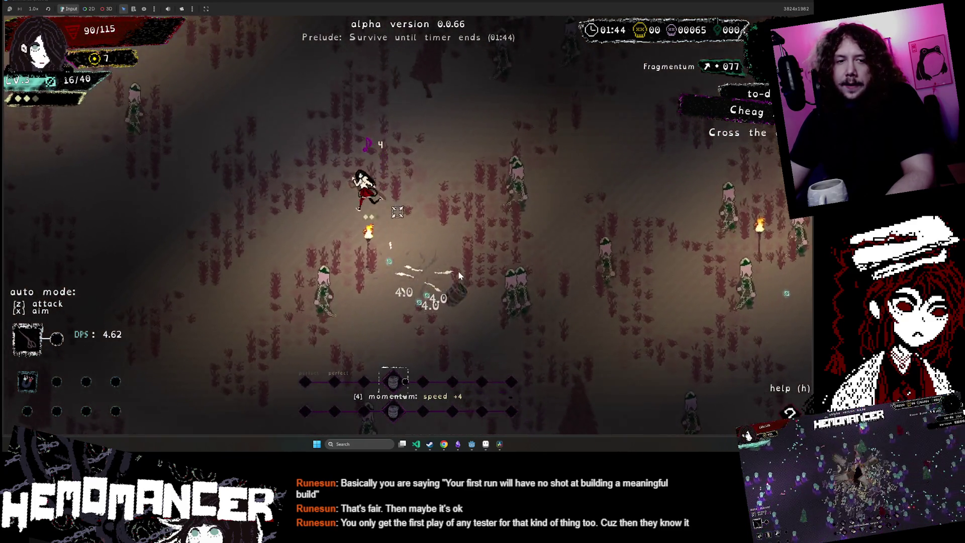
pyautogui.press('s')
pyautogui.press('a')
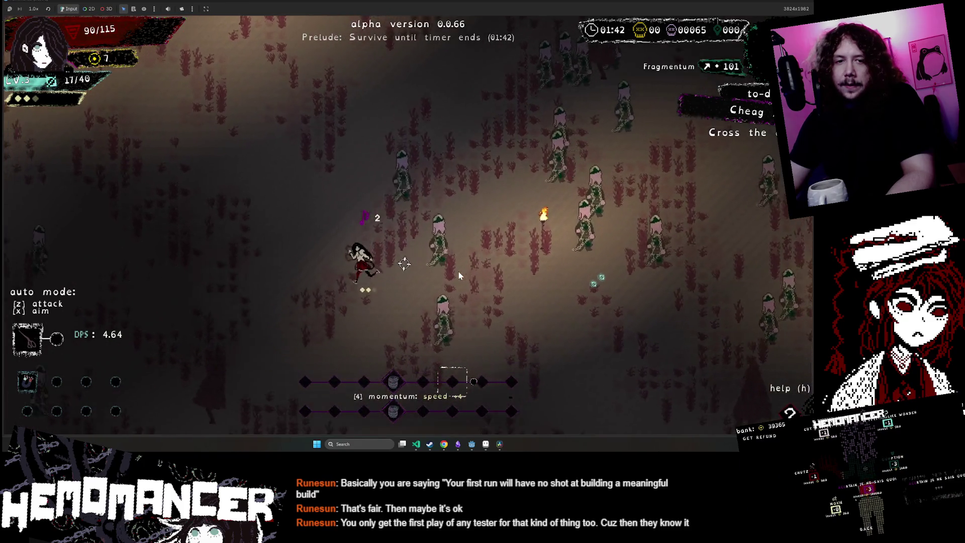
pyautogui.press('s')
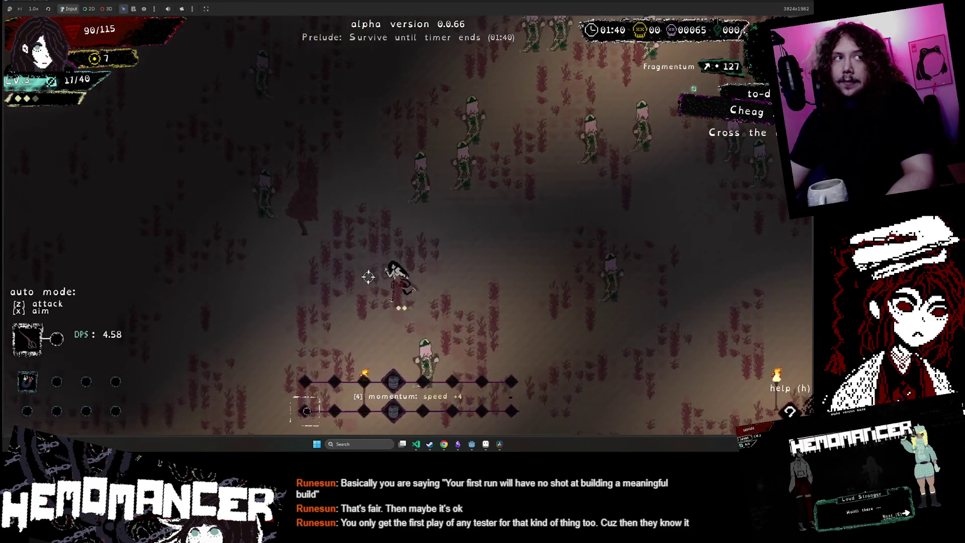
pyautogui.press('s')
pyautogui.press('d')
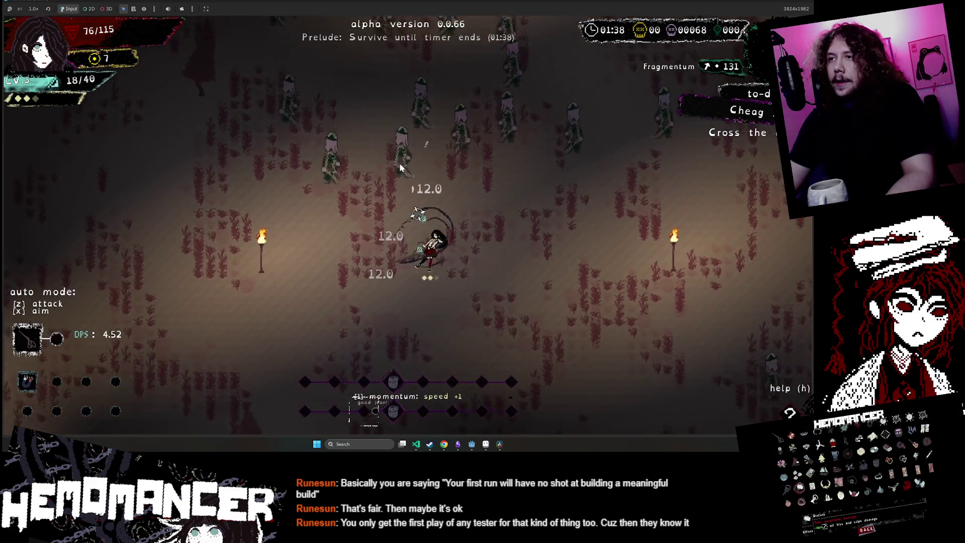
pyautogui.press('w')
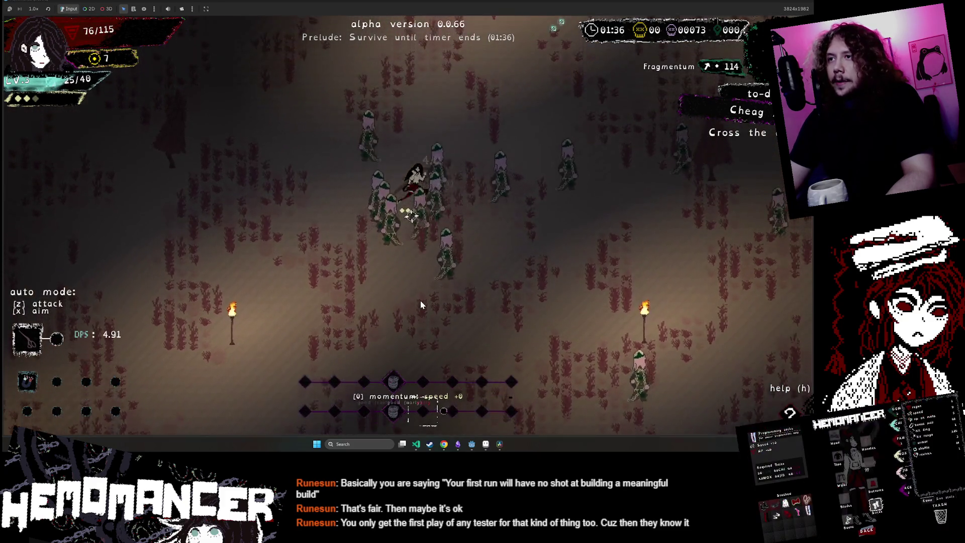
pyautogui.press('w')
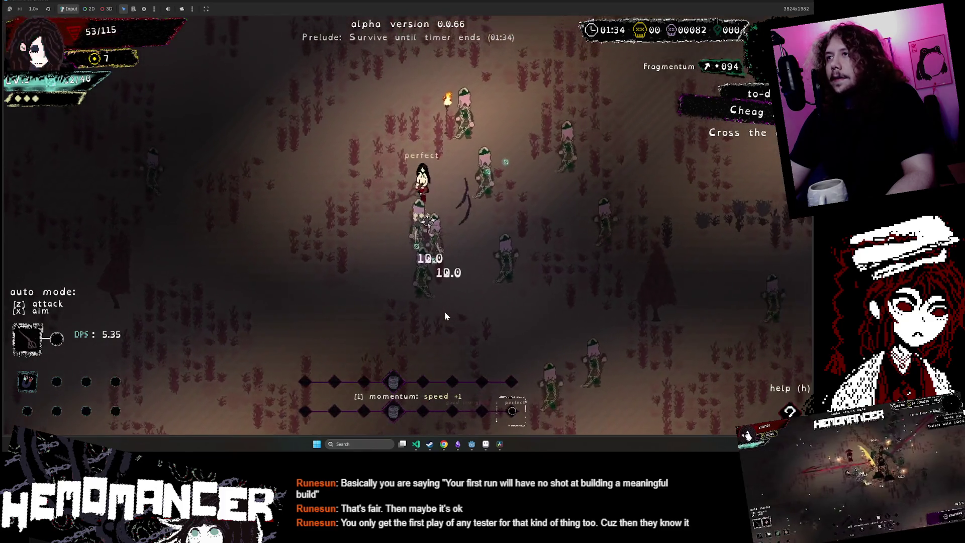